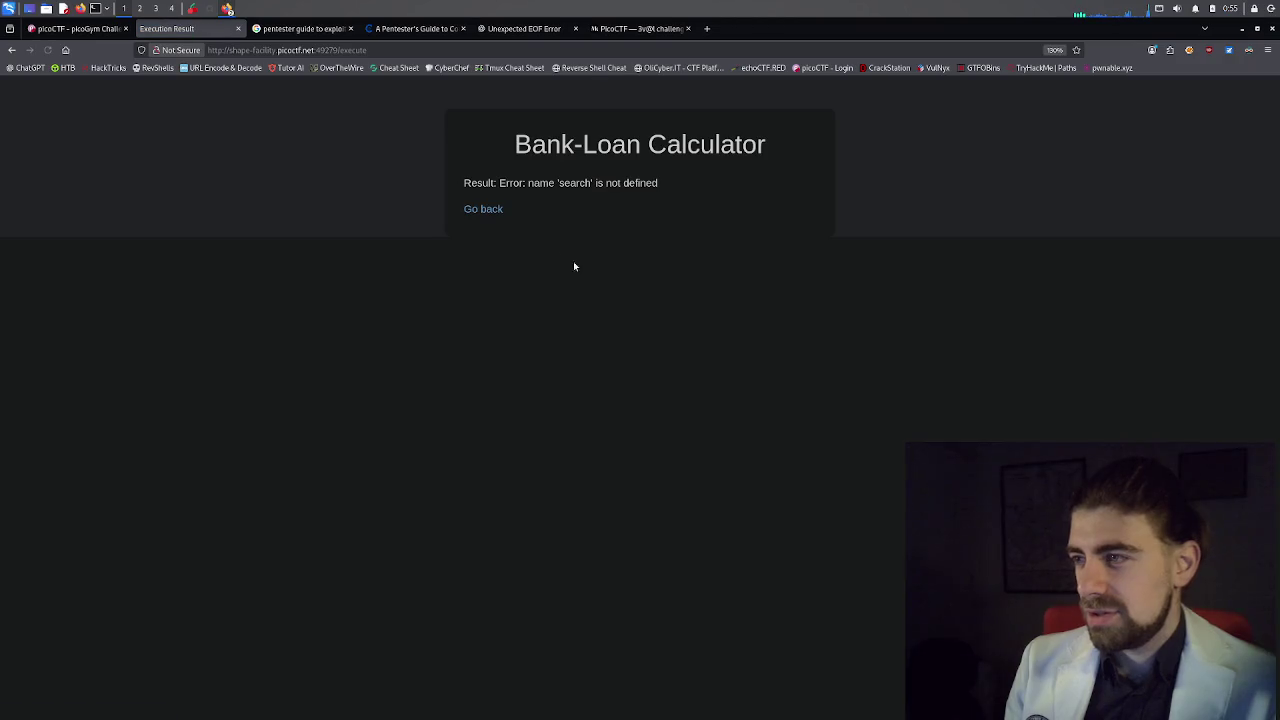
Go back from the calculator's error page to the formula form, then switch to the PicoCTF write-up.
click(490, 211)
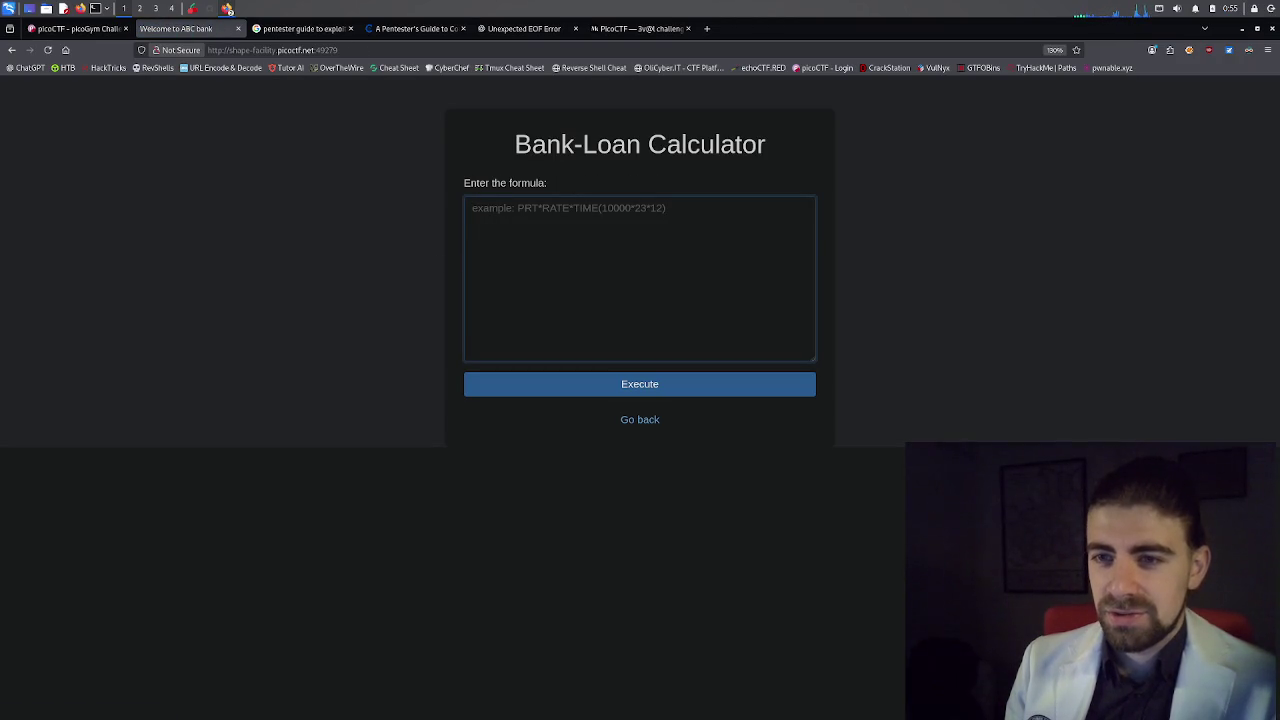
click(614, 30)
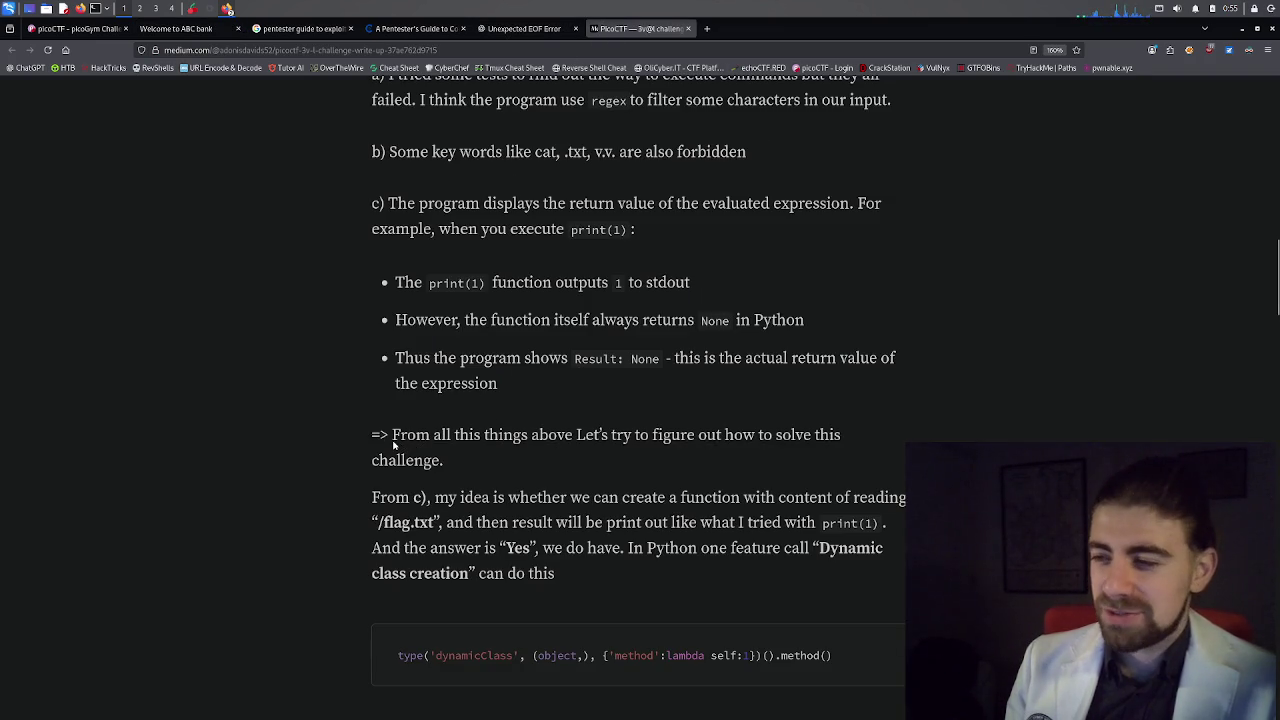
drag(393, 445, 530, 442)
click(425, 448)
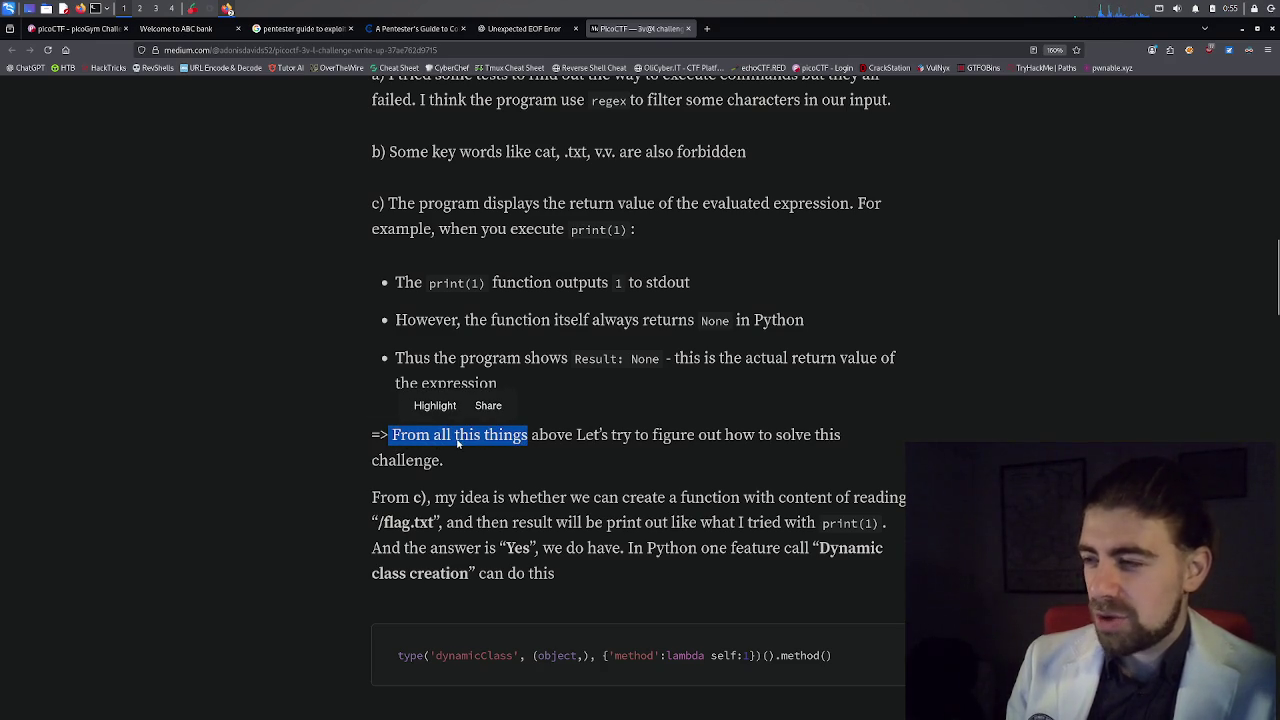
click(613, 450)
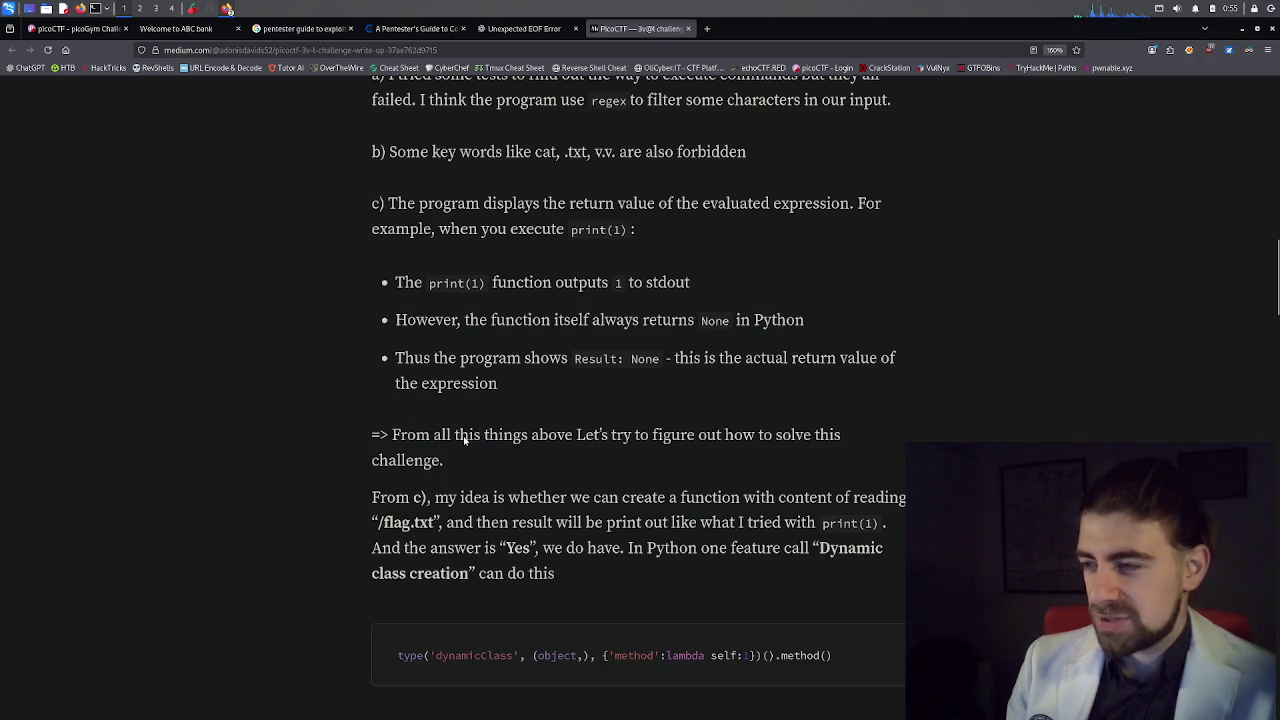
scroll(590, 428, down, 1)
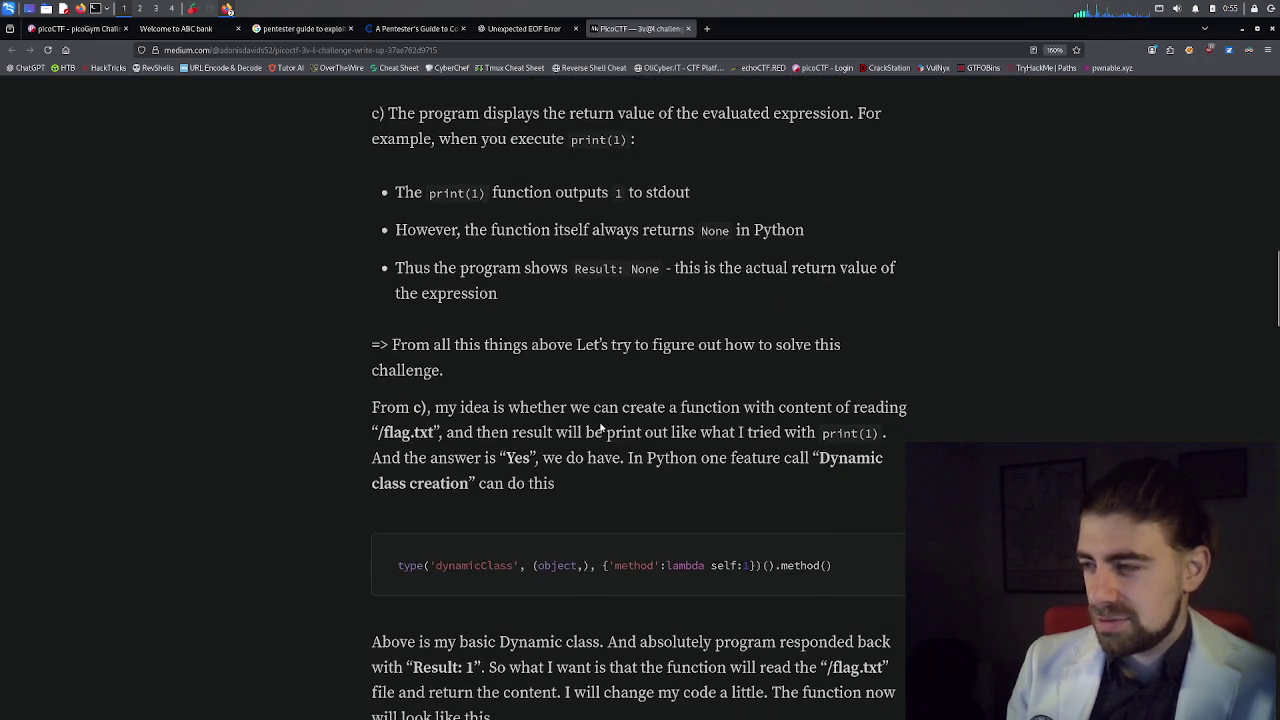
drag(577, 346, 587, 348)
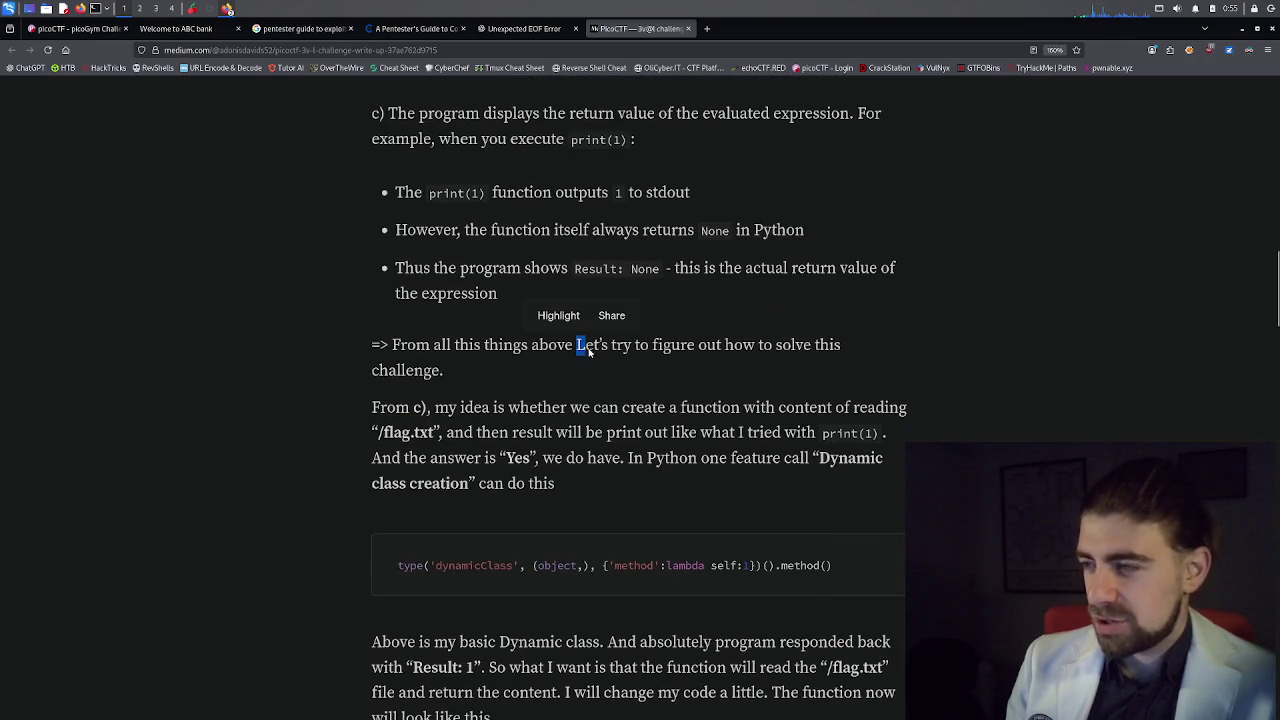
click(598, 355)
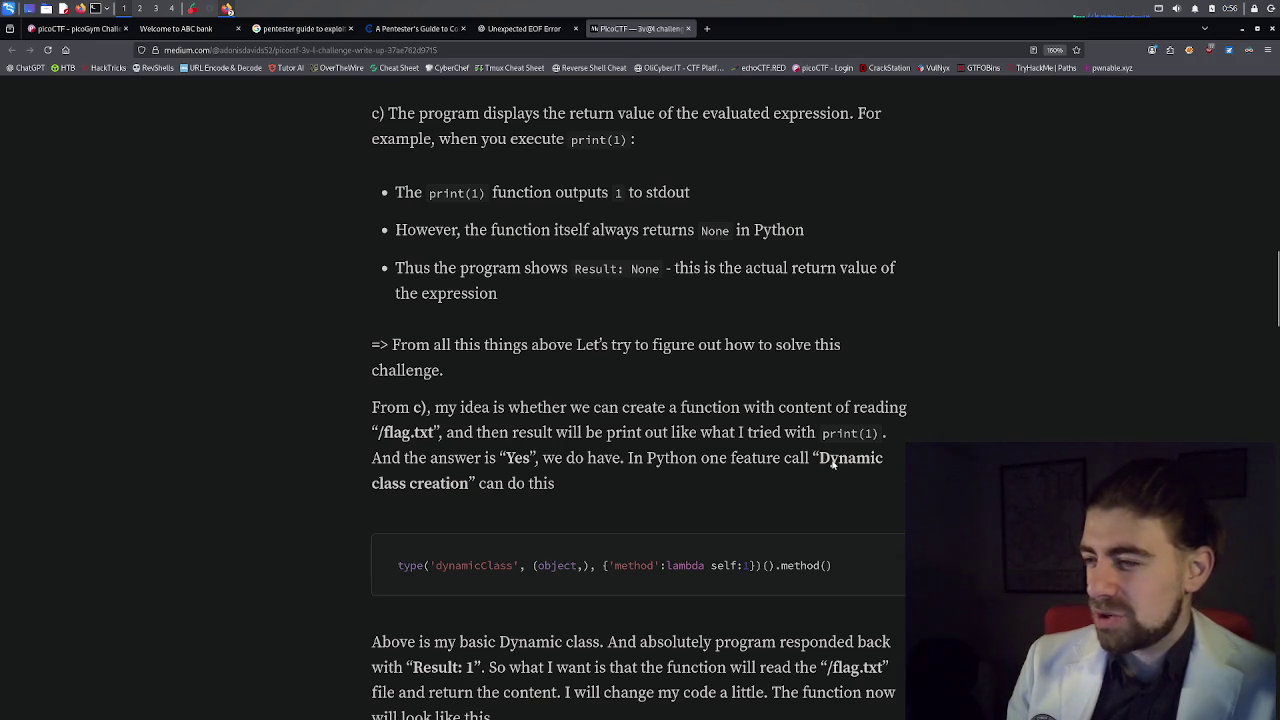
scroll(558, 484, down, 2)
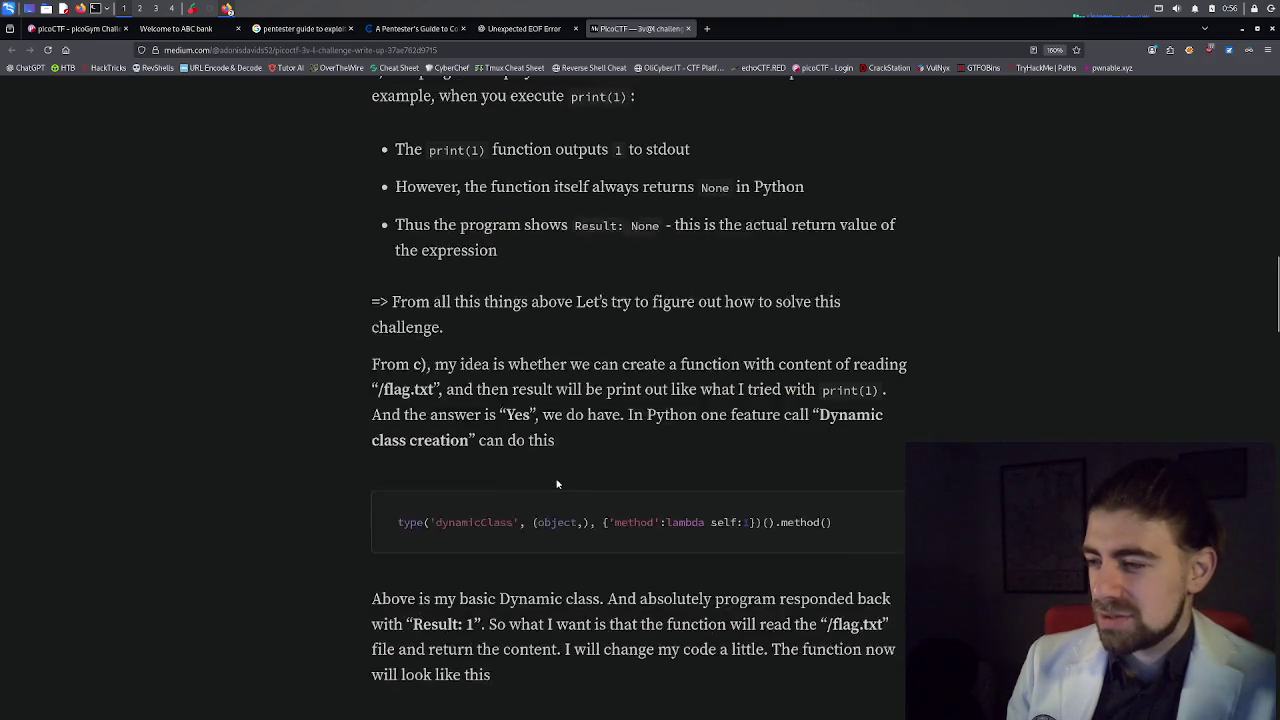
scroll(550, 477, down, 2)
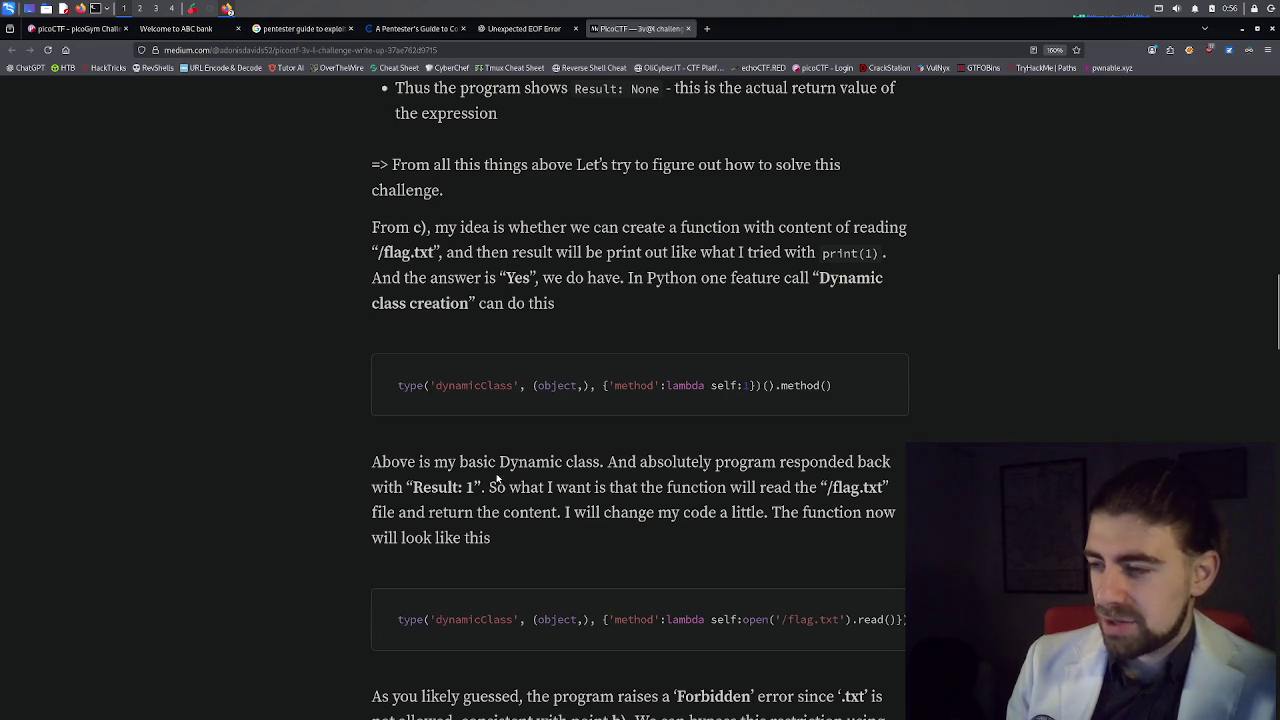
scroll(483, 466, down, 1)
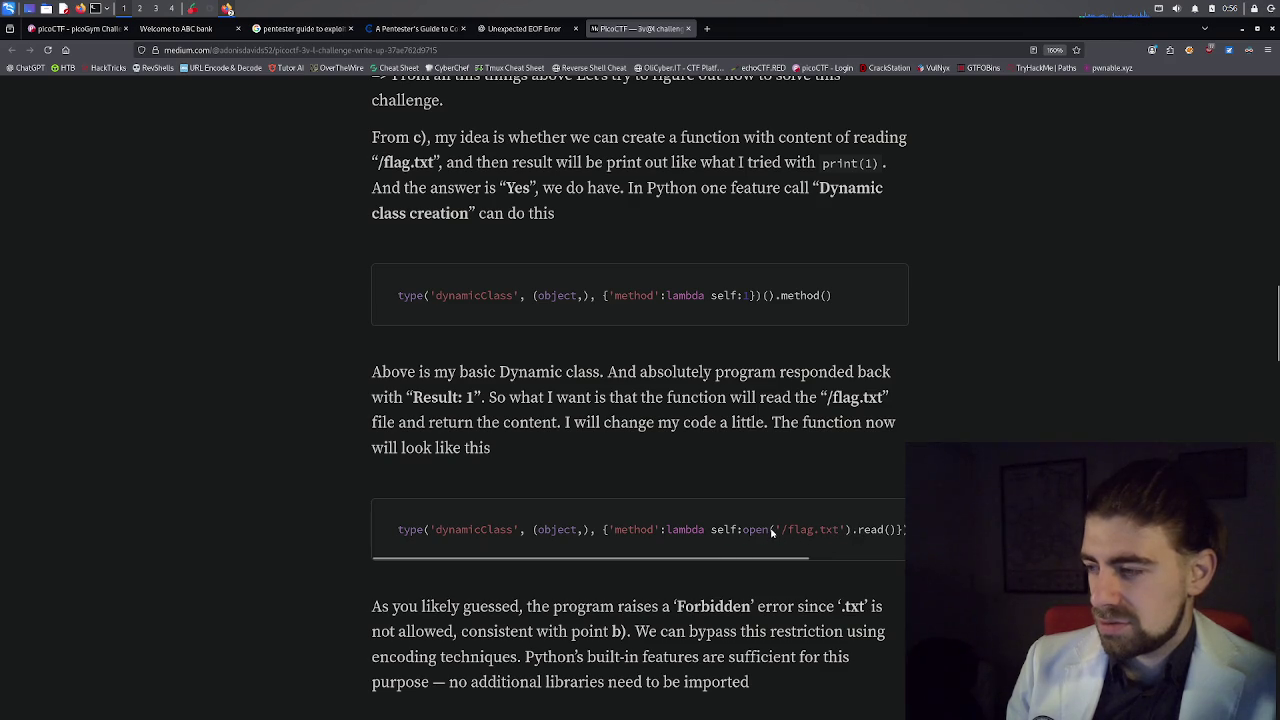
scroll(771, 533, down, 1)
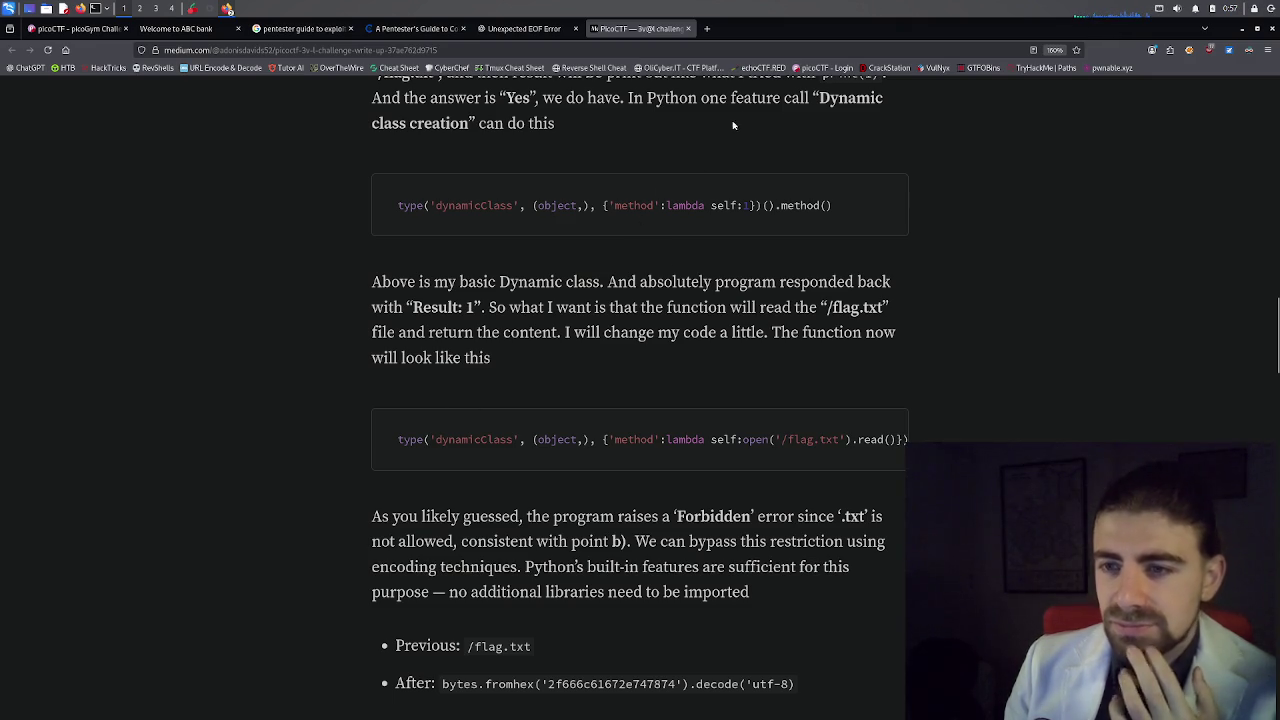
Search 'rexegg regex quickstart' in a new tab, open the first RexEgg result in the background, and switch to it.
click(707, 29)
text(rex)
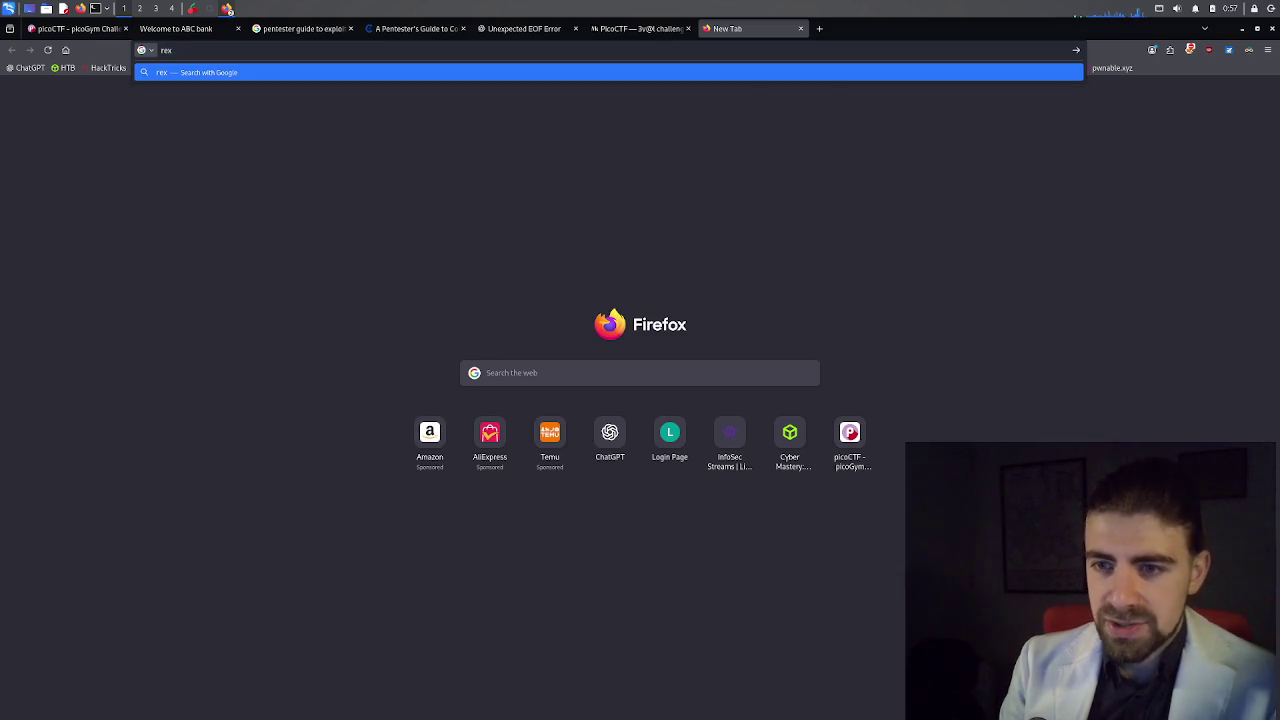
text(egg)
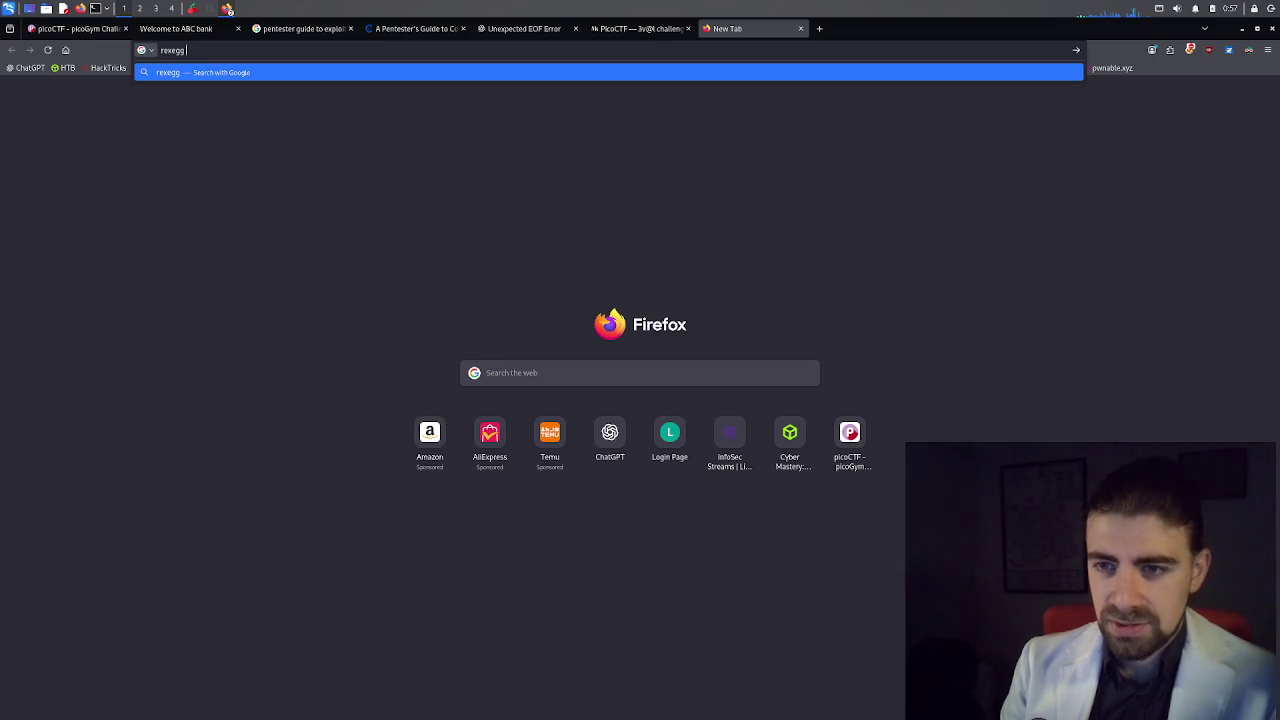
text( regex)
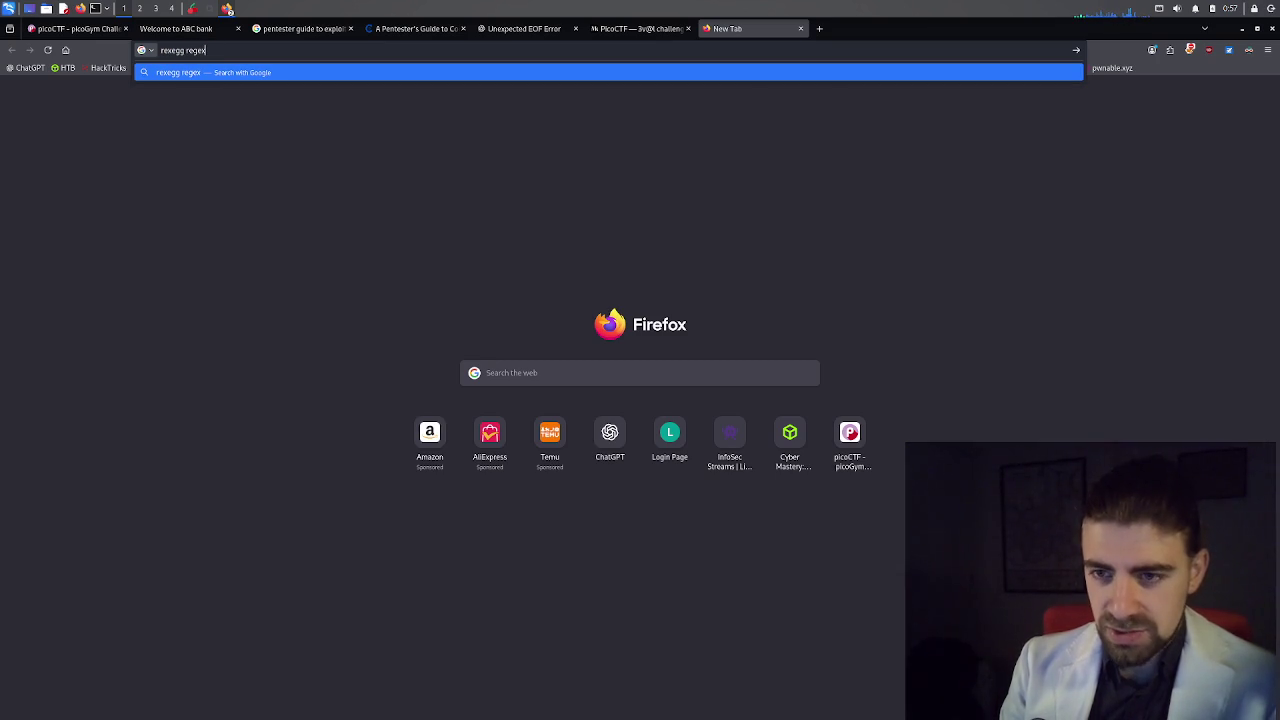
text( quick)
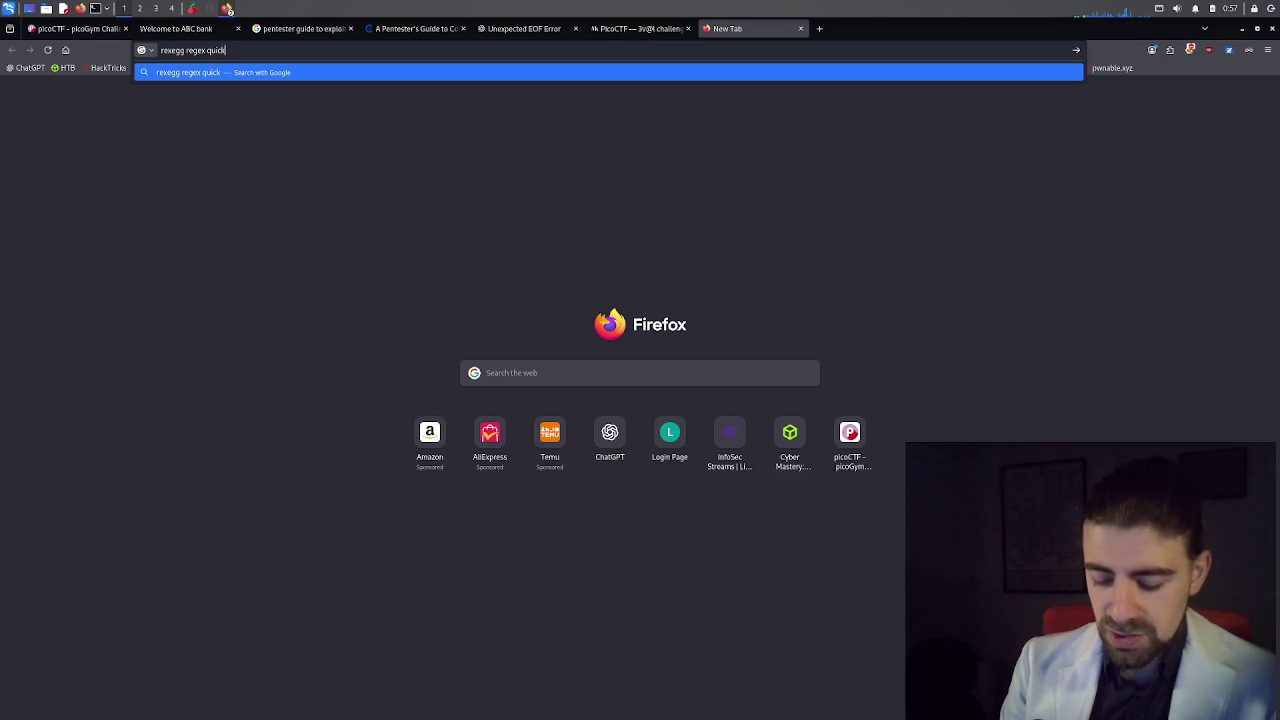
text(start)
key(Return)
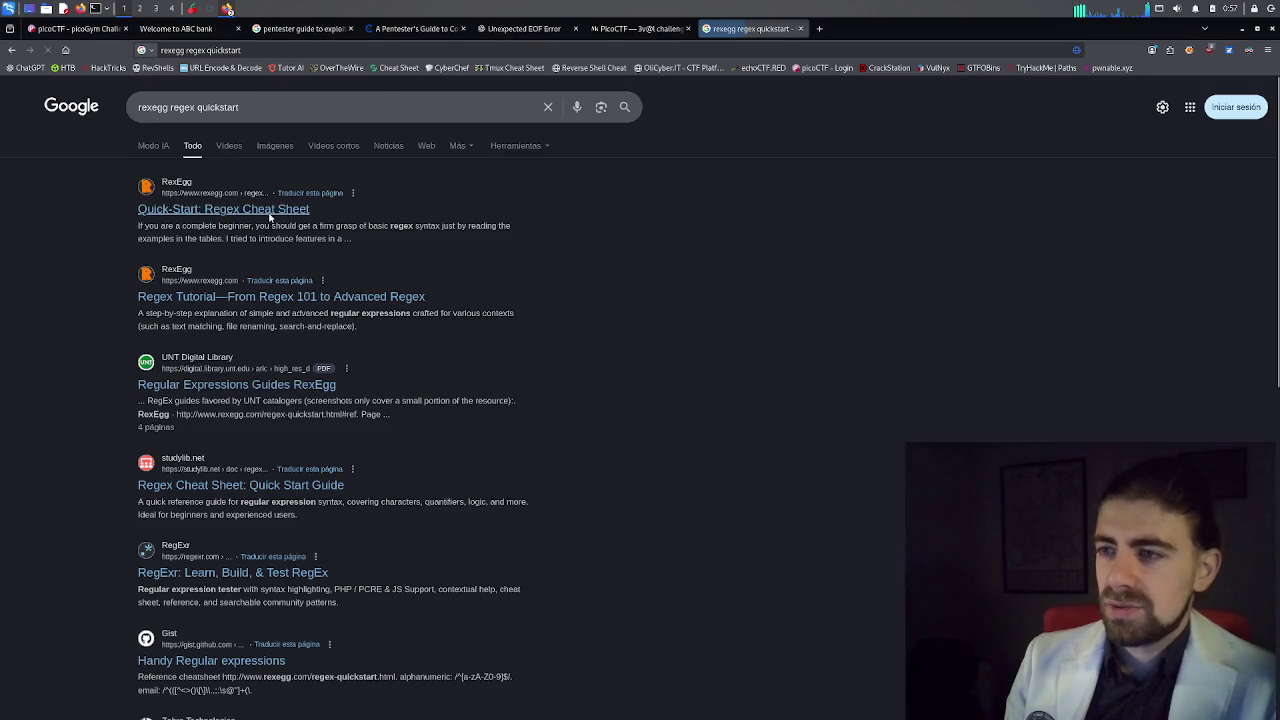
middle_click(272, 209)
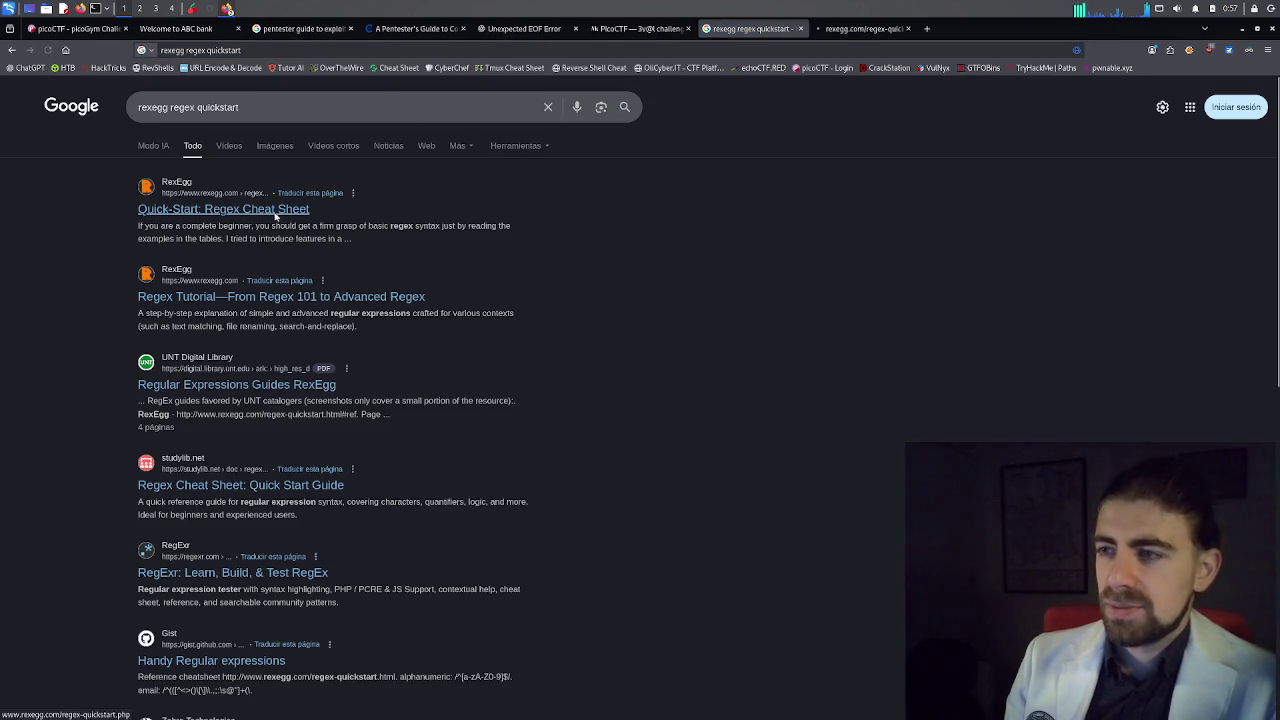
click(845, 30)
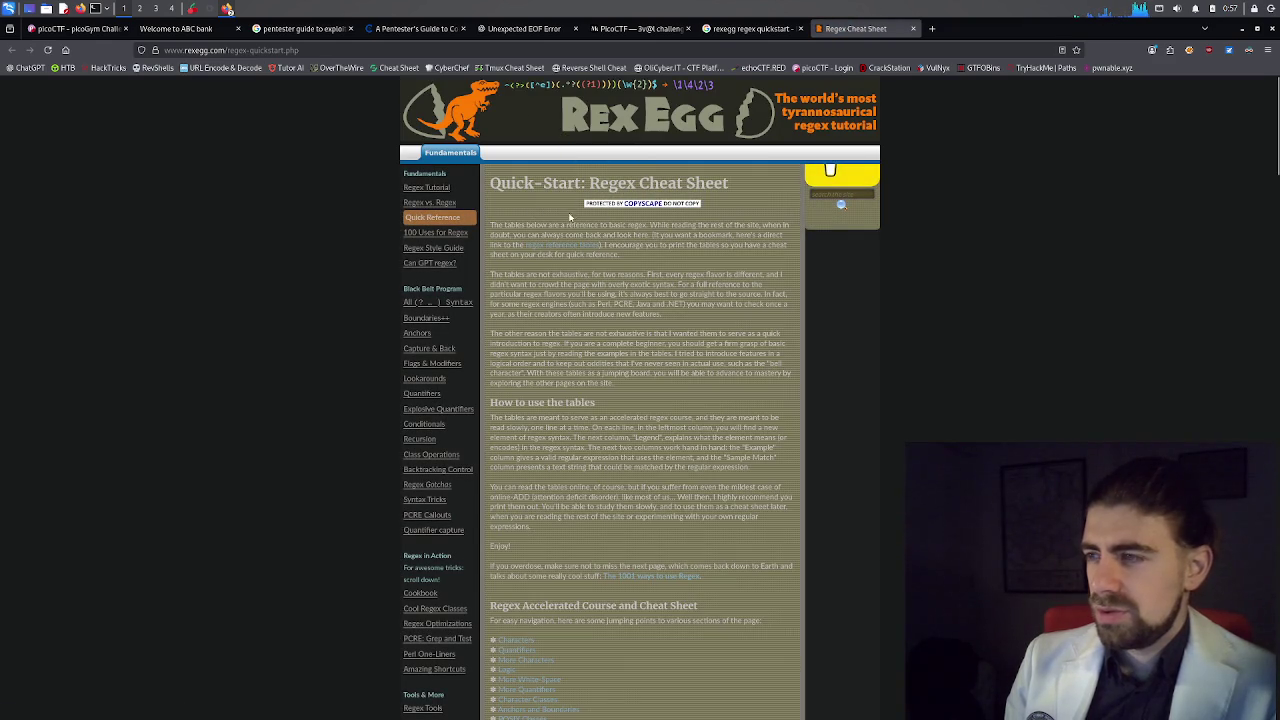
Zoom the RexEgg cheat sheet in three steps to about 150%.
key(ctrl+plus)
key(ctrl+plus)
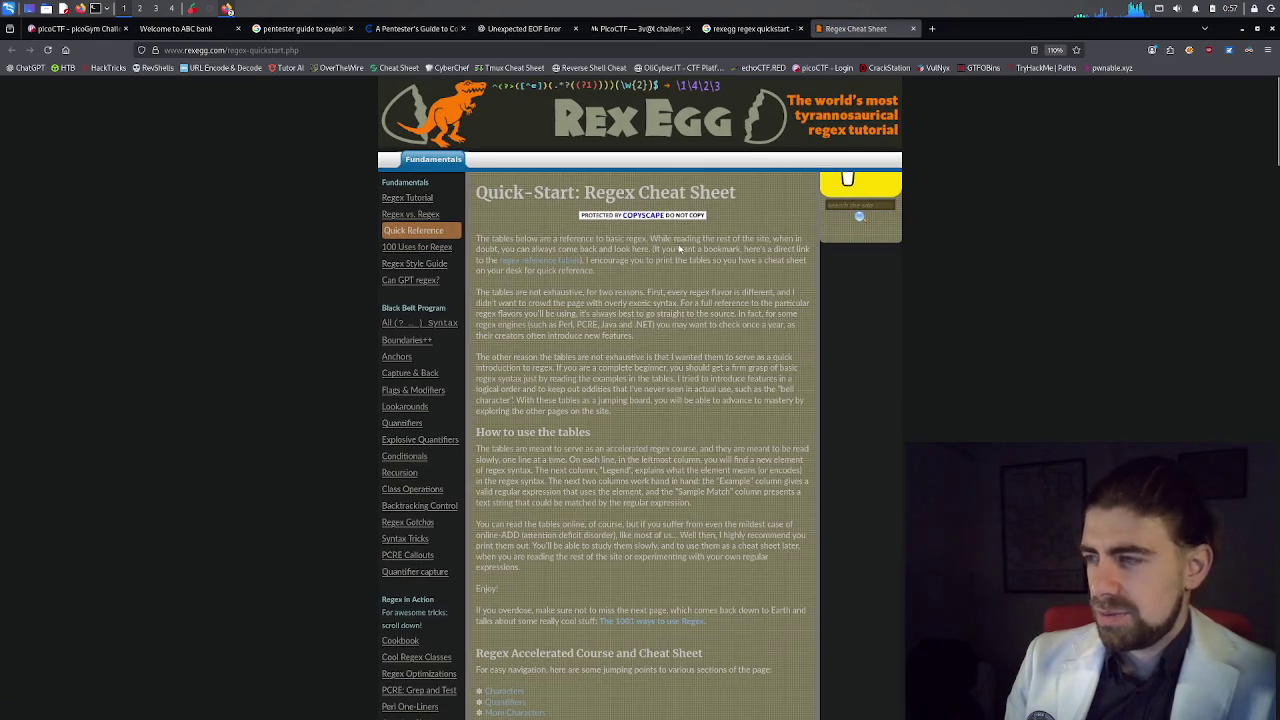
key(ctrl+plus)
key(ctrl+plus)
key(ctrl+plus)
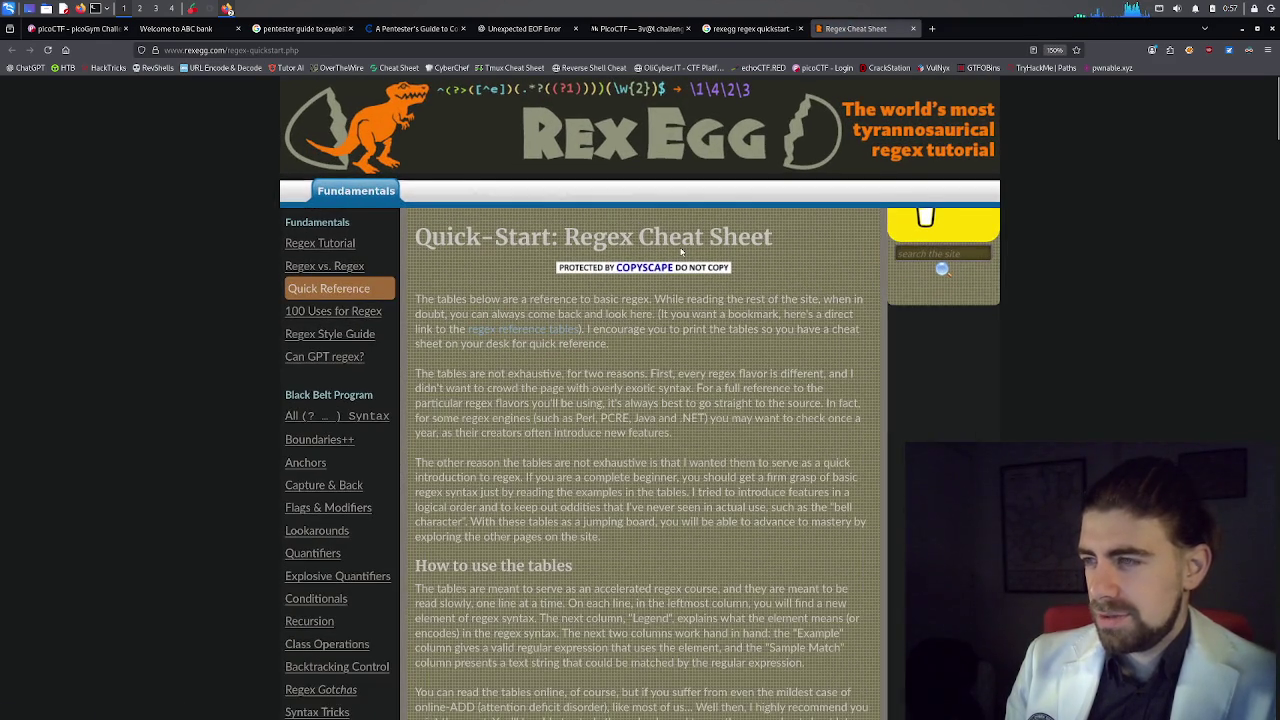
key(ctrl+plus)
key(ctrl+plus)
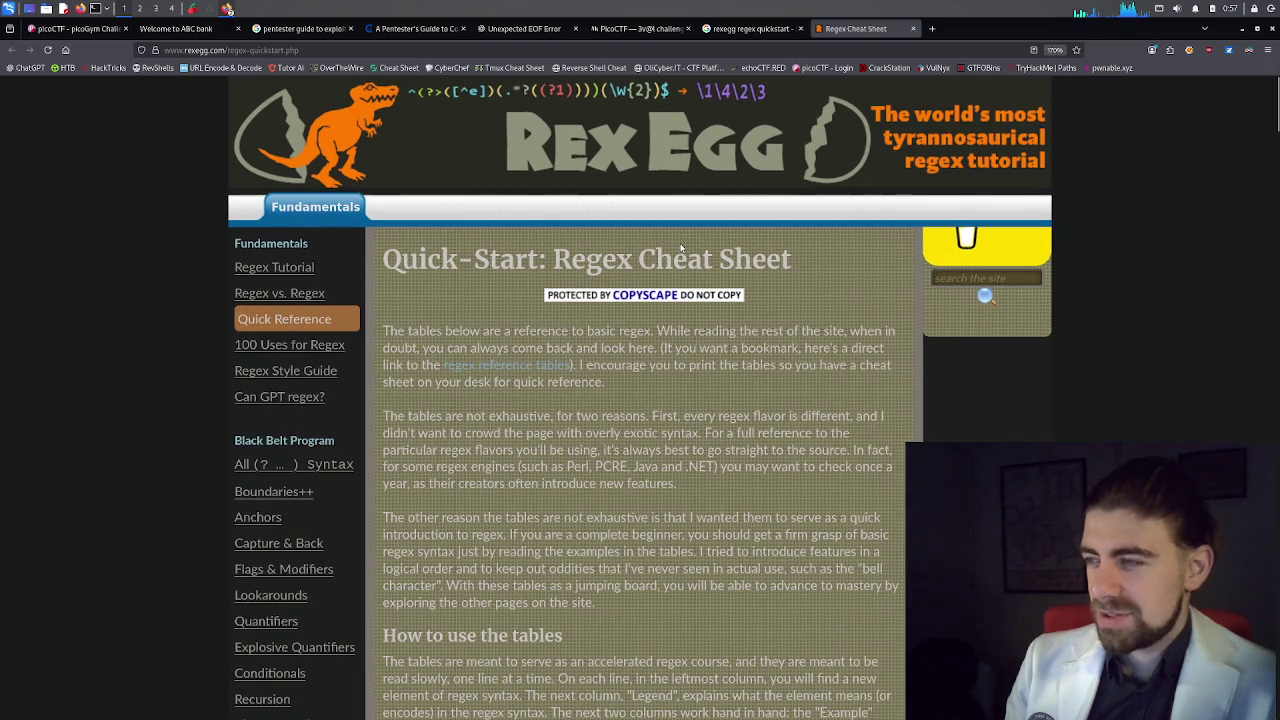
scroll(677, 231, down, 2)
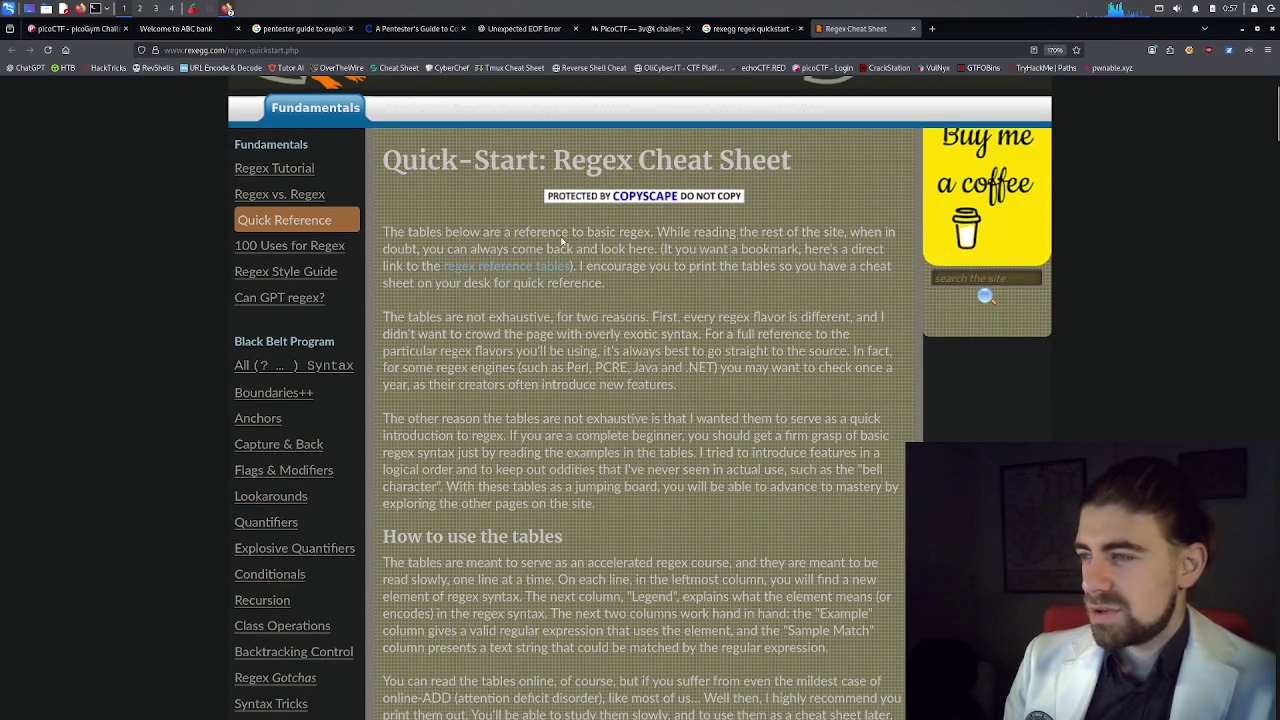
Highlight the introductory paragraphs and the jump-link list from Characters to Other Syntax while reading.
drag(474, 240, 562, 240)
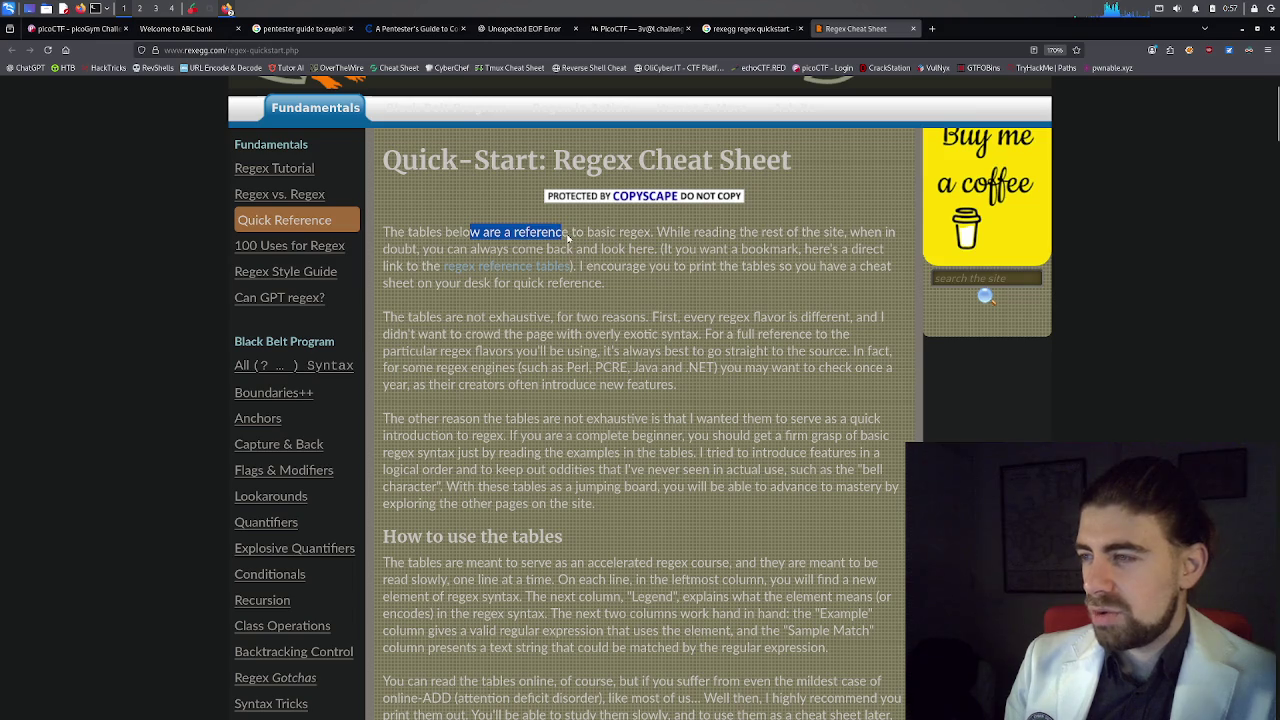
click(566, 240)
mouse_move(381, 237)
mouse_down()
mouse_move(508, 287)
mouse_move(697, 408)
mouse_move(741, 500)
mouse_move(700, 585)
mouse_move(691, 514)
mouse_up()
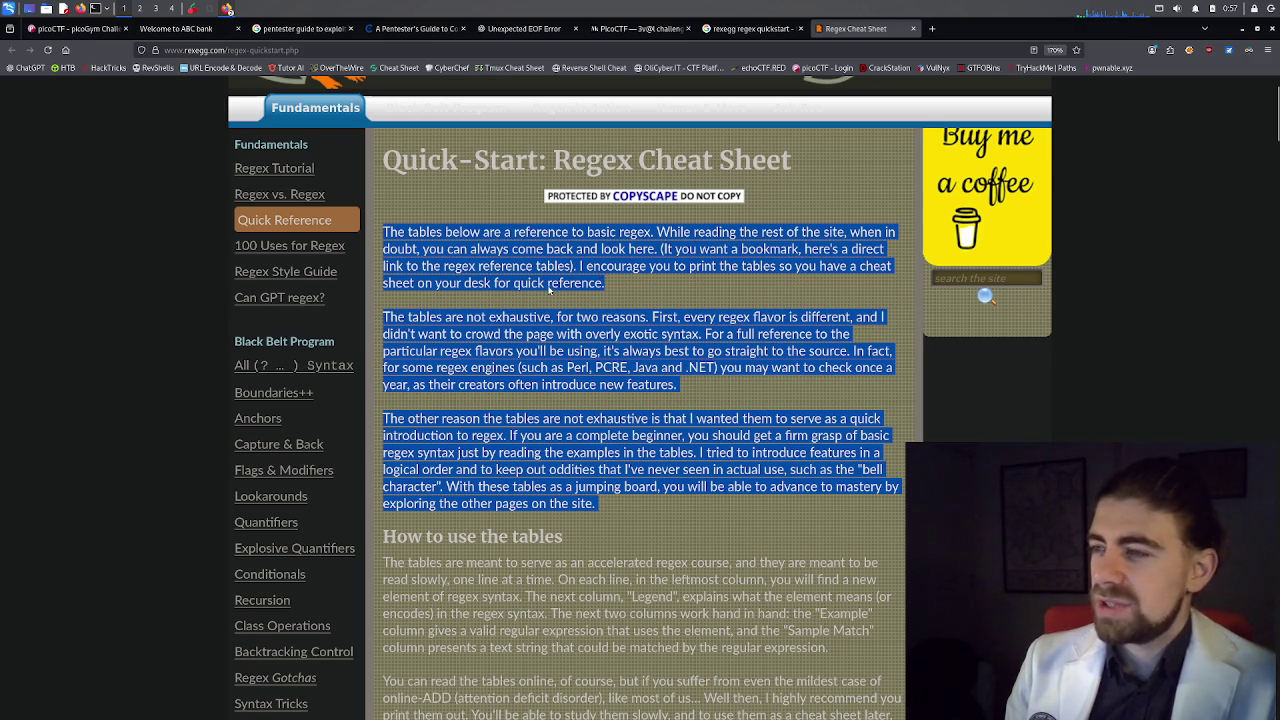
scroll(550, 287, down, 4)
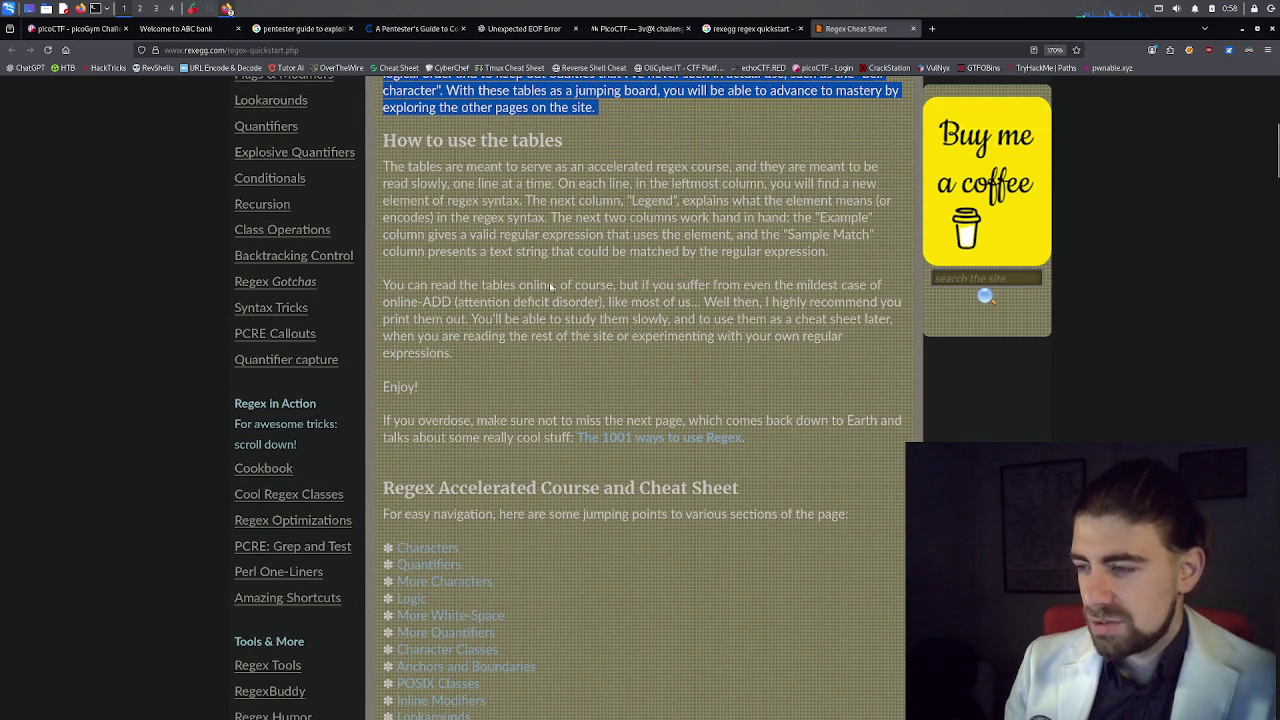
scroll(551, 280, down, 2)
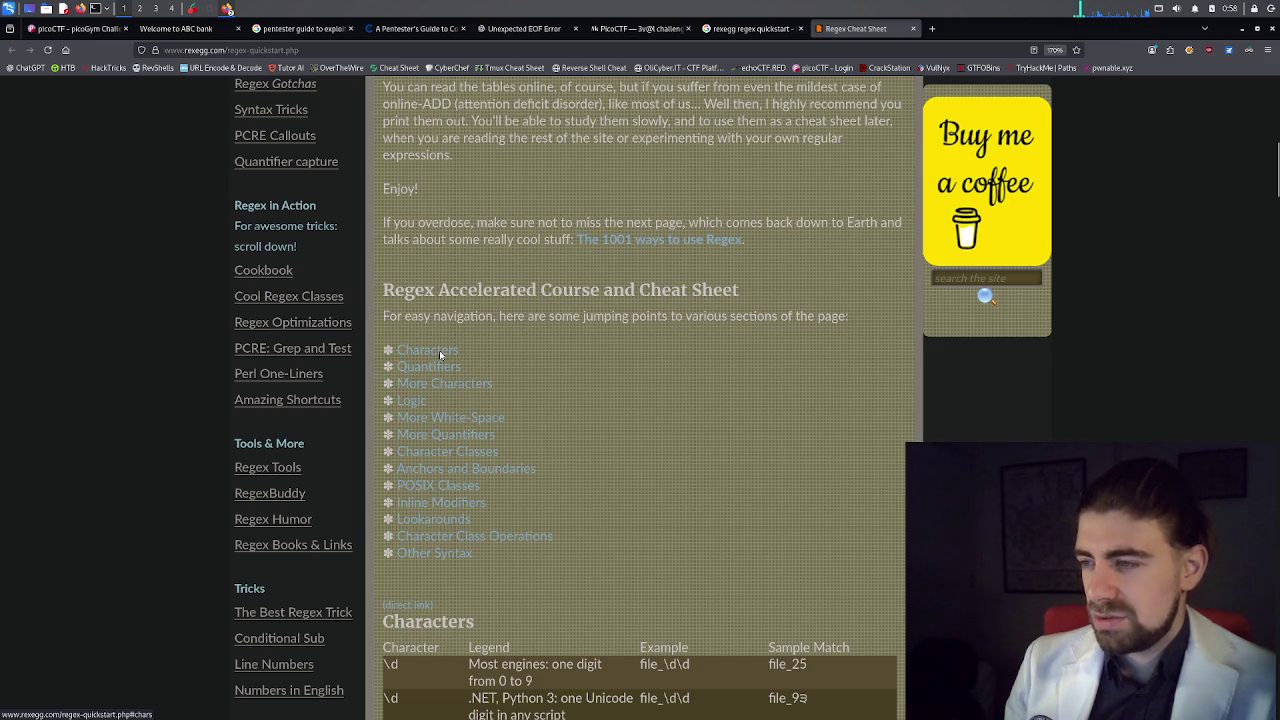
drag(384, 316, 755, 324)
mouse_move(801, 362)
mouse_down()
mouse_move(700, 428)
mouse_move(637, 569)
mouse_up()
scroll(640, 542, down, 3)
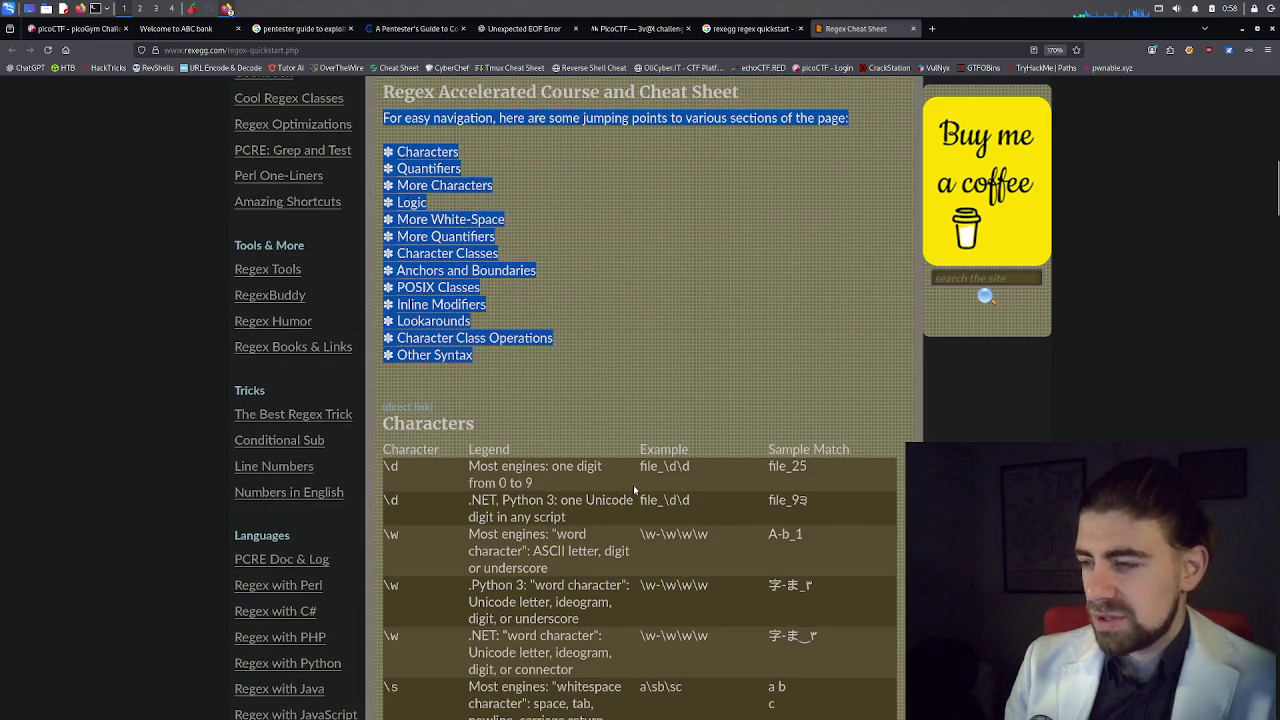
scroll(643, 435, up, 8)
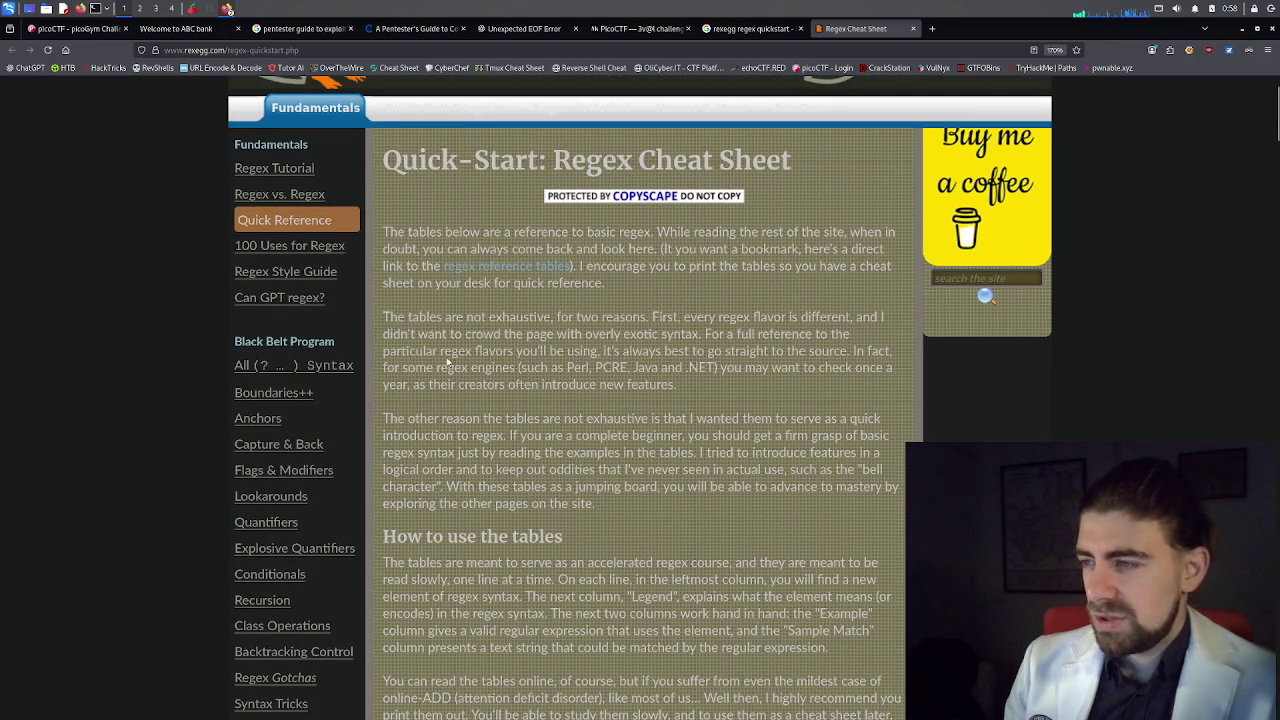
Highlight the 'tables are not exhaustive' paragraph, then start a fresh browser tab.
mouse_move(378, 313)
mouse_down()
mouse_move(560, 340)
mouse_move(717, 385)
mouse_up()
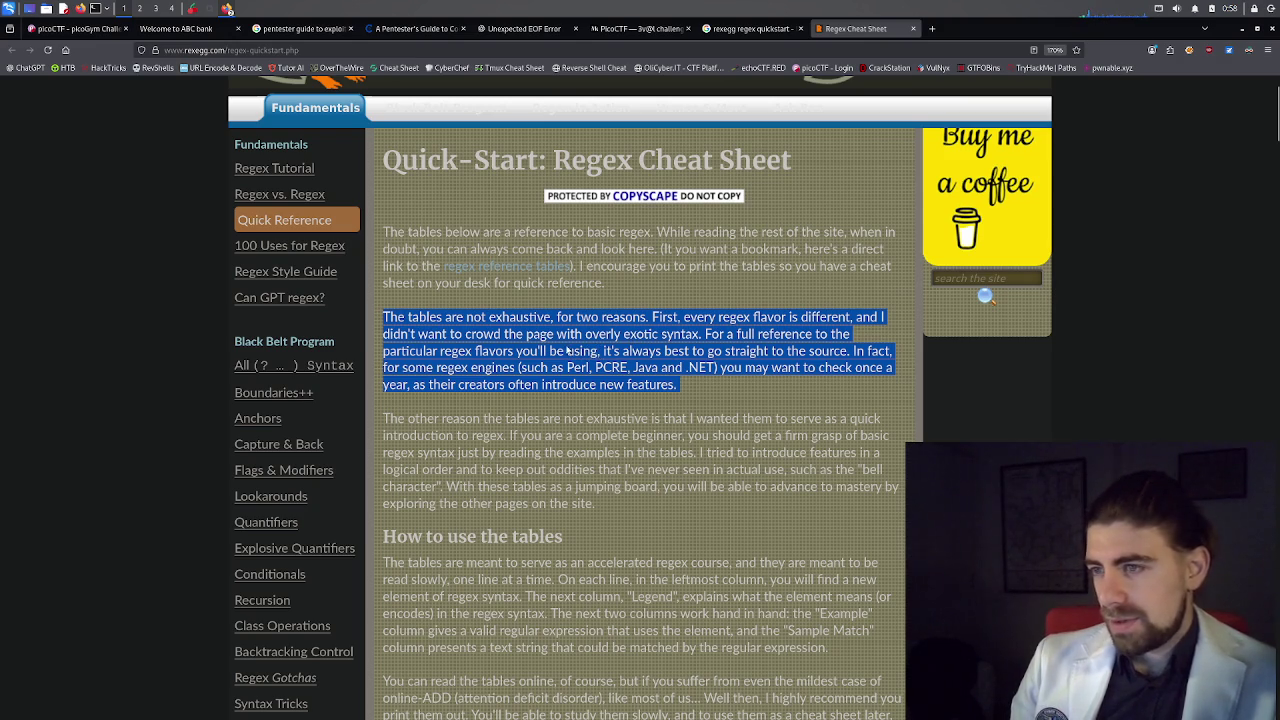
scroll(565, 350, up, 1)
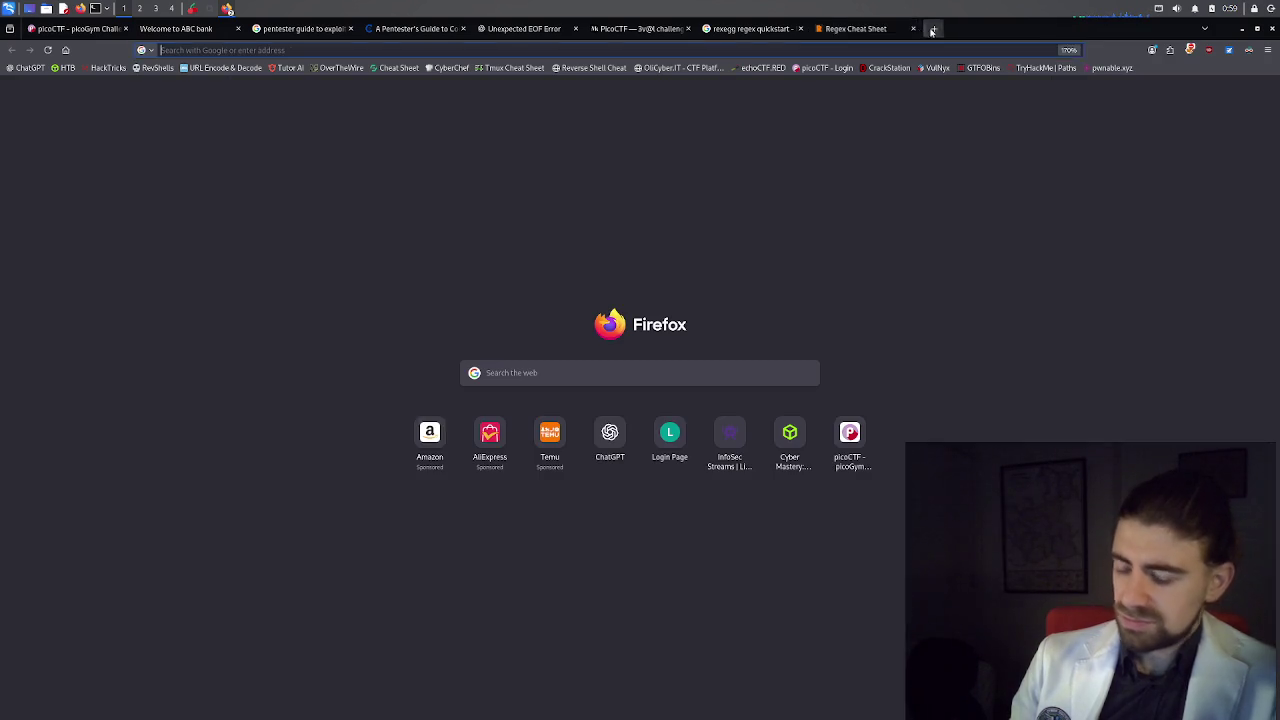
click(931, 28)
Search Google for 'what is regex' and expand the 'What is regex used for?' answer.
text(what)
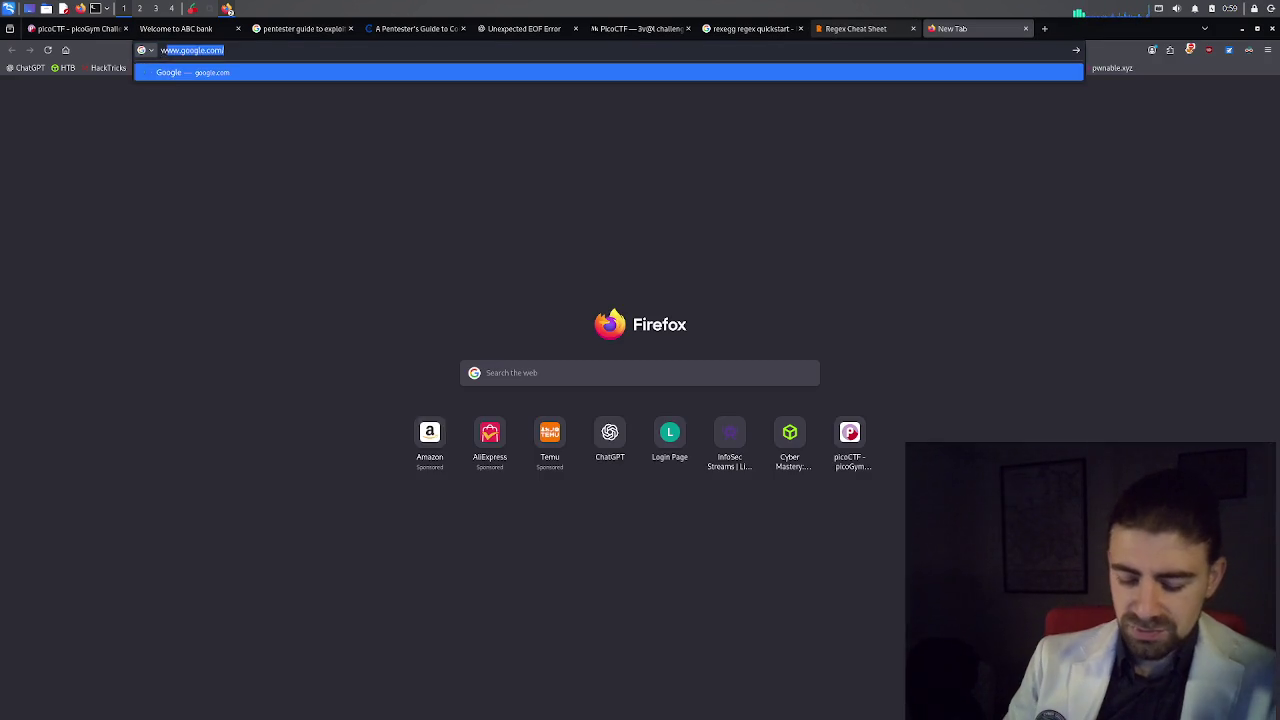
text( is regex)
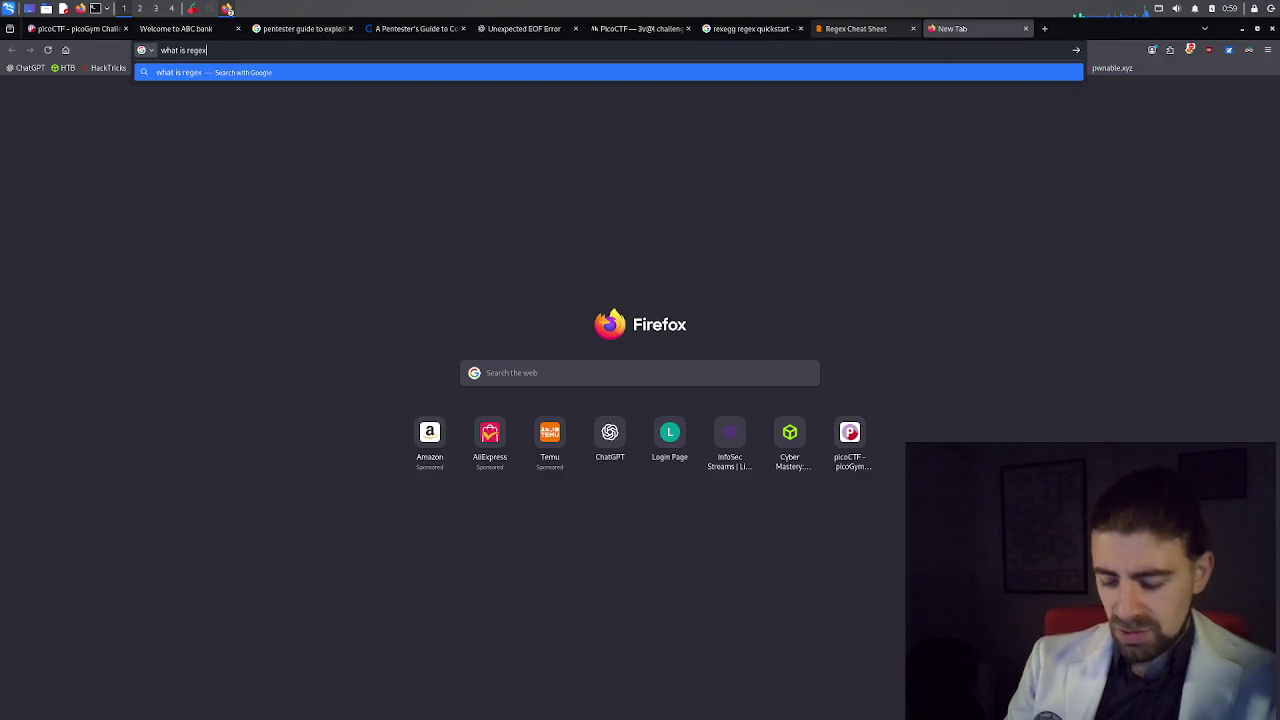
key(Return)
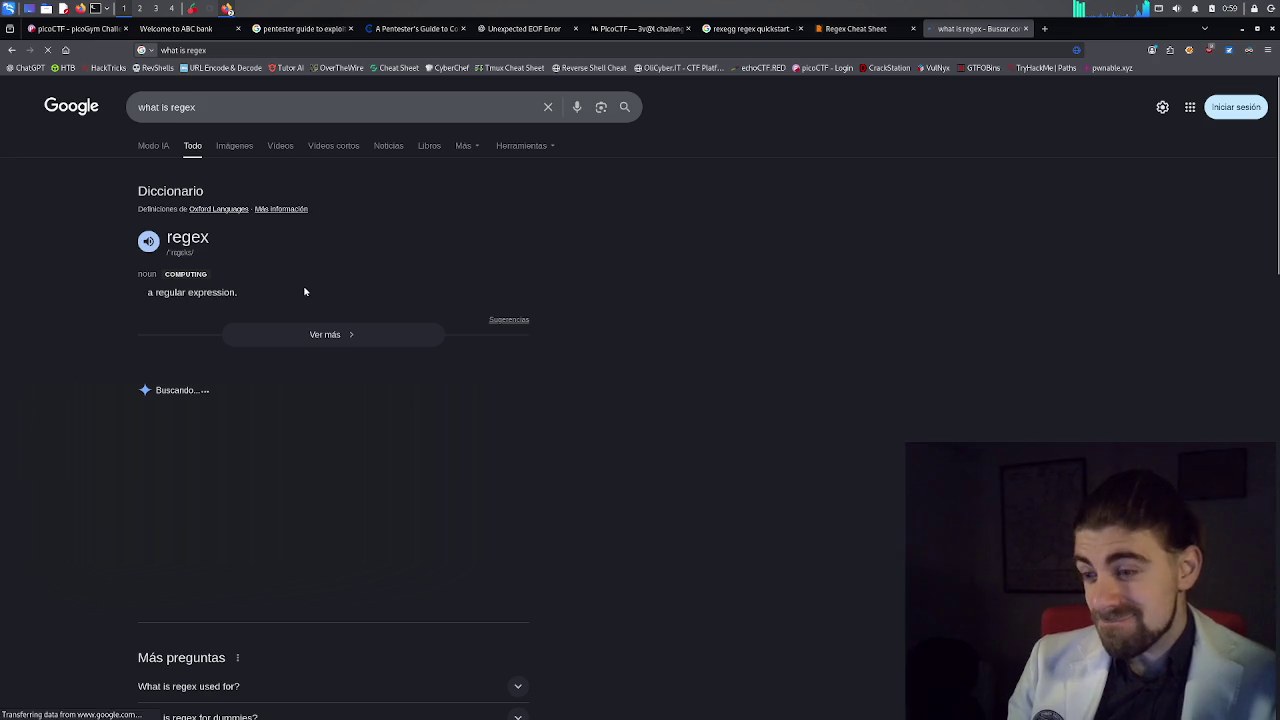
scroll(326, 346, down, 2)
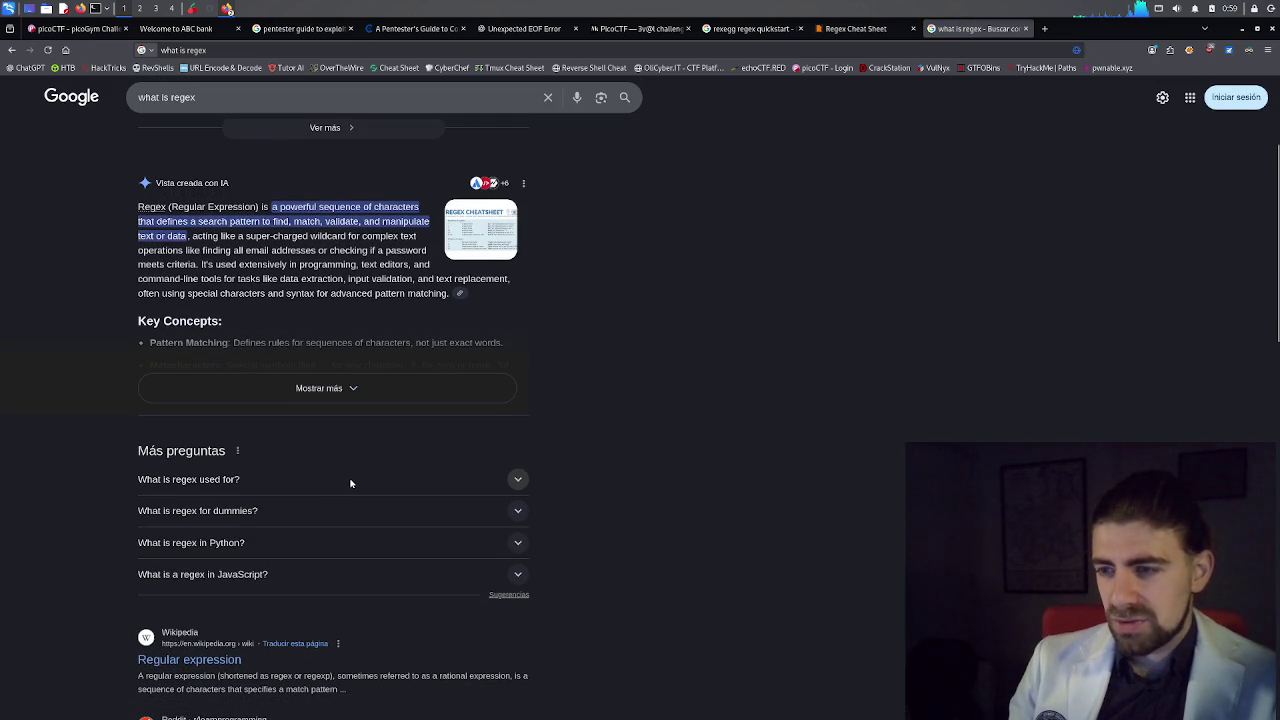
click(350, 481)
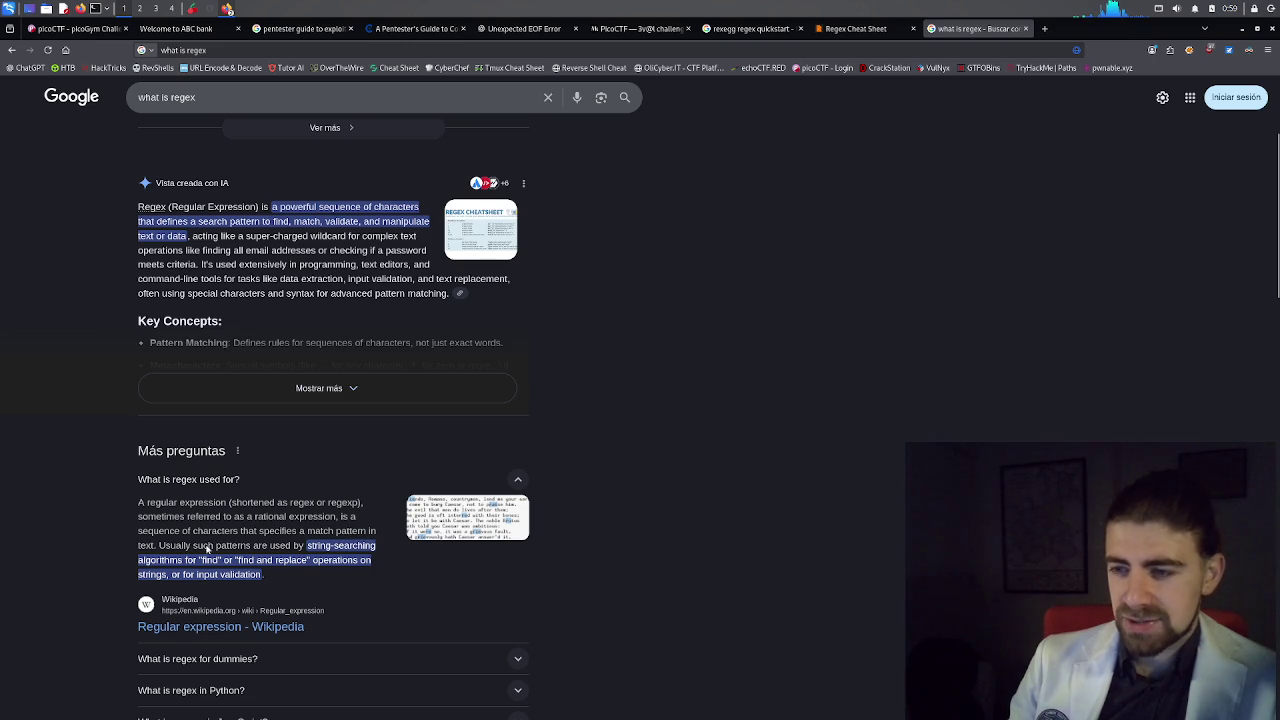
scroll(216, 549, down, 1)
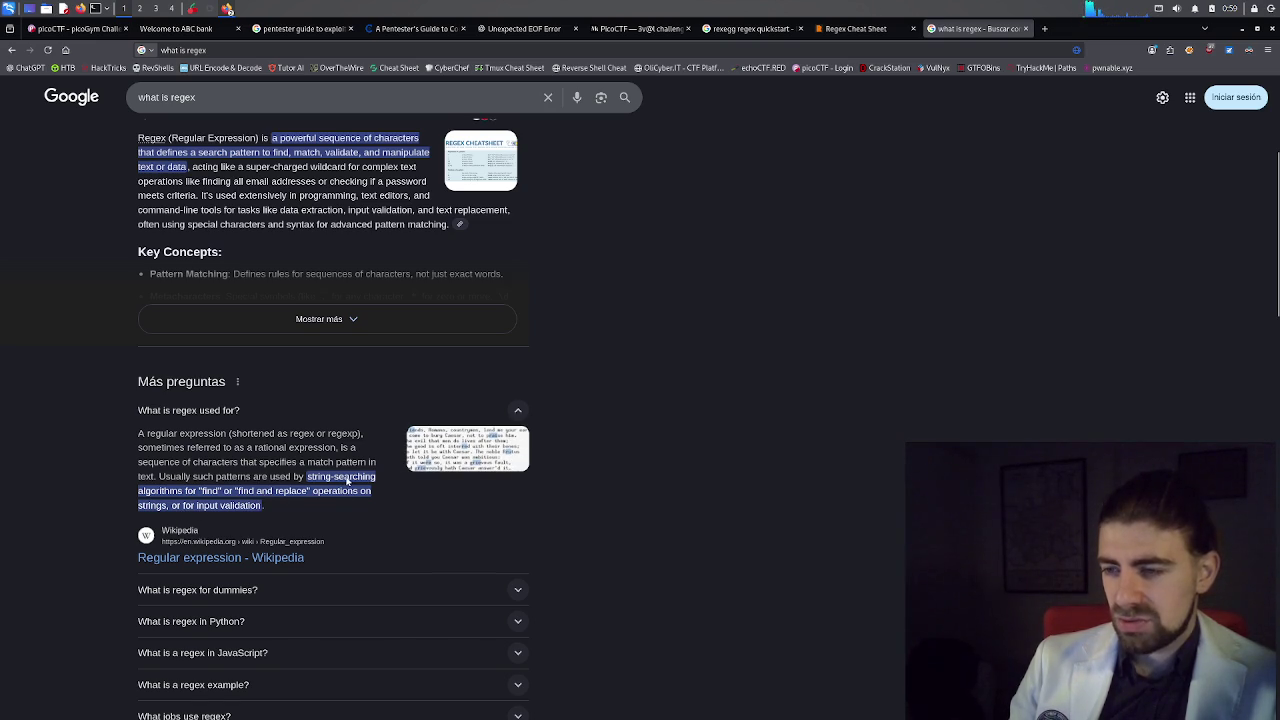
scroll(300, 470, down, 3)
Open the Wikipedia regex article in a new tab, expand 'What is regex for dummies?', then go to Wikipedia.
middle_click(226, 421)
click(265, 451)
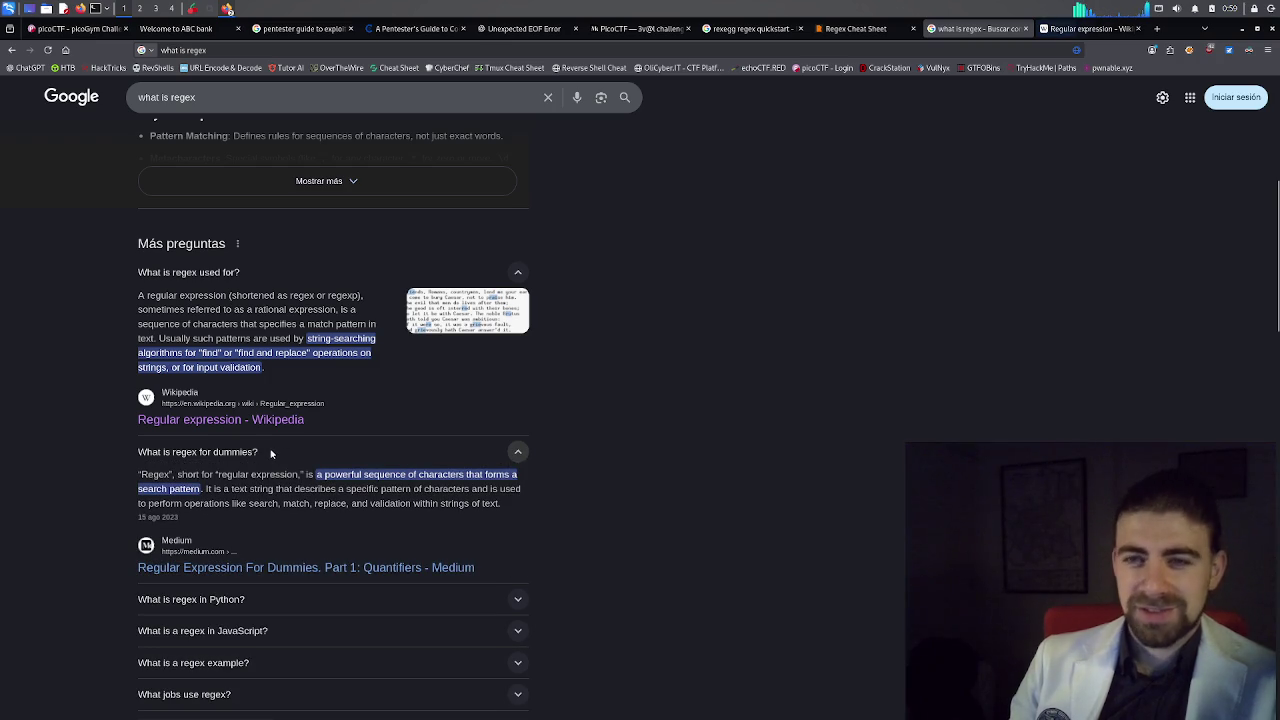
scroll(250, 440, down, 1)
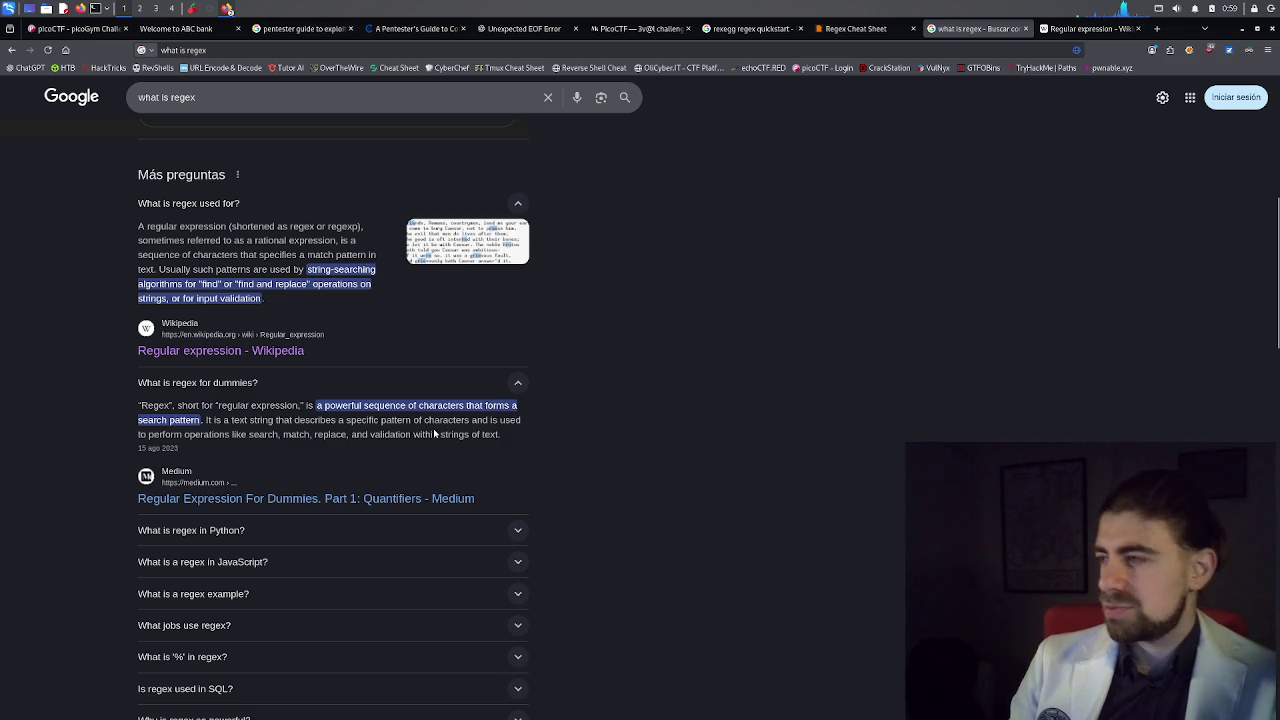
click(1080, 28)
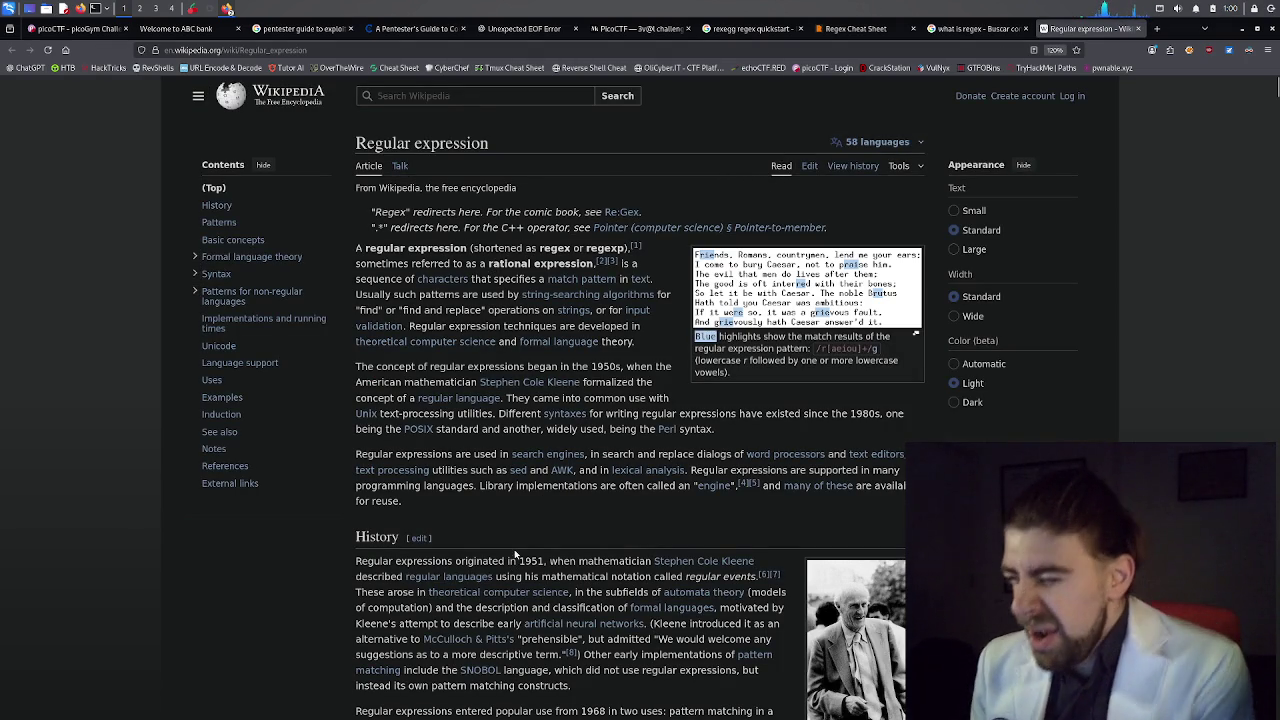
Read the article's introduction and History section, which dates regular expressions to 1951, previewing its linked terms.
scroll(538, 510, down, 1)
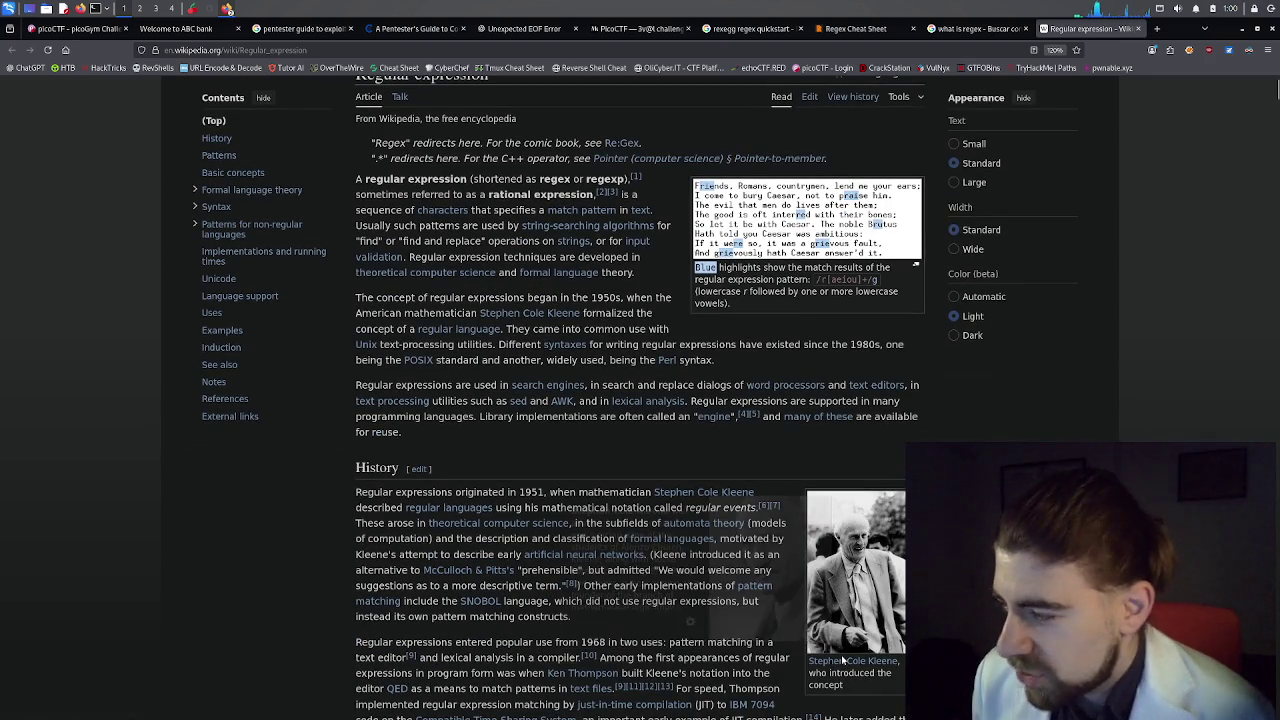
mouse_move(843, 665)
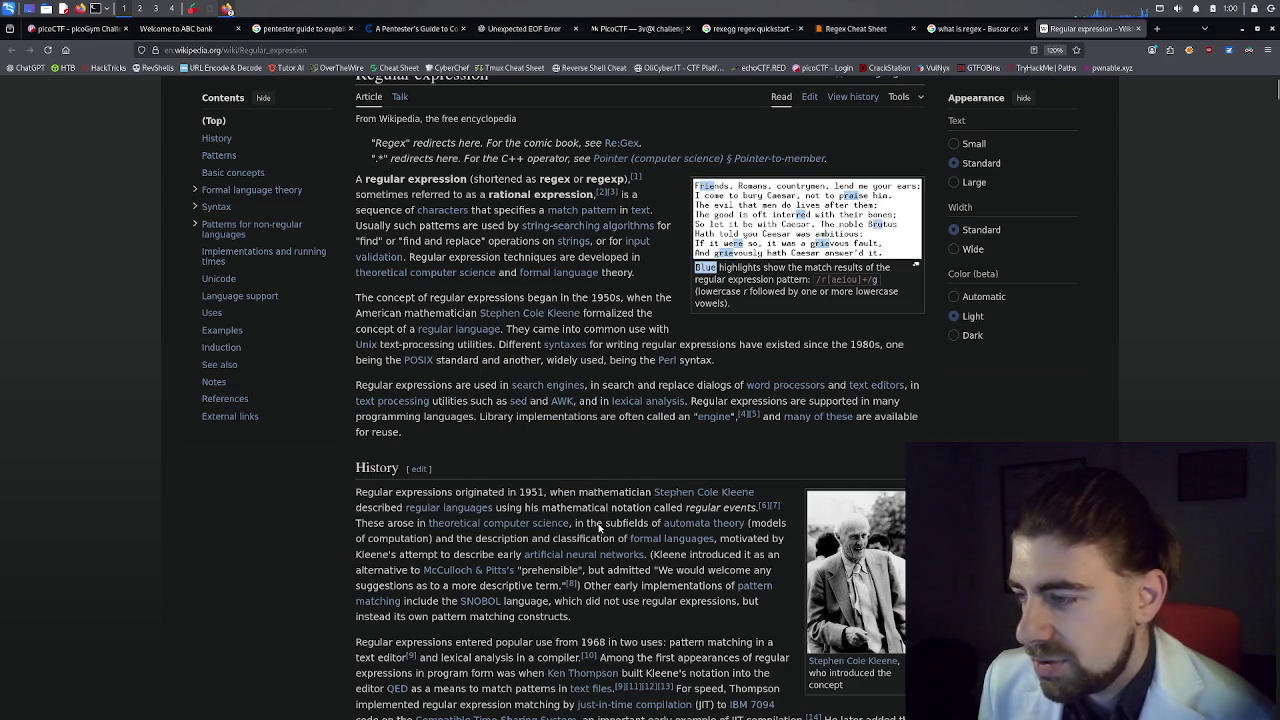
mouse_move(700, 528)
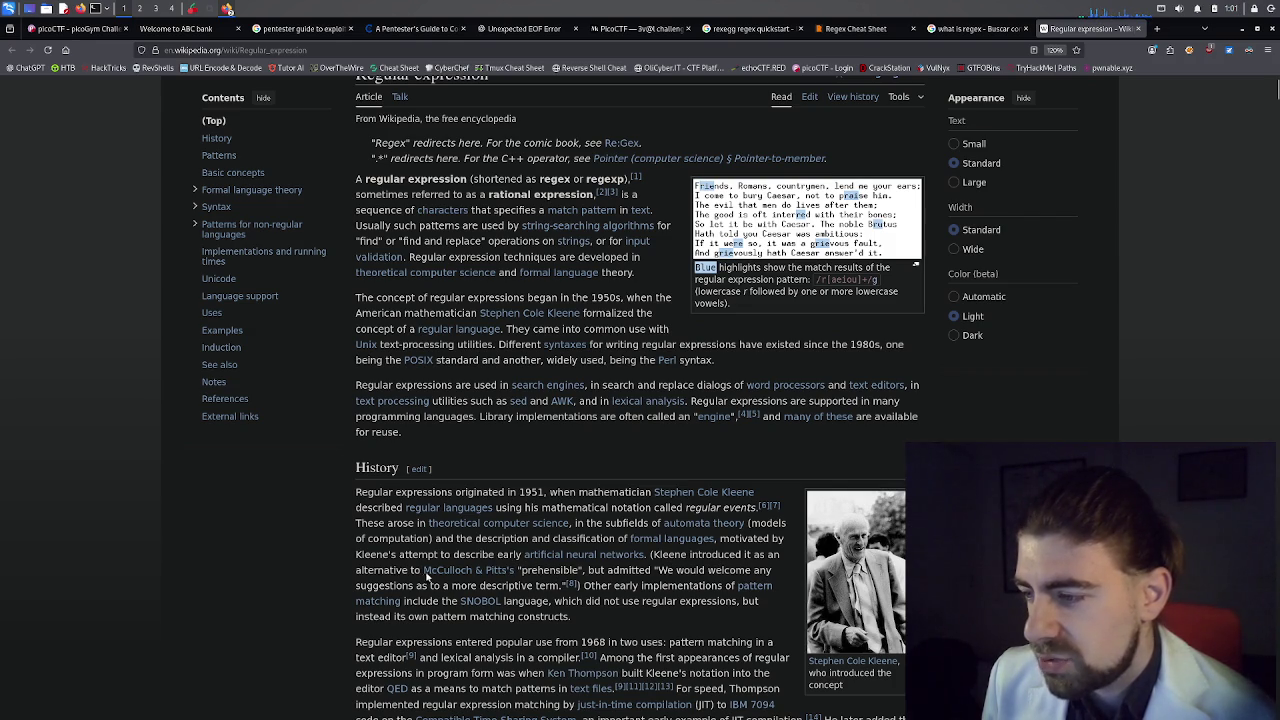
mouse_move(455, 574)
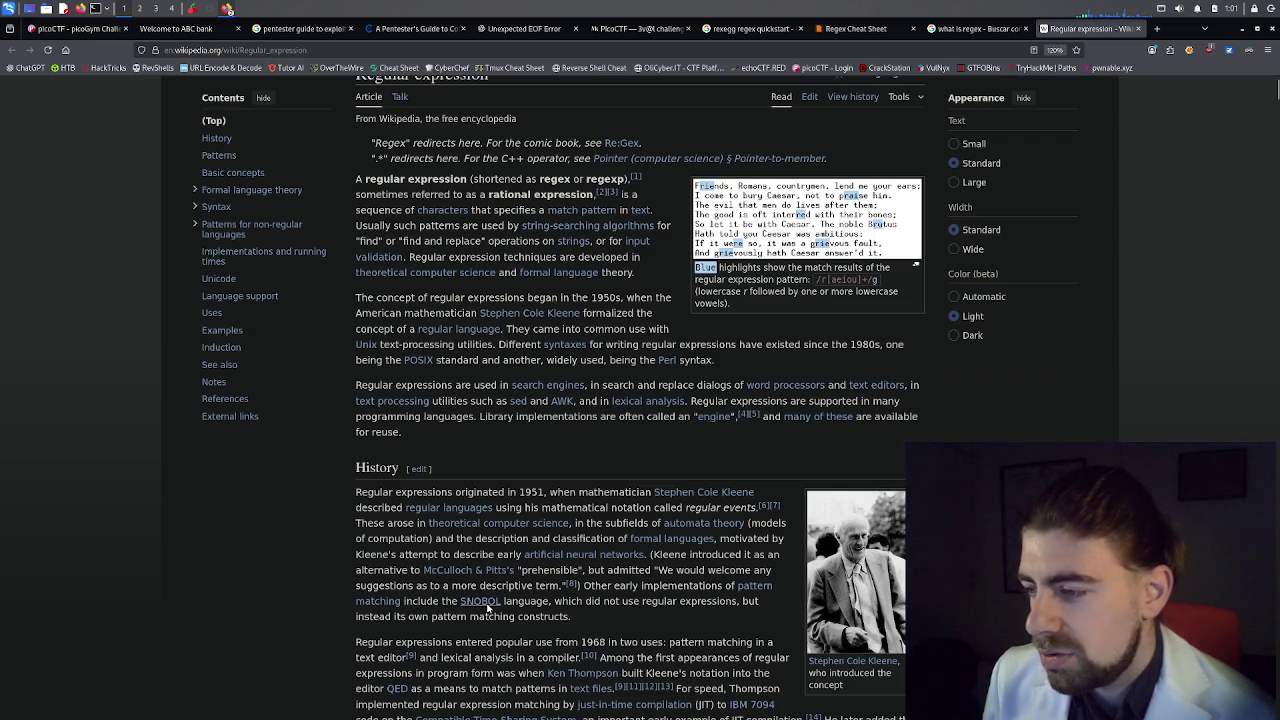
mouse_move(487, 605)
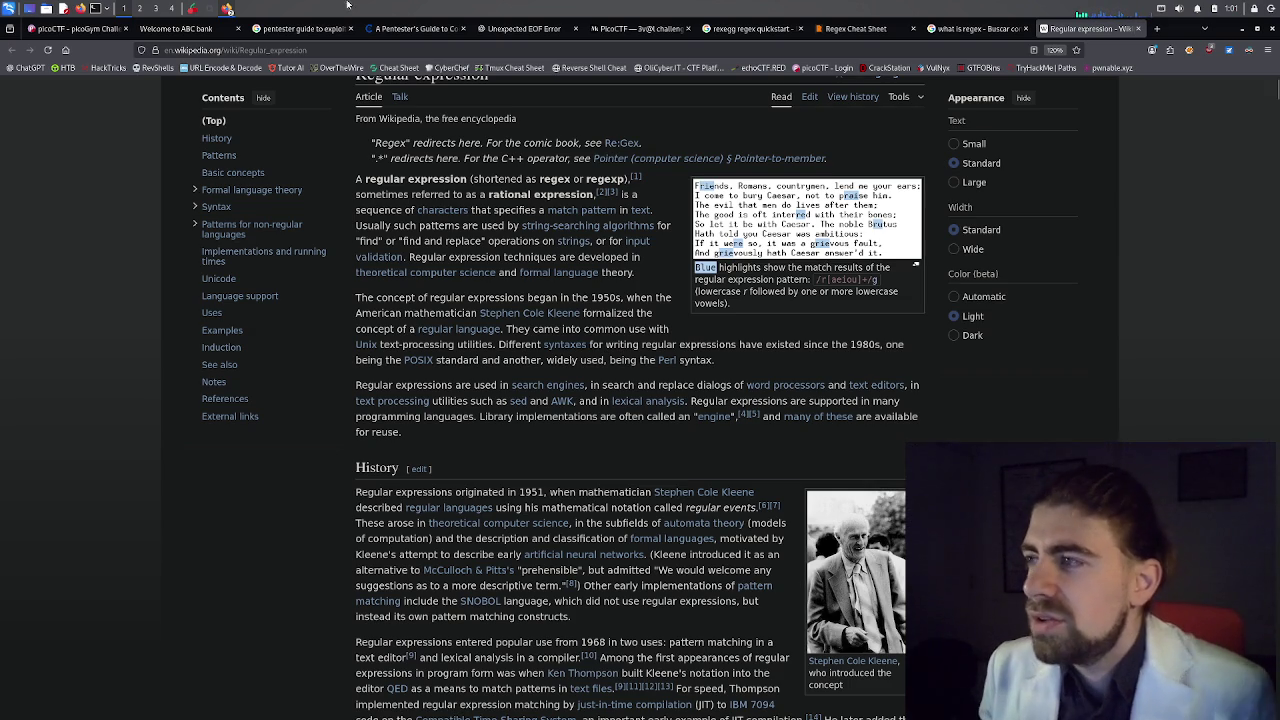
On the Medium write-up, examine the dynamicClass code that reads the flag file.
click(640, 28)
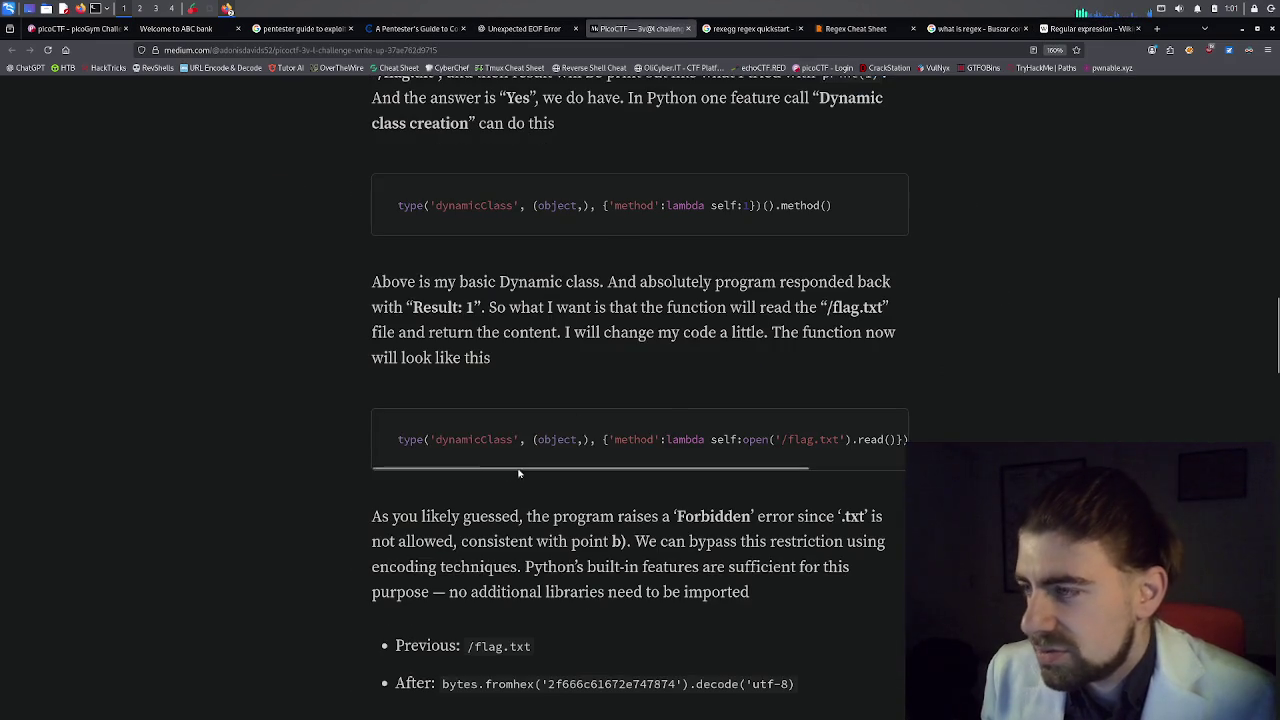
mouse_move(677, 466)
mouse_down()
mouse_move(775, 470)
mouse_move(640, 464)
mouse_up()
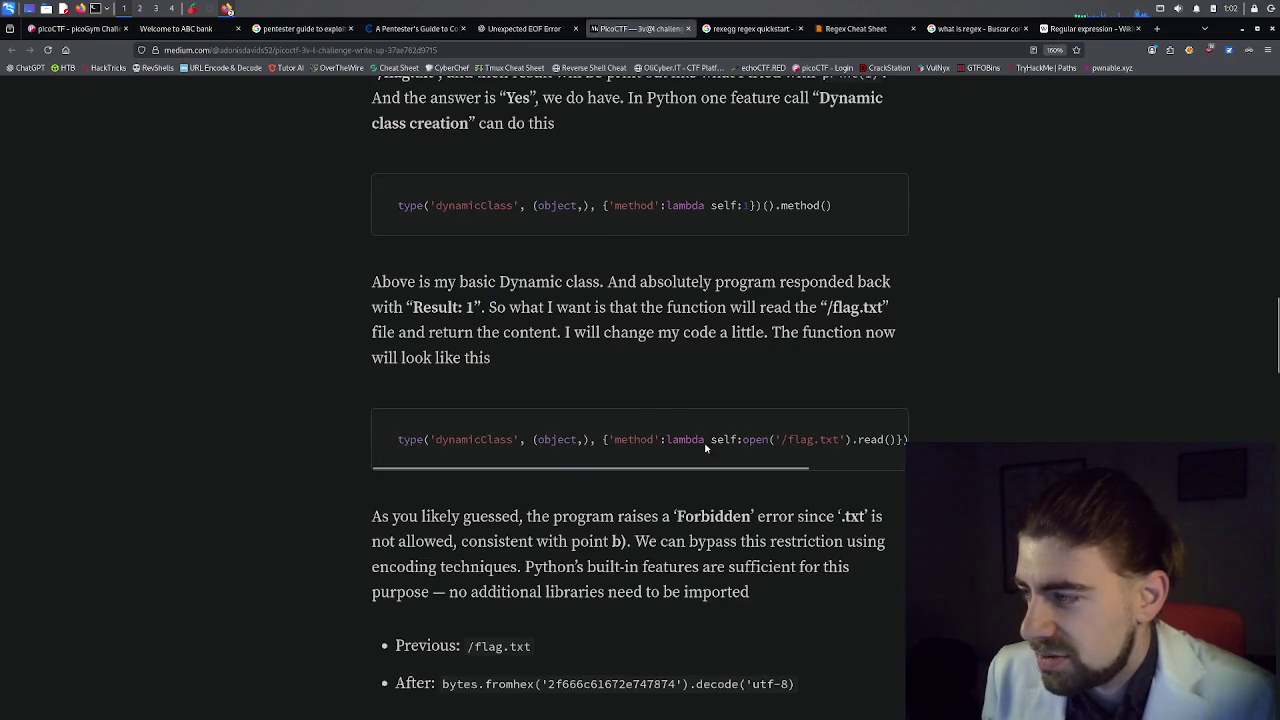
mouse_move(719, 465)
mouse_down()
mouse_move(834, 475)
mouse_move(709, 482)
mouse_move(779, 482)
mouse_up()
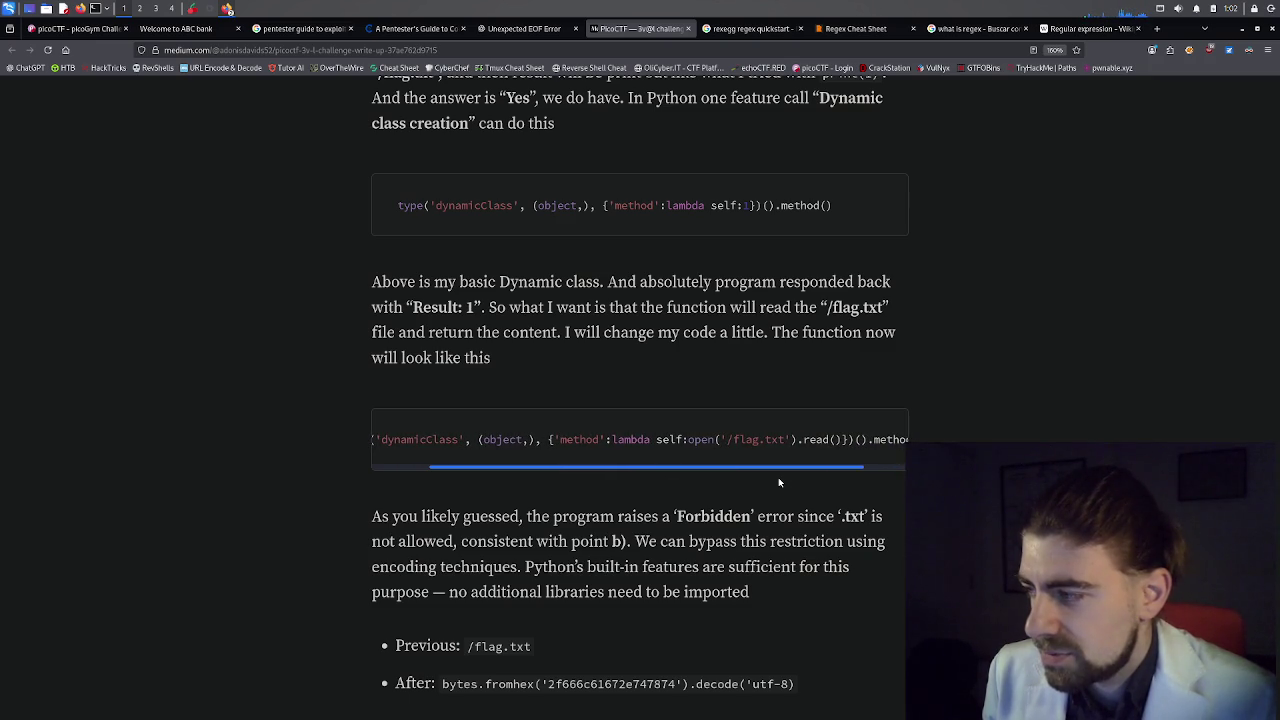
drag(779, 482, 794, 472)
double_click(831, 440)
click(828, 445)
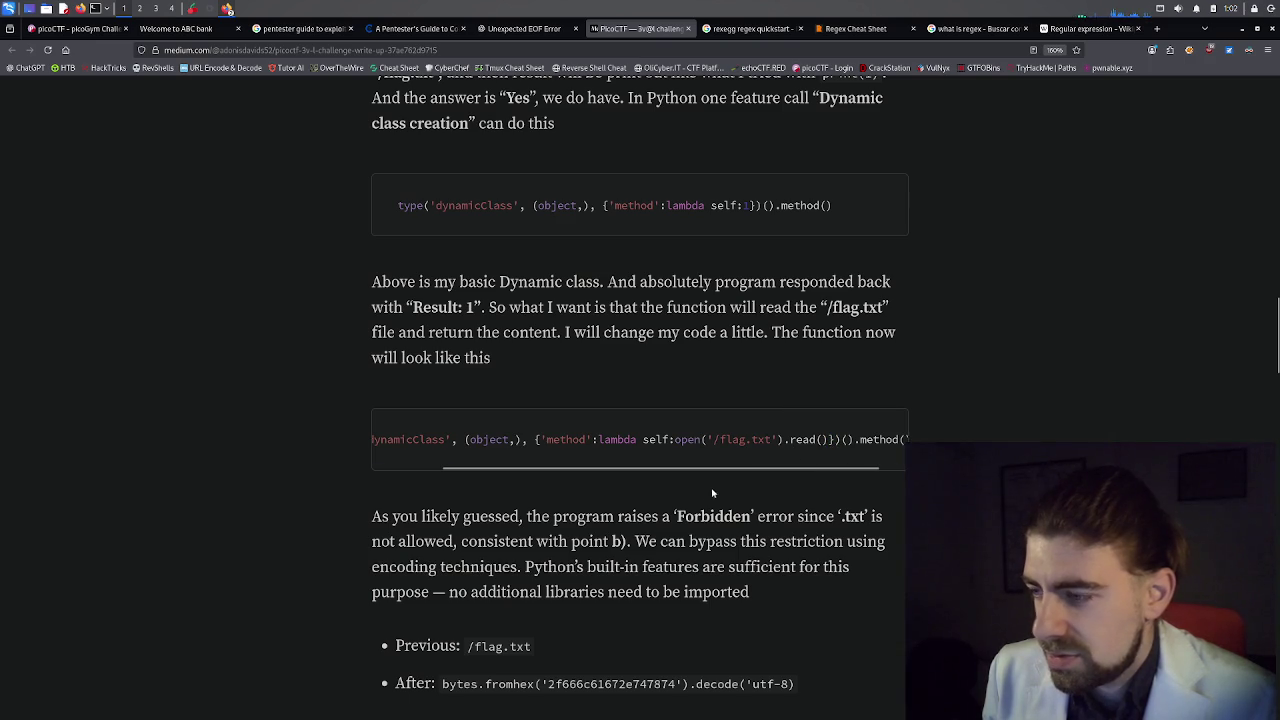
Highlight the After line's hex-encoded /flag.txt string and its fromhex call.
scroll(655, 518, down, 3)
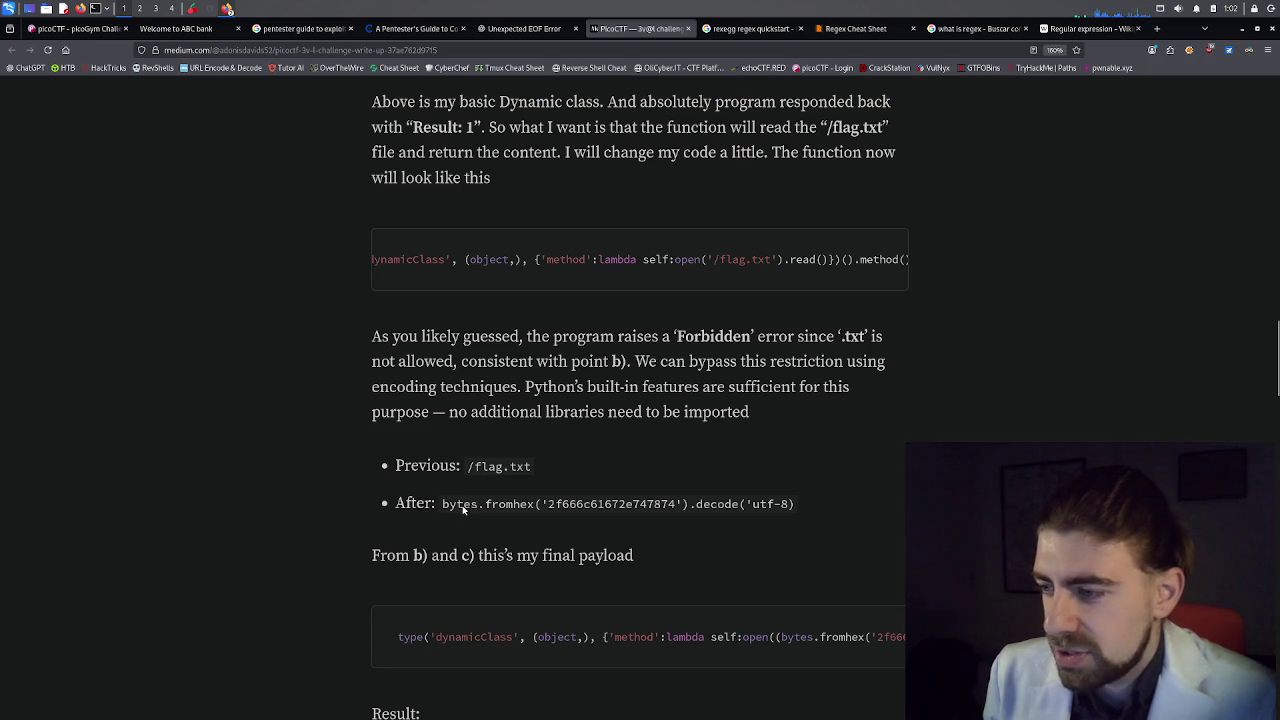
drag(487, 505, 685, 506)
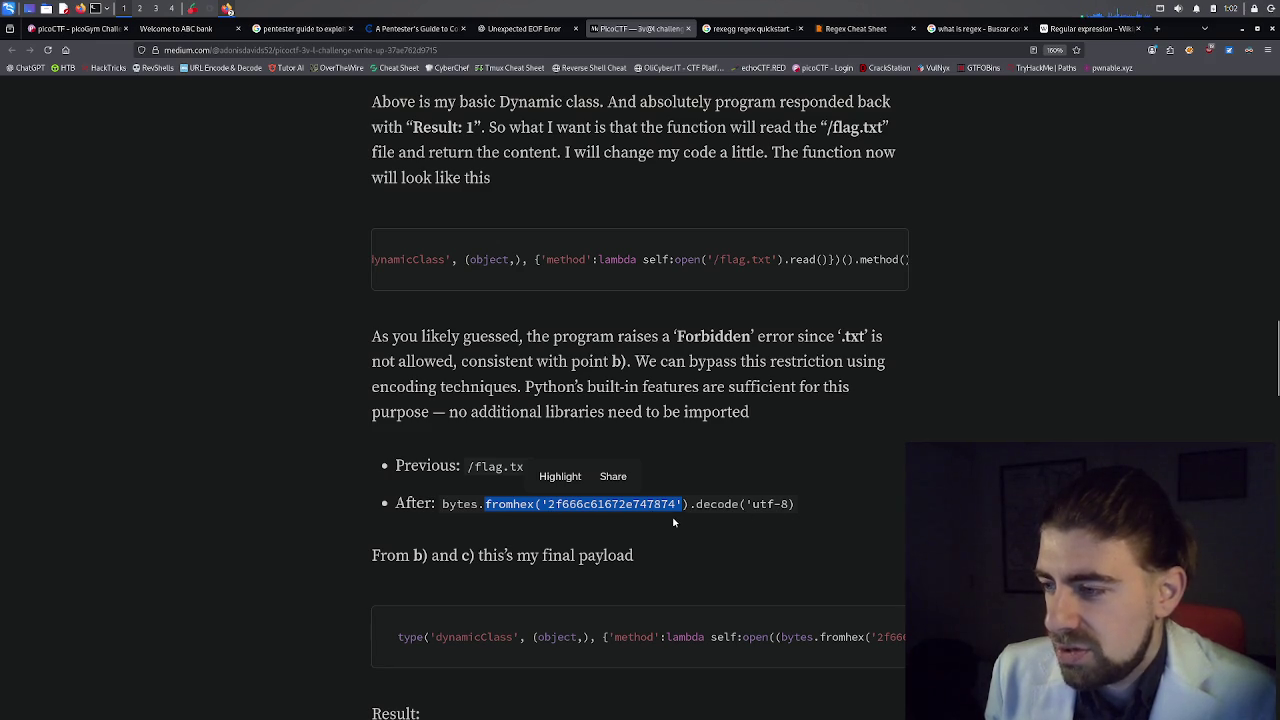
click(572, 508)
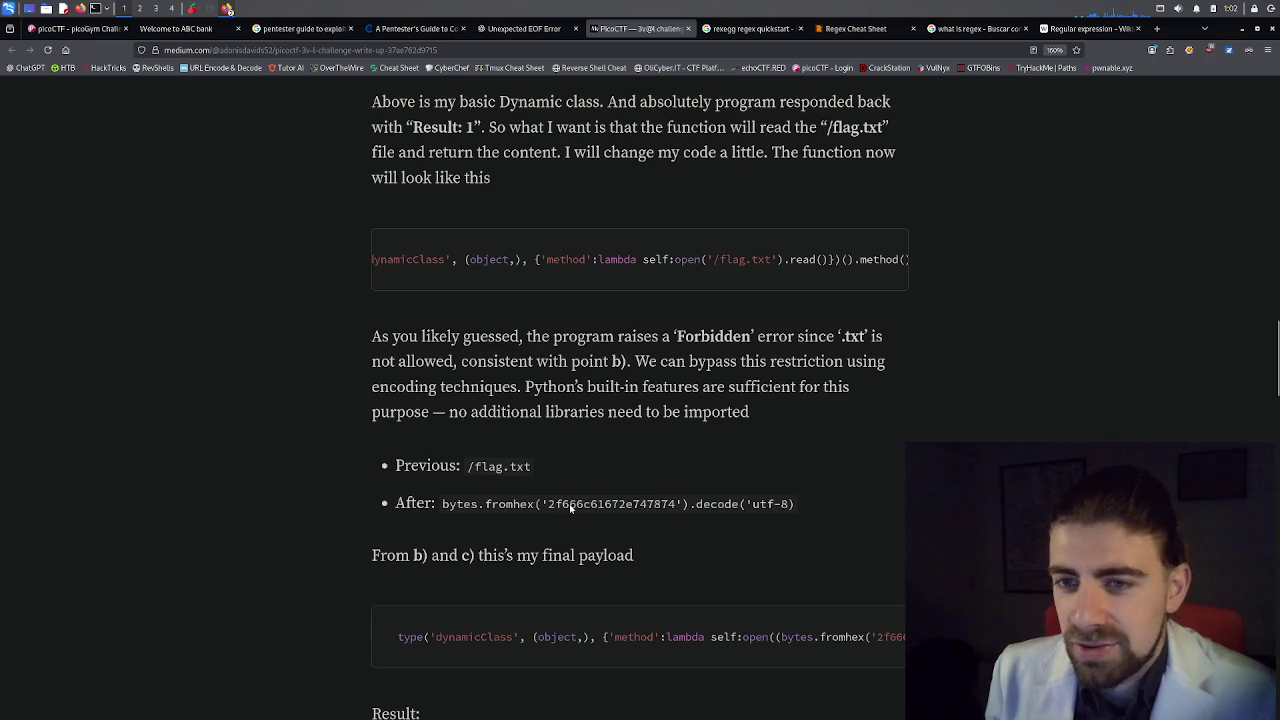
triple_click(553, 509)
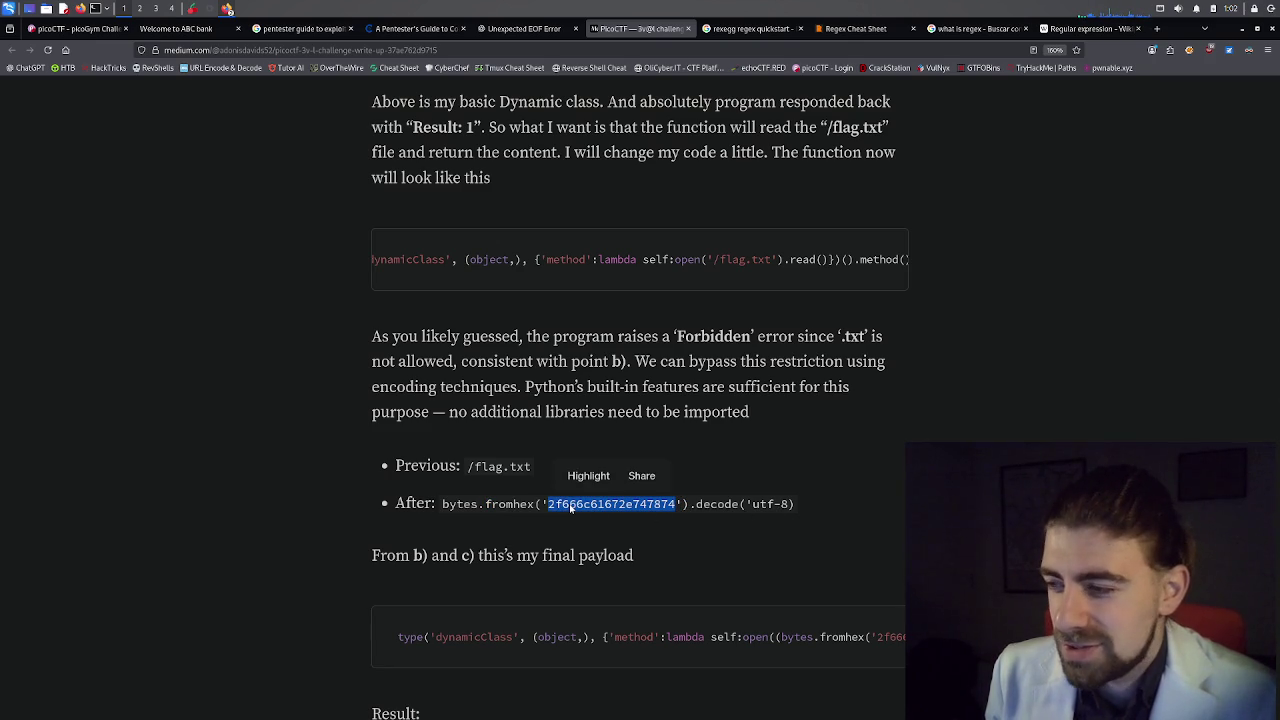
click(553, 509)
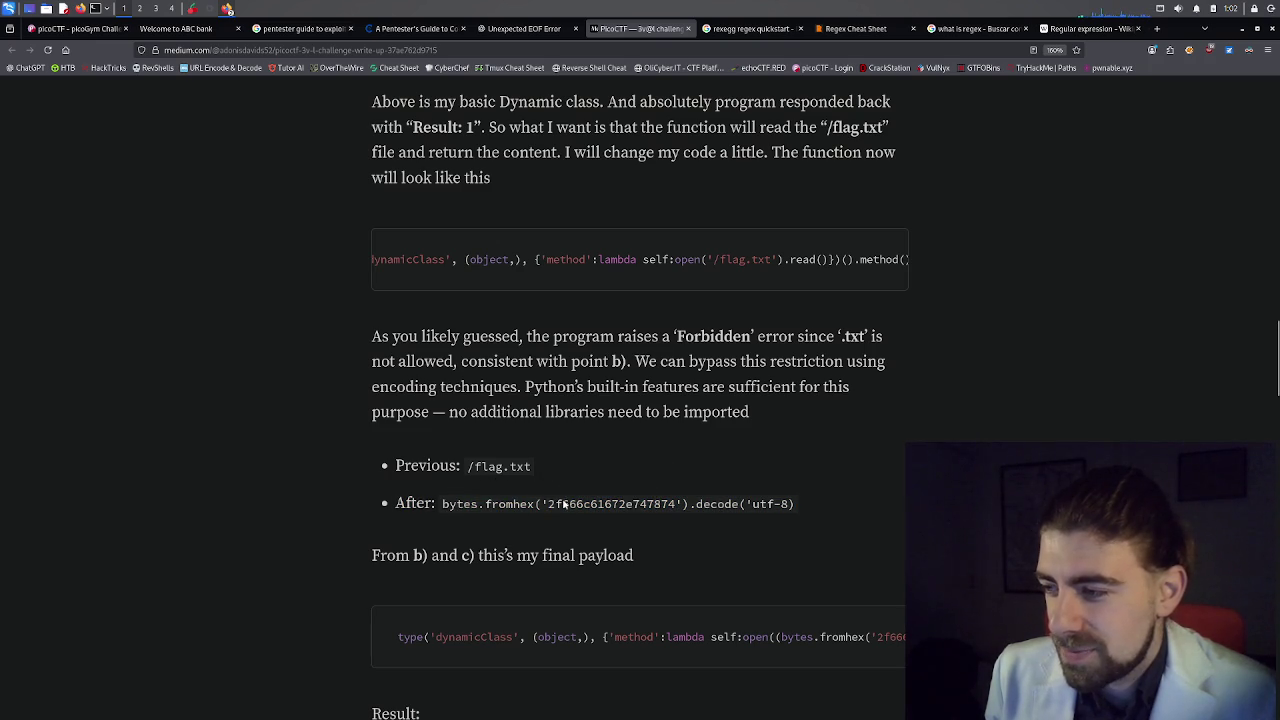
drag(547, 508, 793, 508)
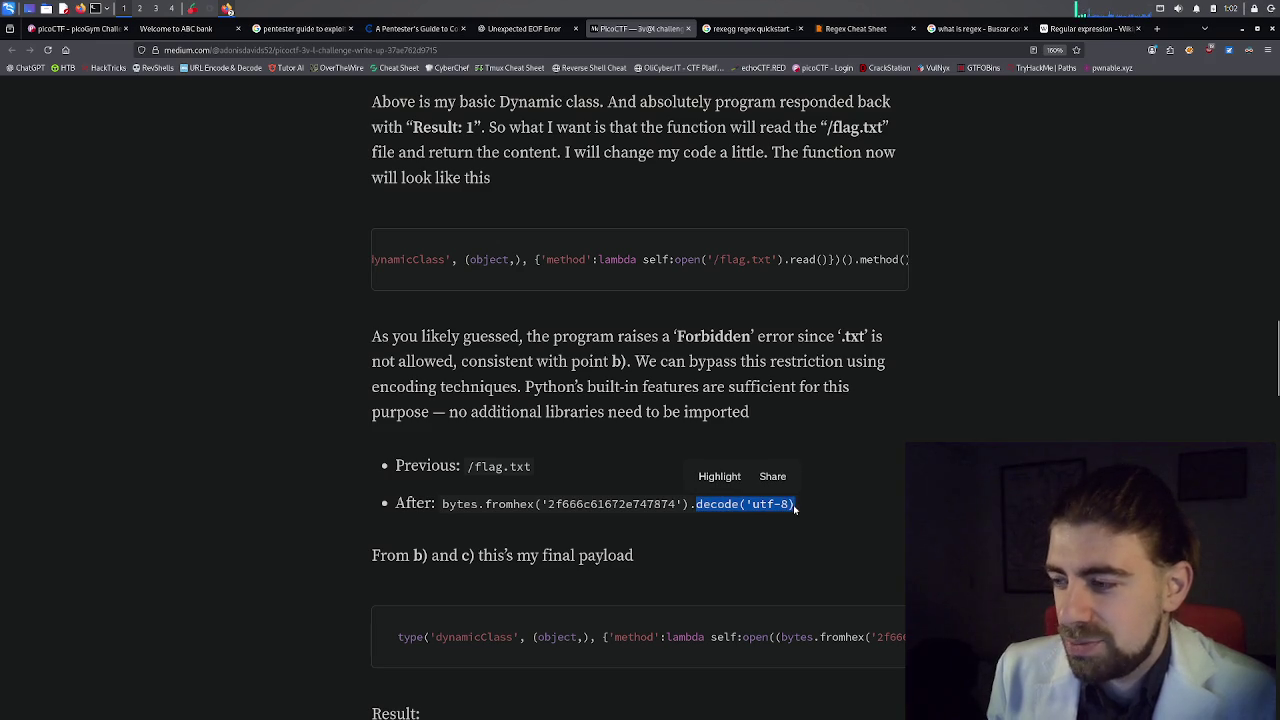
Copy the write-up's final dynamicClass payload and return to the 3v@l challenge page.
scroll(745, 520, down, 1)
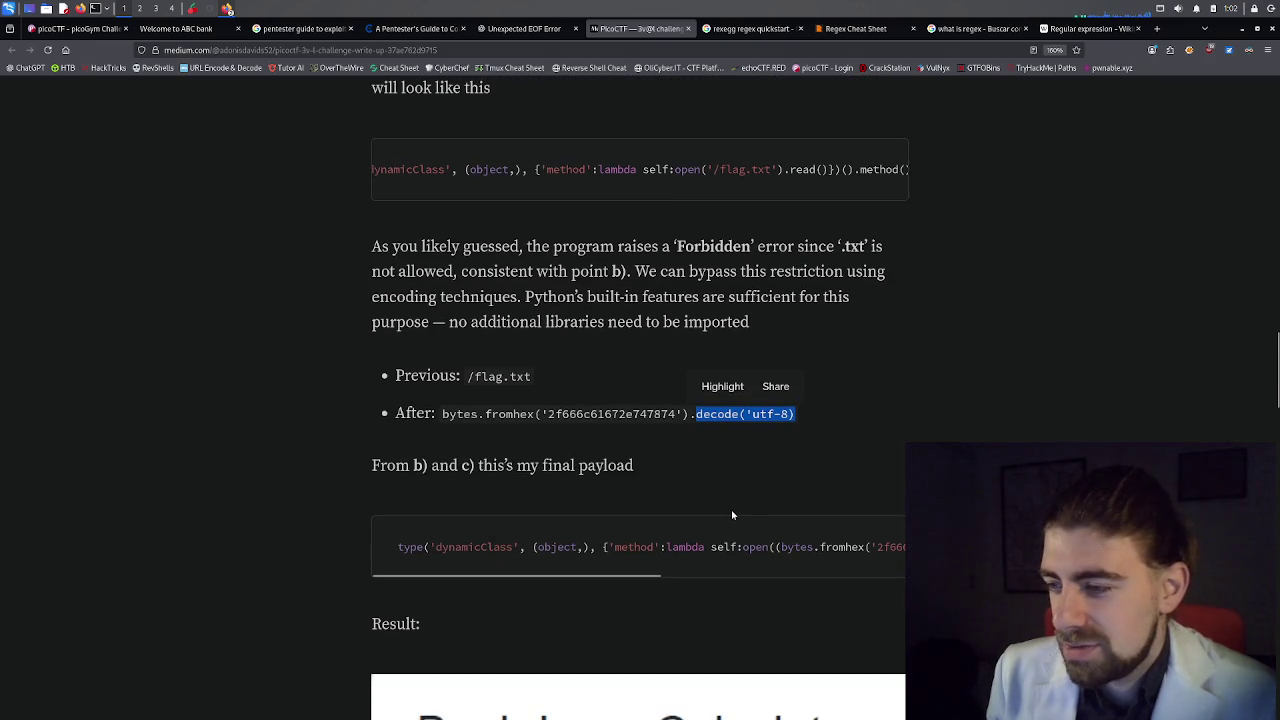
scroll(735, 516, down, 2)
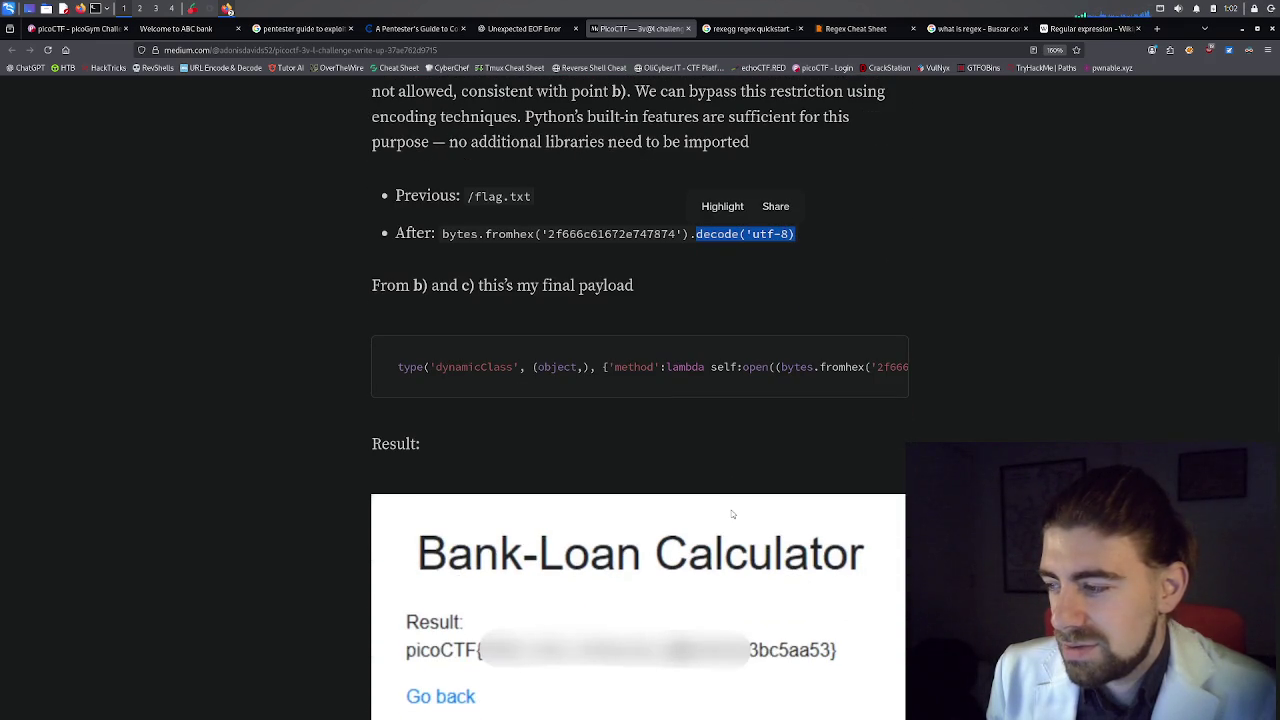
triple_click(860, 370)
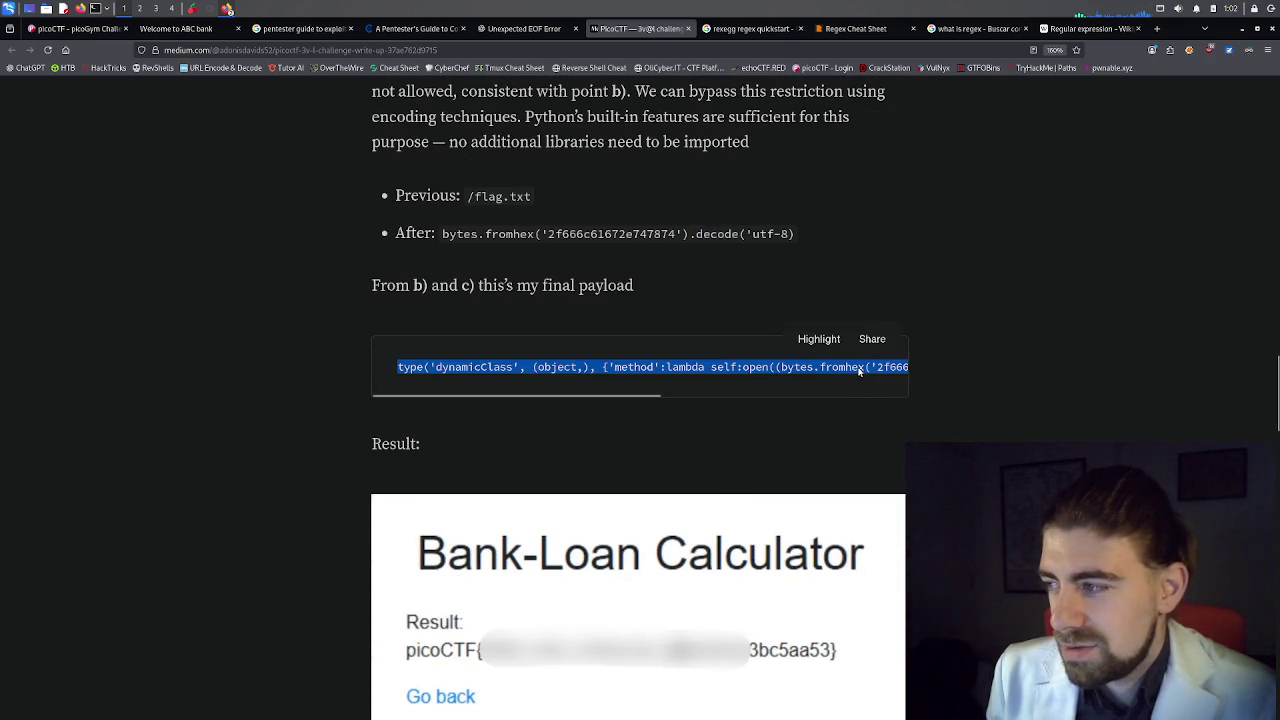
scroll(732, 395, right, 1)
mouse_move(732, 395)
mouse_down()
mouse_move(899, 399)
mouse_move(591, 396)
mouse_up()
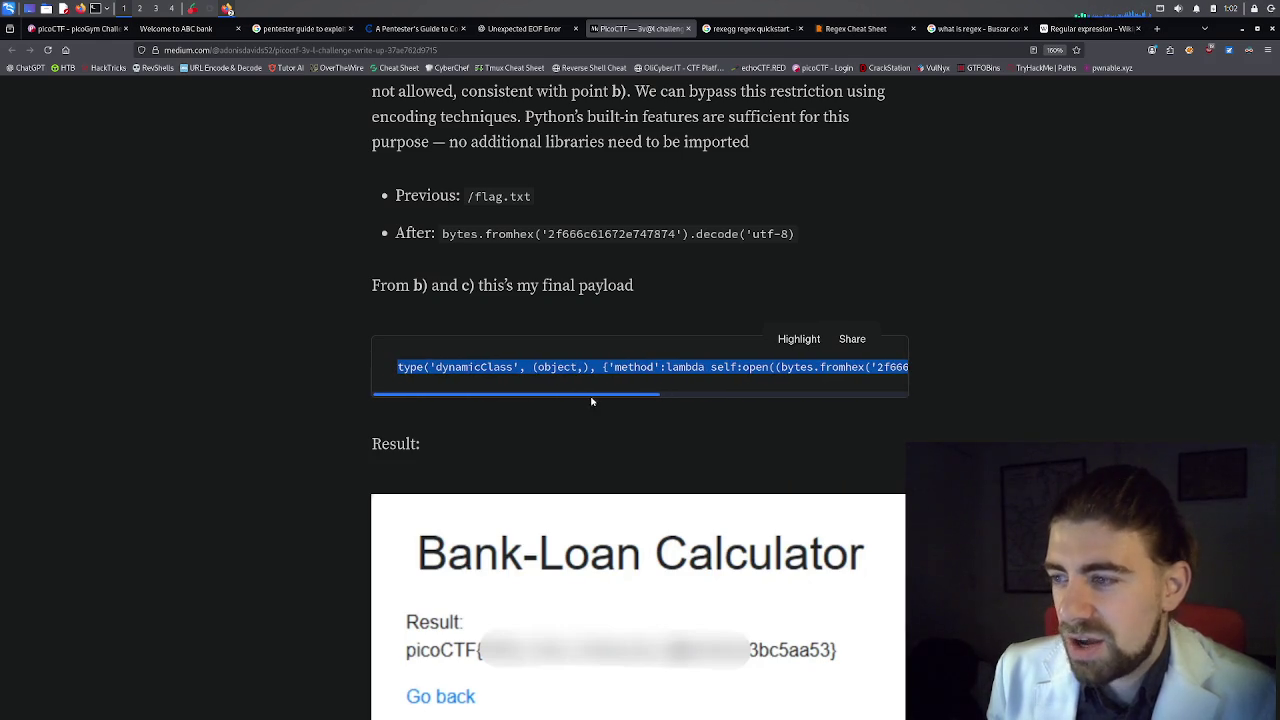
right_click(587, 373)
click(598, 380)
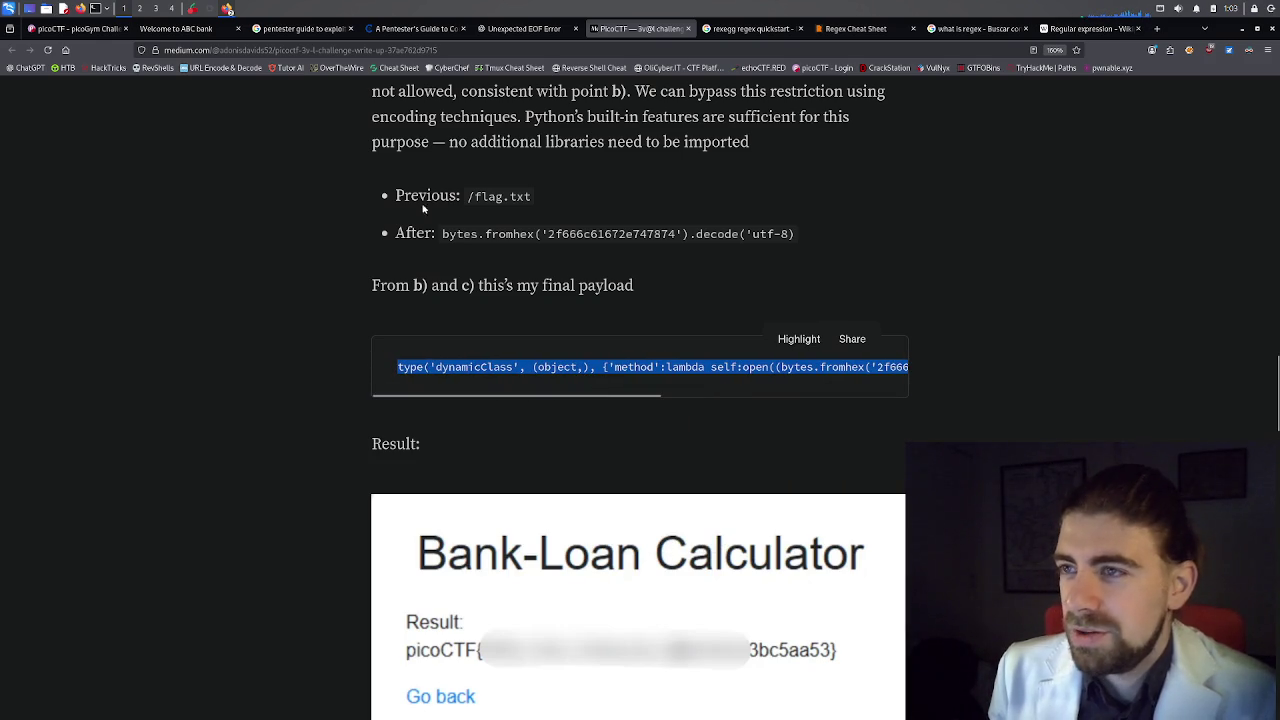
click(195, 30)
click(75, 28)
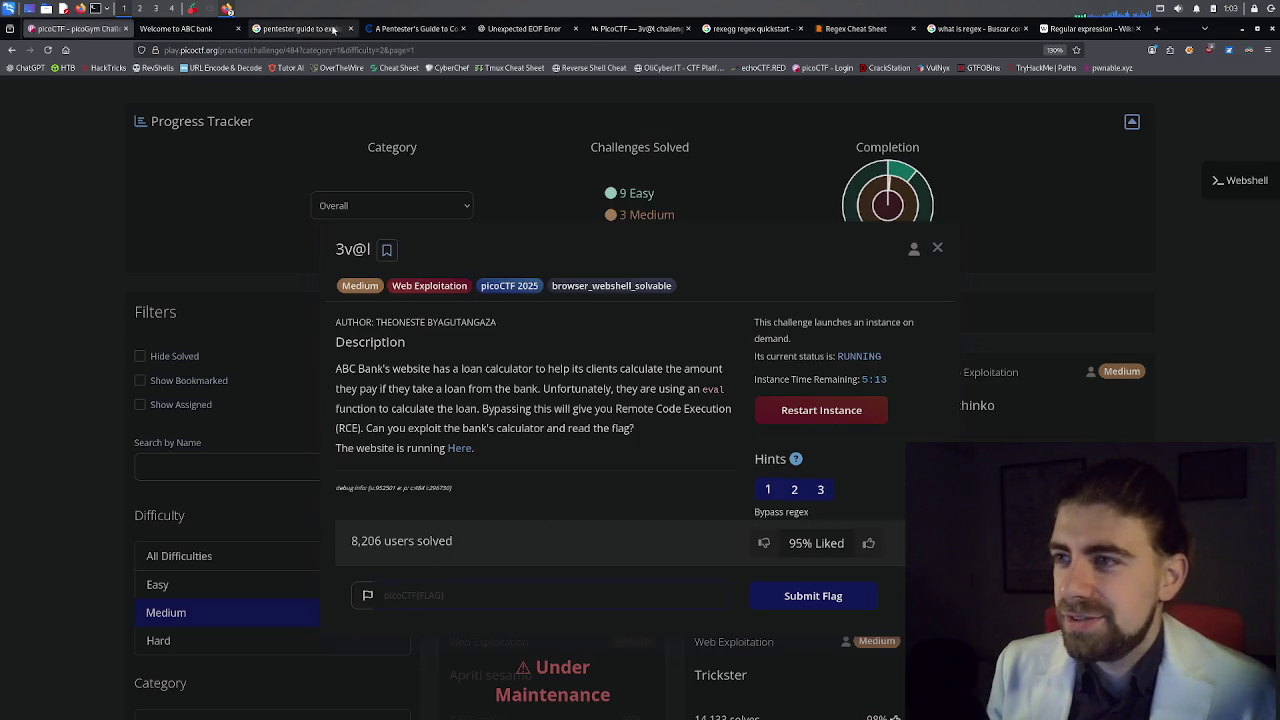
Paste the payload into the loan formula field, execute it, select the revealed flag, and return.
click(200, 28)
click(545, 250)
key(ctrl+v)
click(637, 386)
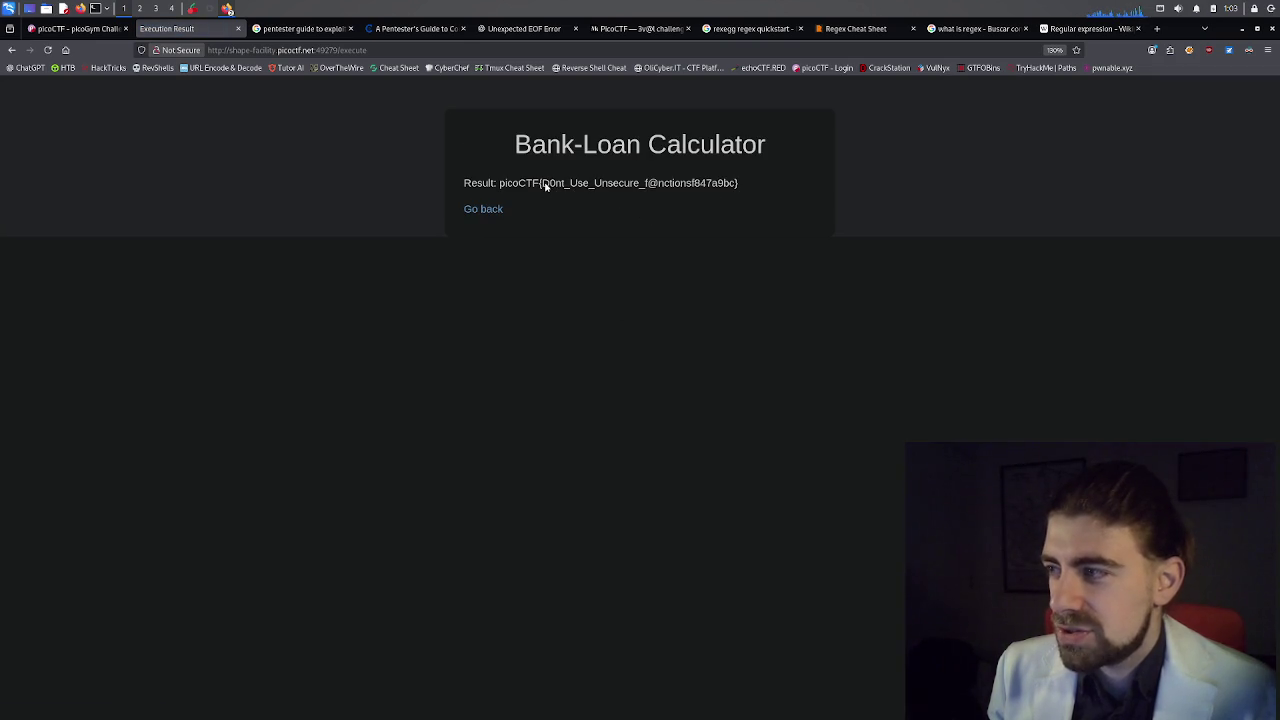
mouse_move(542, 185)
mouse_down()
mouse_move(712, 186)
mouse_move(545, 185)
mouse_up()
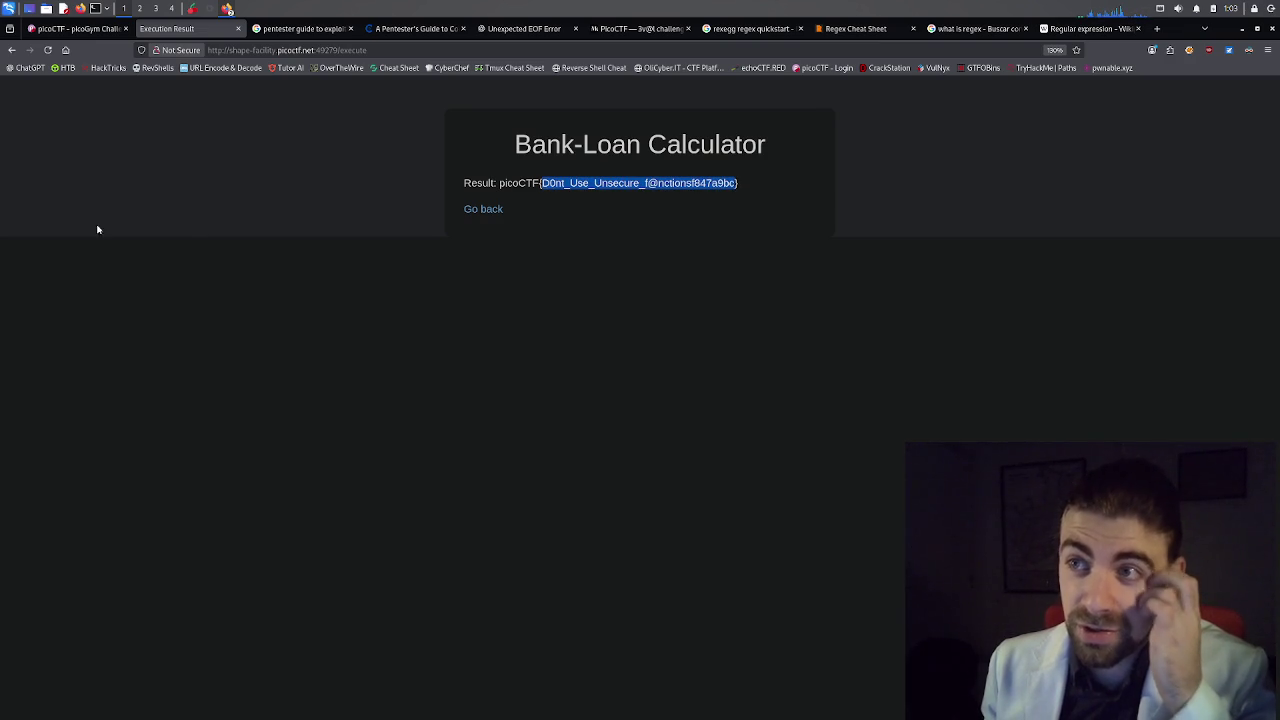
click(98, 30)
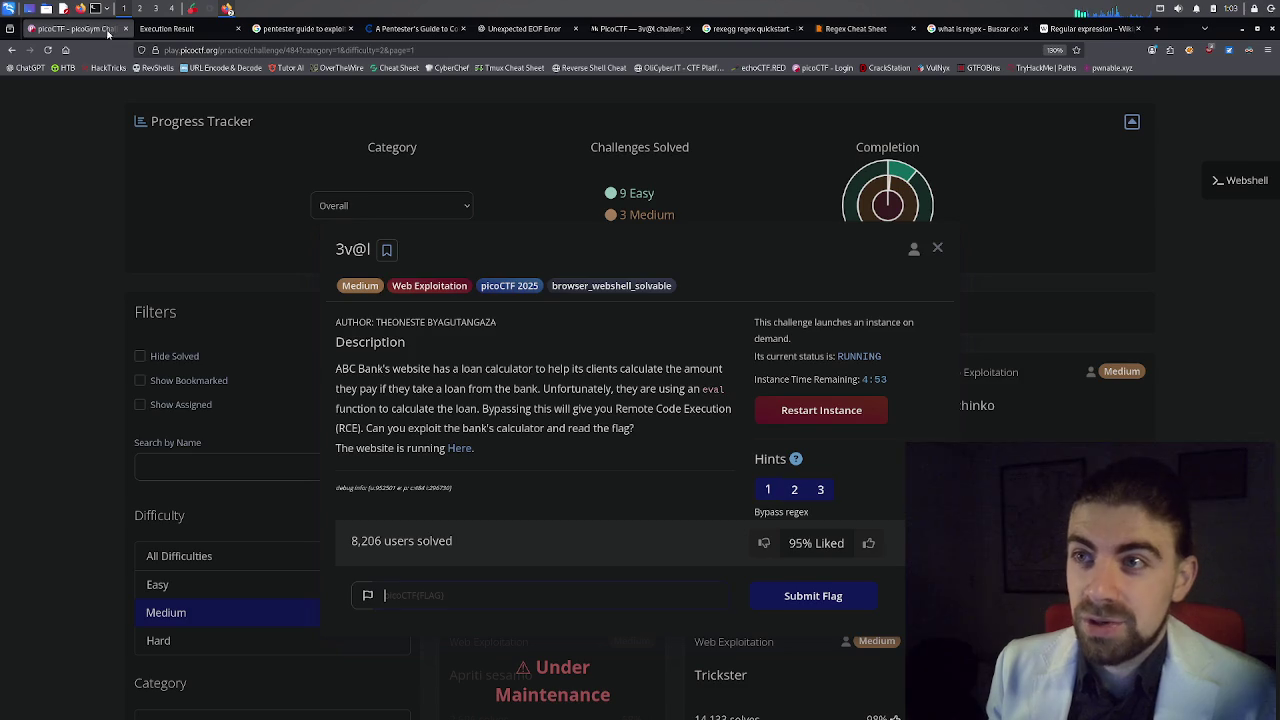
Paste the copied flag text into the Submit Flag field and submit it.
click(465, 594)
key(ctrl+v)
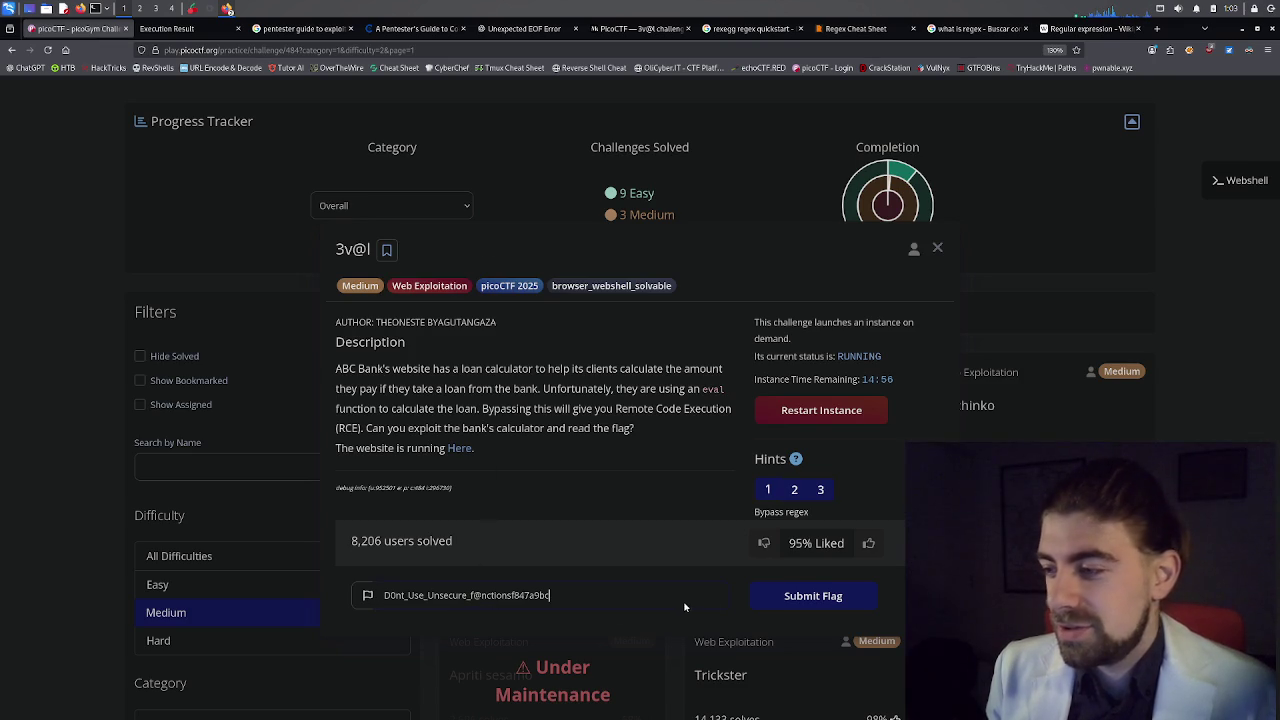
click(772, 598)
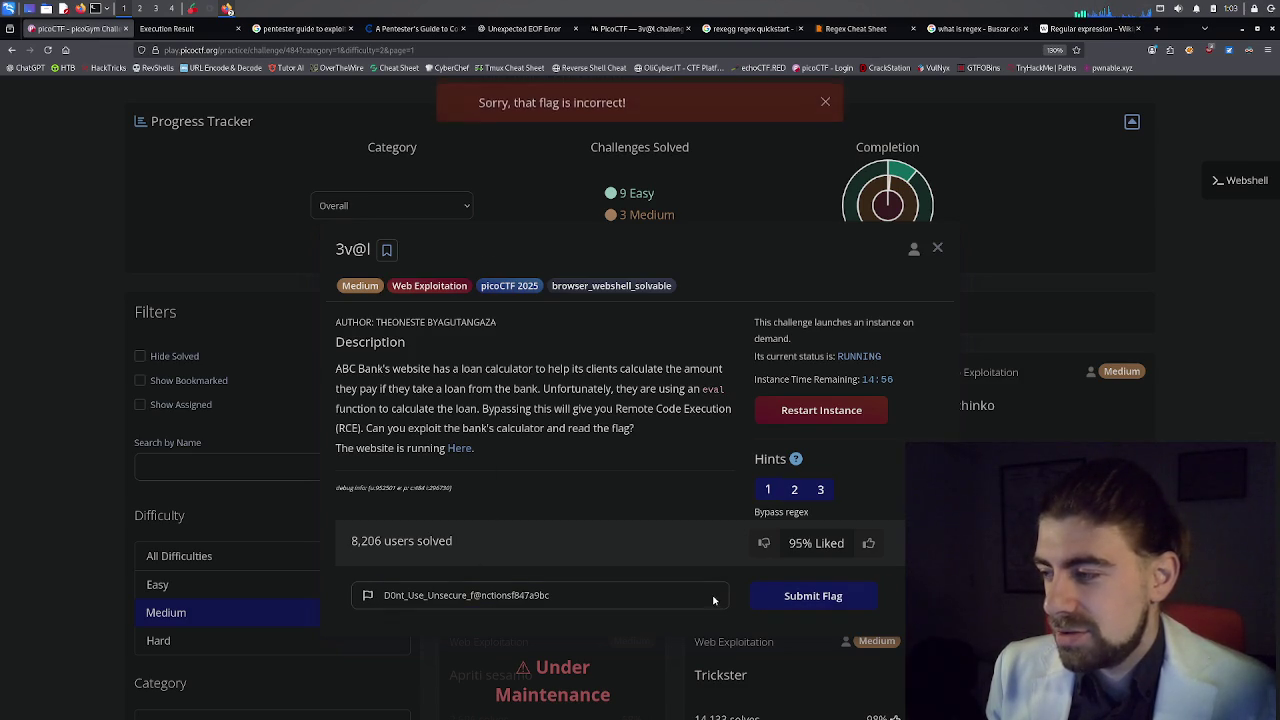
Copy the complete picoCTF-wrapped flag from the execution result and resubmit it over the old entry.
click(195, 30)
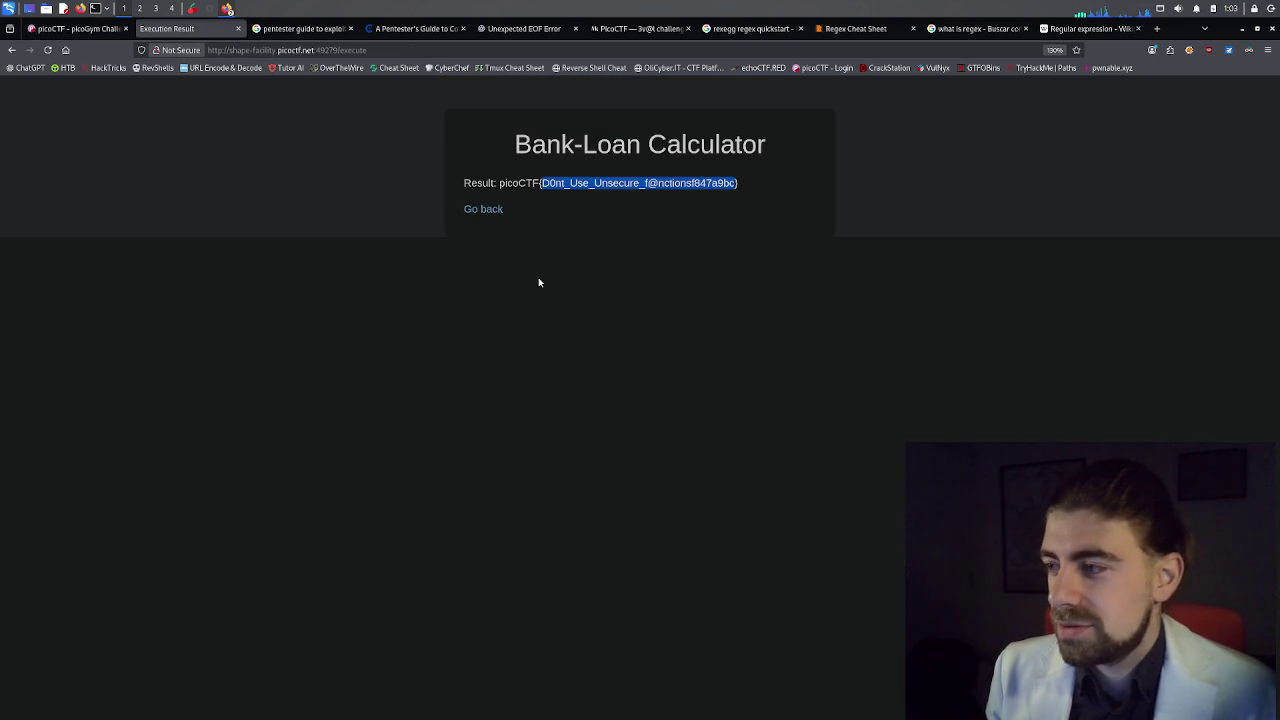
double_click(509, 184)
drag(505, 185, 738, 188)
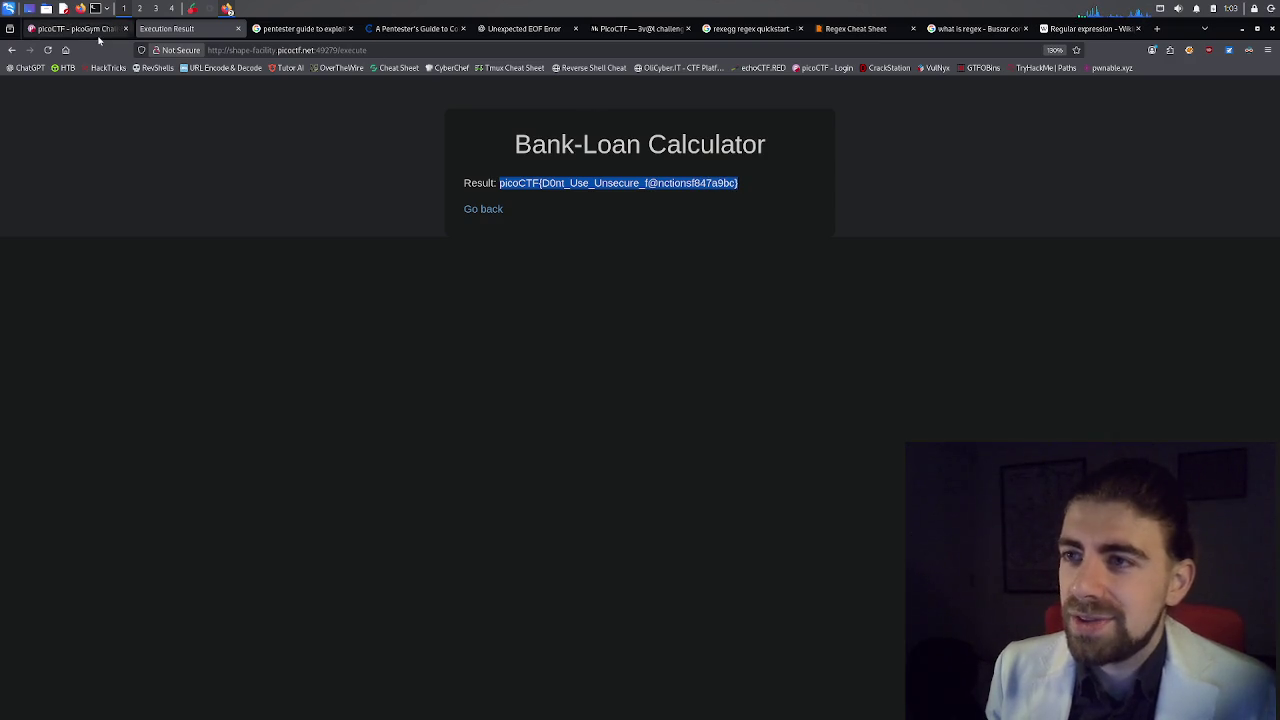
click(90, 28)
click(500, 595)
key(ctrl+a)
key(ctrl+v)
click(801, 598)
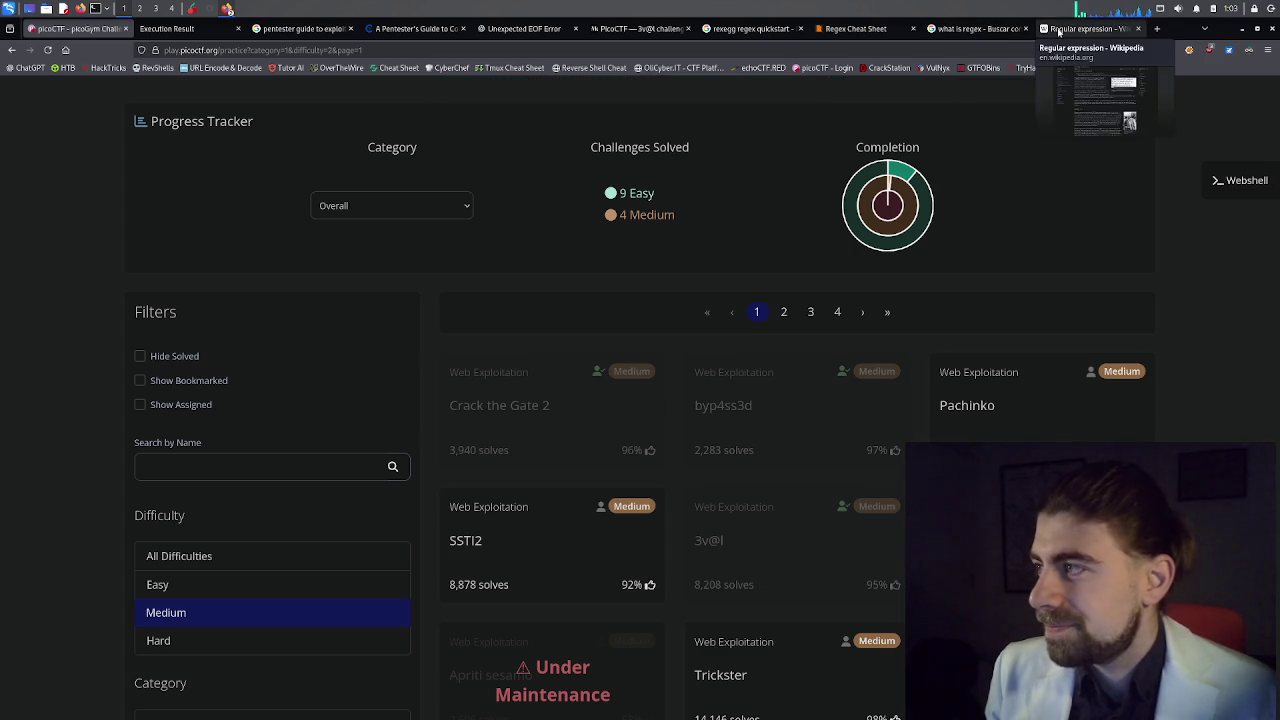
Return to the Medium 3v@l write-up and scroll to the Forbidden-error paragraph and payload.
click(658, 30)
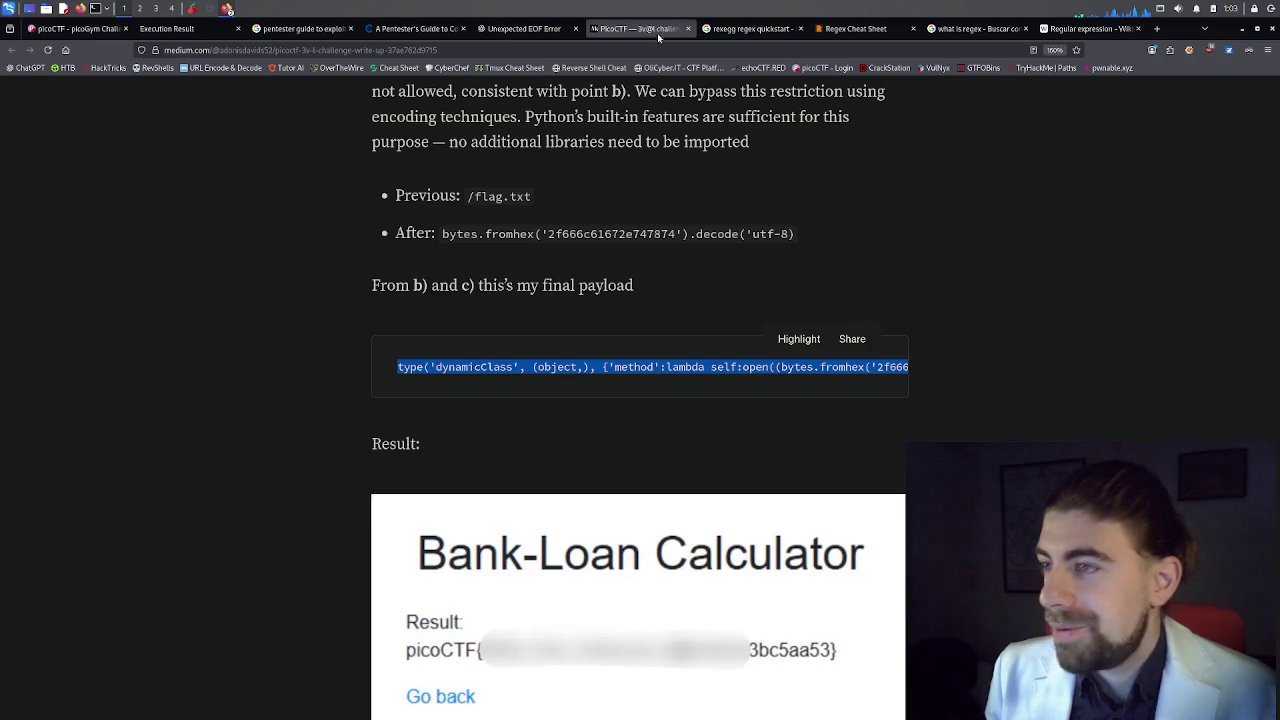
scroll(540, 320, down, 2)
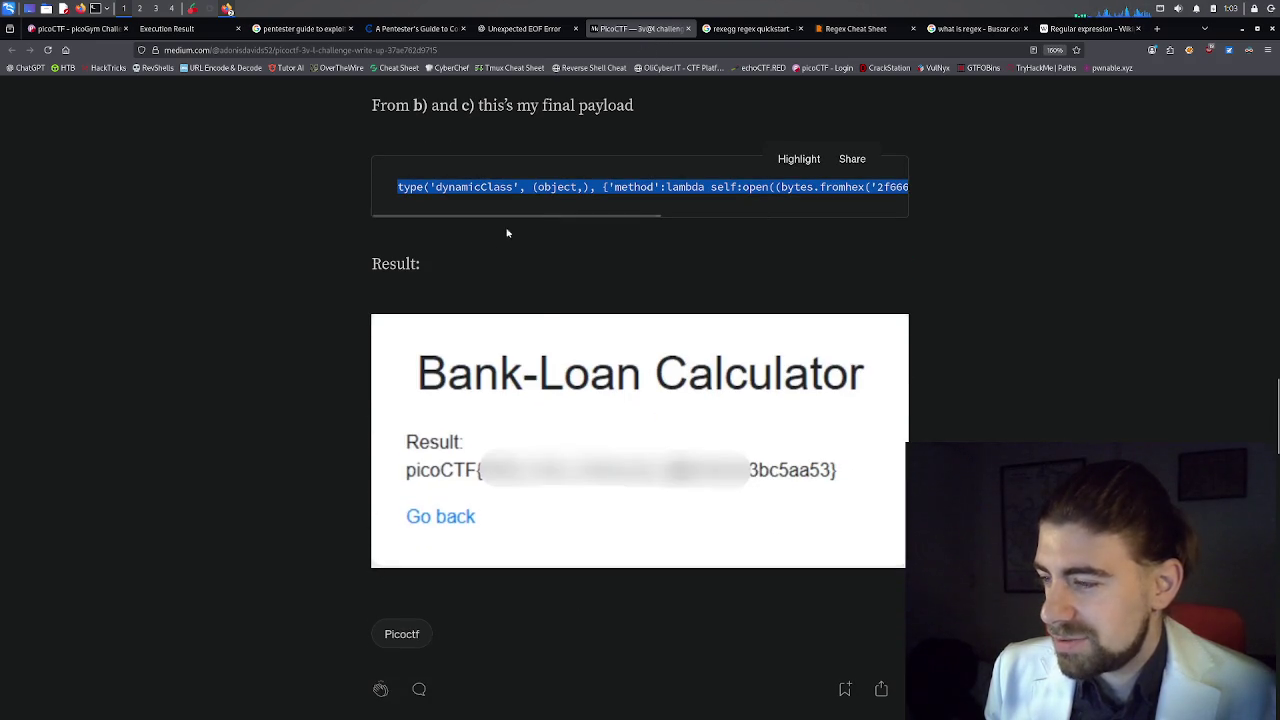
scroll(590, 350, up, 4)
scroll(588, 385, up, 1)
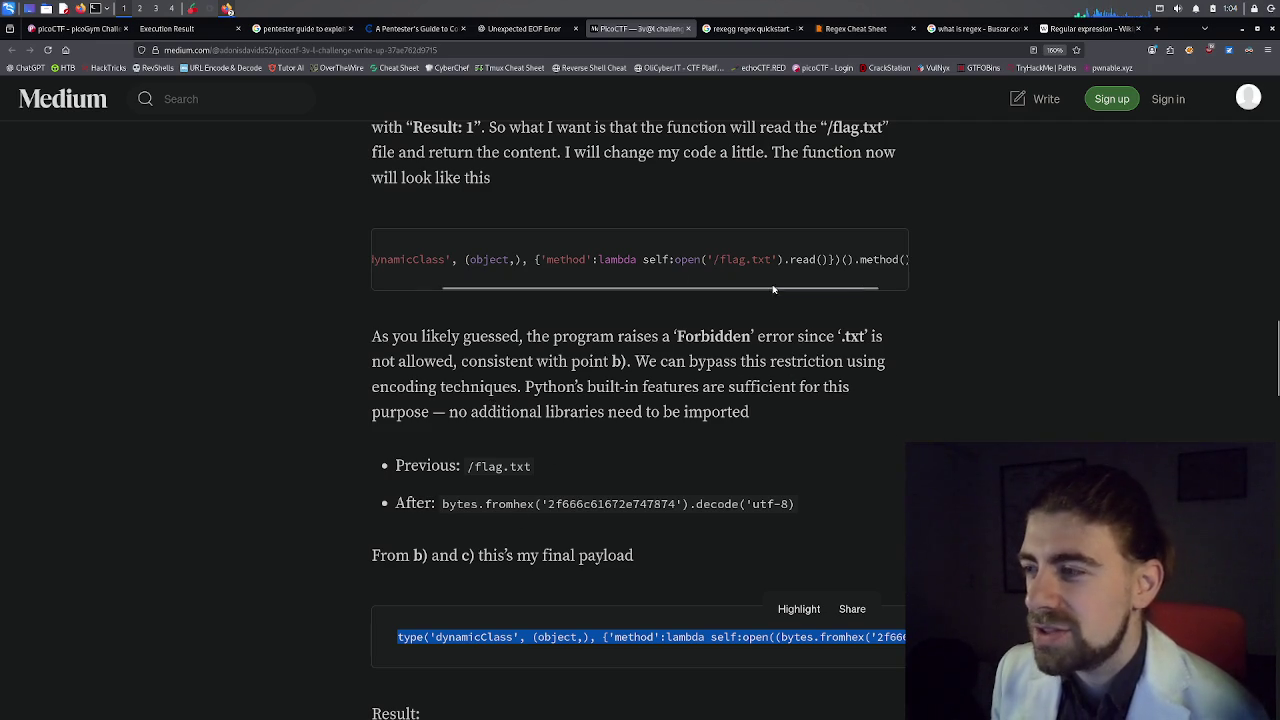
drag(786, 288, 683, 294)
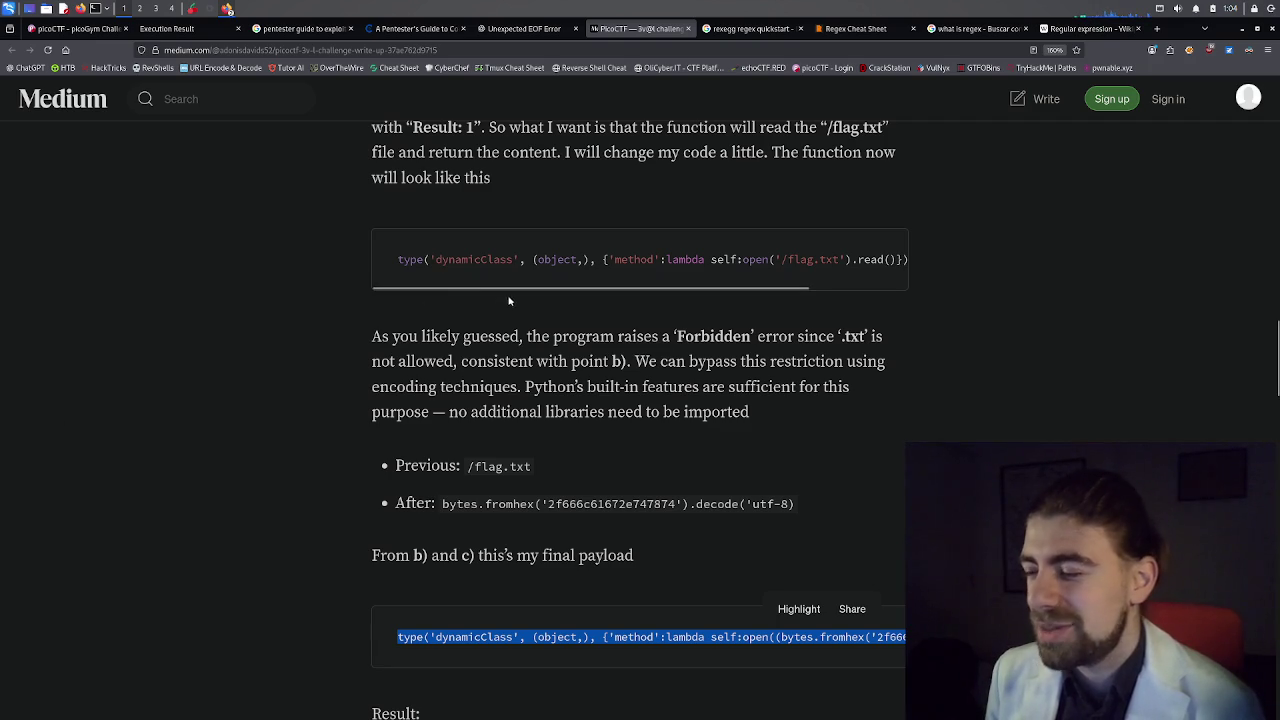
click(654, 490)
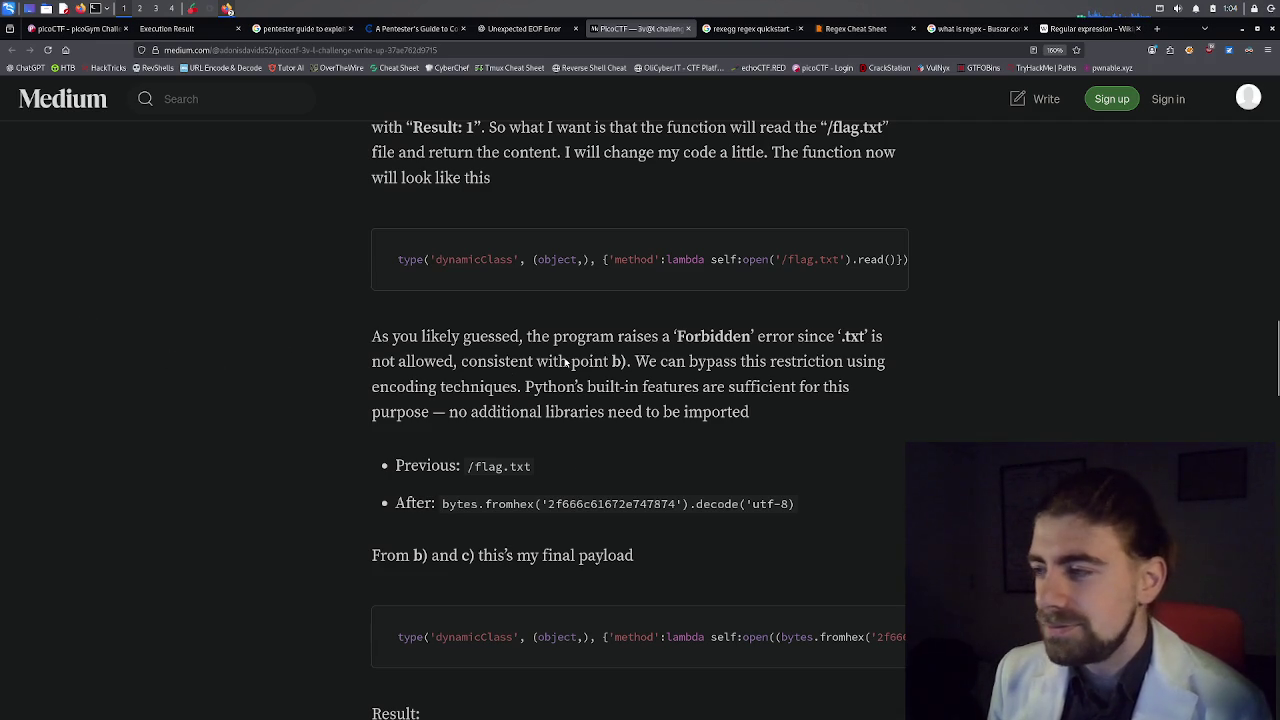
Highlight the dynamicClass code, the bytes.fromhex('2f666c61672e747874') expression, and the final payload line.
scroll(621, 398, up, 2)
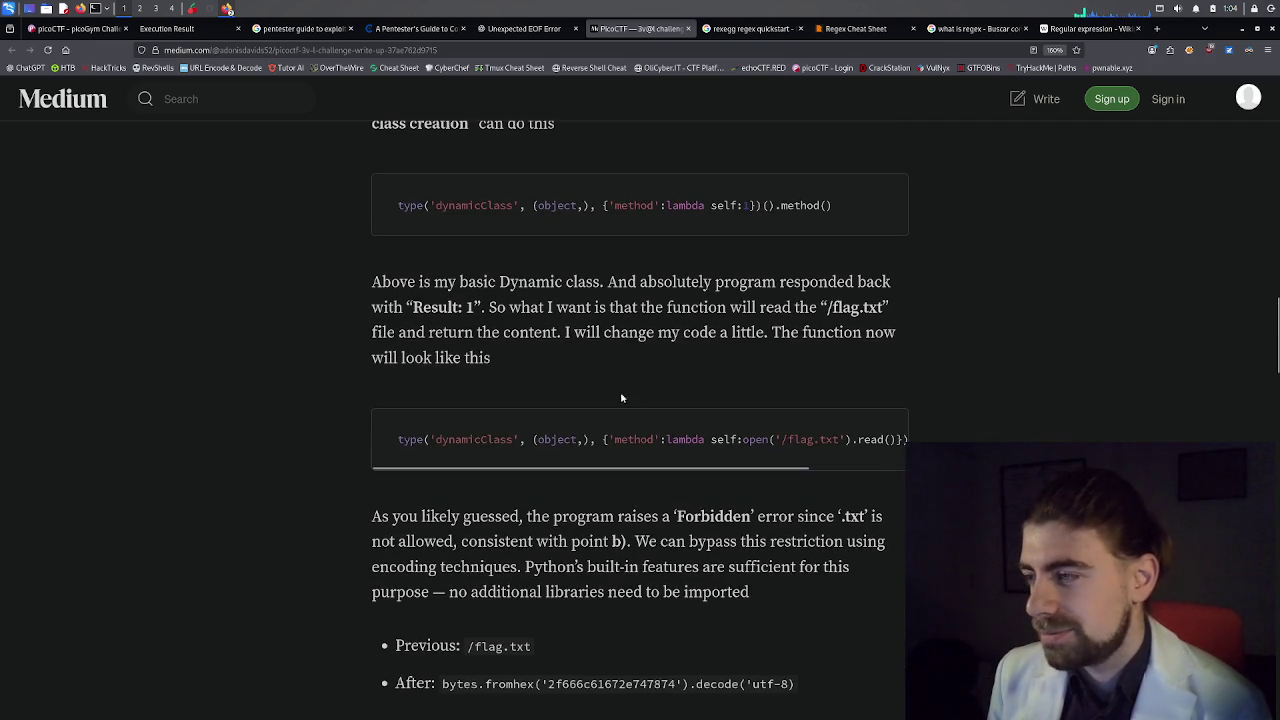
mouse_move(650, 467)
mouse_down()
mouse_move(803, 475)
mouse_move(600, 472)
mouse_up()
drag(395, 448, 620, 442)
click(634, 452)
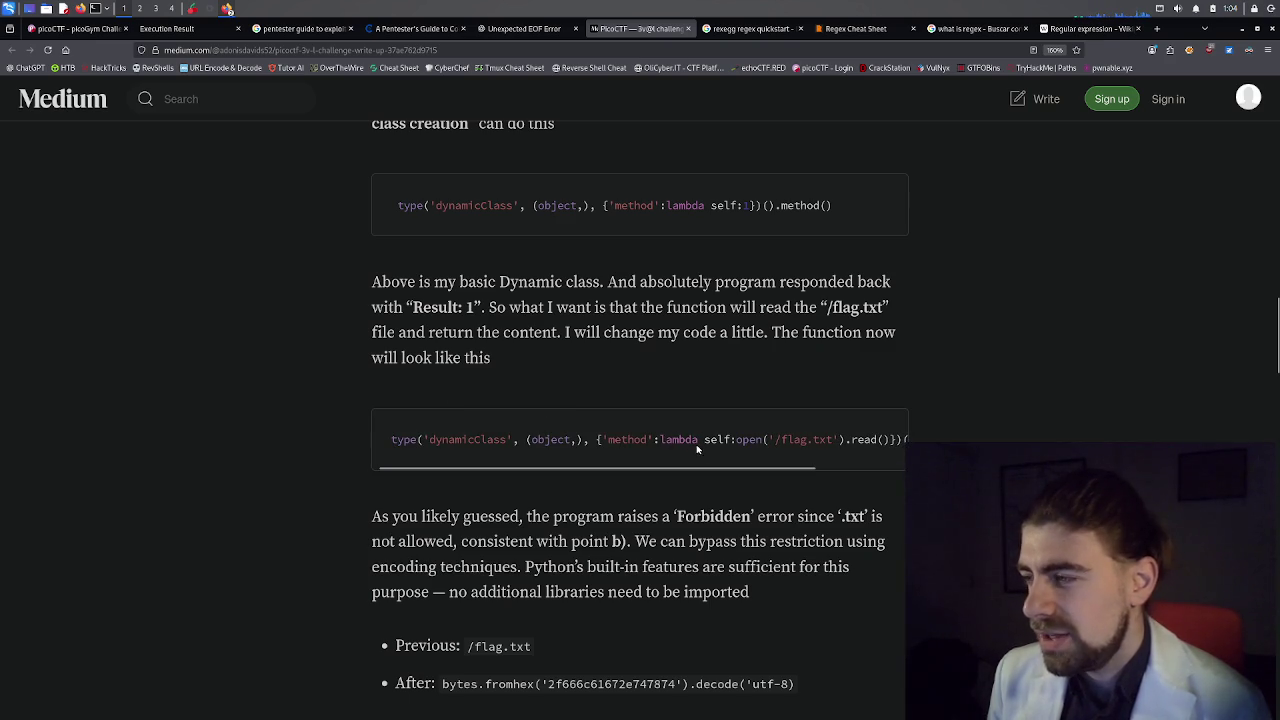
double_click(794, 442)
scroll(638, 519, down, 2)
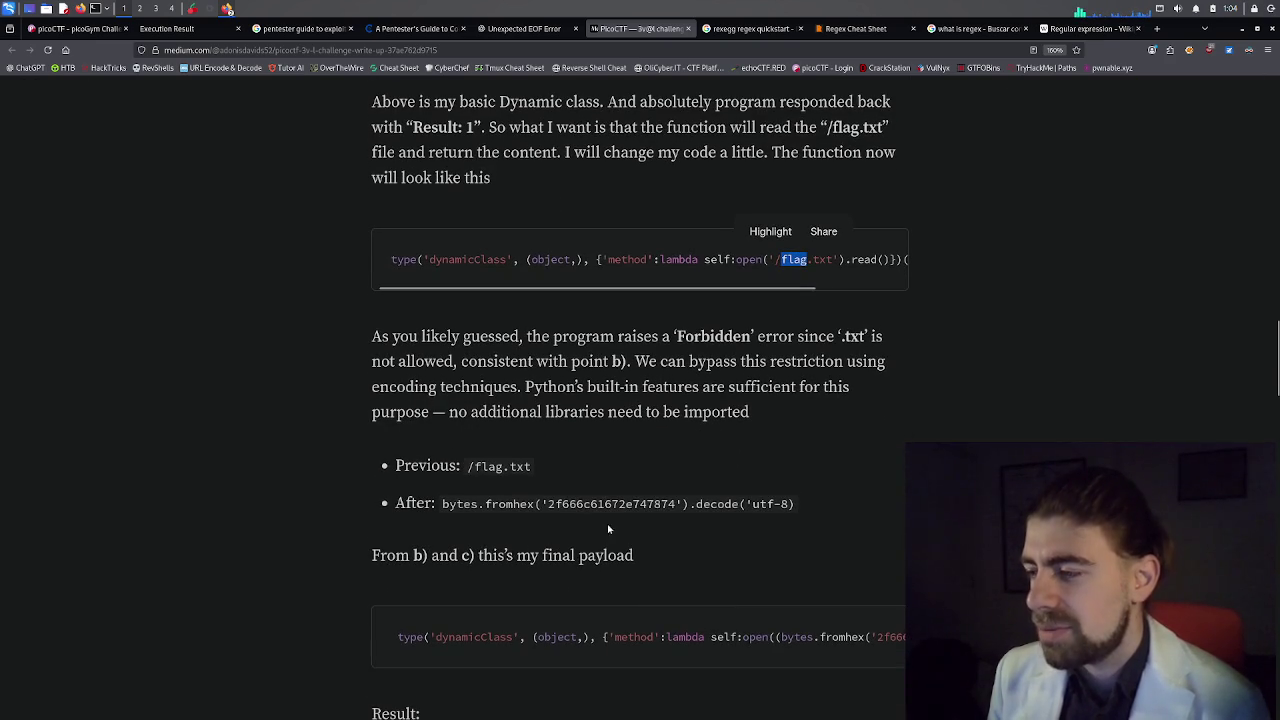
click(450, 509)
drag(443, 507, 815, 508)
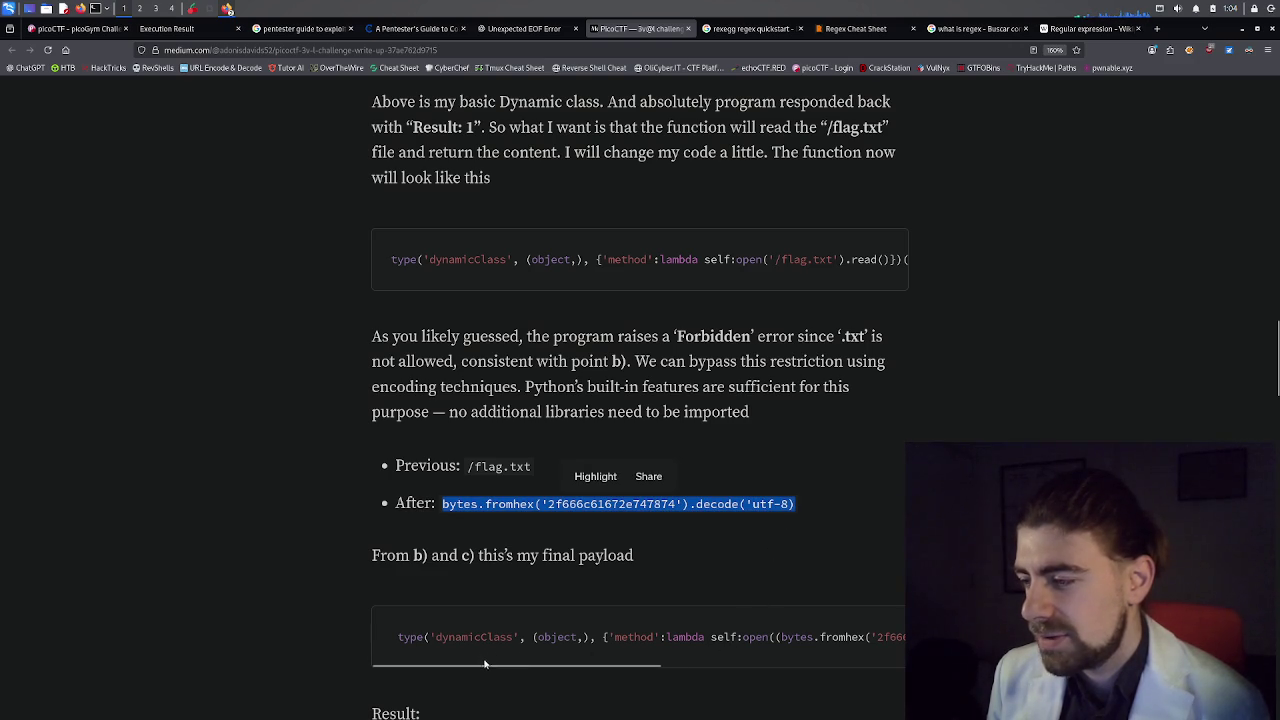
mouse_move(484, 663)
mouse_down()
mouse_move(755, 664)
mouse_move(485, 667)
mouse_up()
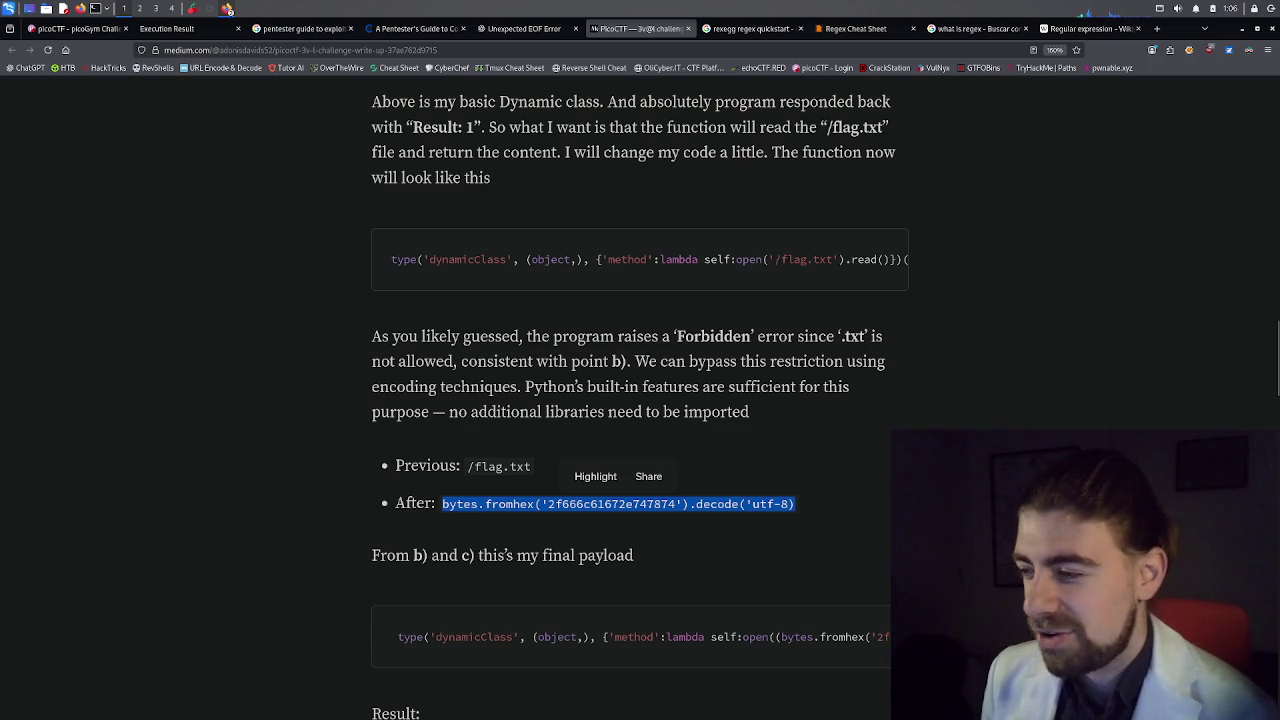
triple_click(697, 637)
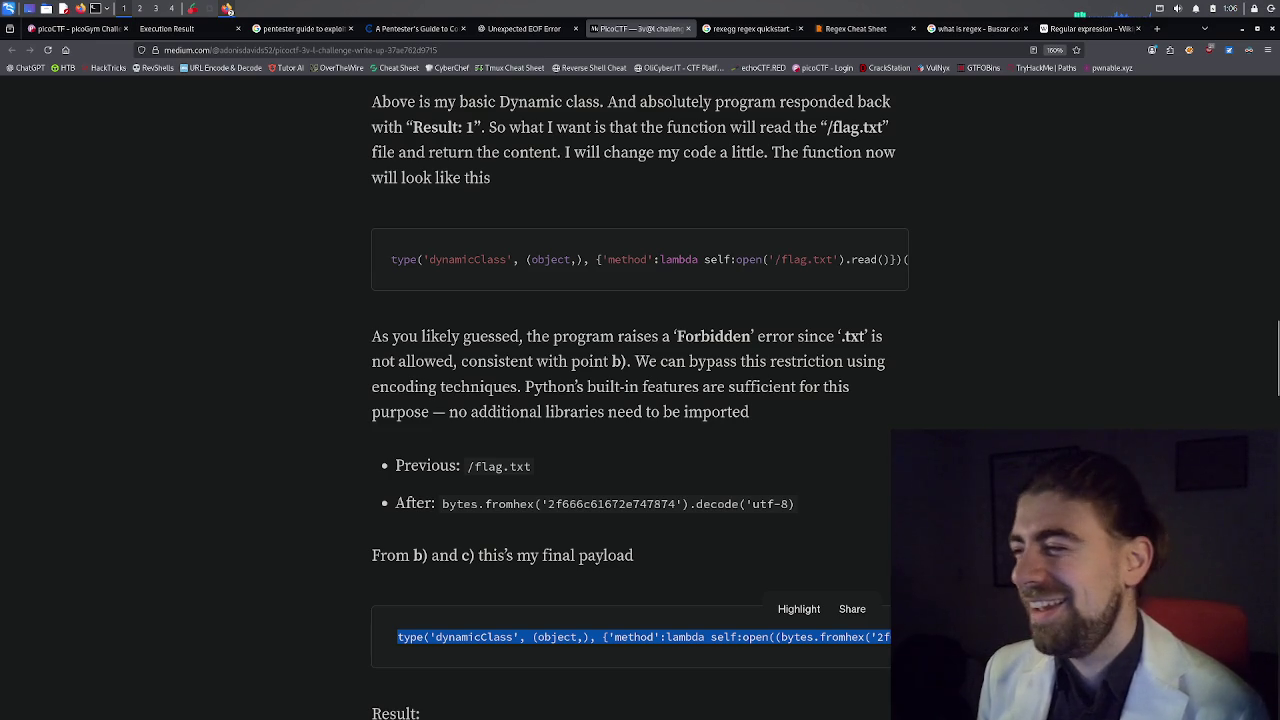
Highlight the hex string 2f666c61672e747874 in the payload, then scroll back to the article's title.
double_click(611, 504)
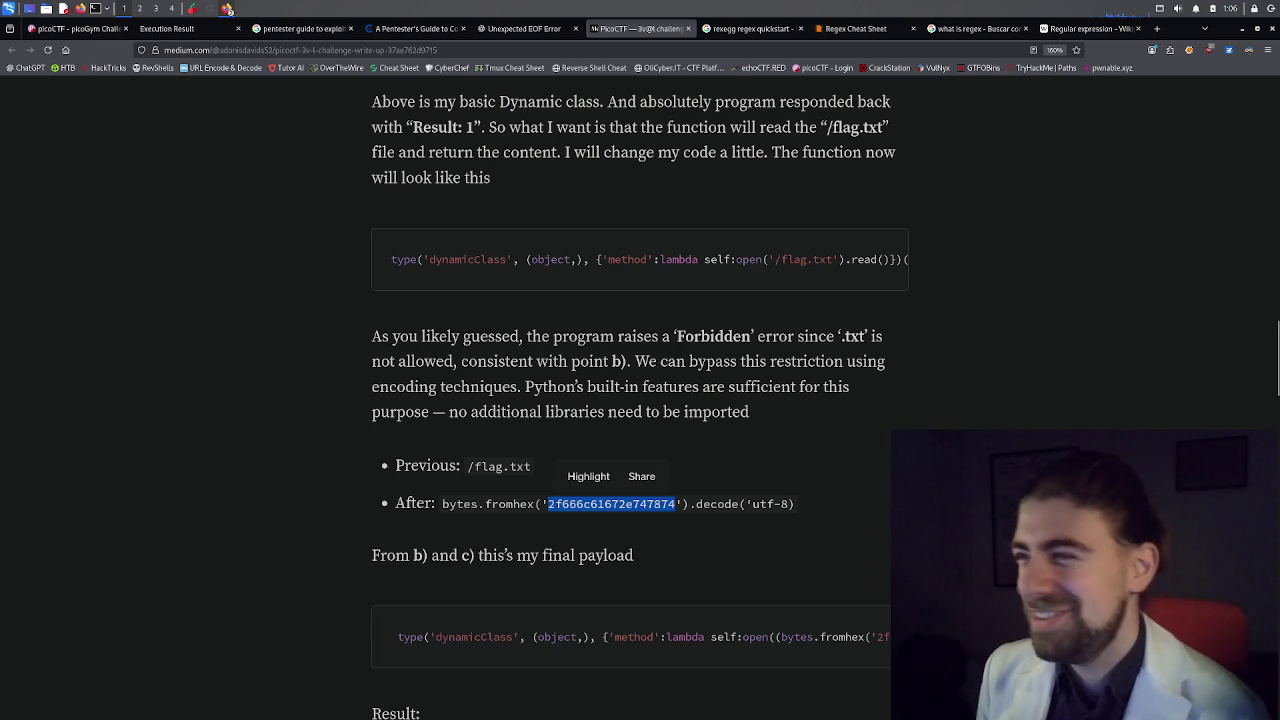
mouse_move(525, 28)
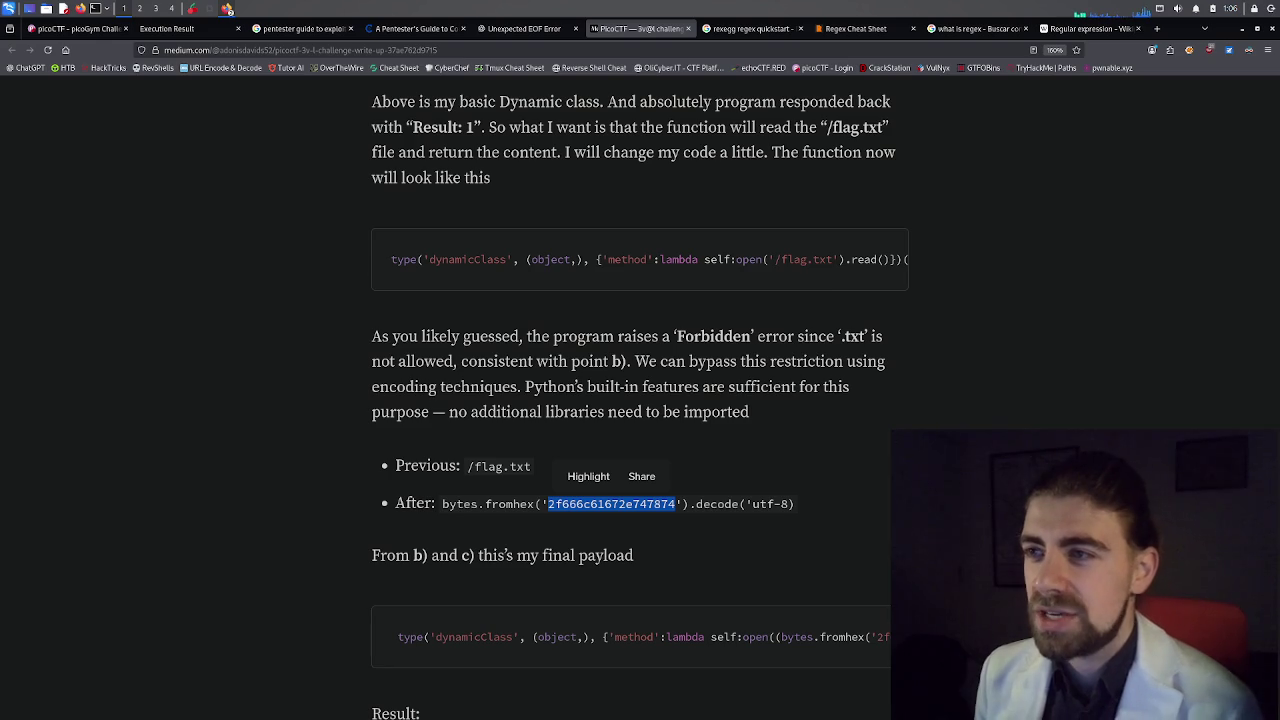
click(277, 49)
click(263, 317)
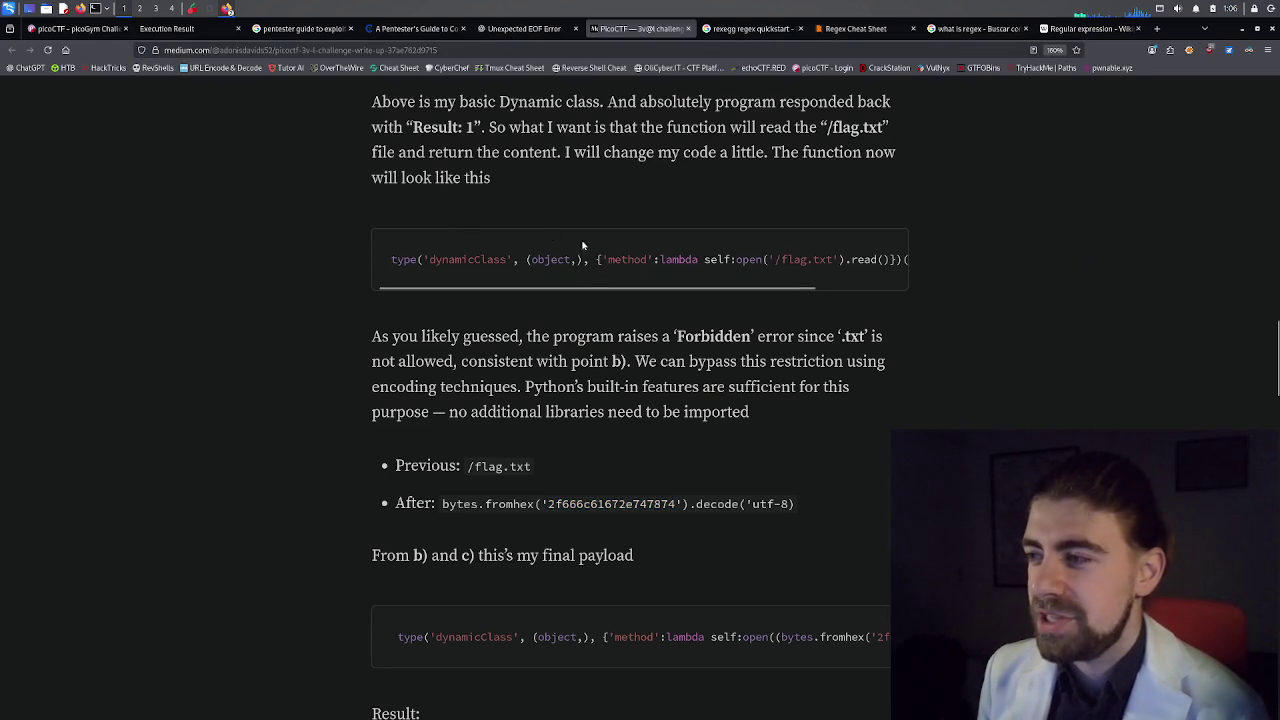
scroll(548, 235, up, 15)
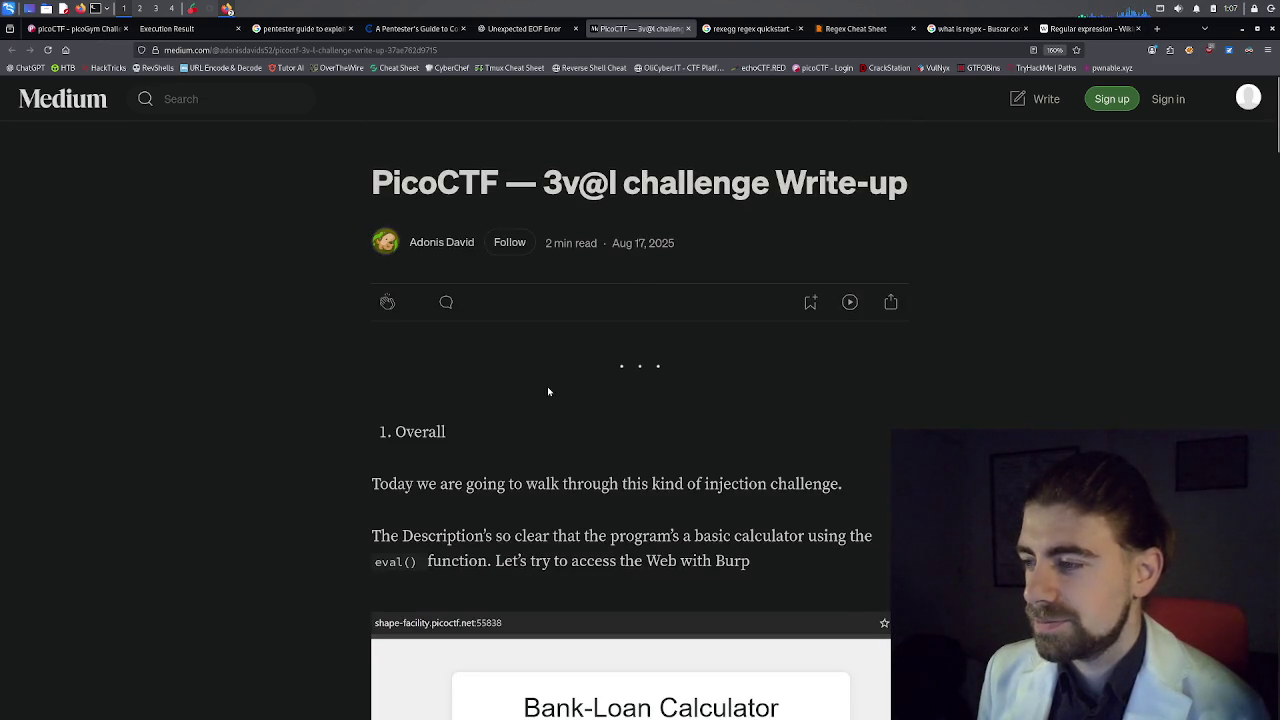
Select 'eval()' in the intro, then scroll past the calculator screenshot and analysis to the dynamicClass code.
double_click(398, 563)
click(400, 563)
drag(416, 563, 370, 565)
click(512, 572)
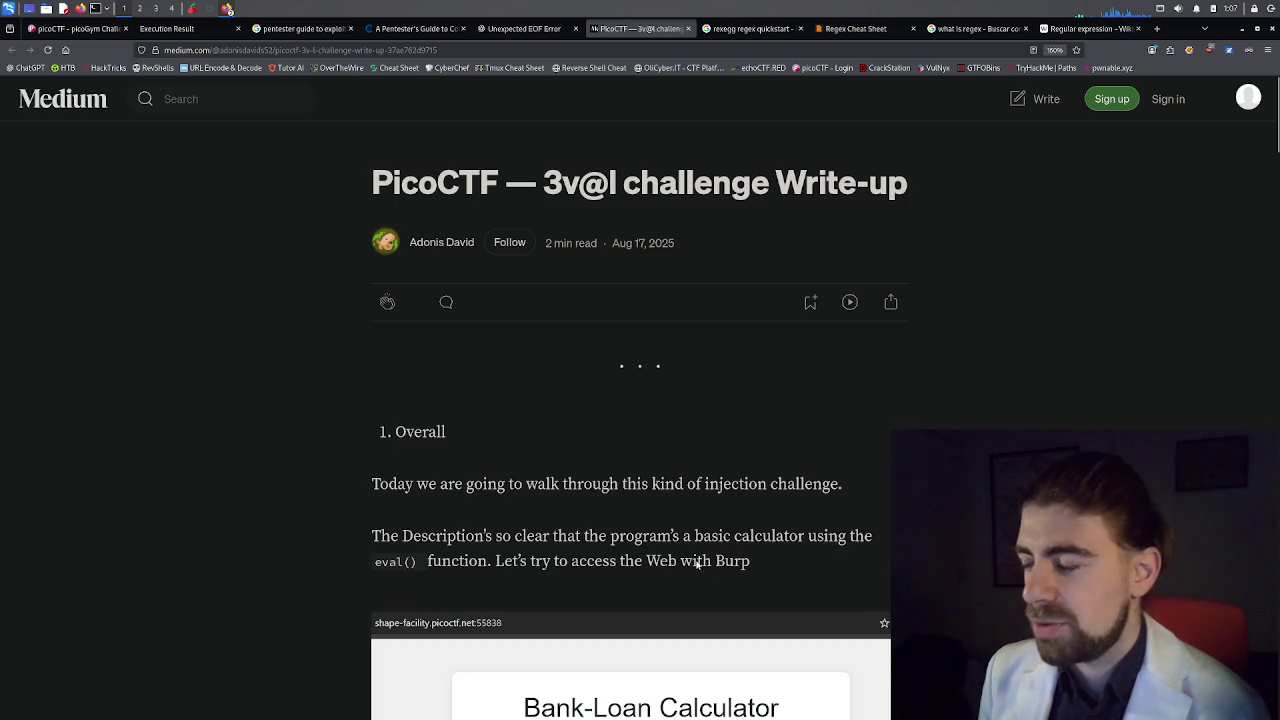
scroll(505, 355, down, 5)
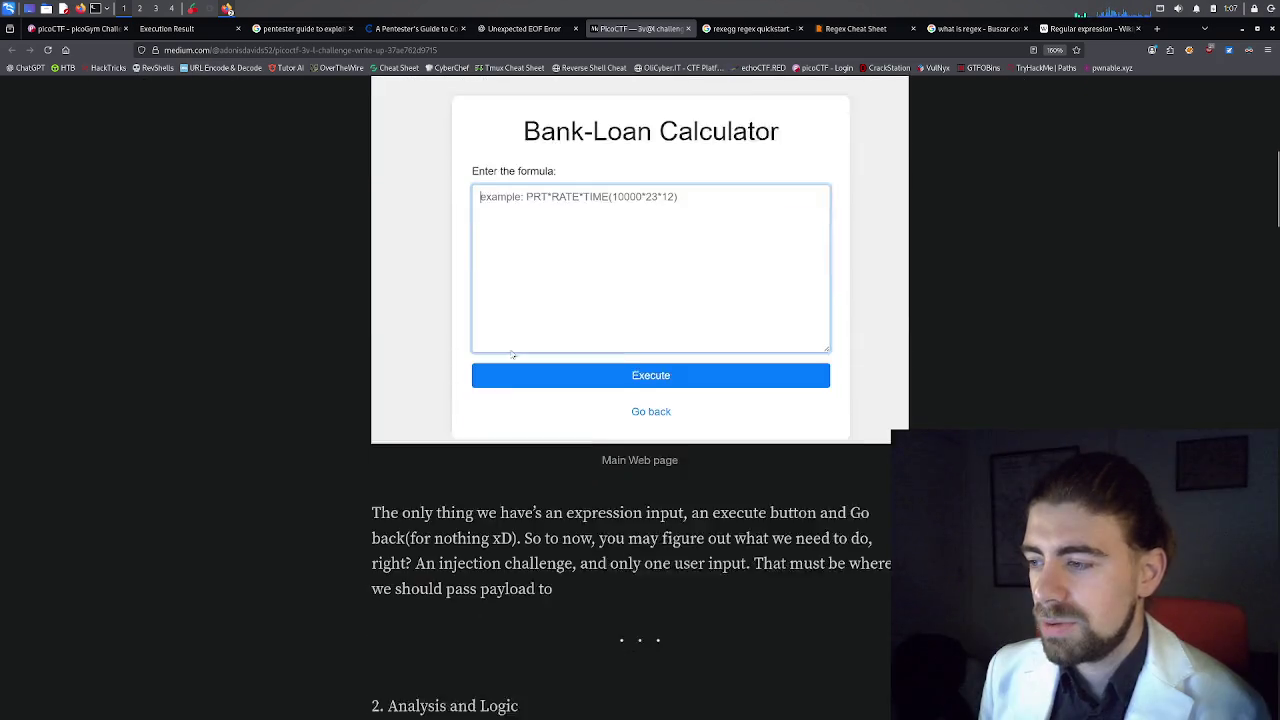
scroll(511, 353, down, 2)
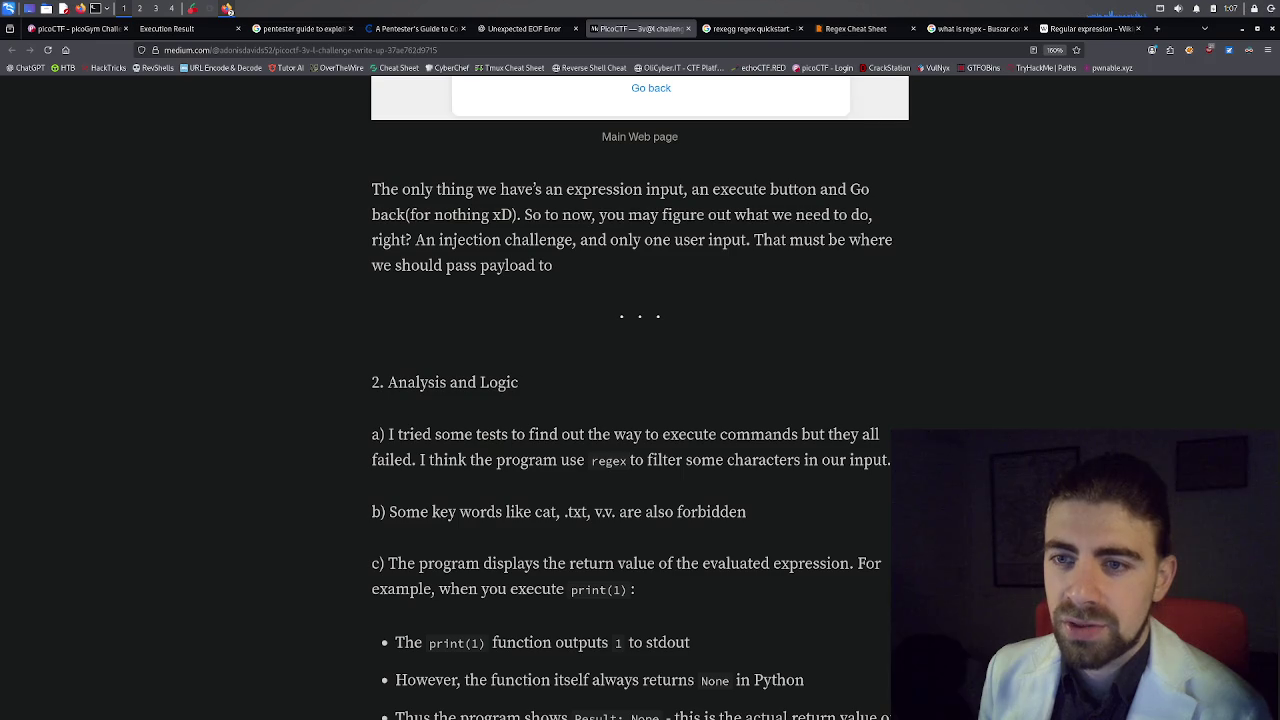
scroll(640, 400, down, 10)
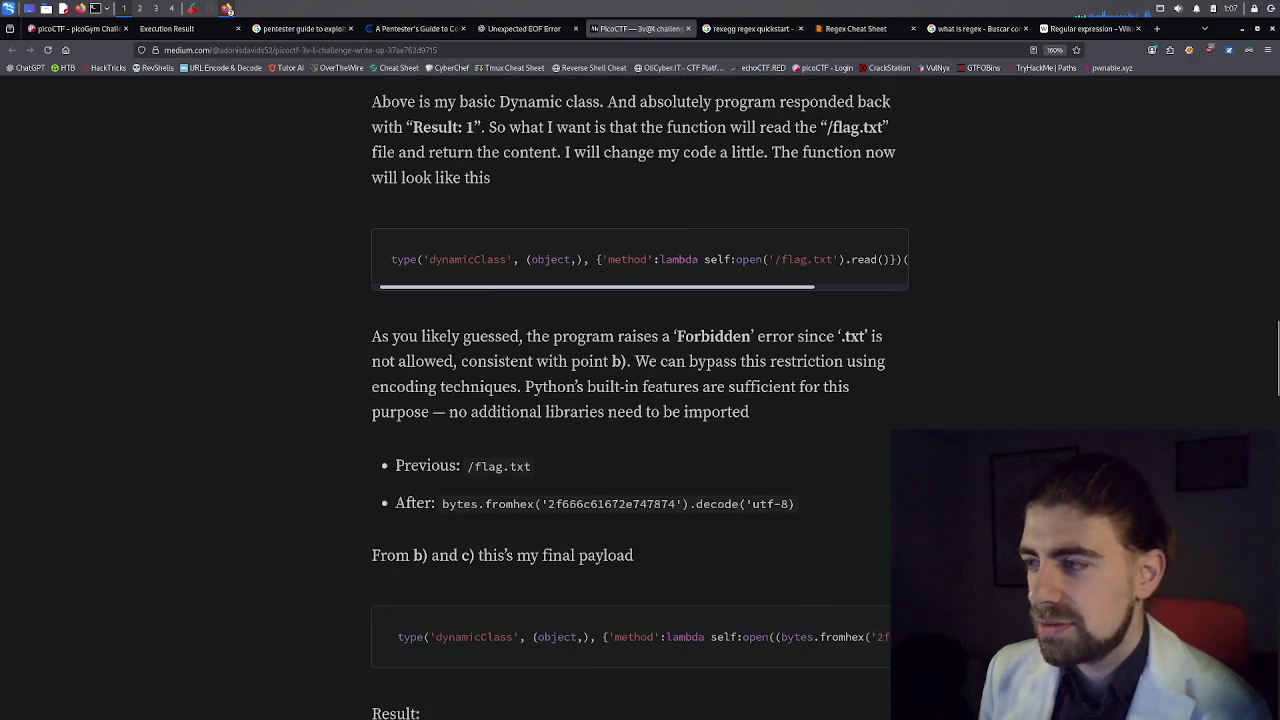
drag(488, 289, 500, 288)
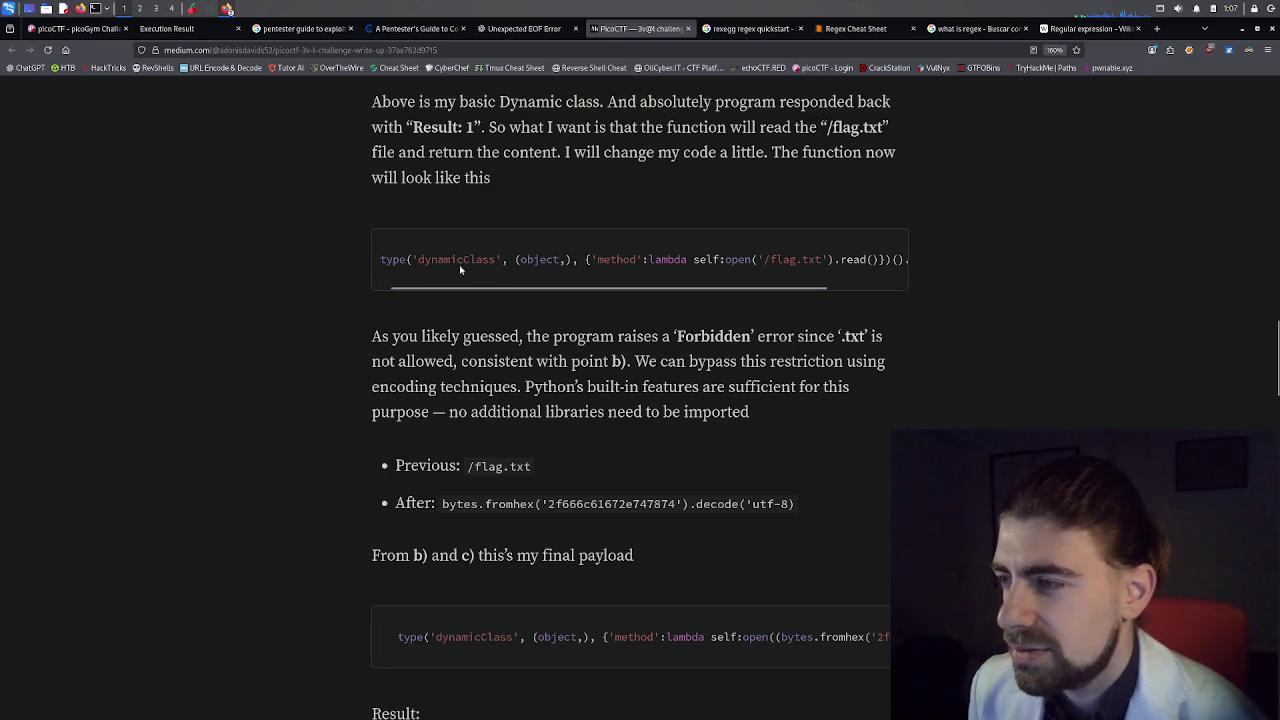
drag(420, 266, 494, 265)
click(498, 266)
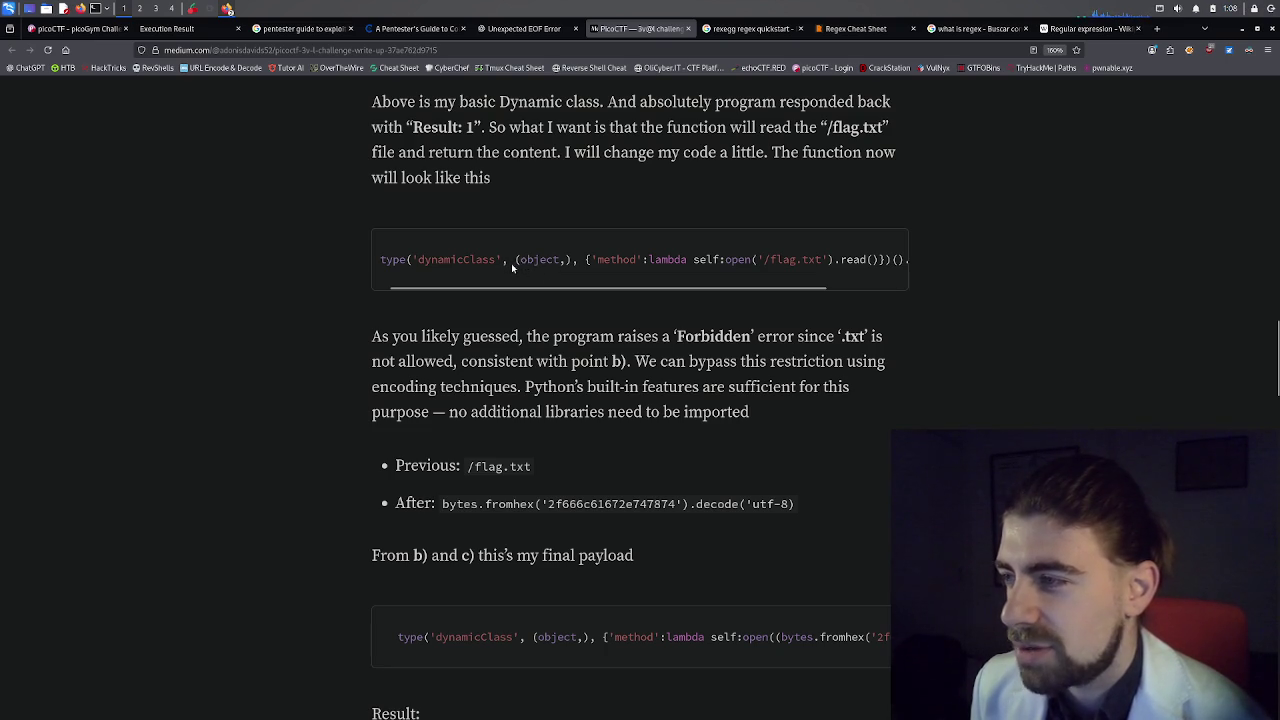
drag(515, 262, 572, 264)
click(515, 262)
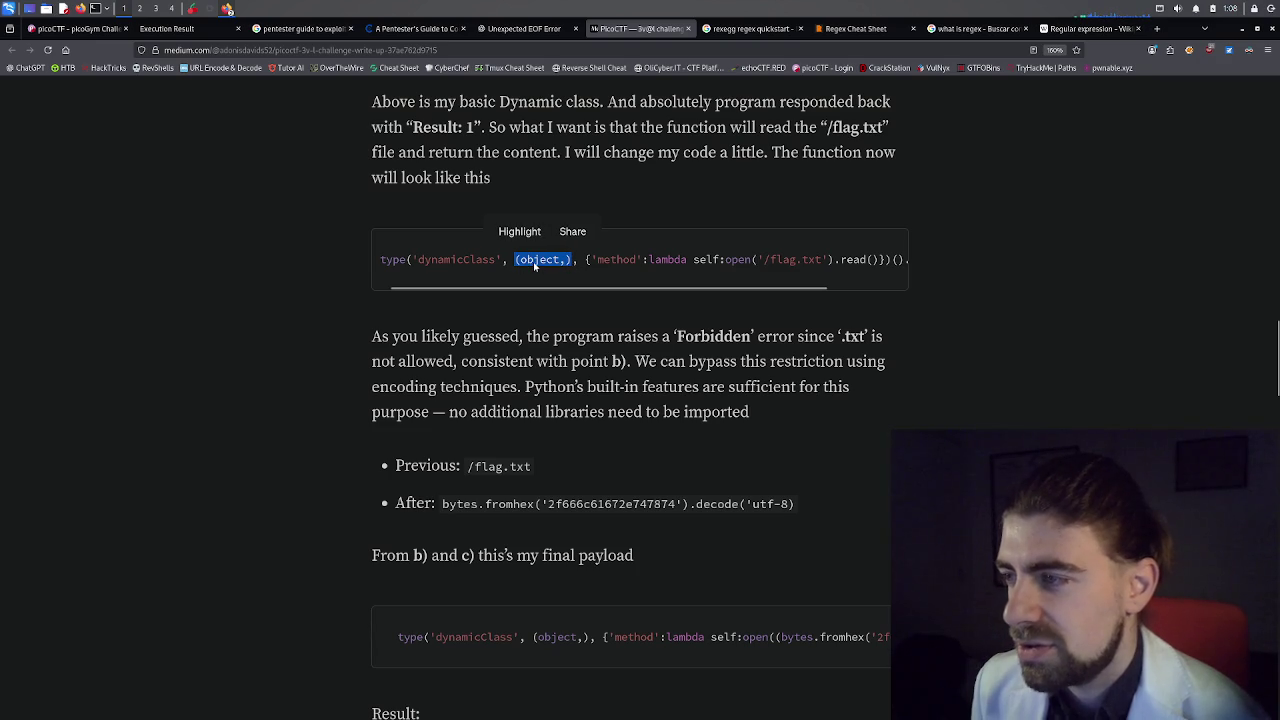
click(564, 264)
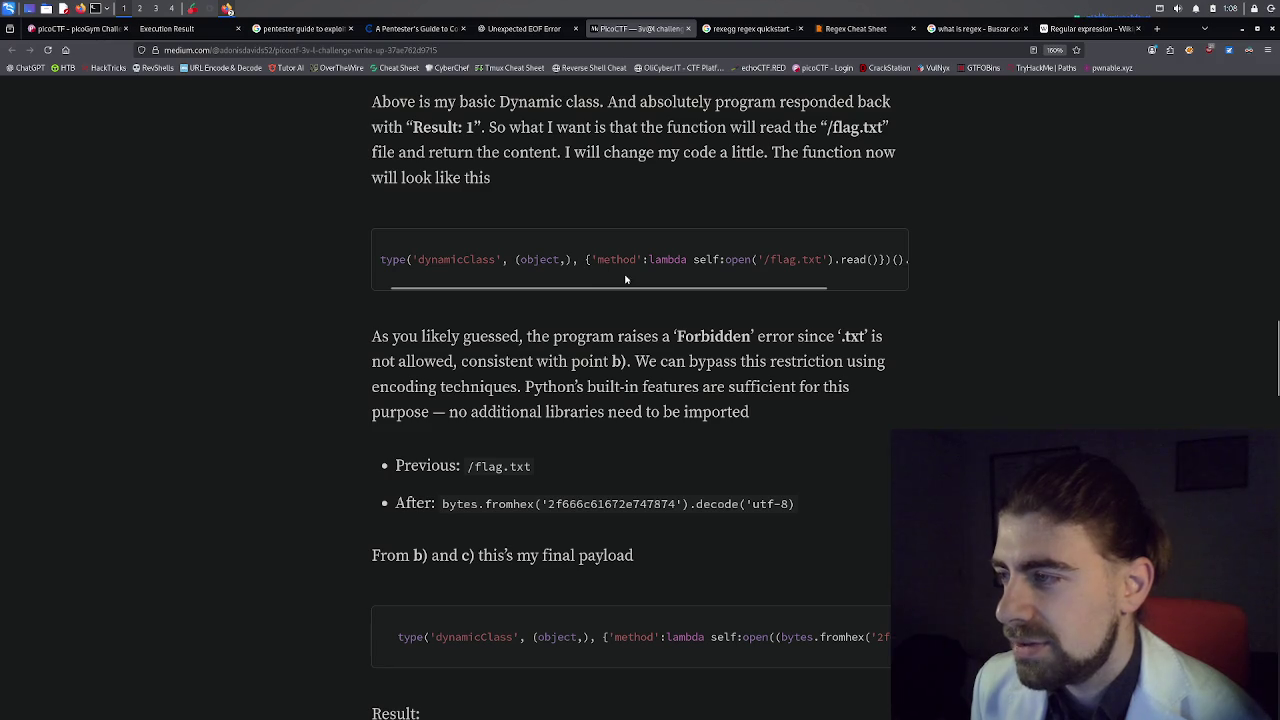
drag(639, 291, 725, 285)
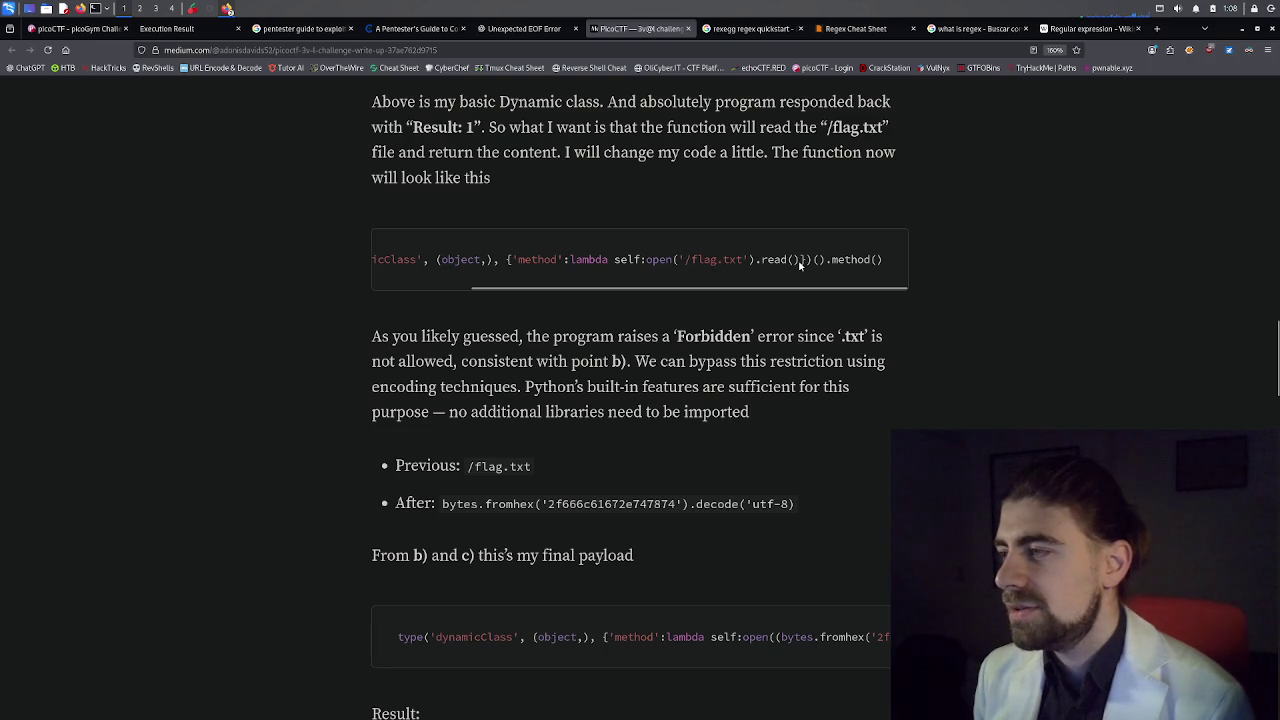
drag(800, 263, 826, 267)
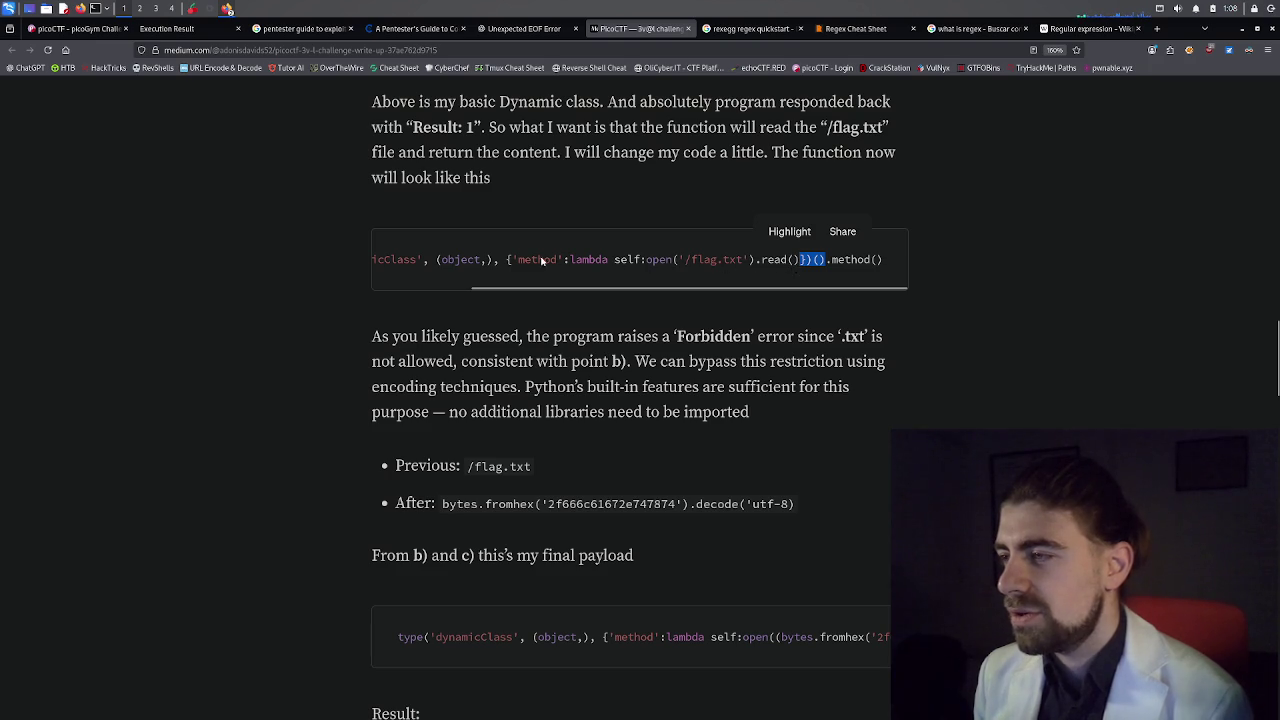
drag(585, 287, 445, 287)
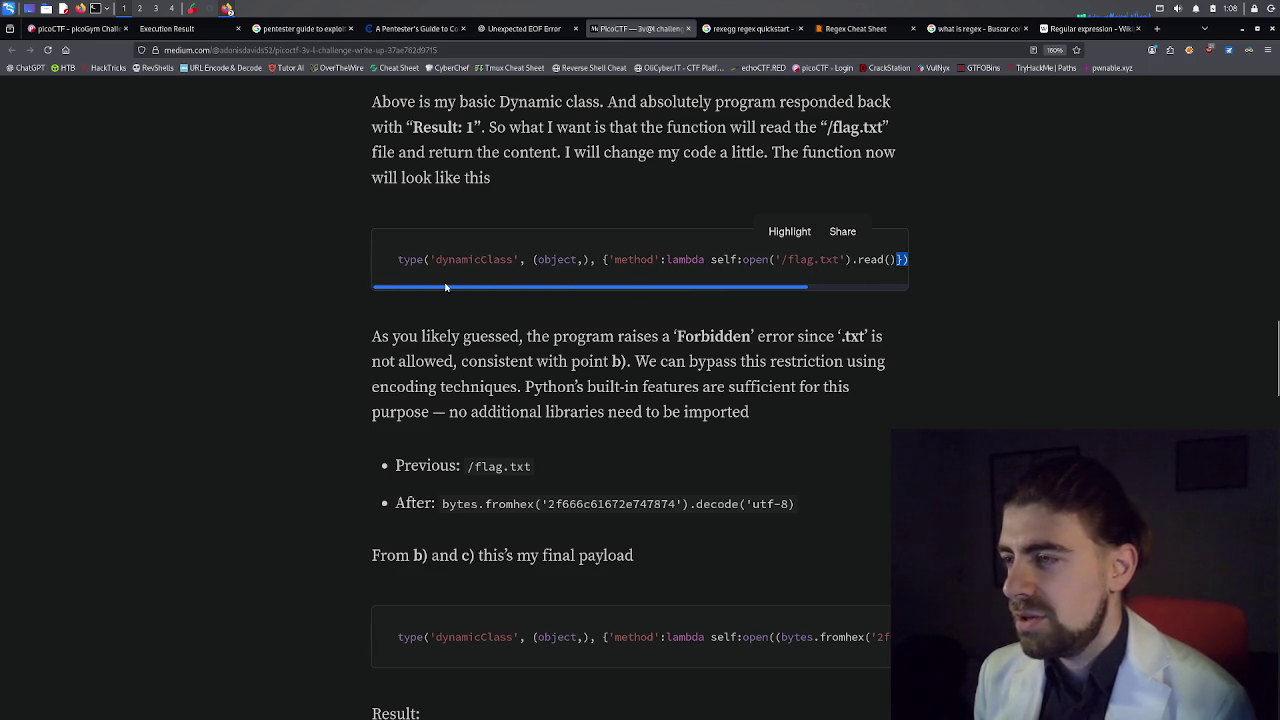
double_click(399, 263)
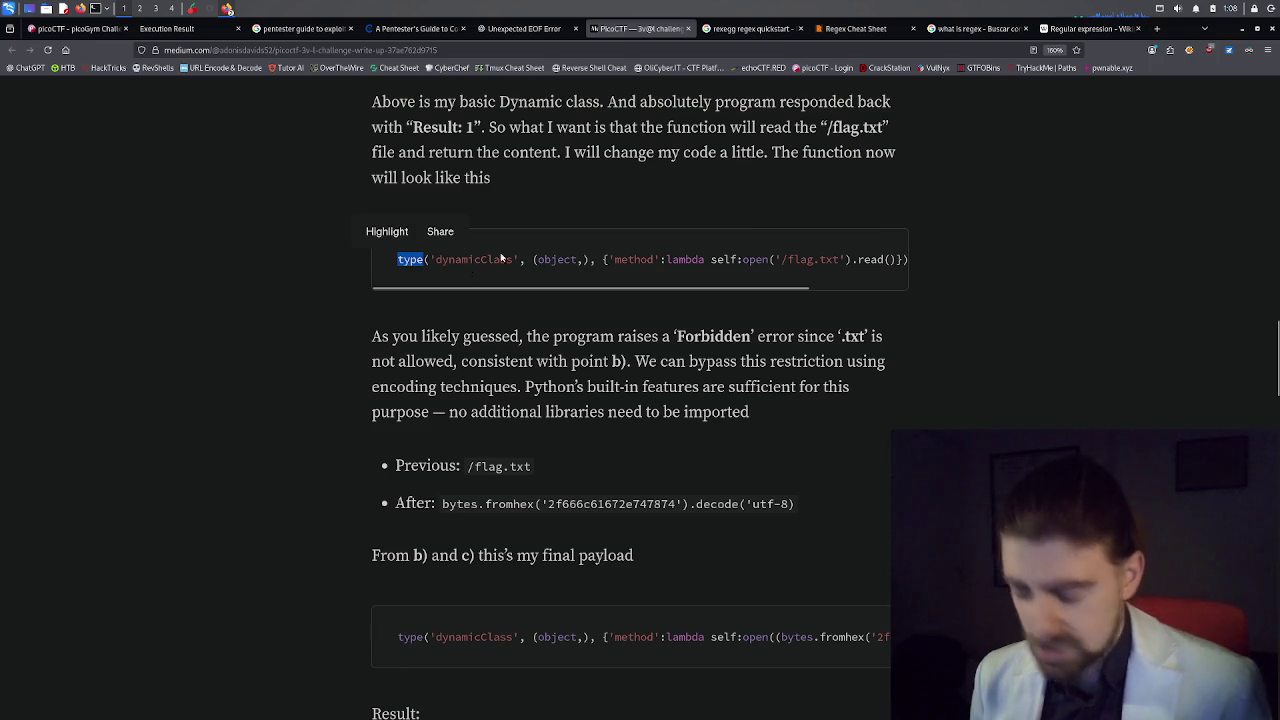
Search Google for 'type in python' in a new tab and open W3Schools' Python type() Function page.
click(1156, 28)
text(type)
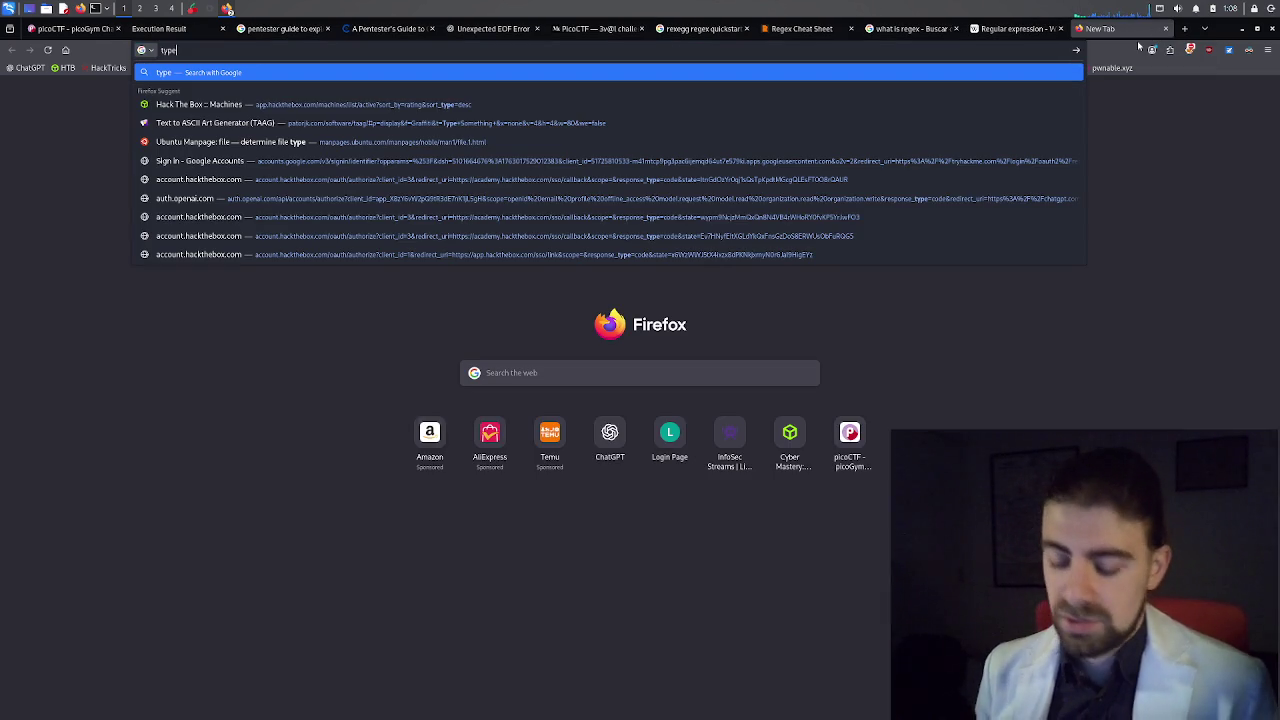
text( in p)
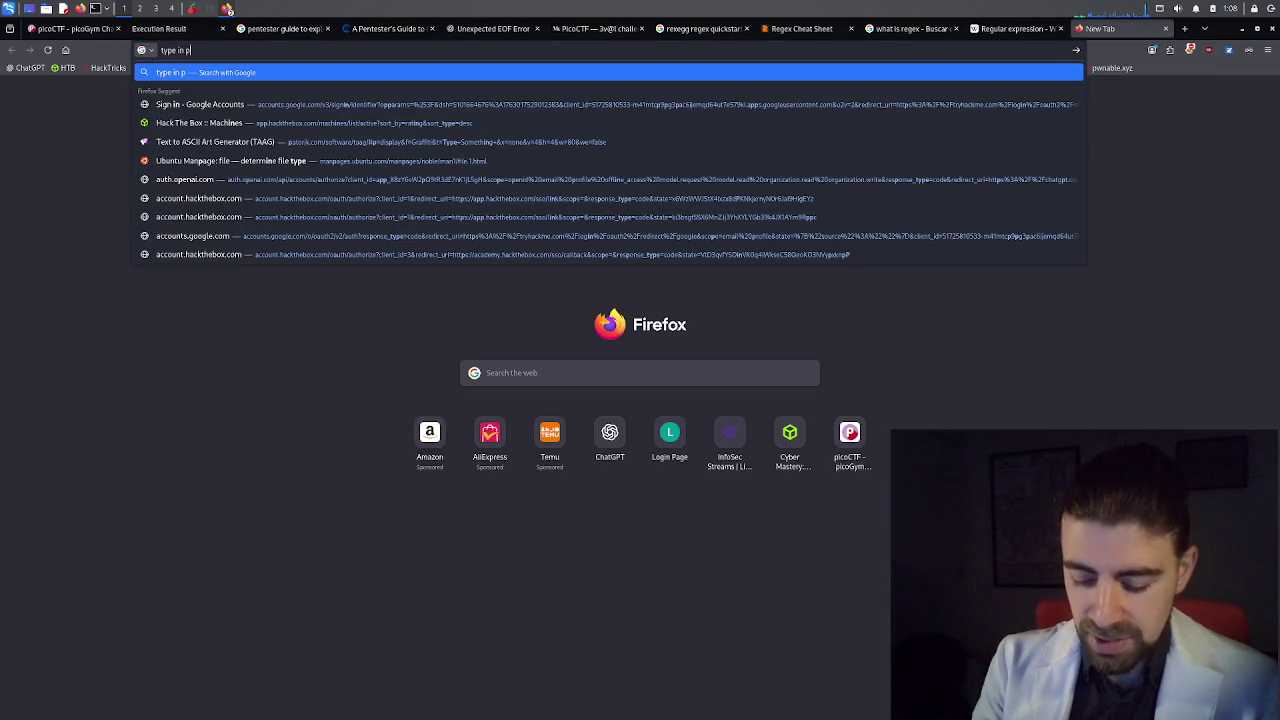
text(ython)
key(Return)
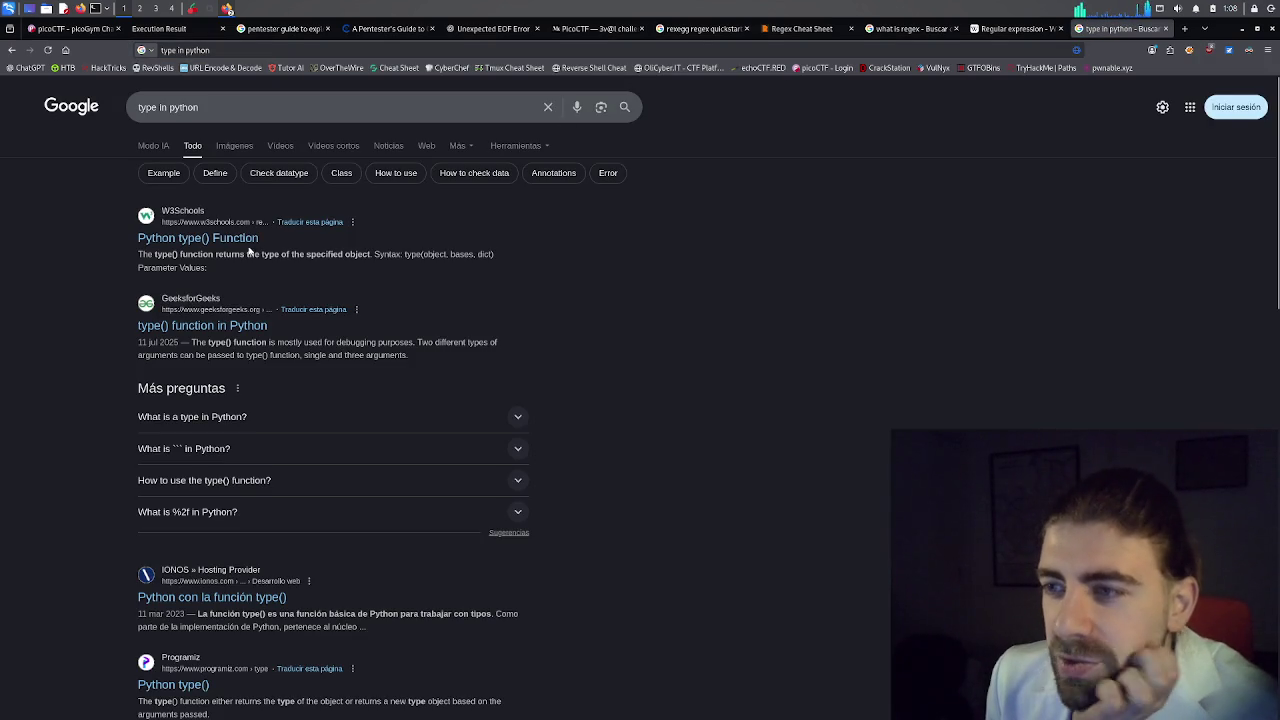
click(226, 238)
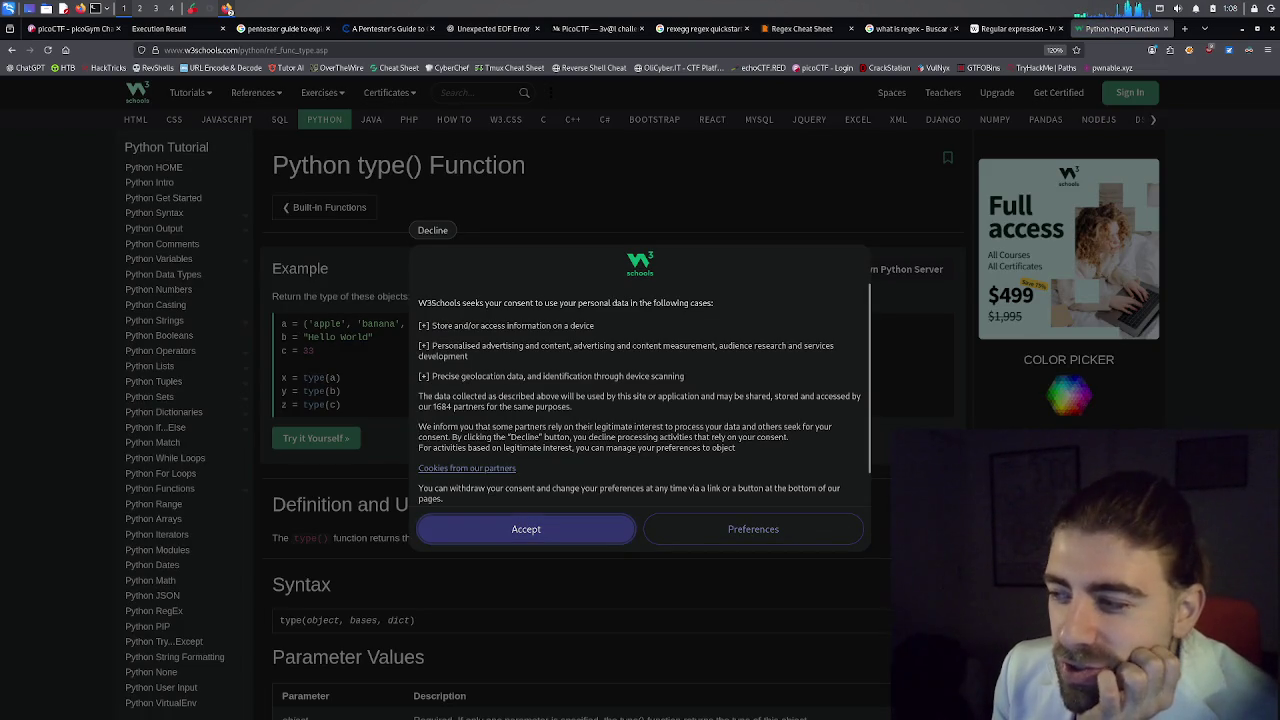
Browse W3Schools' data and partner consent preferences, then go back to the Google results.
click(740, 530)
click(489, 537)
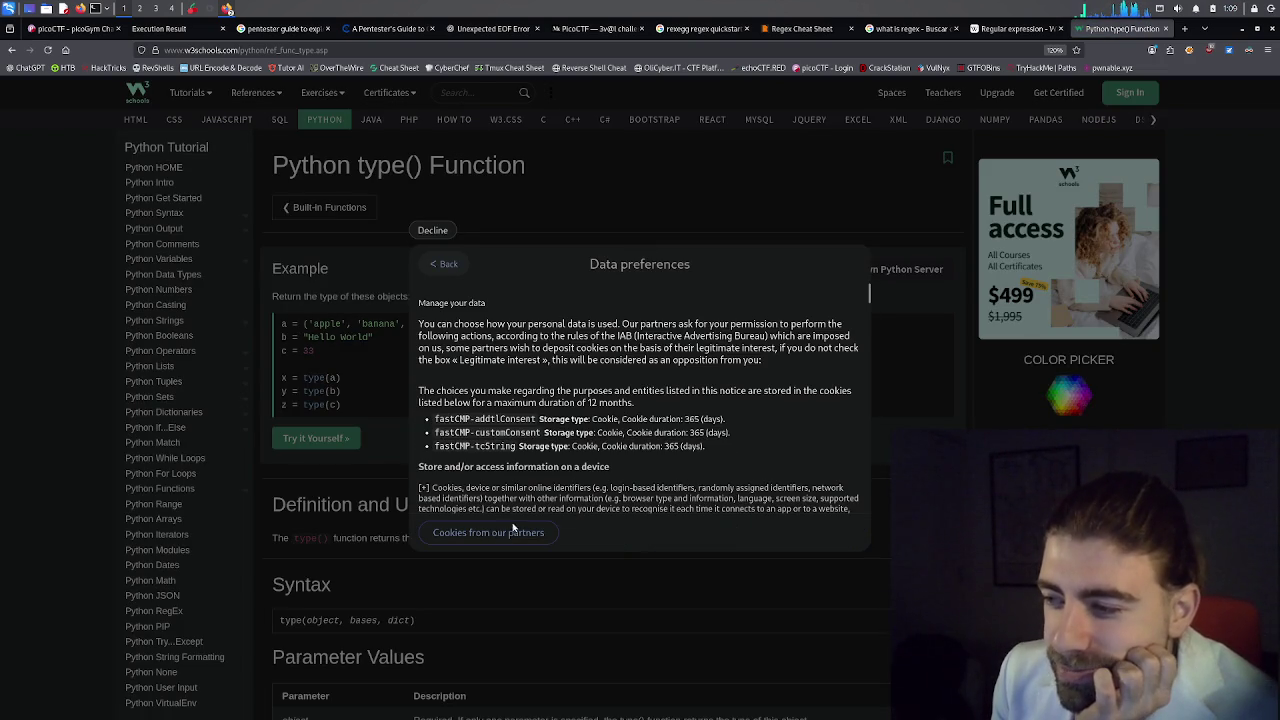
scroll(616, 437, down, 10)
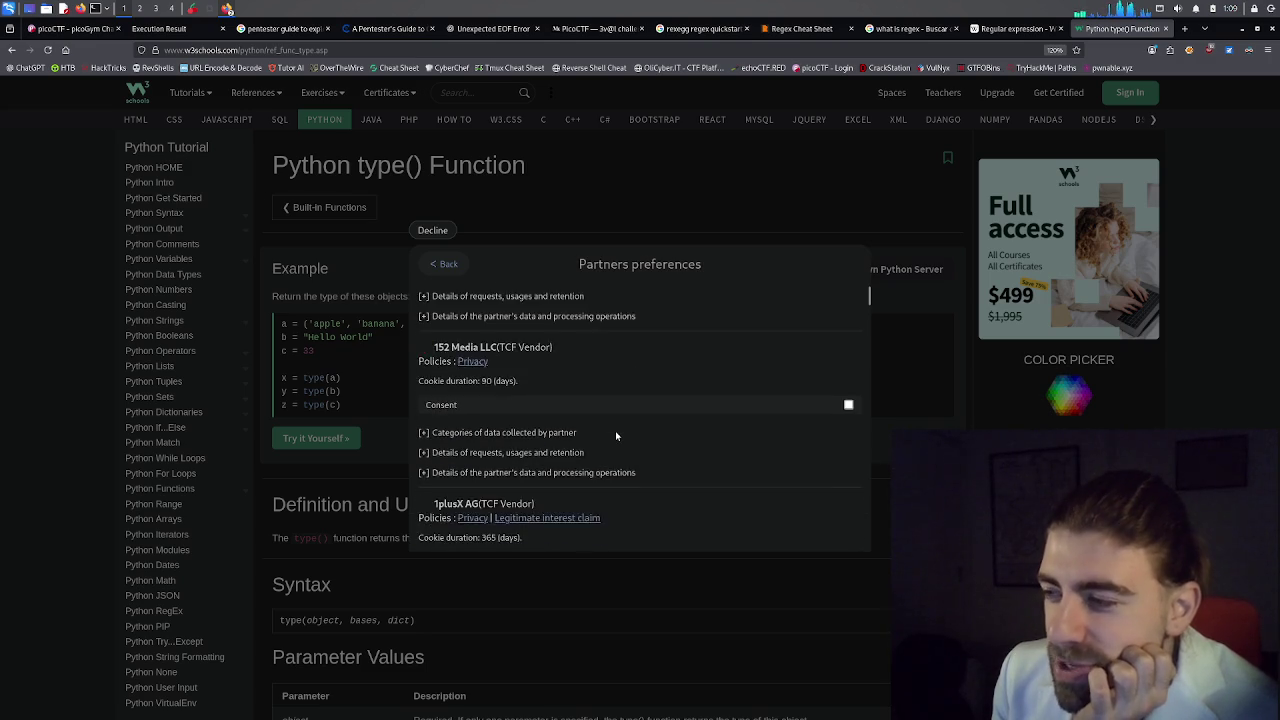
mouse_move(866, 312)
mouse_down()
mouse_move(852, 512)
mouse_move(862, 562)
mouse_up()
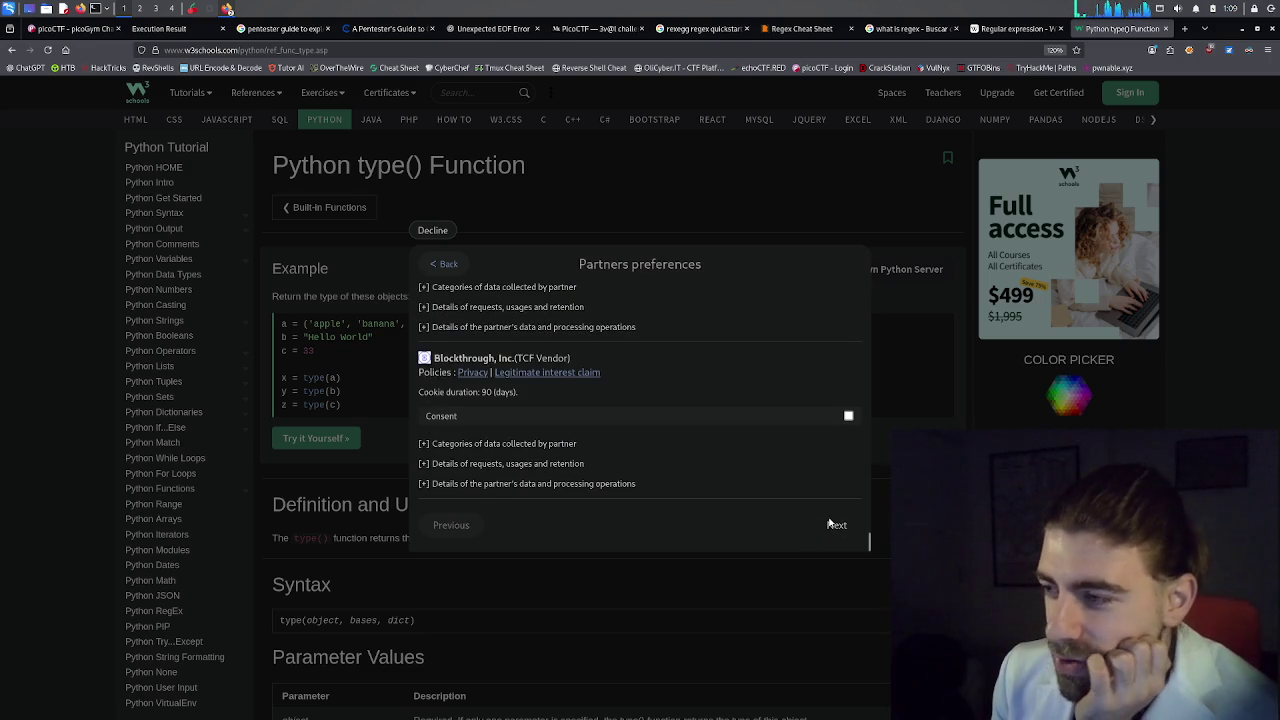
click(831, 524)
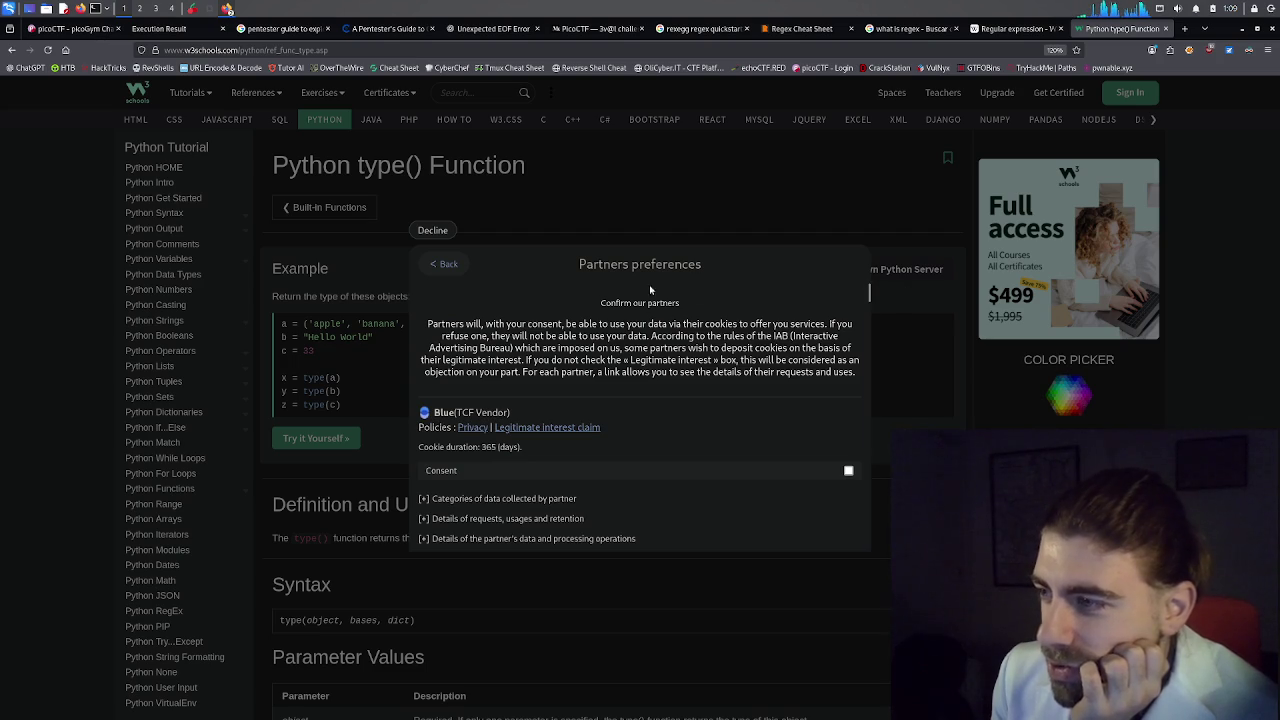
scroll(780, 320, down, 3)
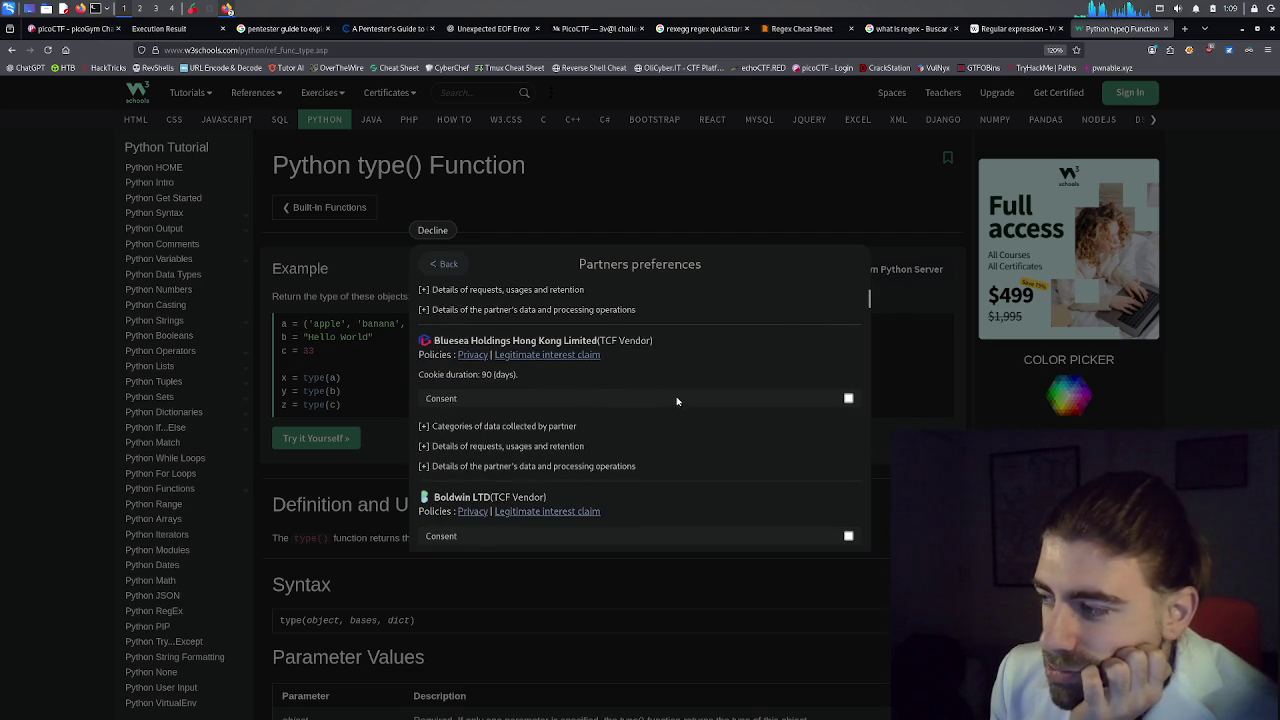
scroll(675, 395, down, 2)
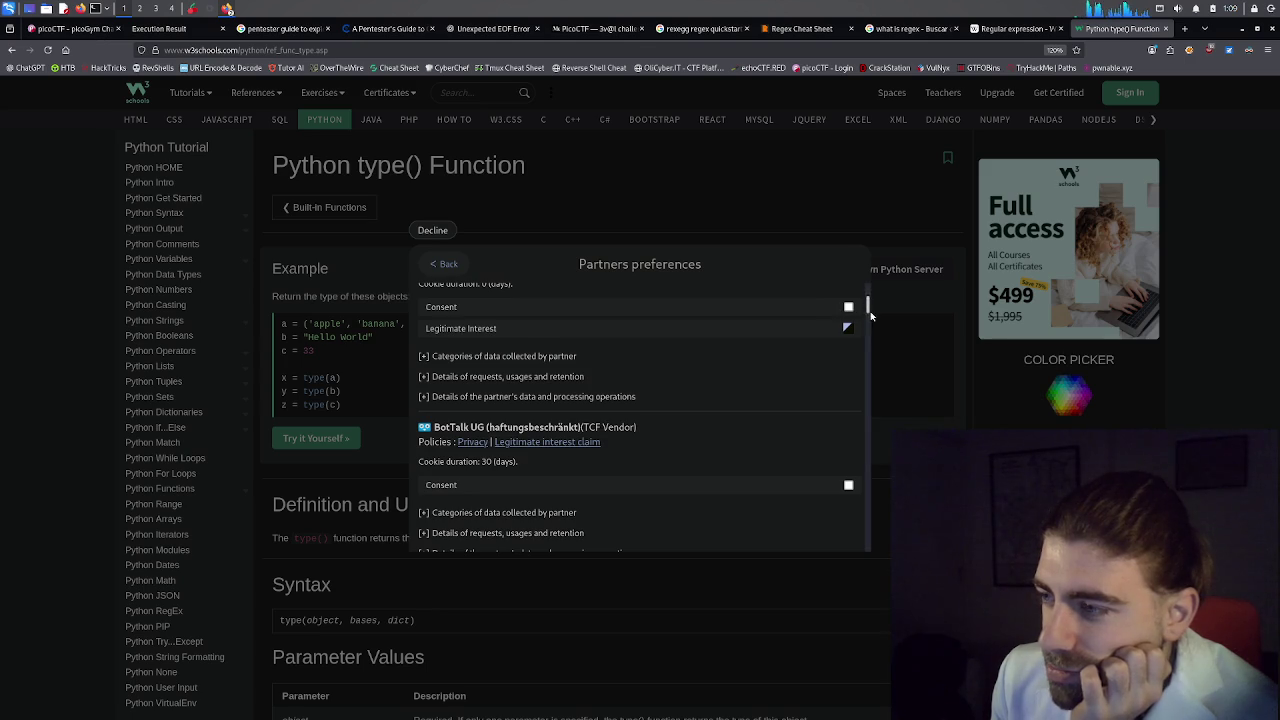
click(868, 416)
mouse_move(868, 416)
mouse_down()
mouse_move(872, 568)
mouse_move(868, 292)
mouse_up()
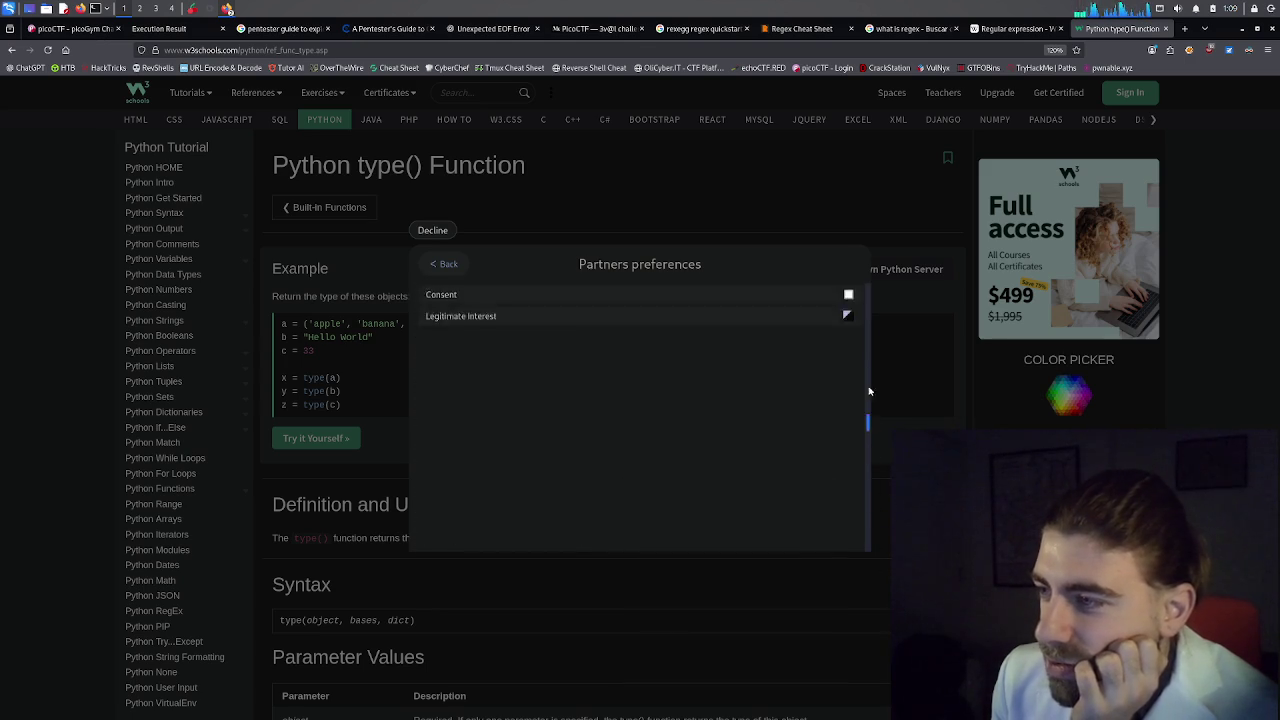
click(12, 51)
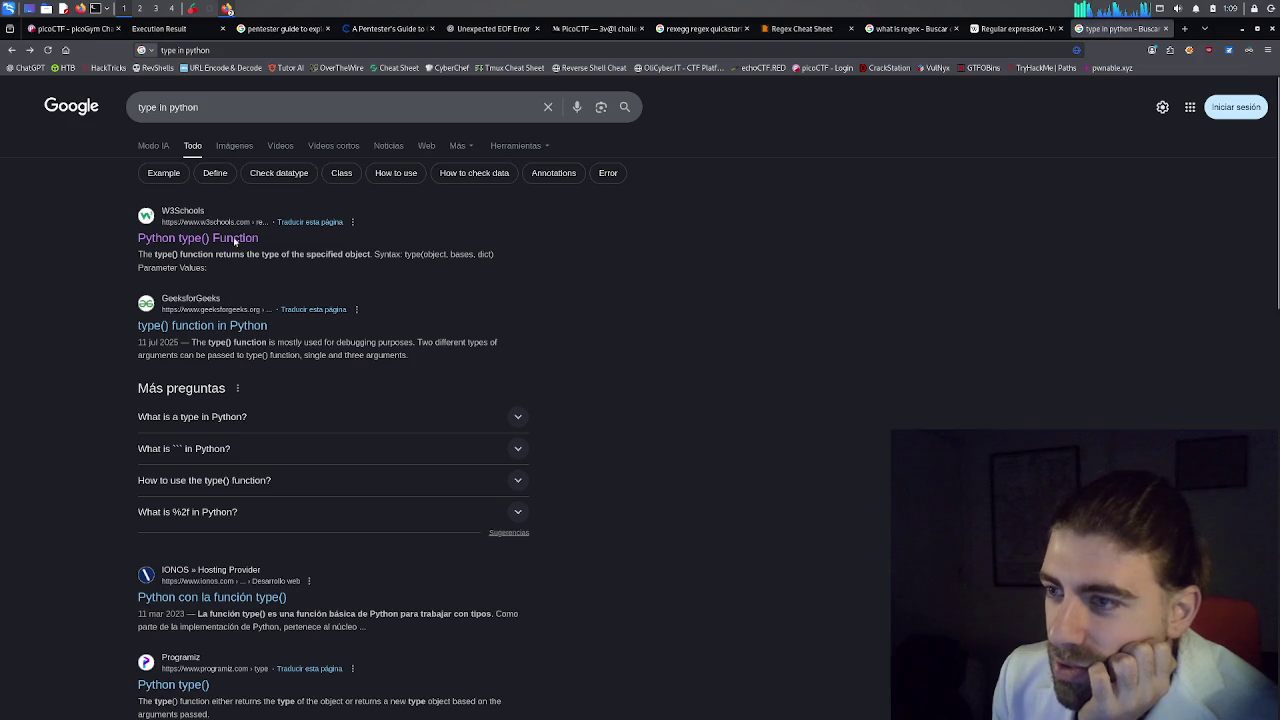
Read the object, bases and dict parameters of type() on GeeksforGeeks, then reopen picoCTF's 3v@l challenge.
click(182, 327)
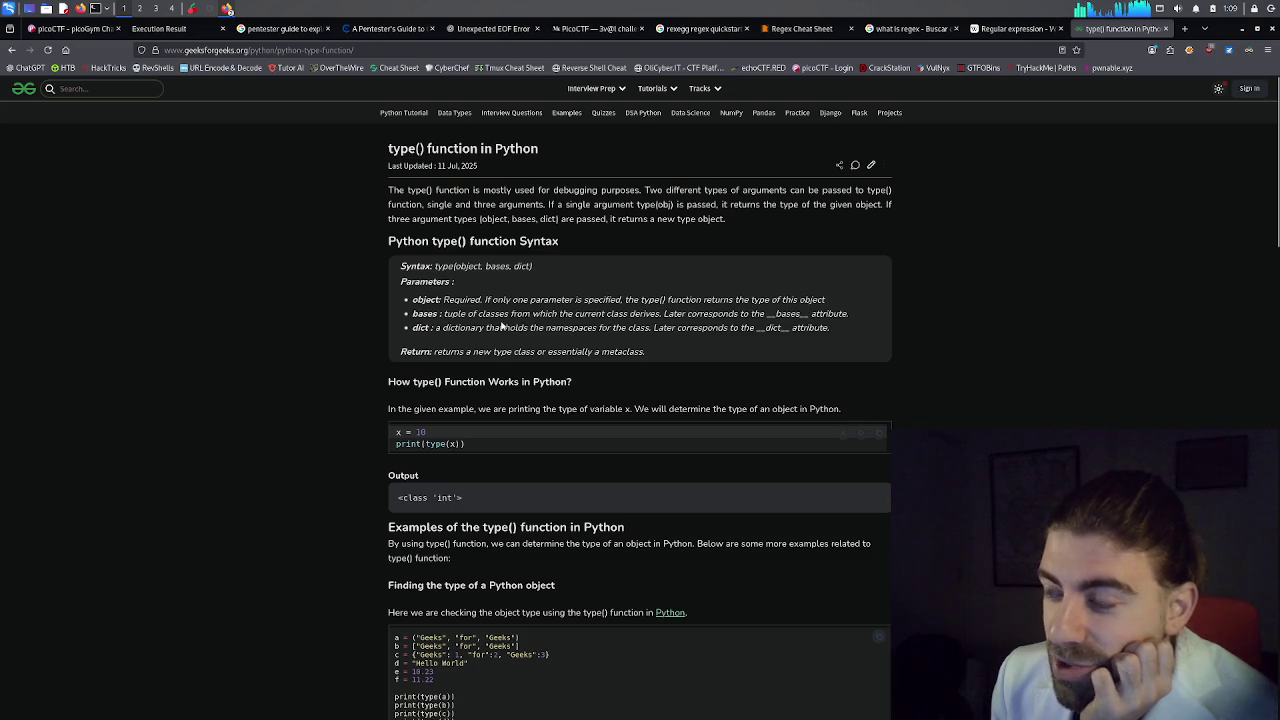
drag(494, 300, 532, 328)
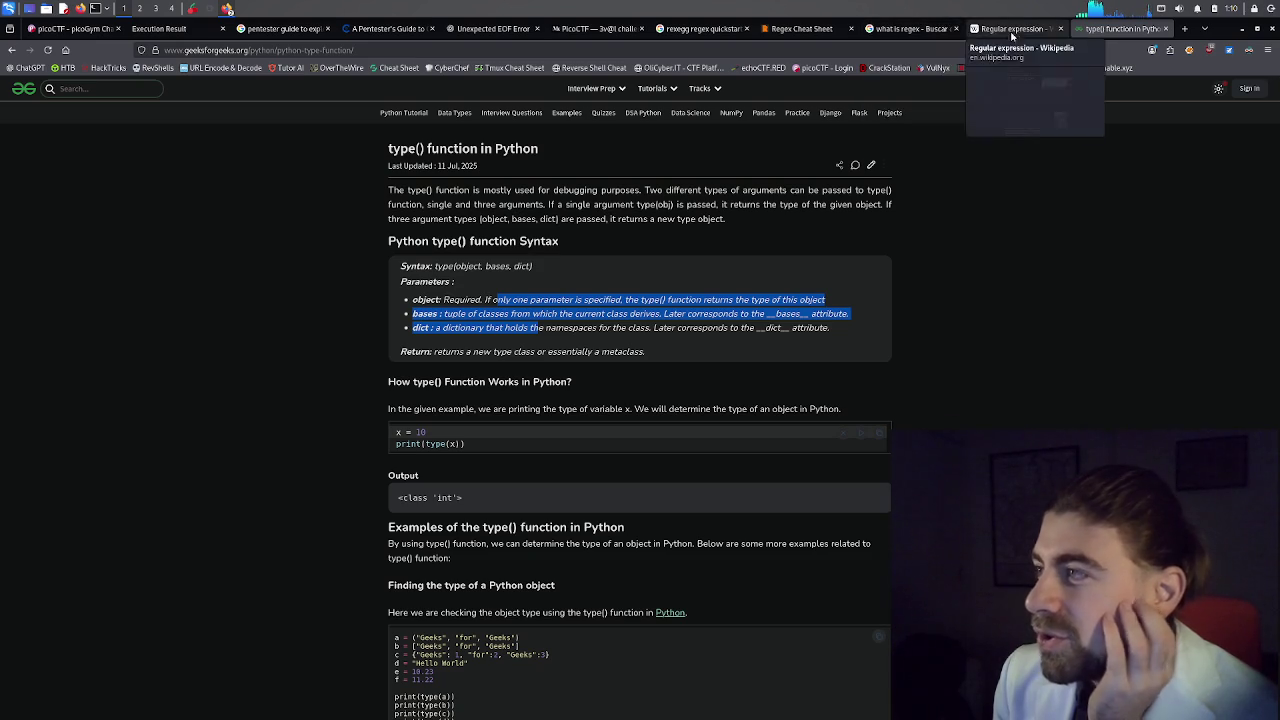
click(393, 33)
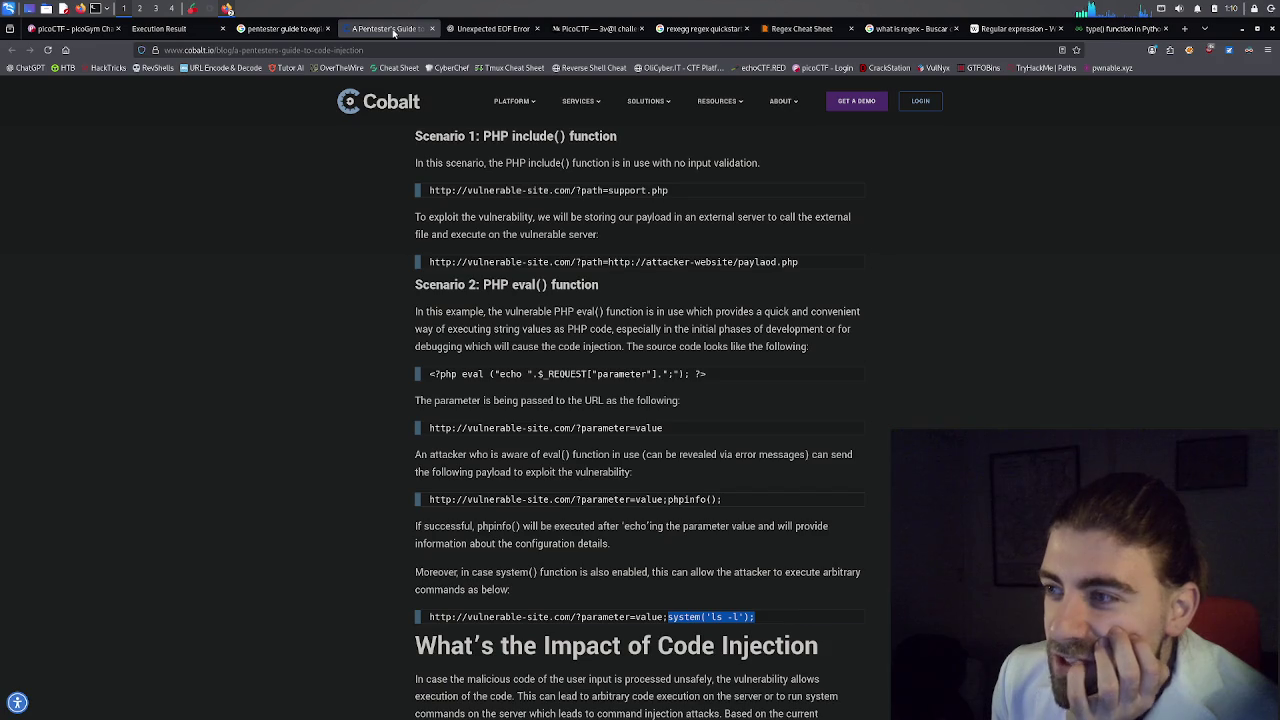
click(70, 28)
click(745, 510)
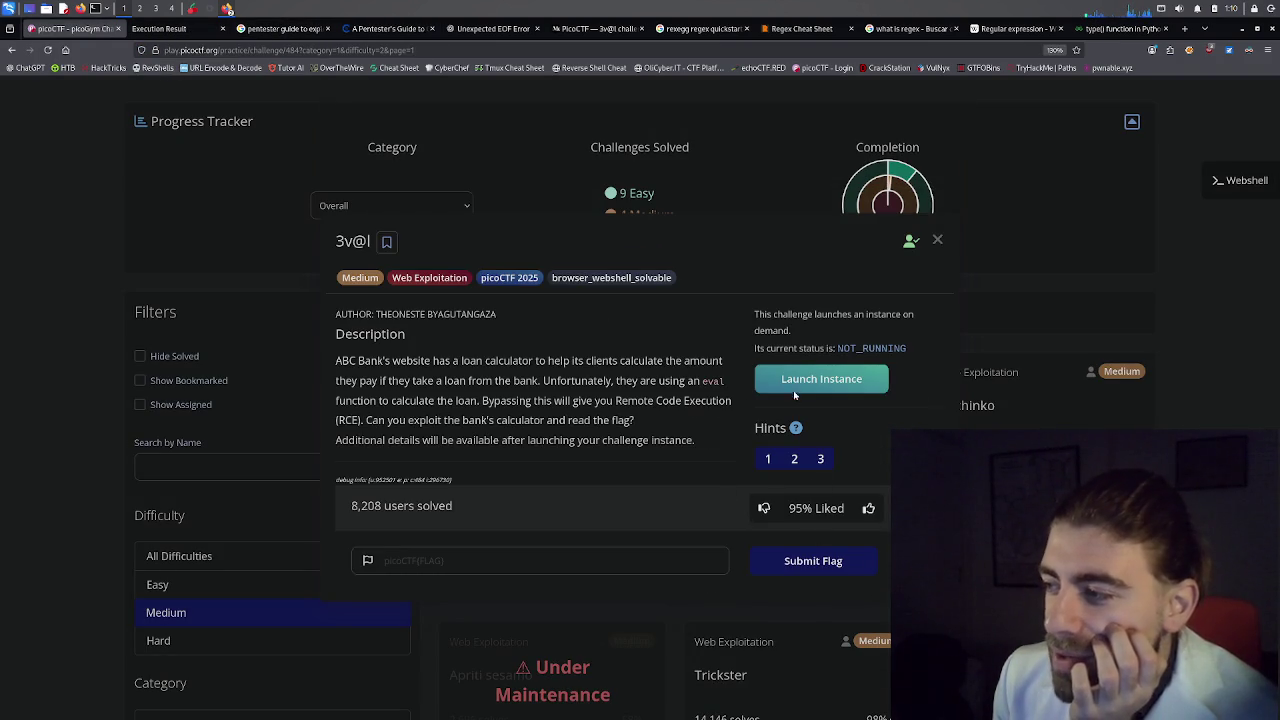
Launch the 3v@l instance and open its Bank-Loan Calculator in a new tab, comparing it with the eval description.
click(770, 388)
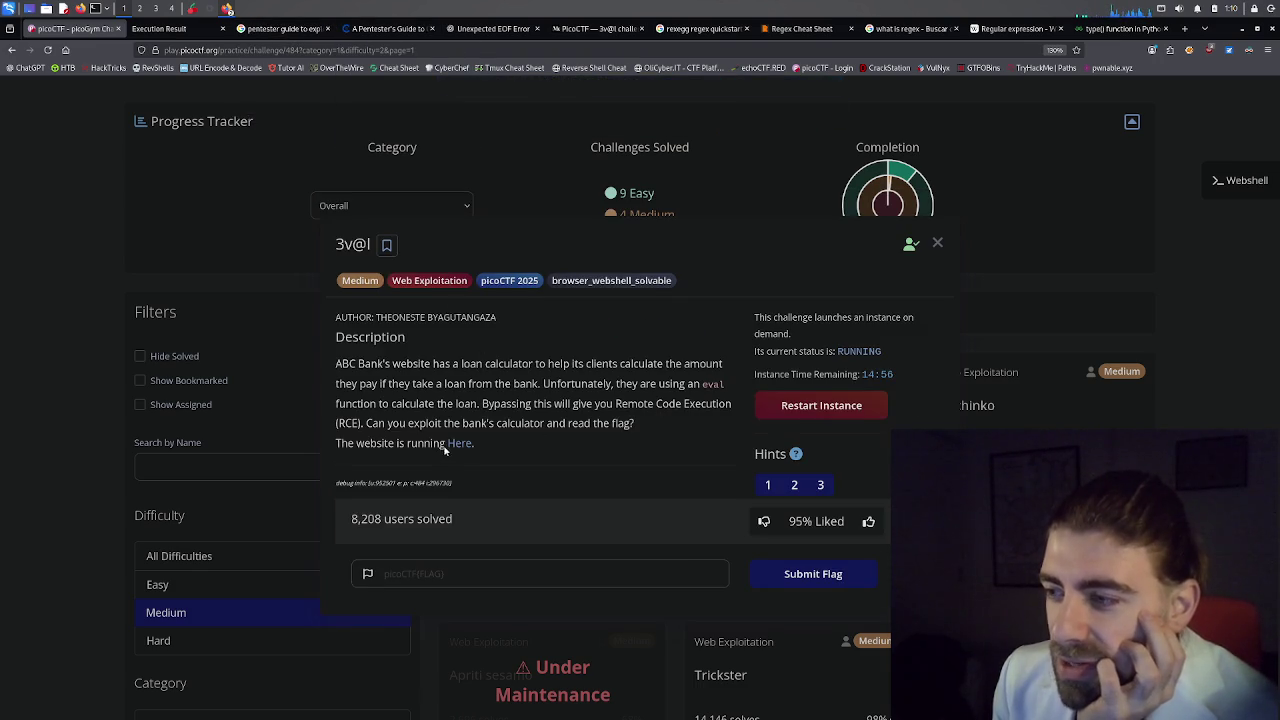
middle_click(459, 443)
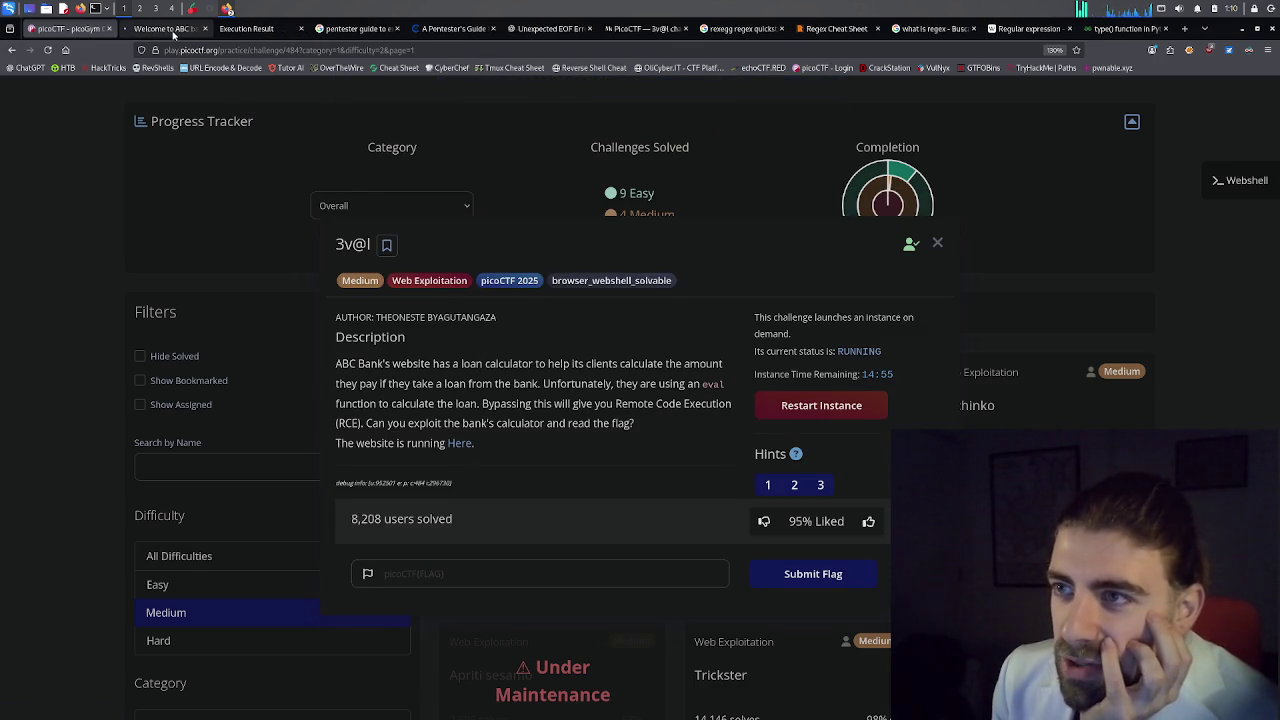
click(170, 29)
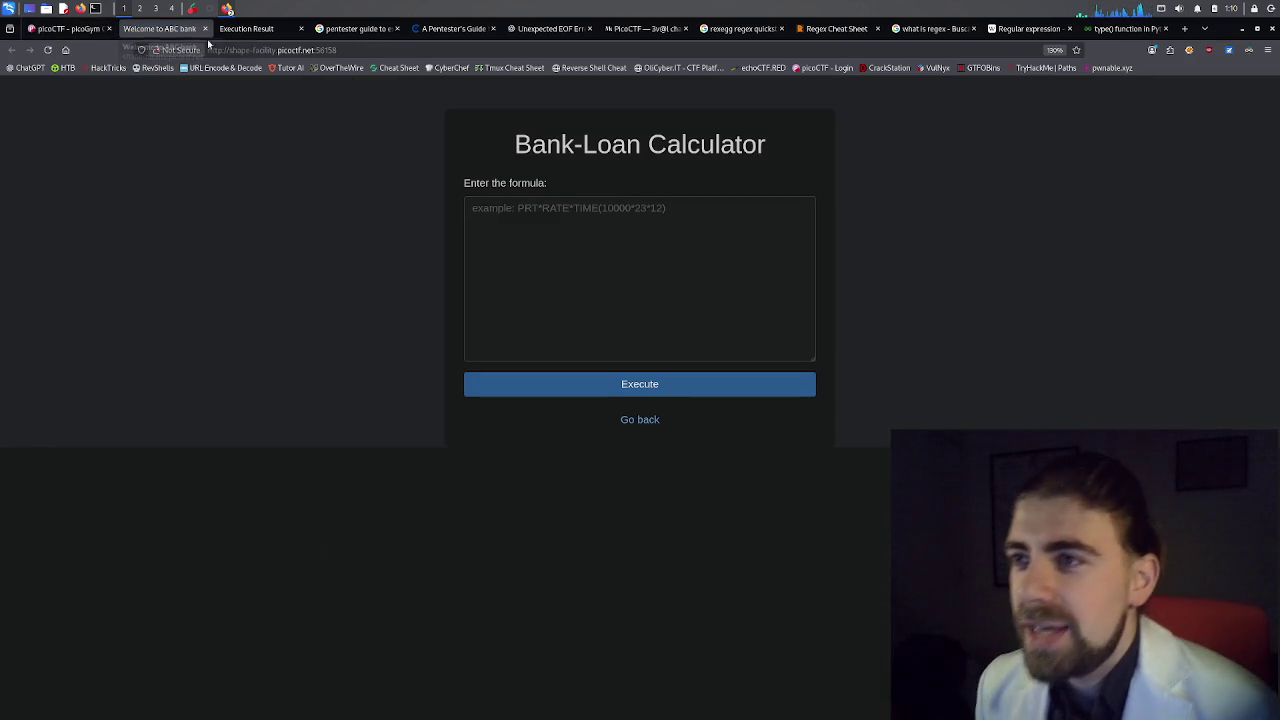
click(576, 238)
click(68, 30)
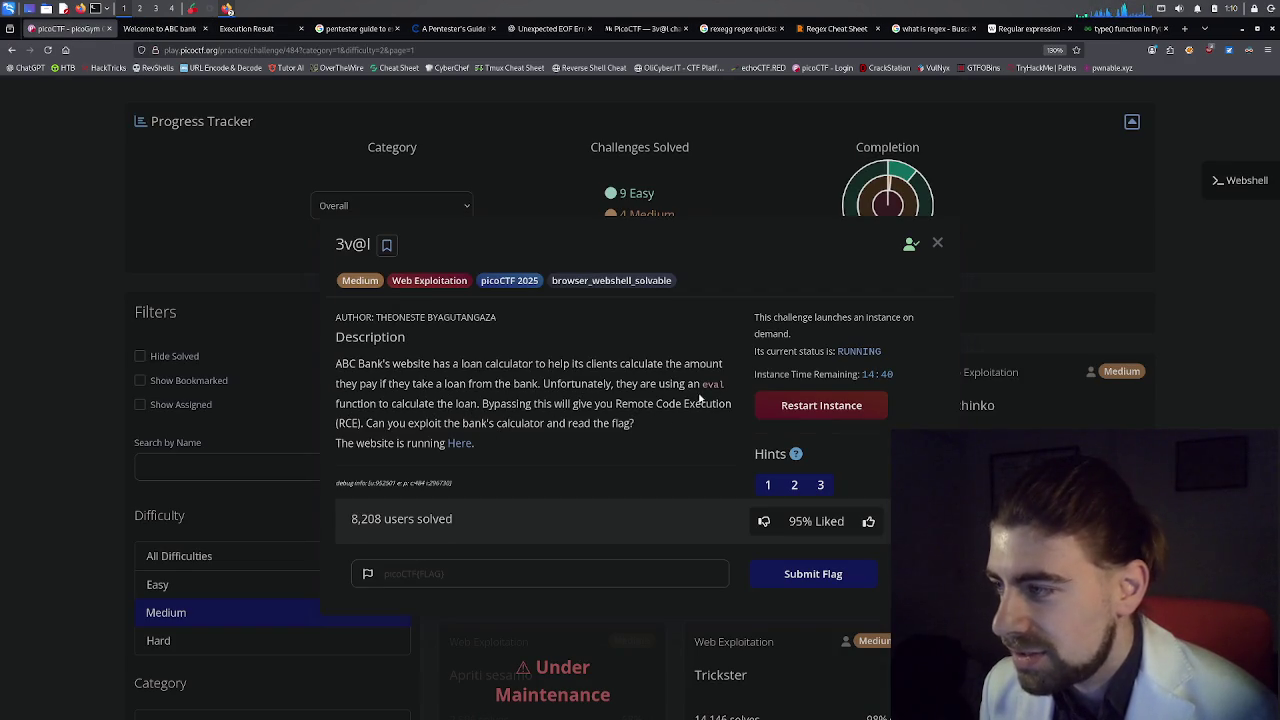
drag(703, 386, 720, 388)
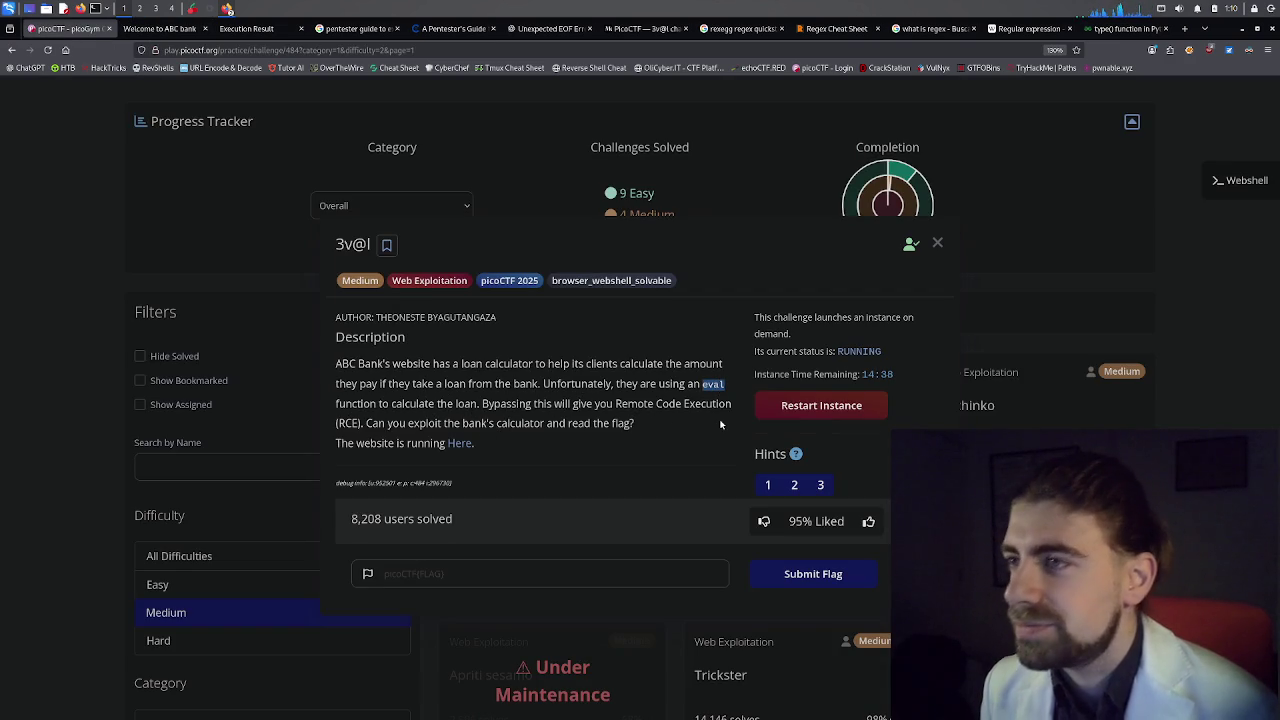
click(170, 33)
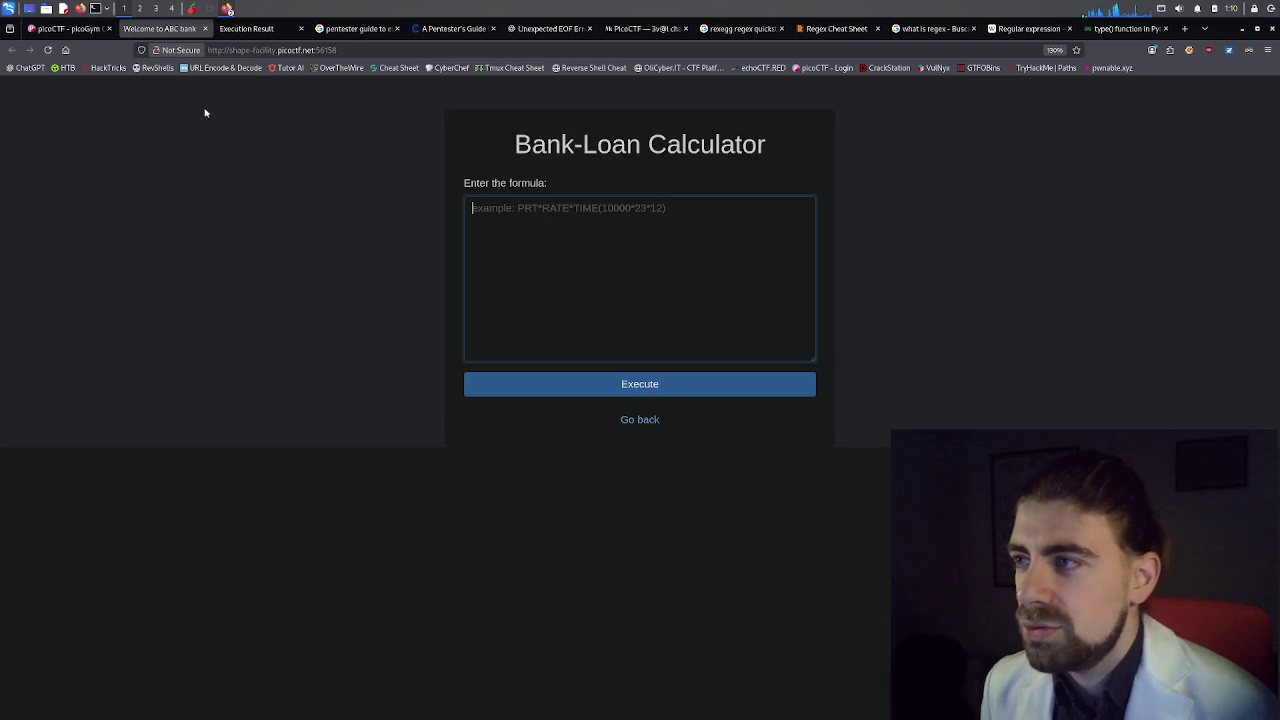
Select and scroll through the full type('dynamicClass', ...) payload line in the Medium write-up.
click(620, 30)
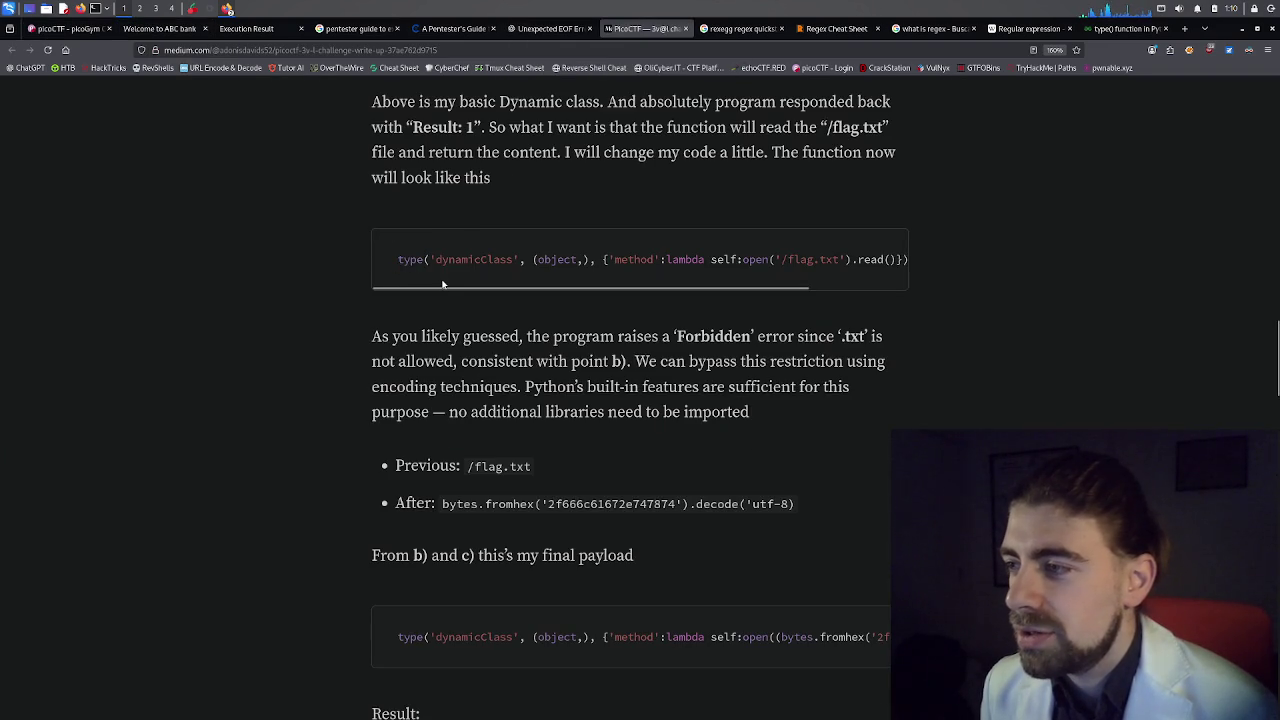
drag(455, 287, 467, 288)
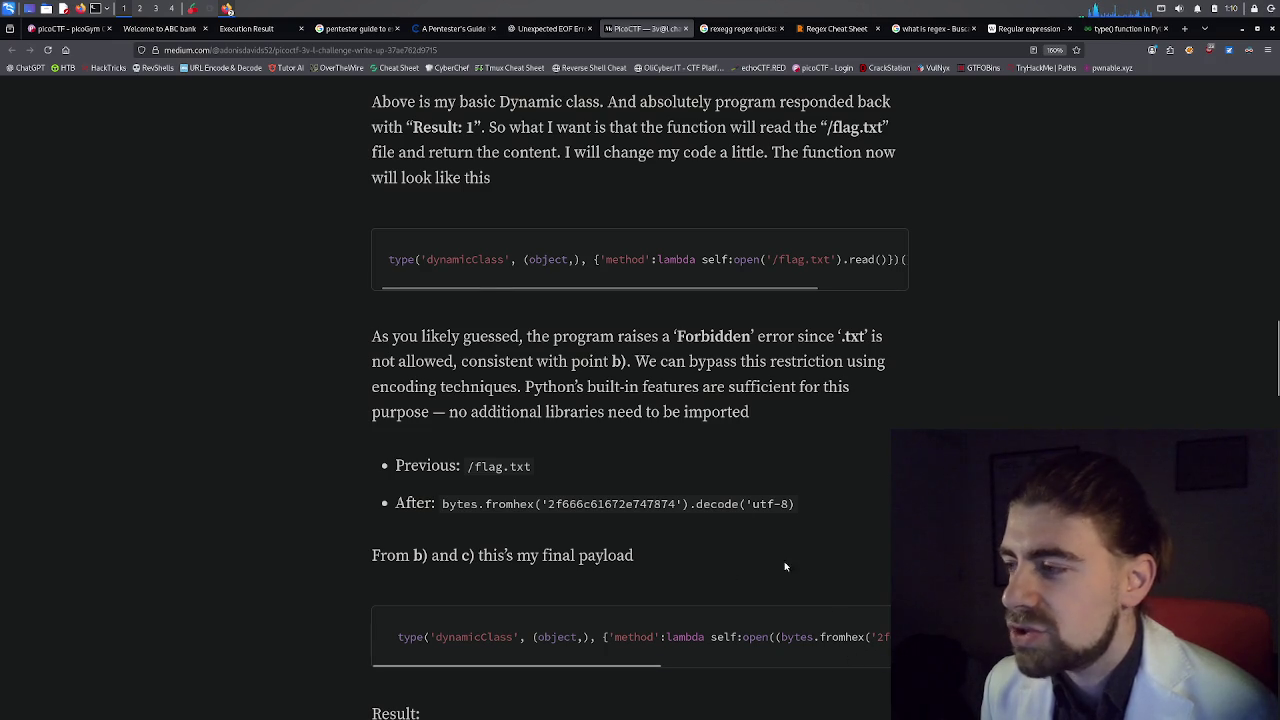
drag(388, 262, 850, 263)
click(850, 263)
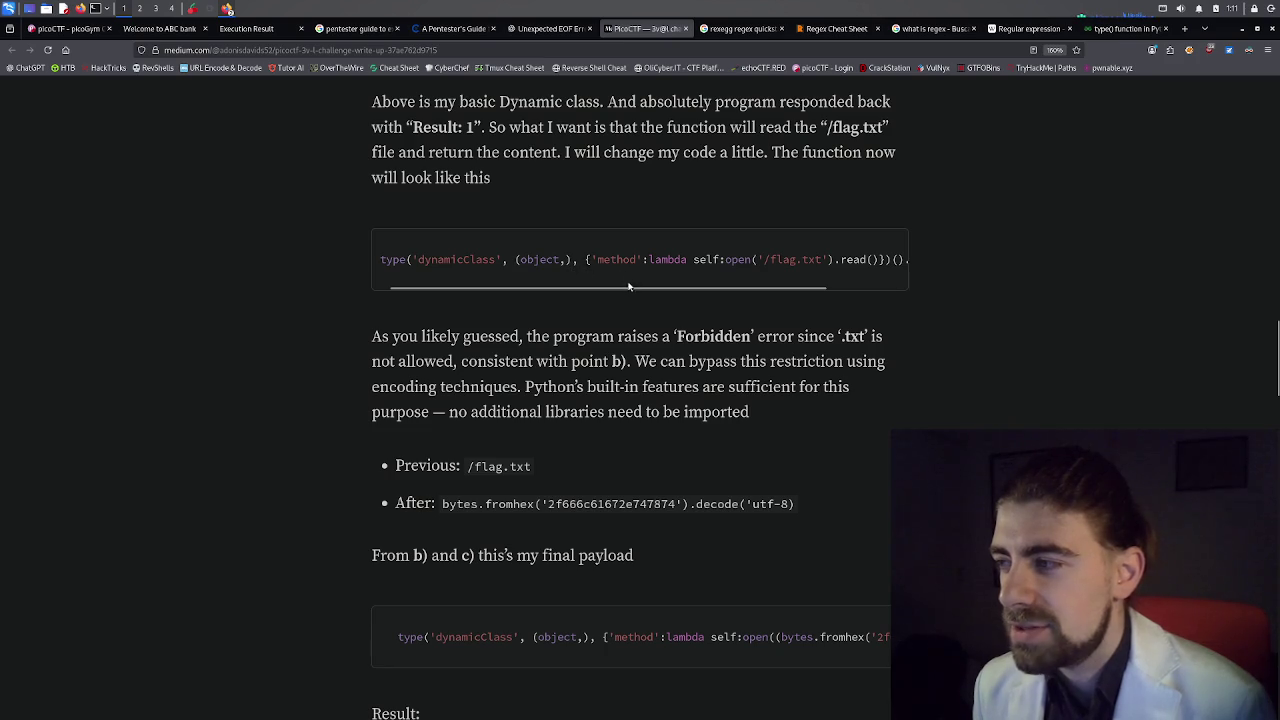
drag(631, 288, 715, 288)
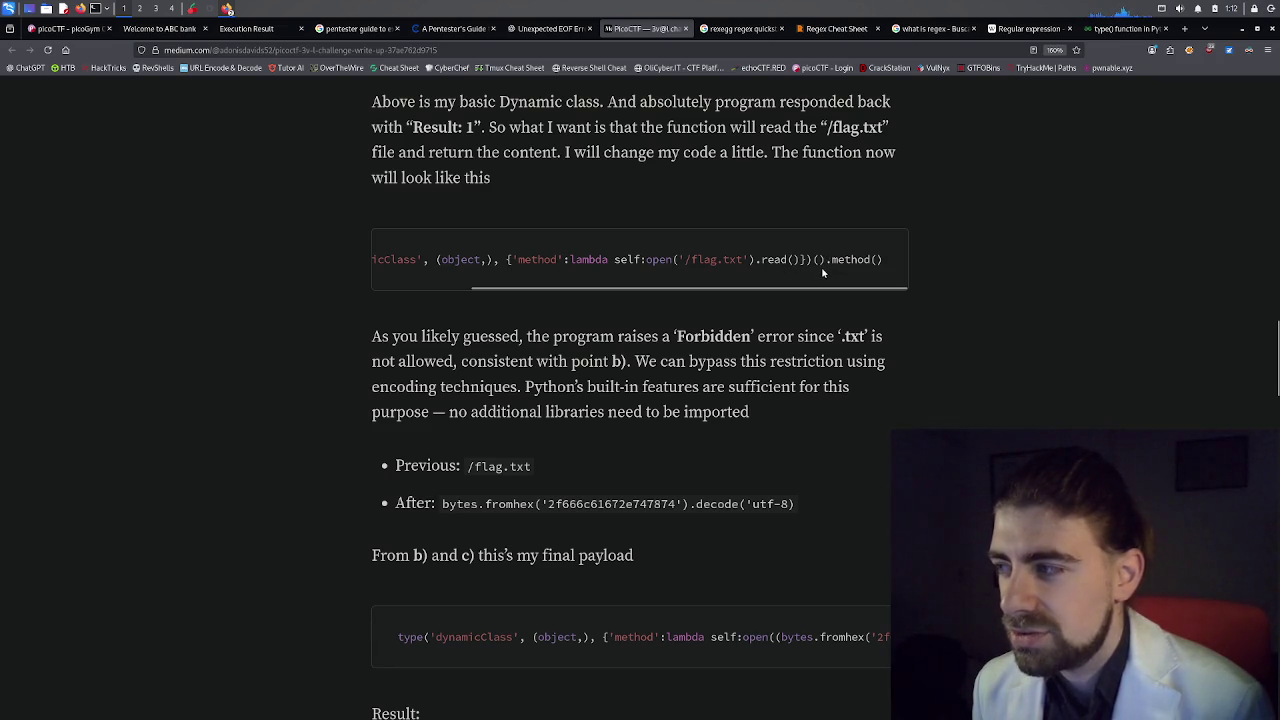
Select the '()' and 'method()' parts of the payload, then switch to the GeeksforGeeks type() tab.
drag(814, 262, 826, 262)
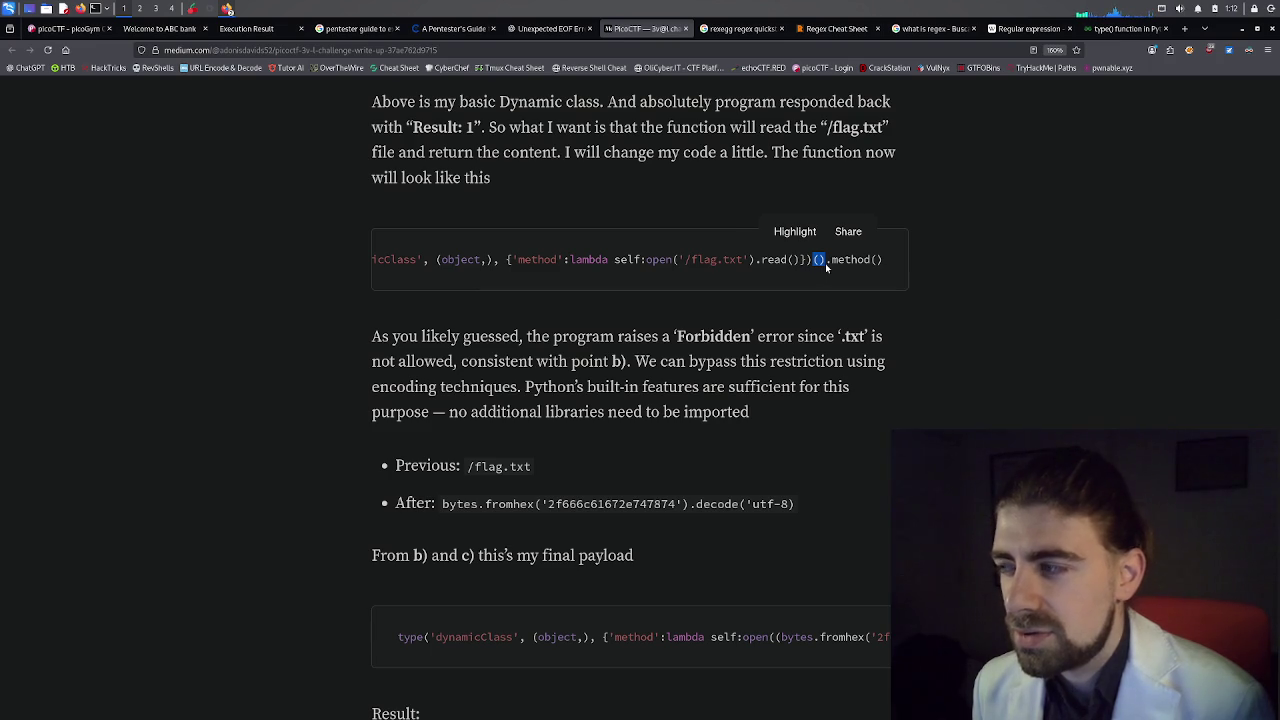
click(828, 265)
drag(871, 265, 874, 262)
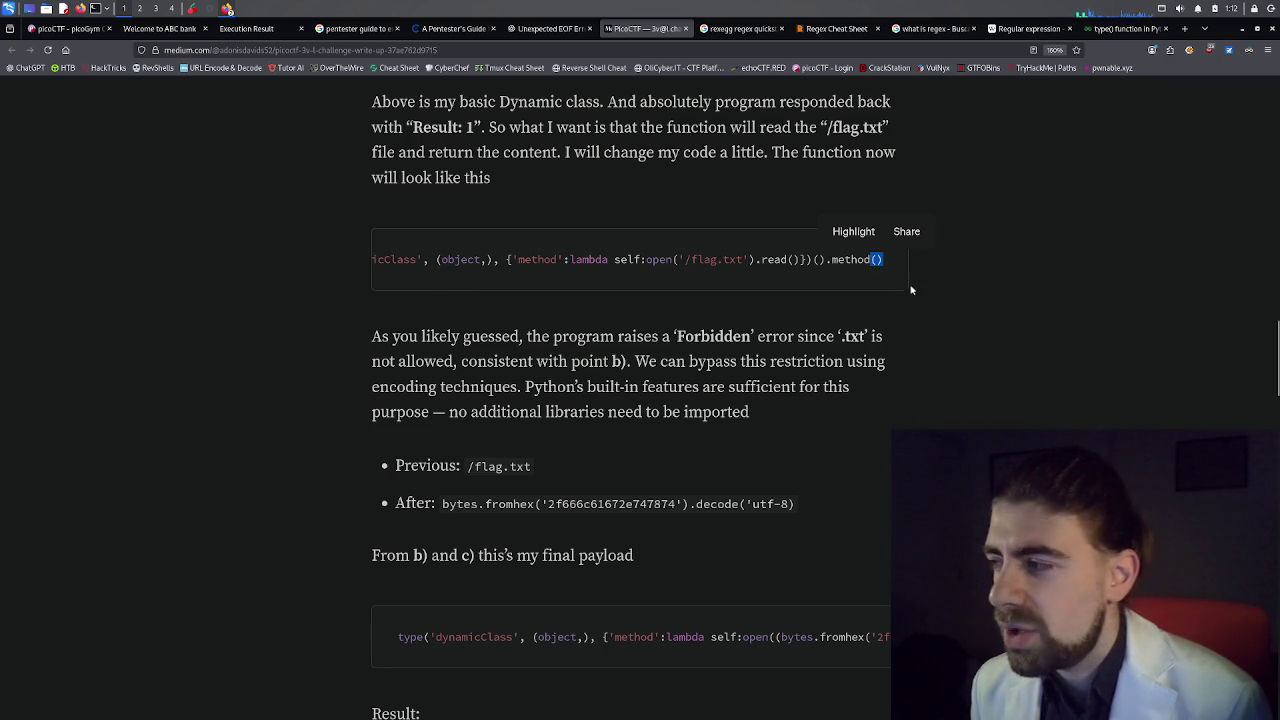
click(876, 261)
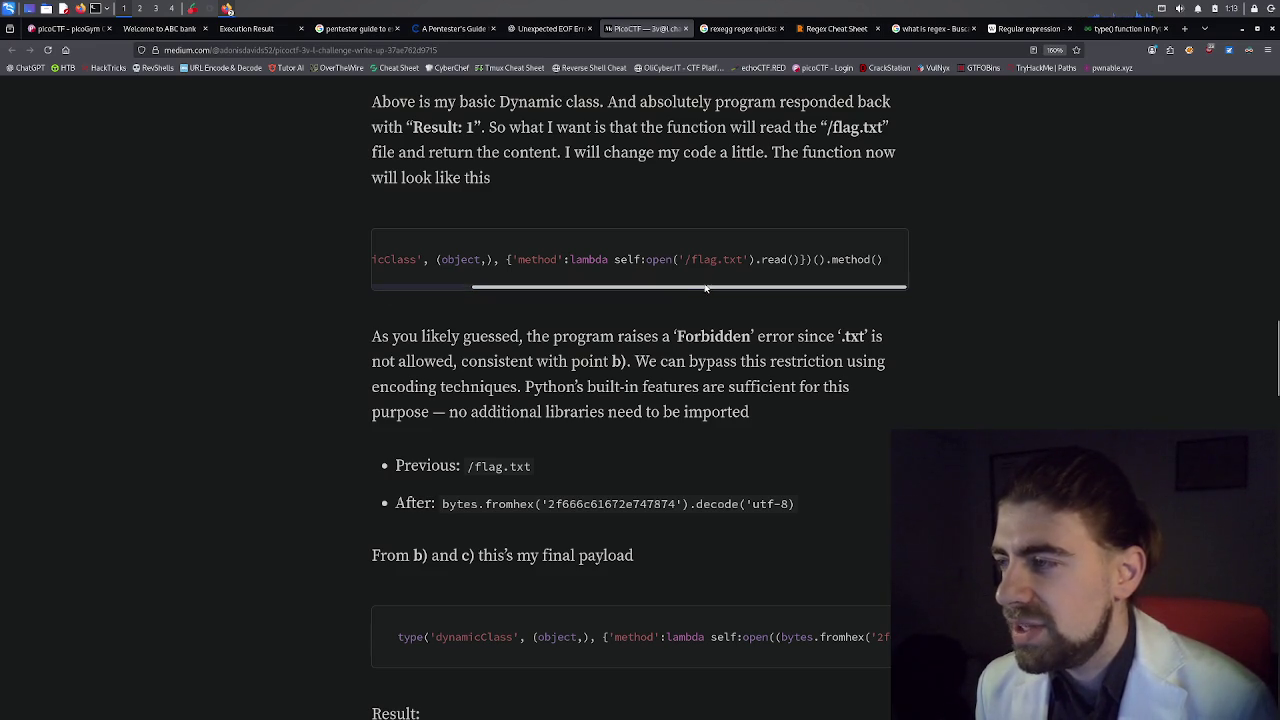
drag(706, 289, 597, 287)
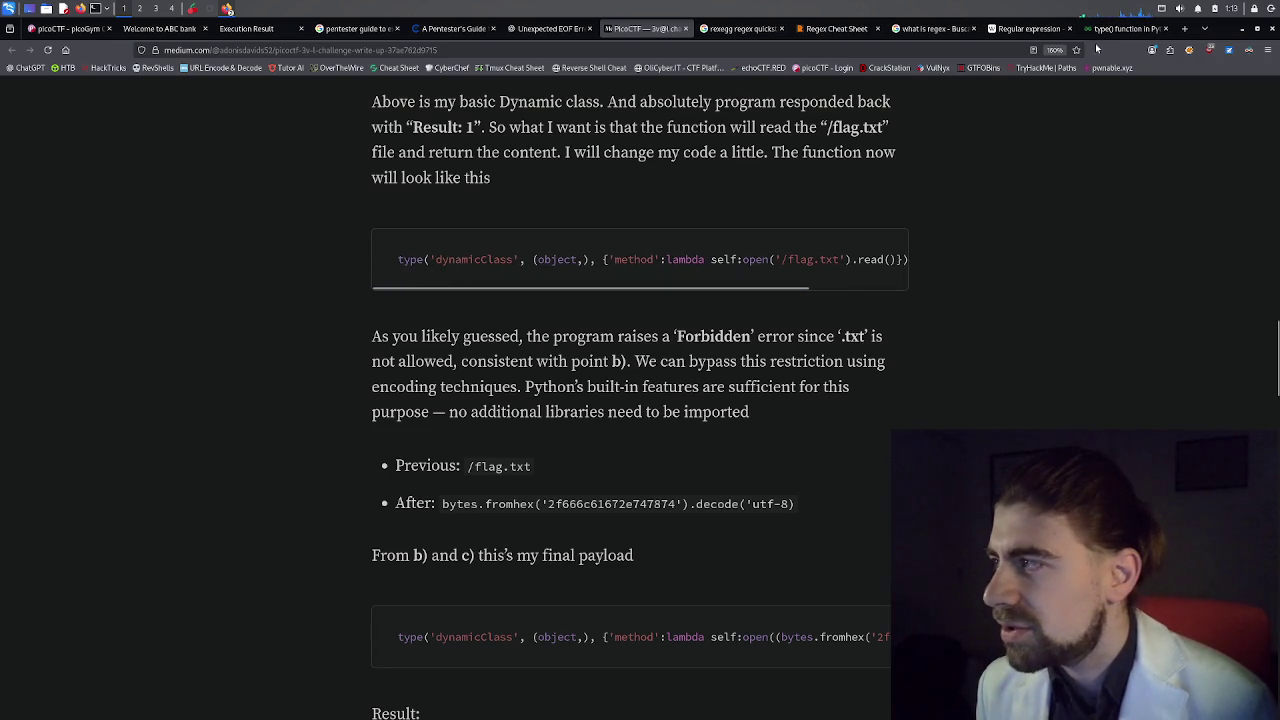
click(1115, 30)
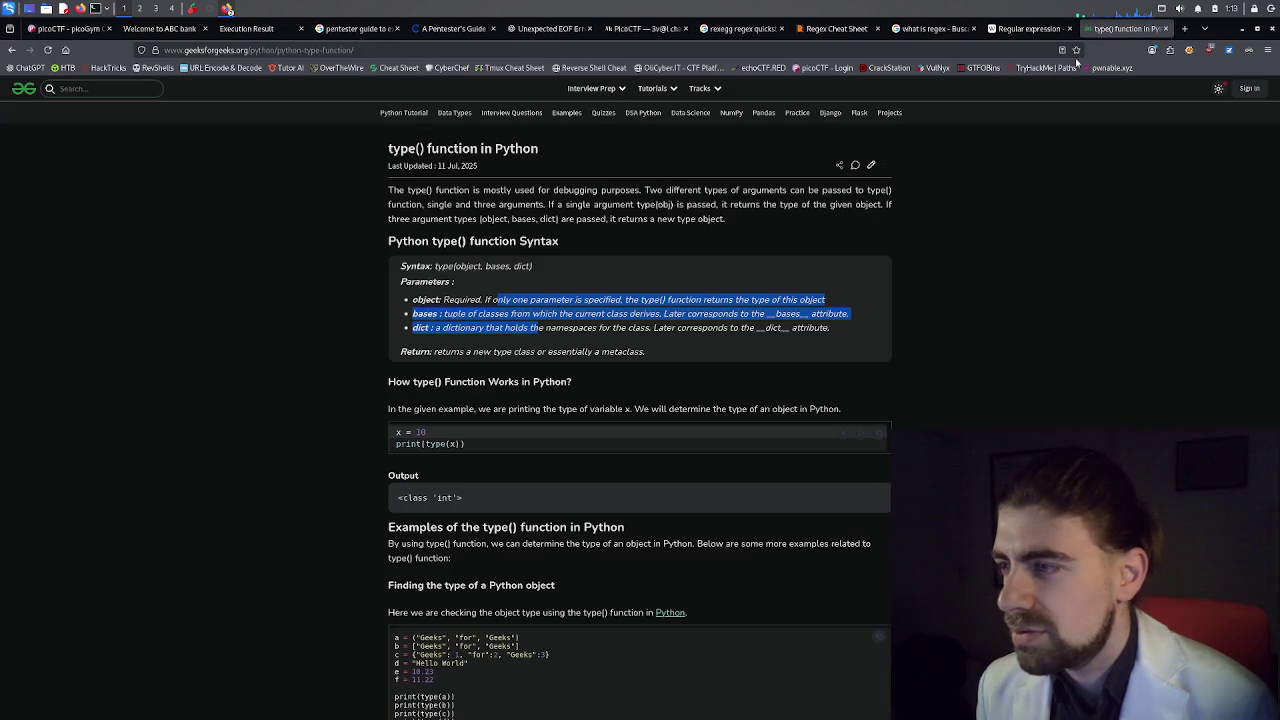
click(537, 244)
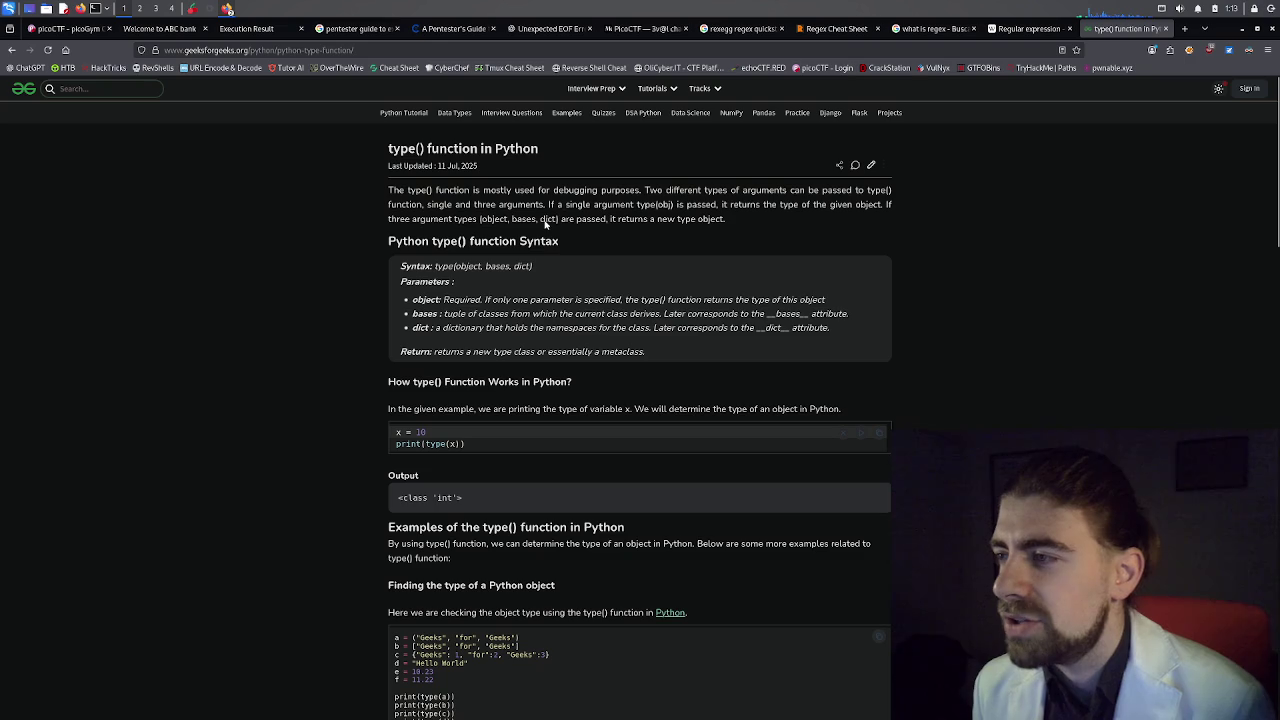
drag(541, 222, 558, 224)
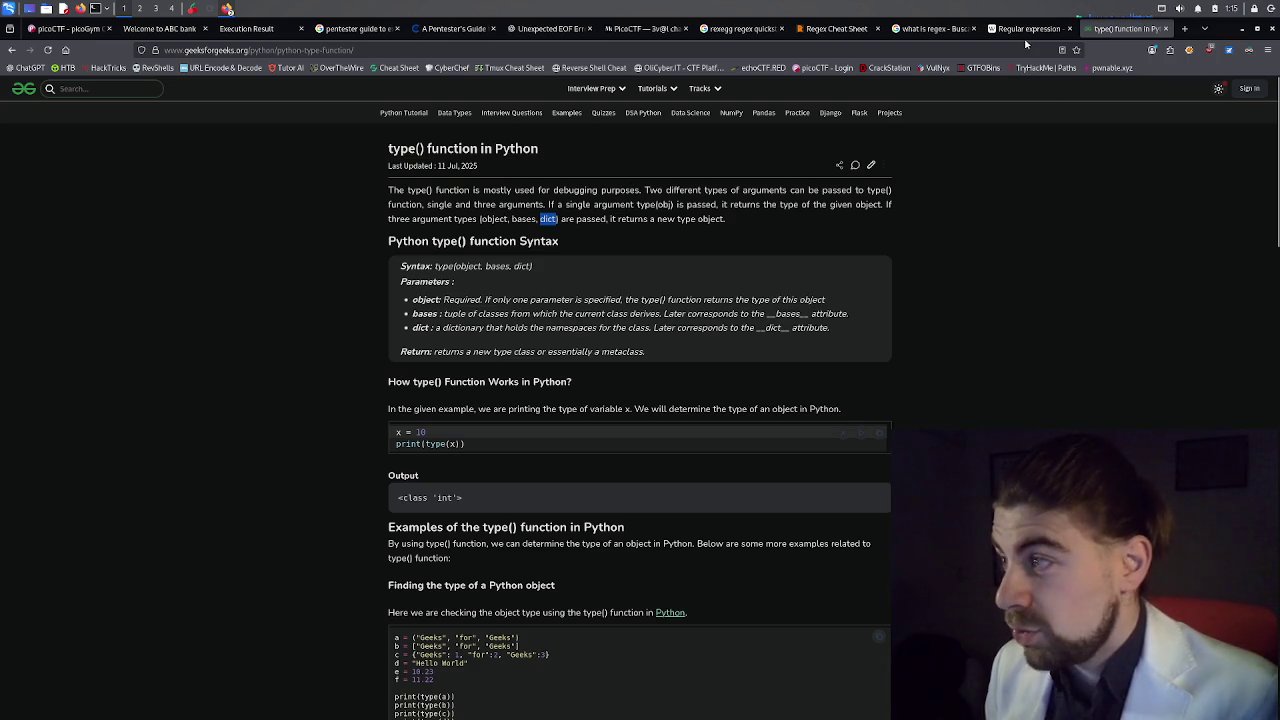
drag(413, 314, 484, 316)
click(451, 316)
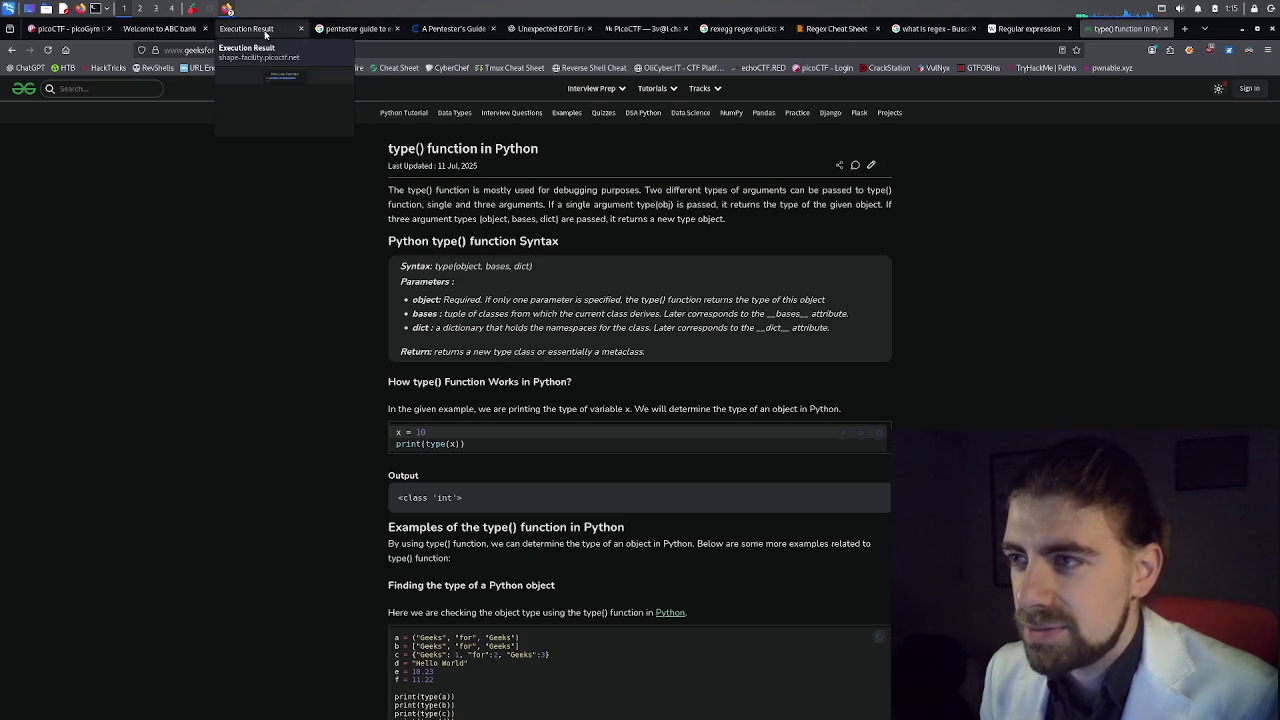
click(288, 32)
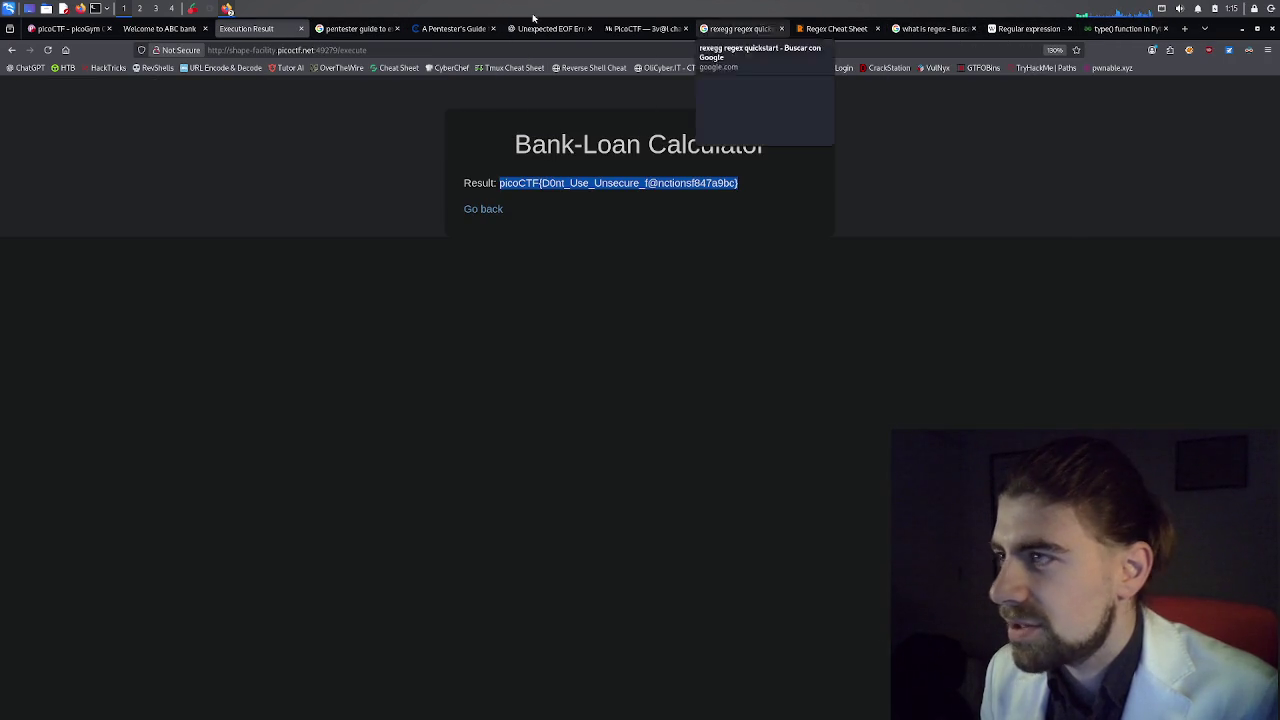
click(621, 28)
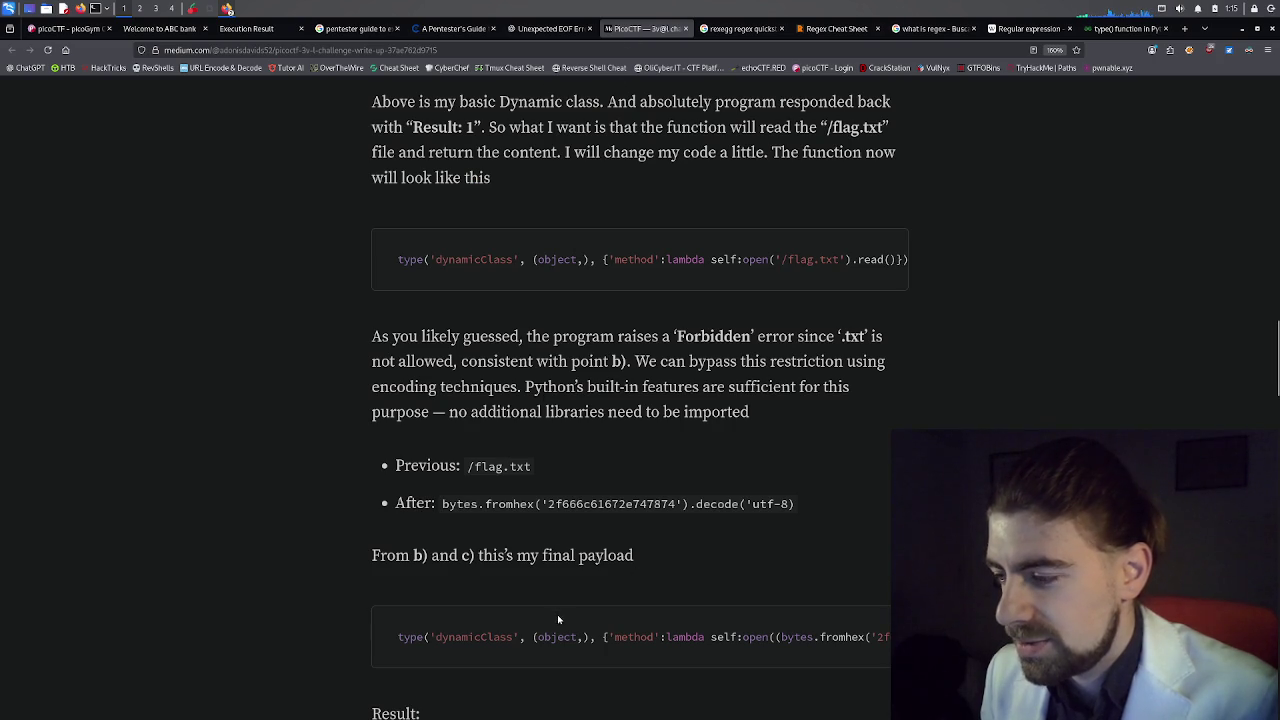
scroll(650, 562, down, 1)
scroll(700, 507, down, 1)
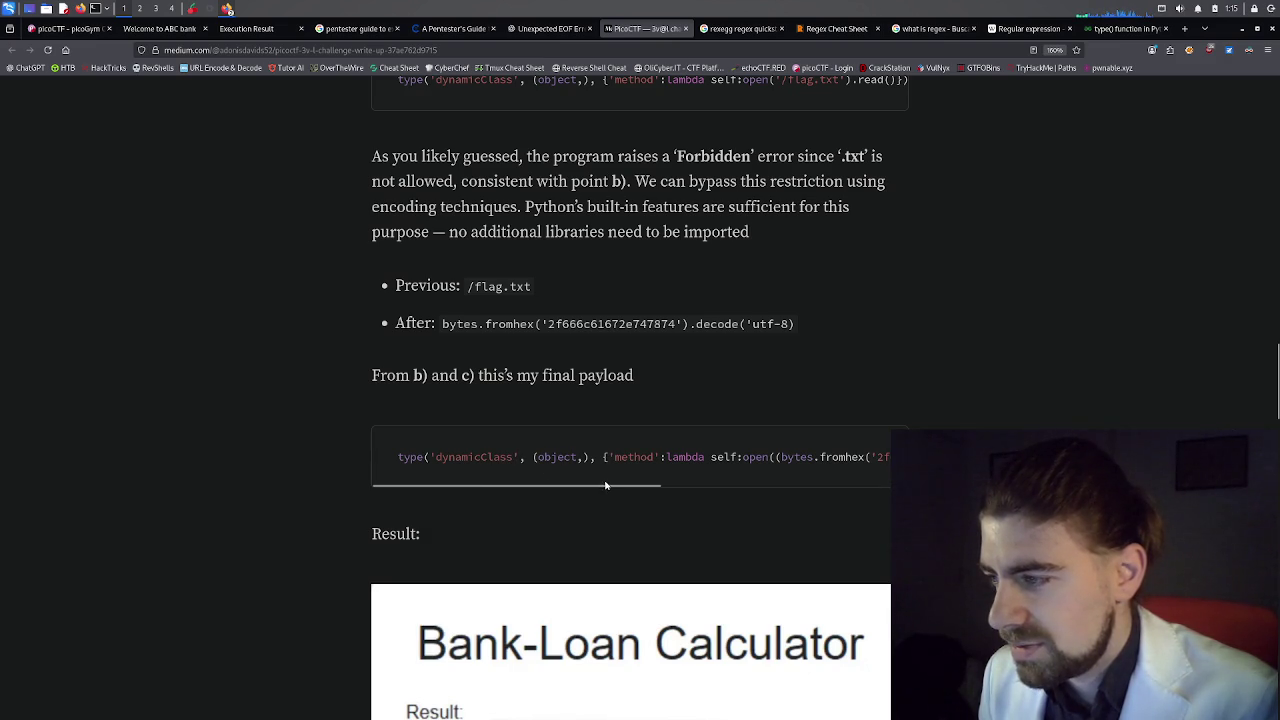
mouse_move(605, 485)
mouse_down()
mouse_move(849, 491)
mouse_move(586, 497)
mouse_move(608, 498)
mouse_up()
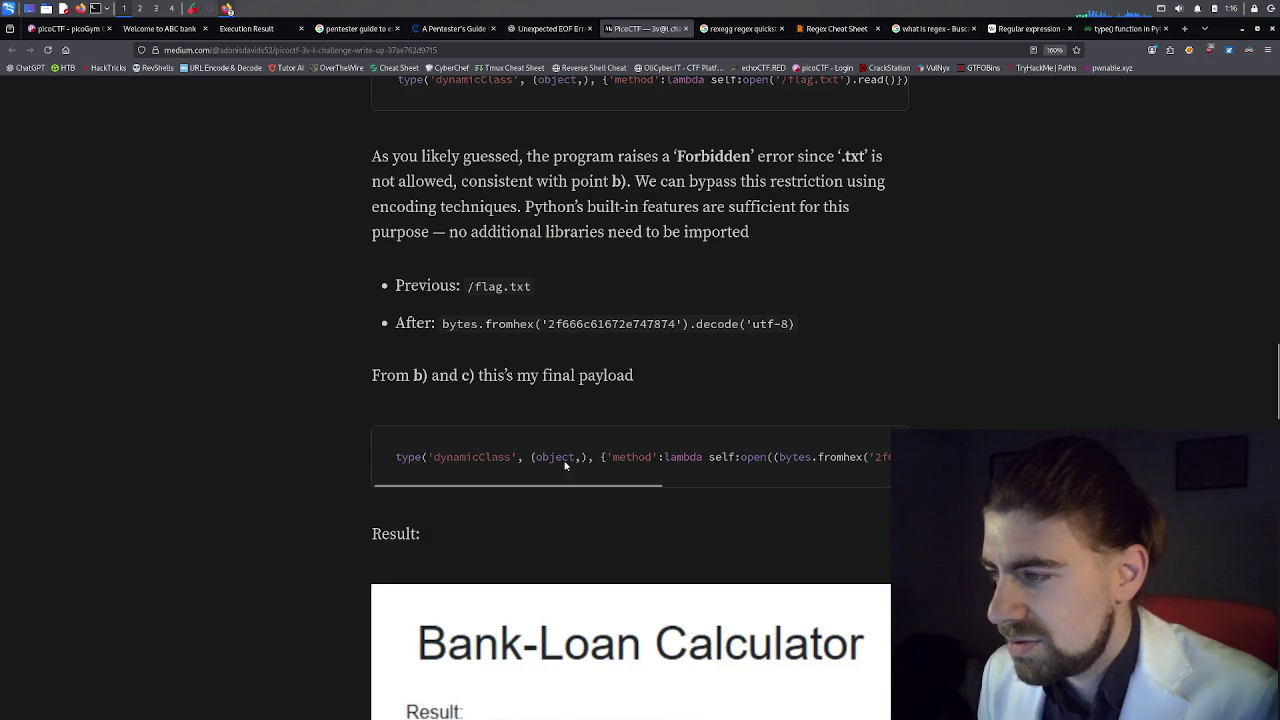
drag(580, 487, 820, 488)
scroll(860, 380, up, 1)
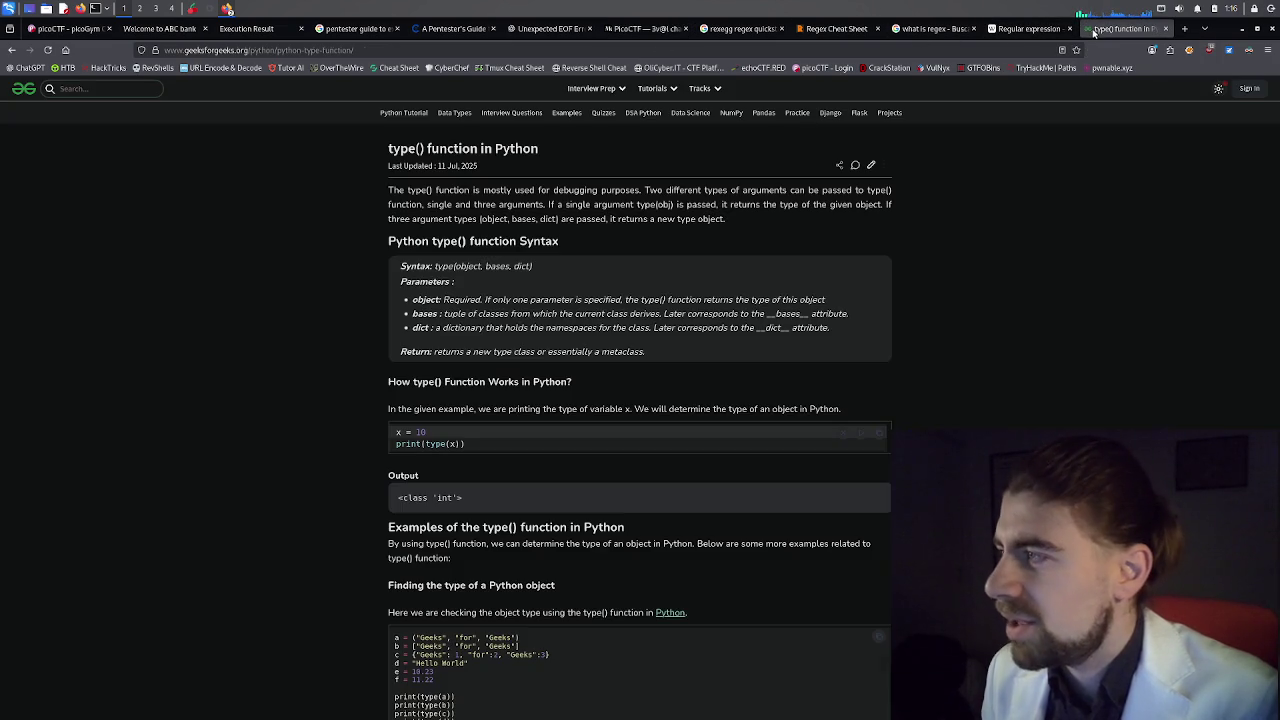
click(1125, 28)
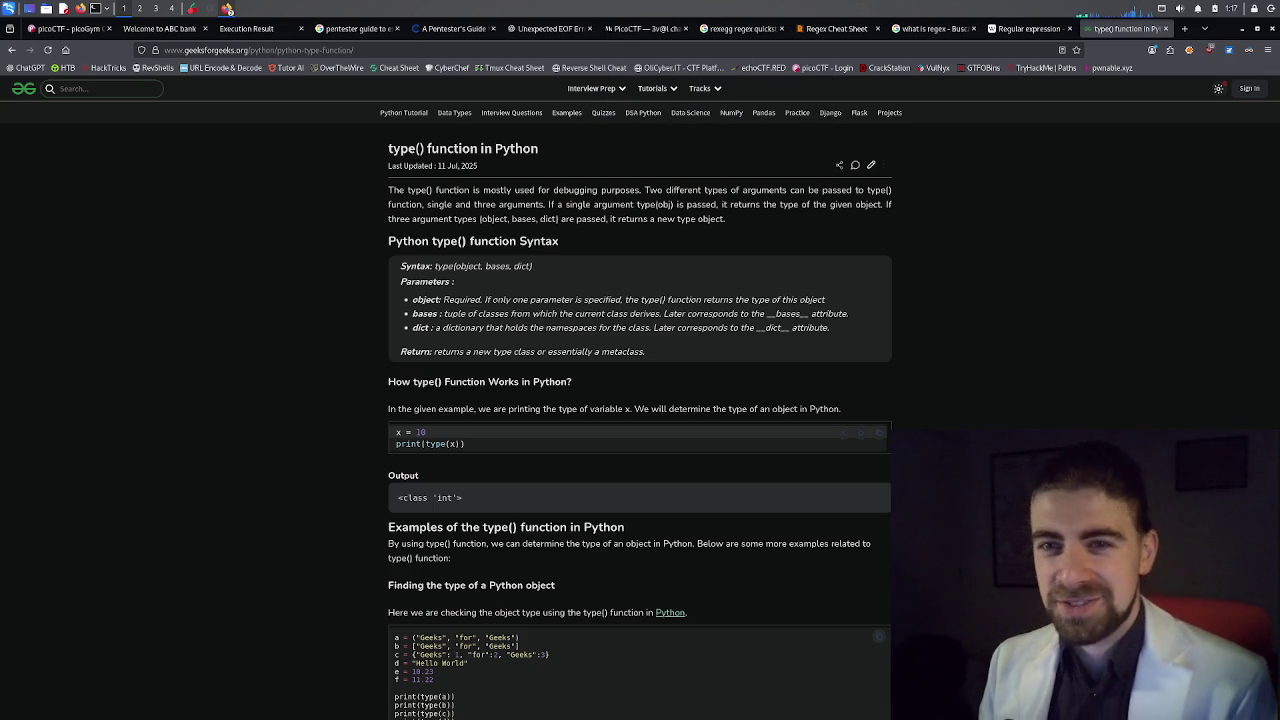
mouse_move(591, 88)
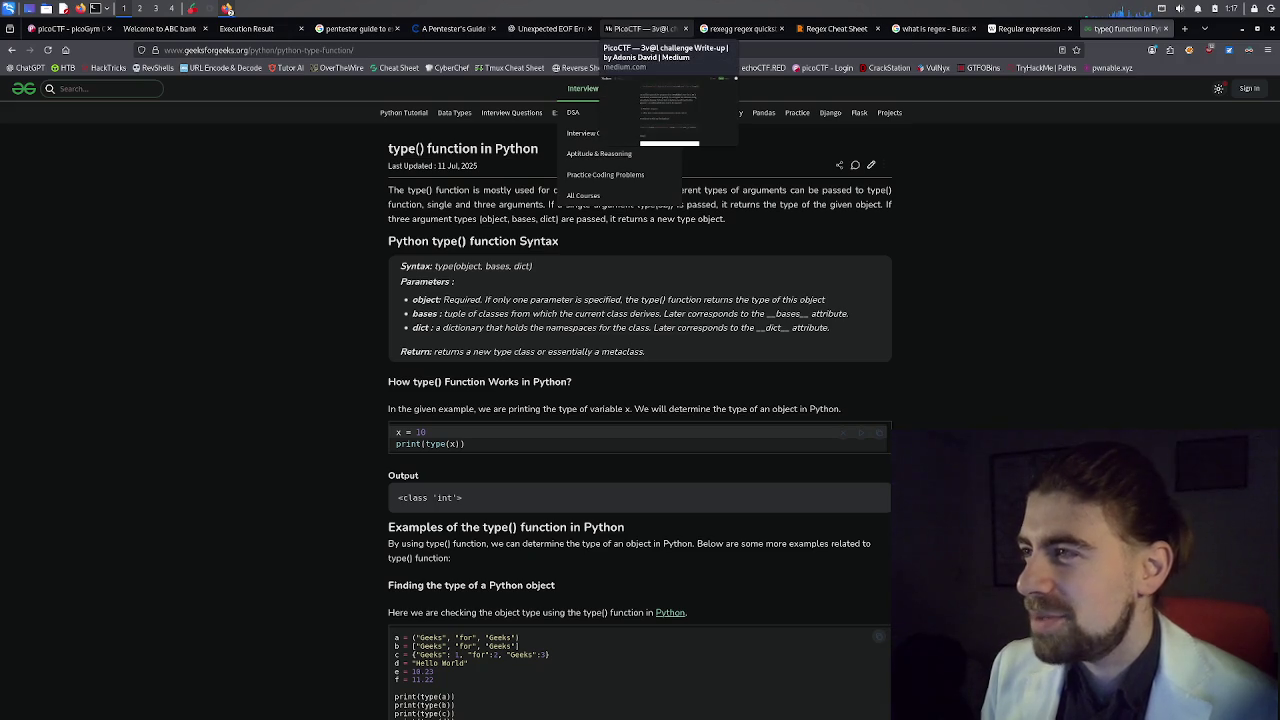
Close the write-up, rexegg, Regex Cheat Sheet, regex search, Wikipedia and type() article tabs.
middle_click(660, 30)
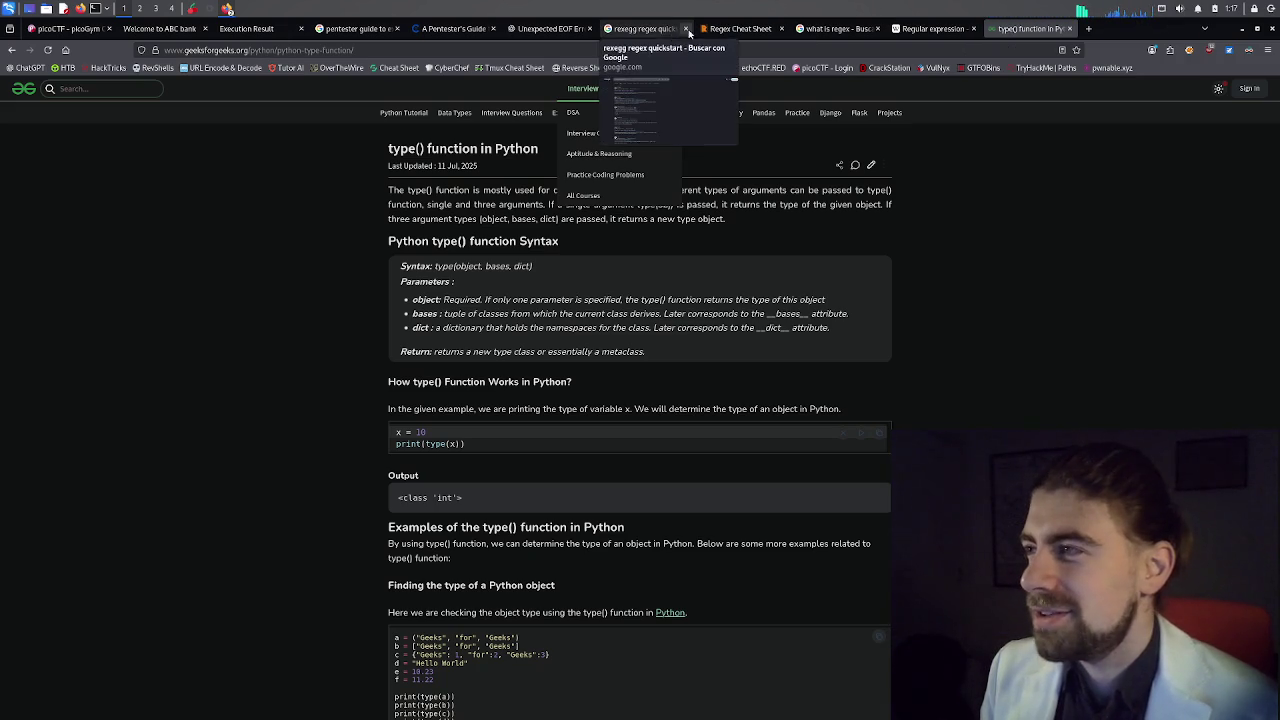
middle_click(660, 30)
middle_click(660, 30)
middle_click(660, 30)
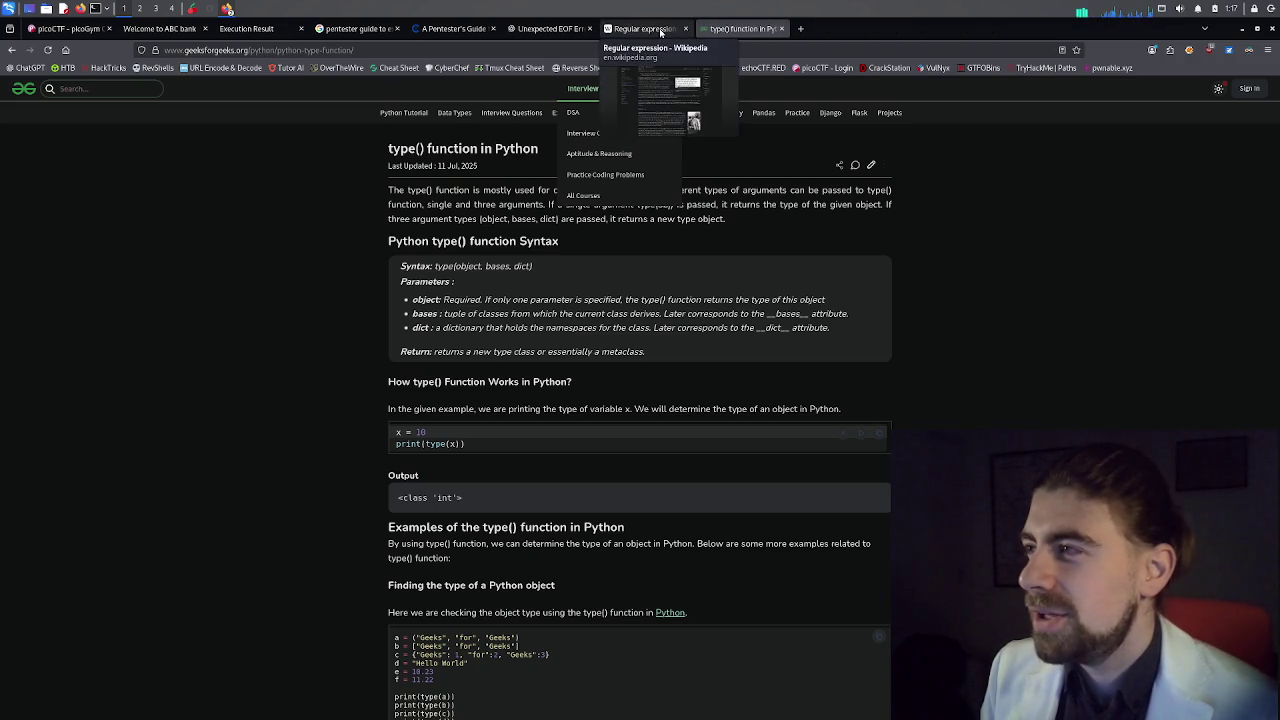
middle_click(660, 30)
middle_click(660, 30)
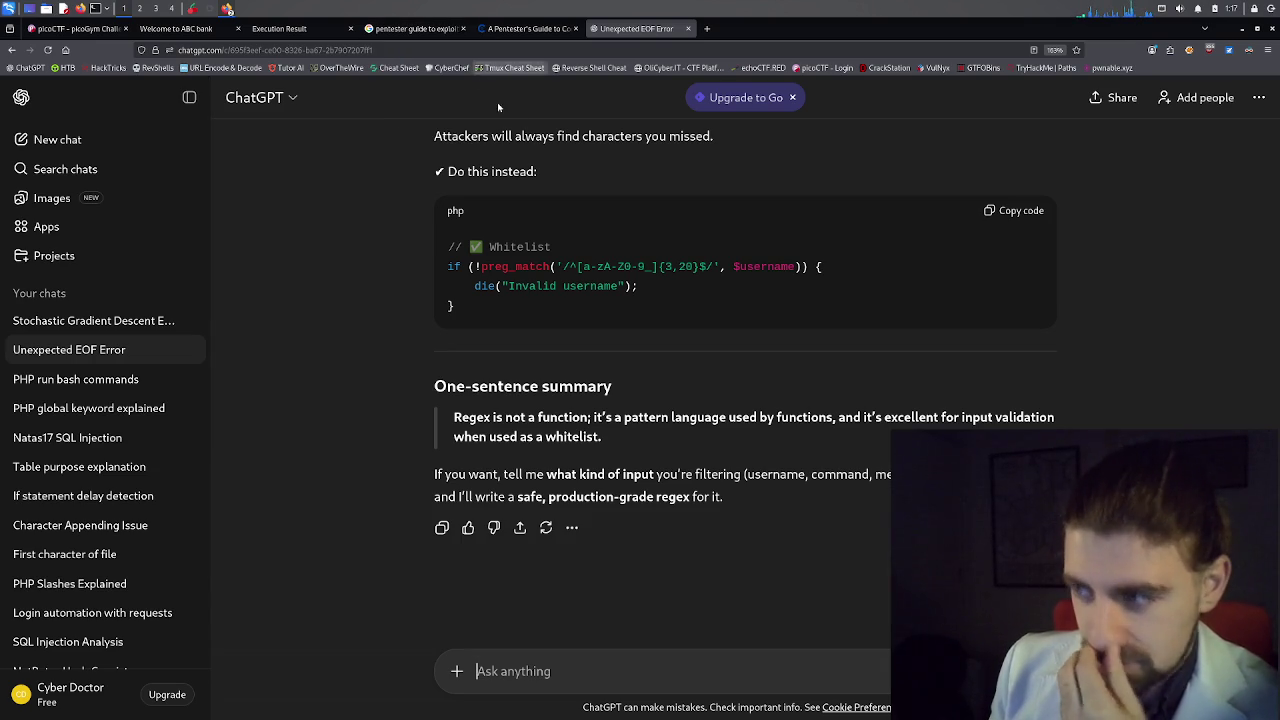
Glance through the code injection guide and calculator tabs, ending on the picoCTF 3v@l challenge.
click(528, 28)
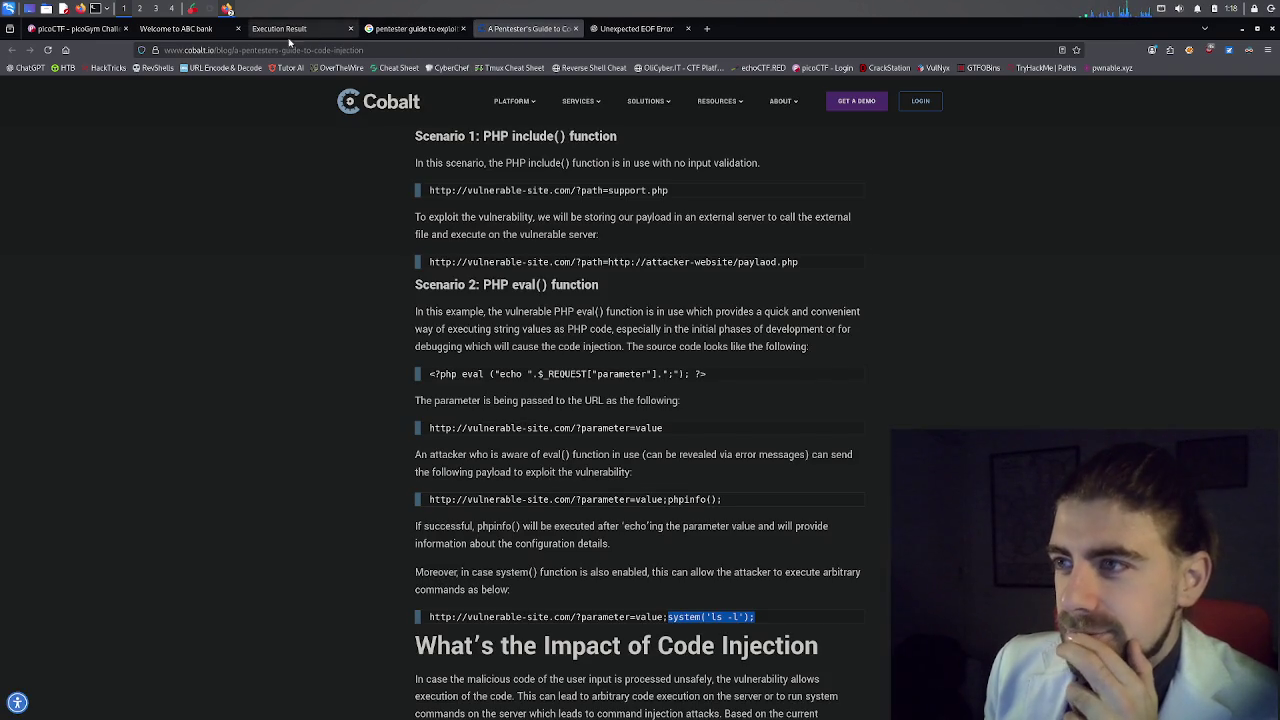
click(279, 29)
click(195, 29)
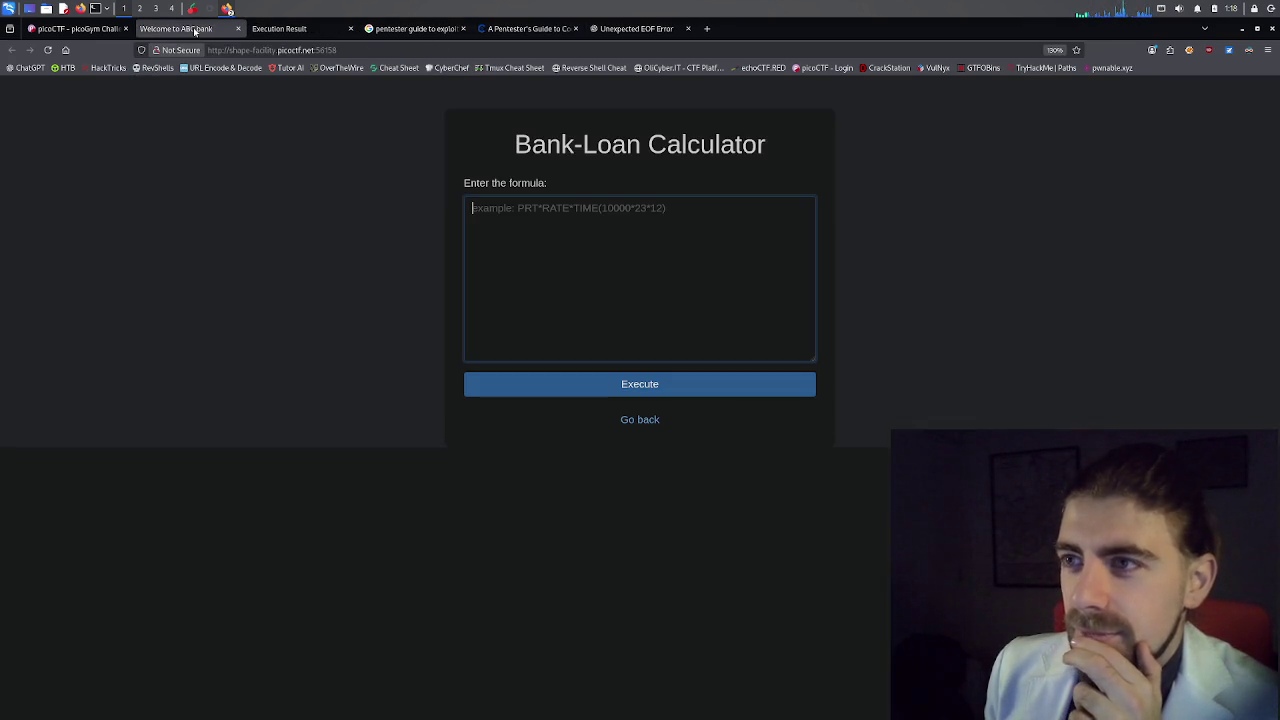
click(73, 28)
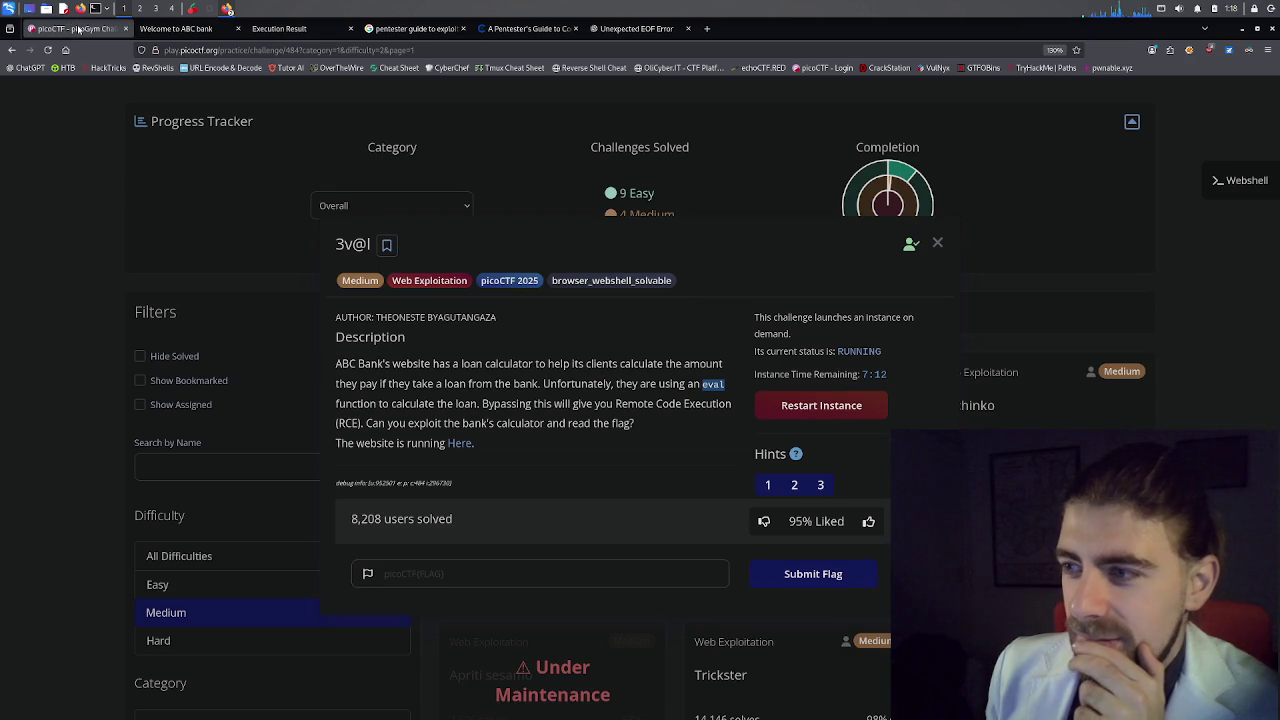
Close the 3v@l details and filter the Web Exploitation challenges to Easy difficulty.
click(937, 242)
scroll(490, 320, down, 2)
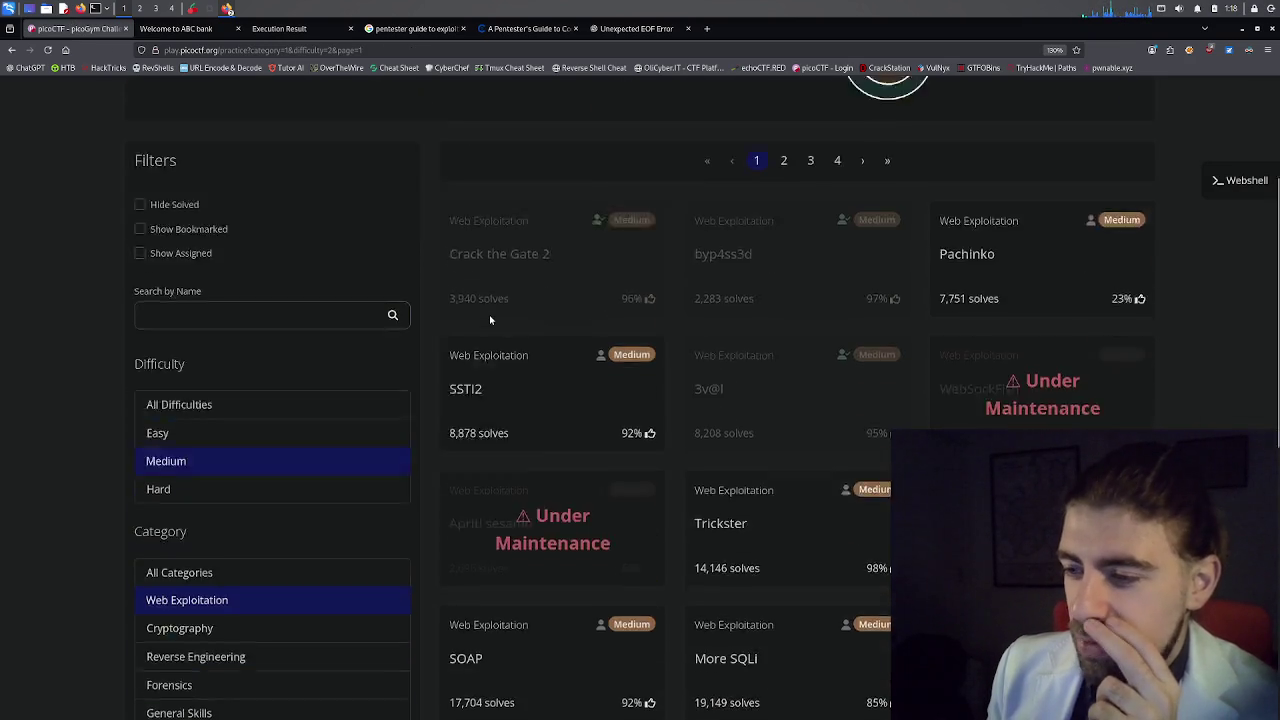
scroll(295, 452, down, 5)
click(295, 223)
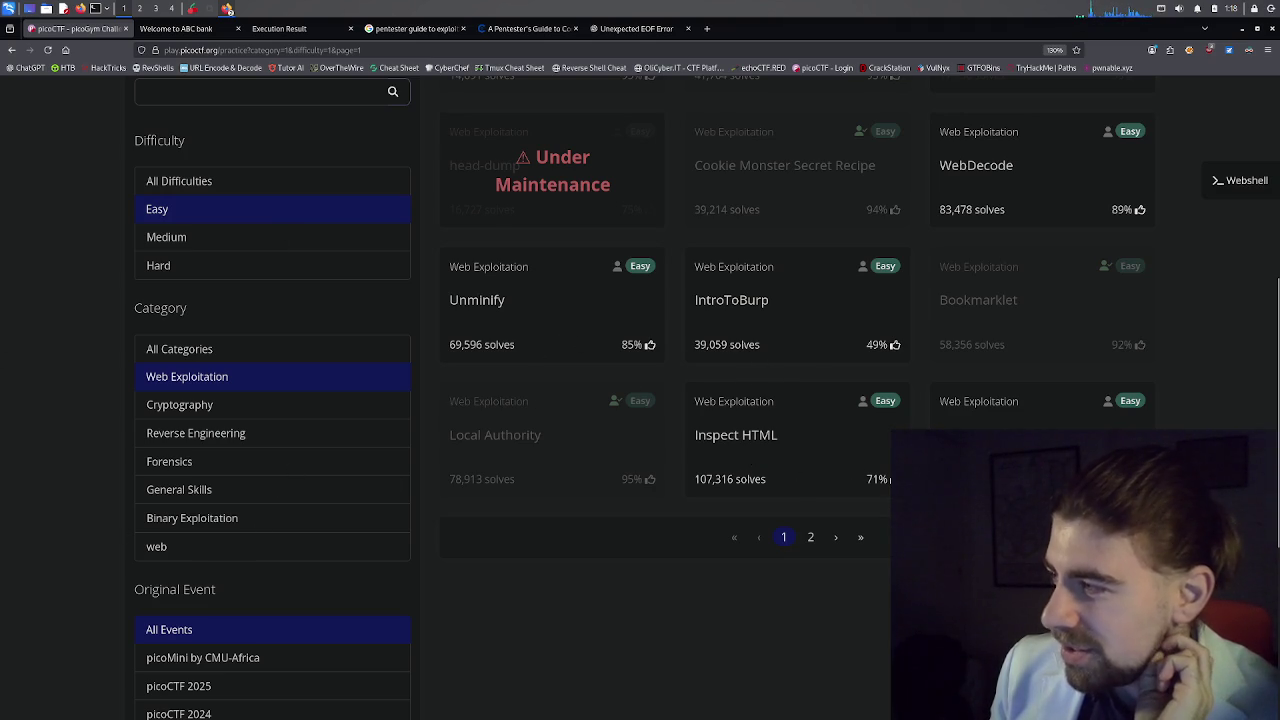
Find the WebDecode card in the Easy list and open its details.
scroll(979, 337, up, 2)
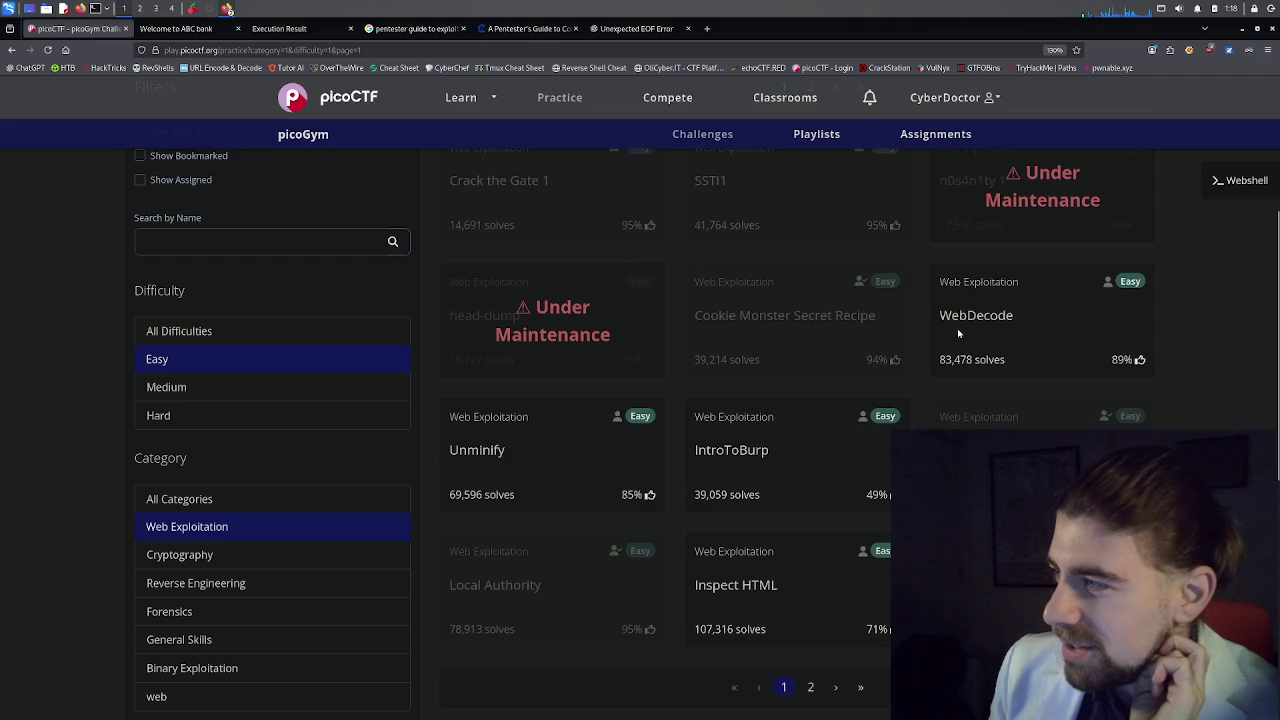
scroll(850, 370, up, 1)
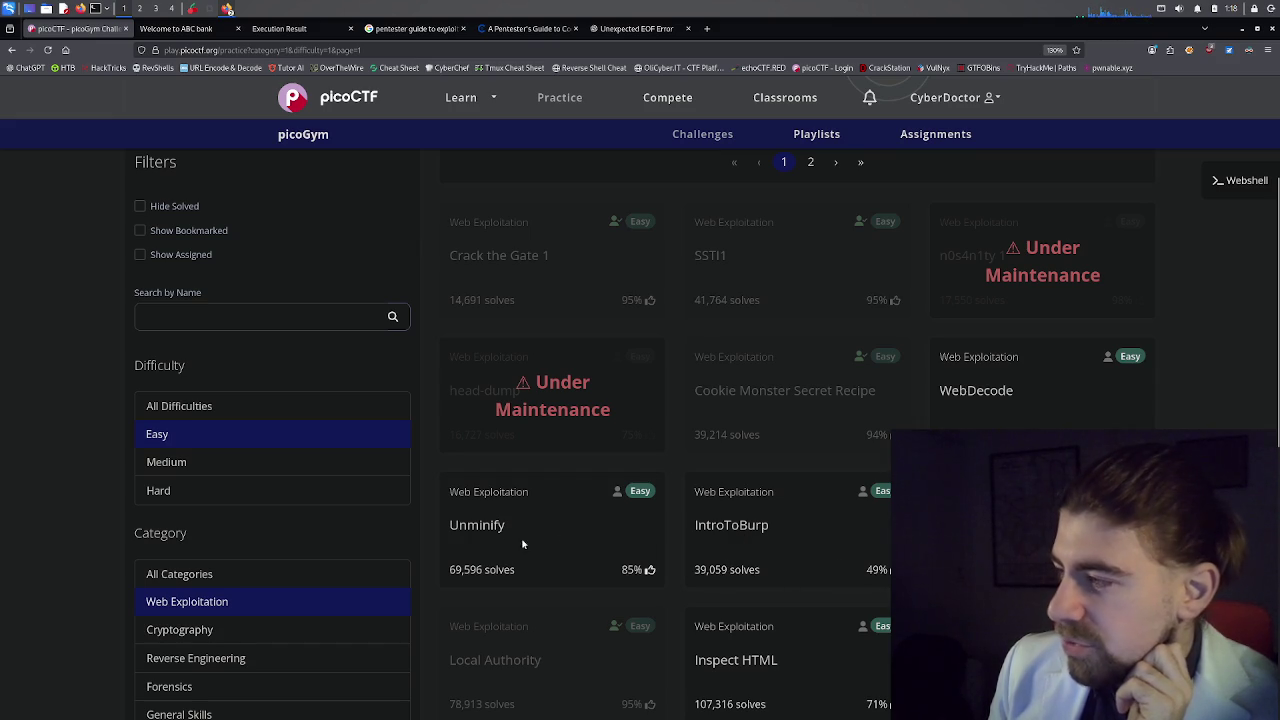
scroll(640, 400, down, 1)
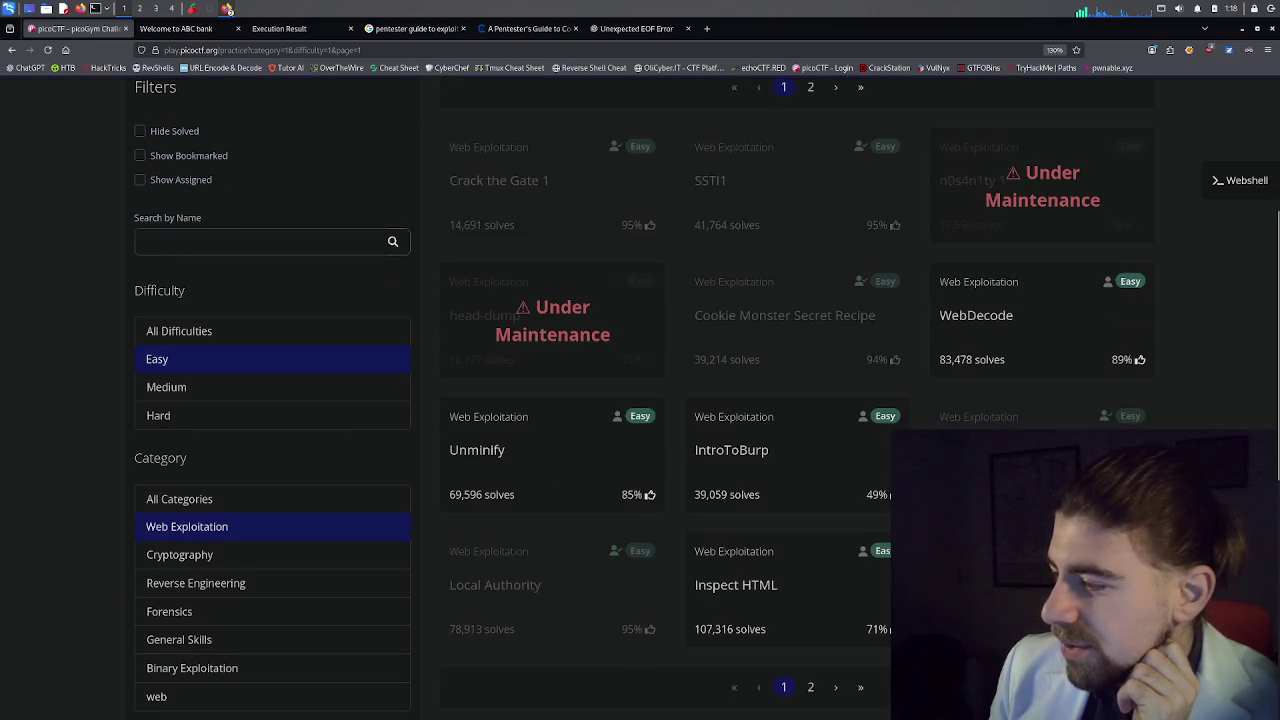
click(993, 346)
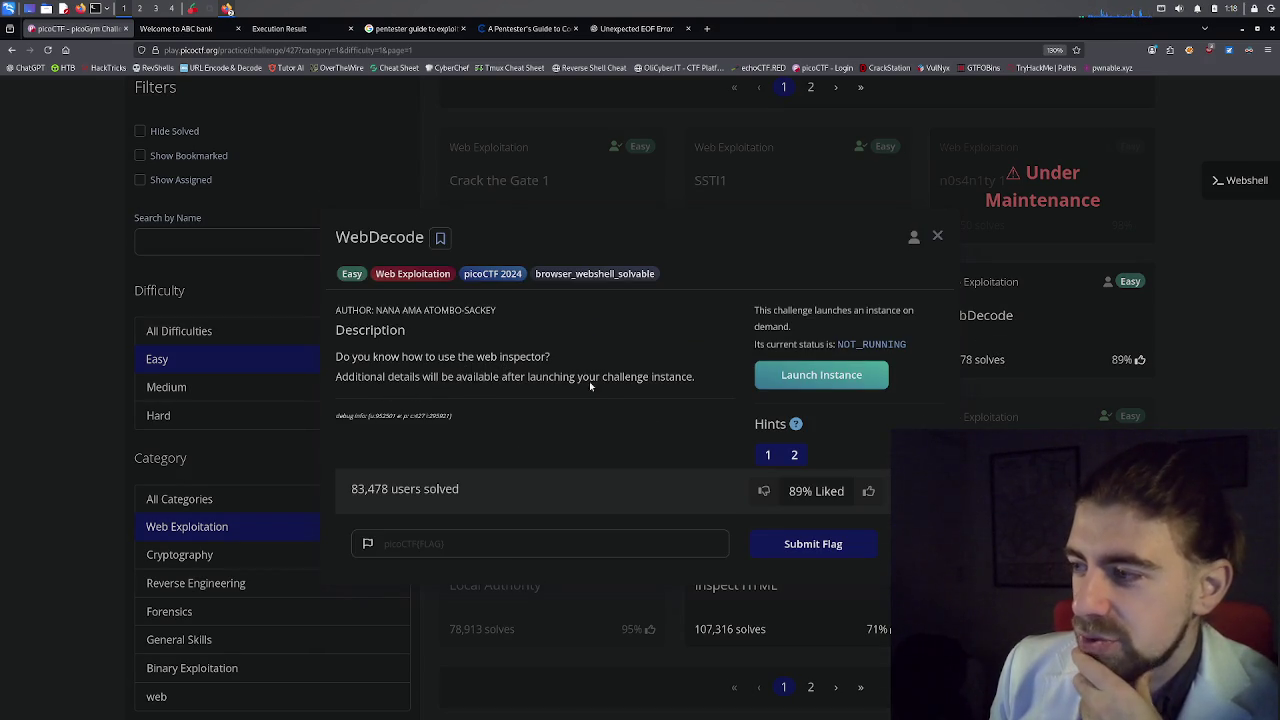
Launch the WebDecode instance and open its challenge site from the 'here' link in a background tab.
click(773, 382)
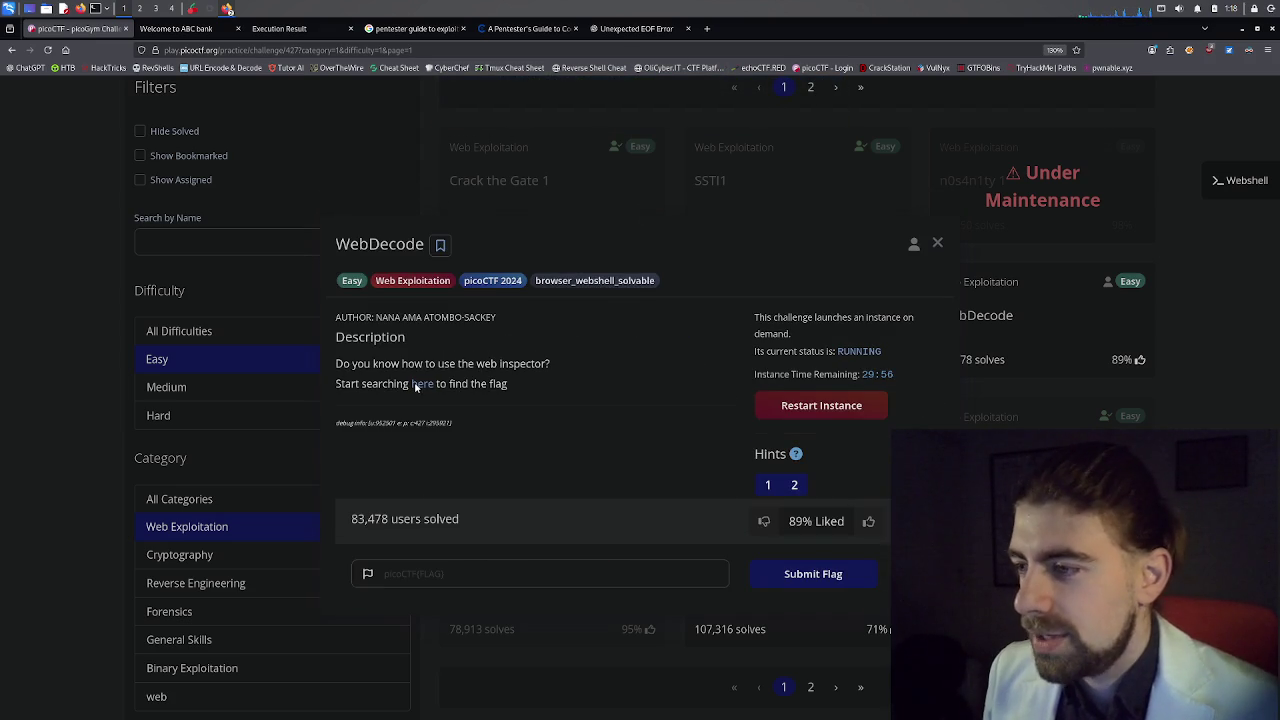
middle_click(421, 386)
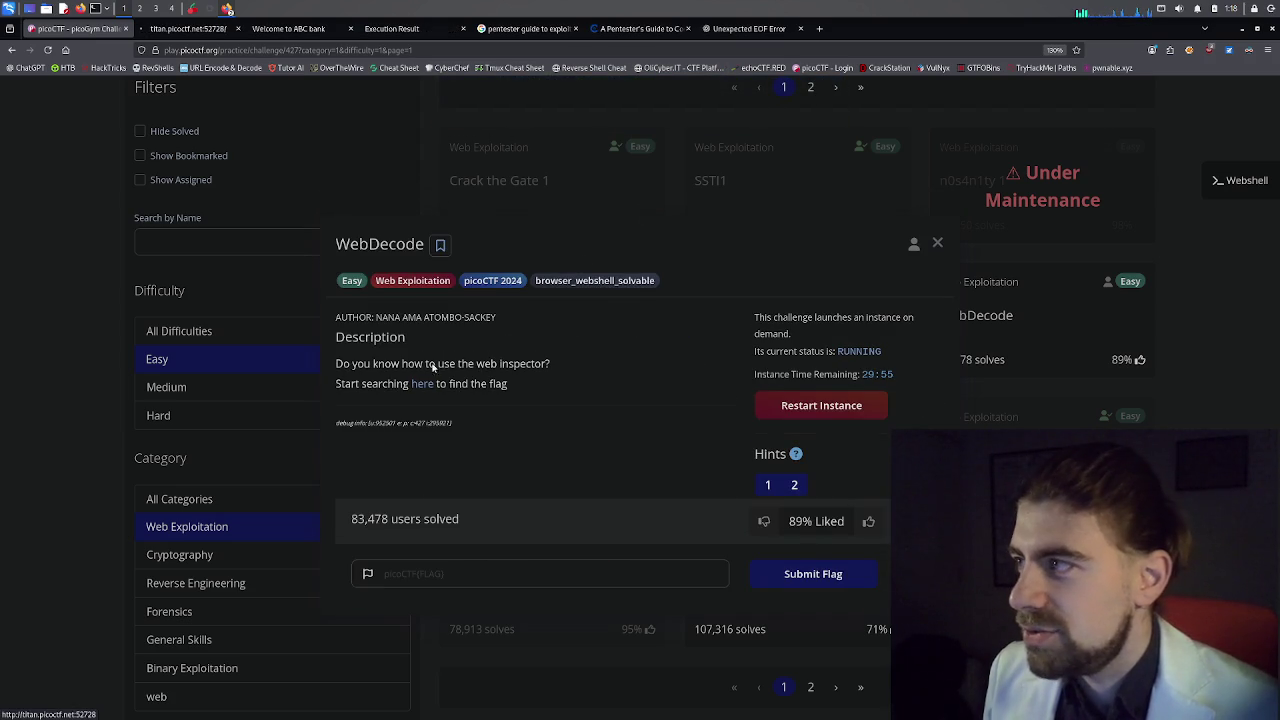
Switch to the Home tab, select then deselect the heading text, and bring up the page menu.
click(200, 29)
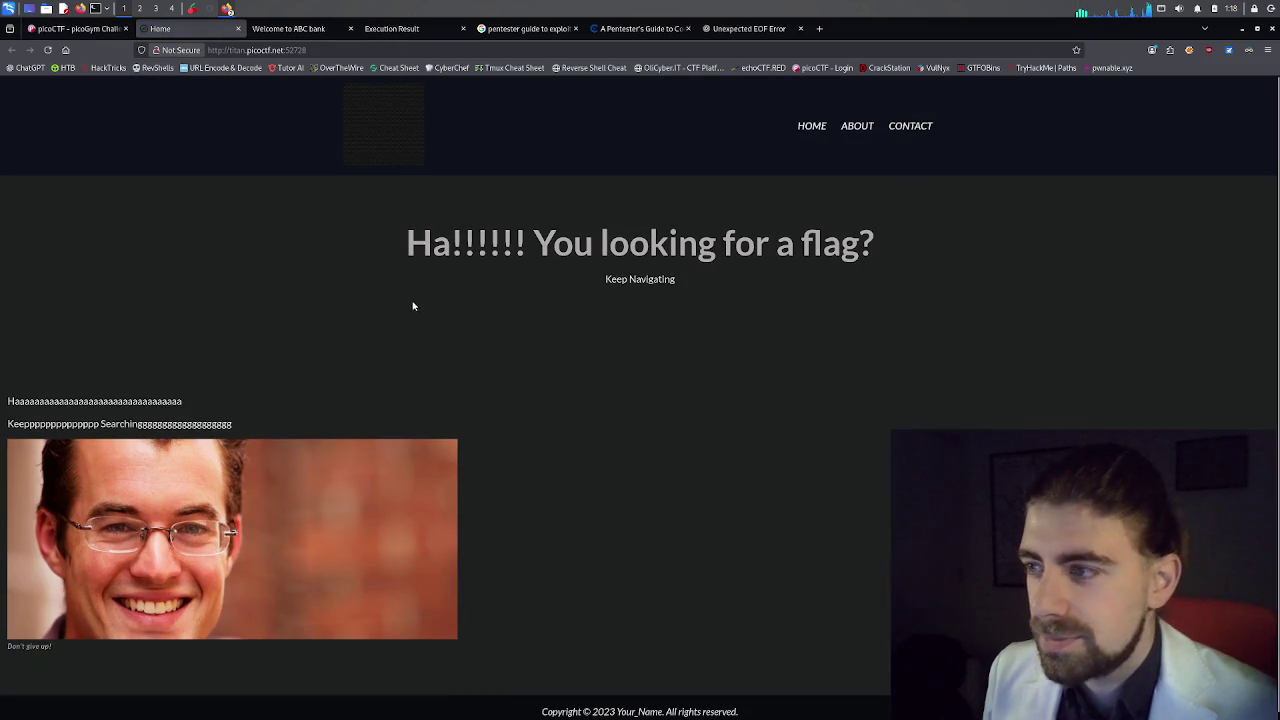
drag(422, 255, 871, 245)
click(683, 271)
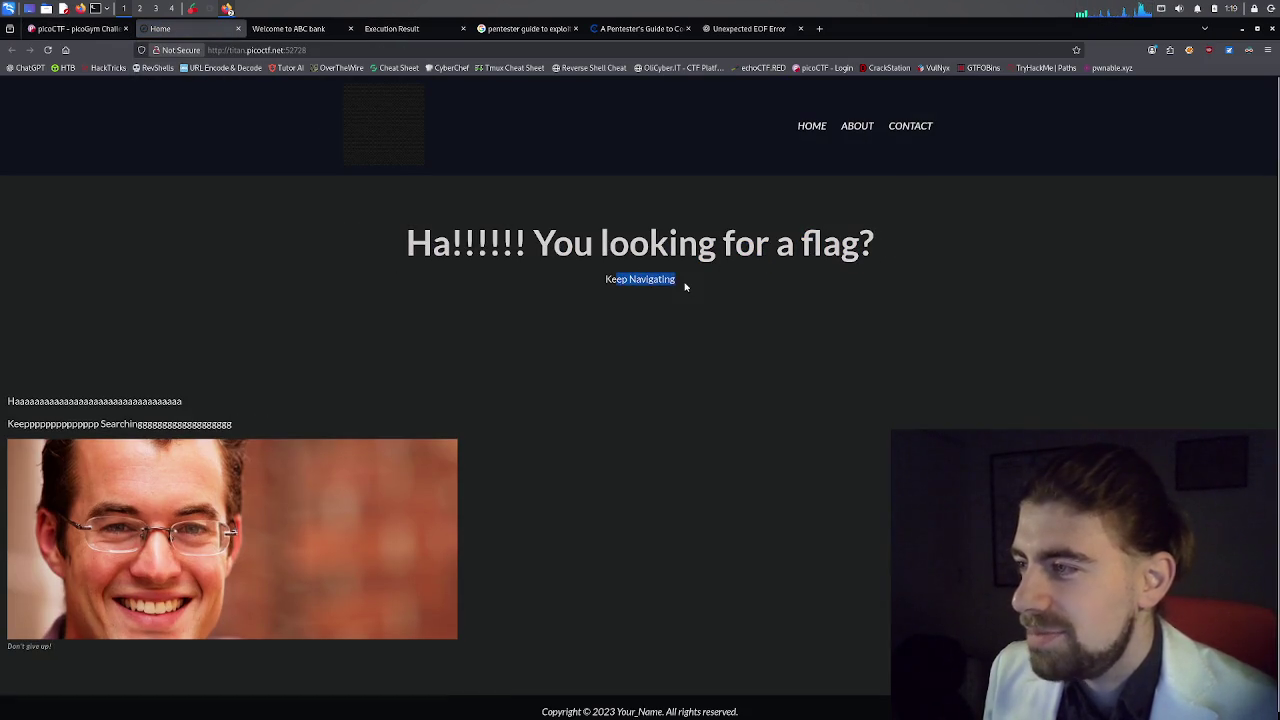
click(657, 295)
scroll(175, 375, down, 1)
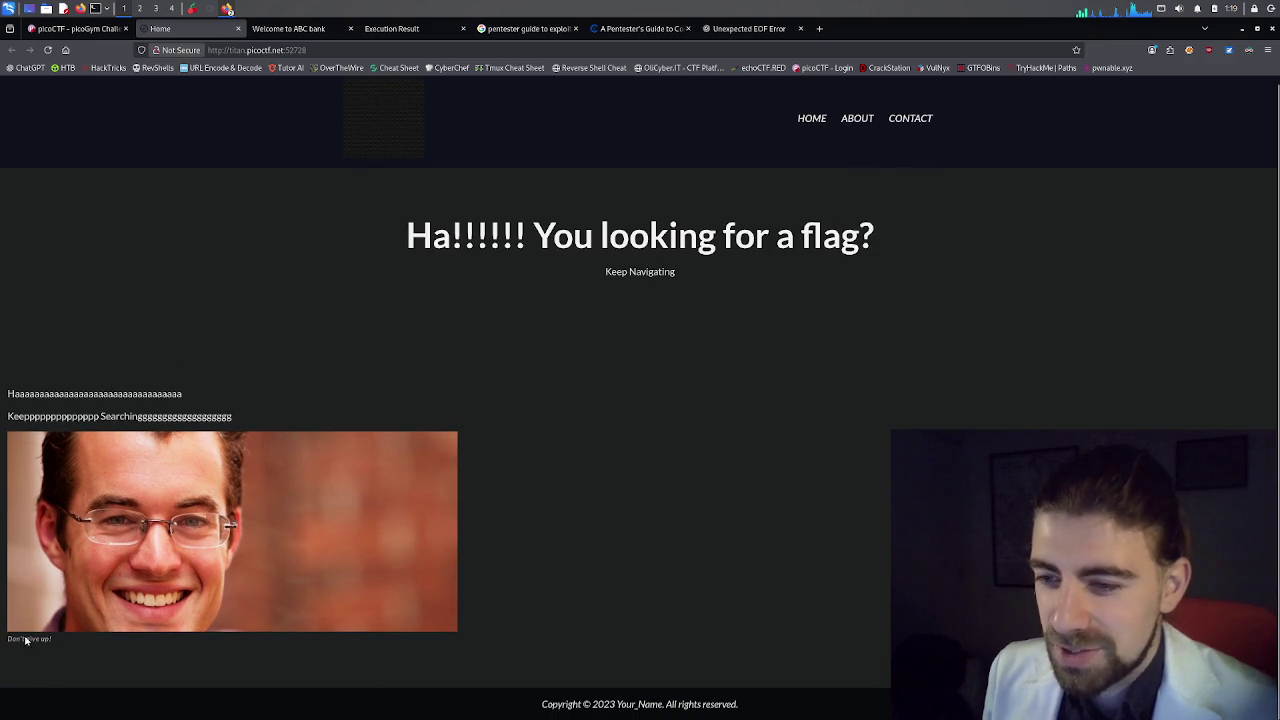
right_click(491, 238)
Inspect the page and expand footer, header, nav, logo-container and the logo link in the Inspector.
click(540, 358)
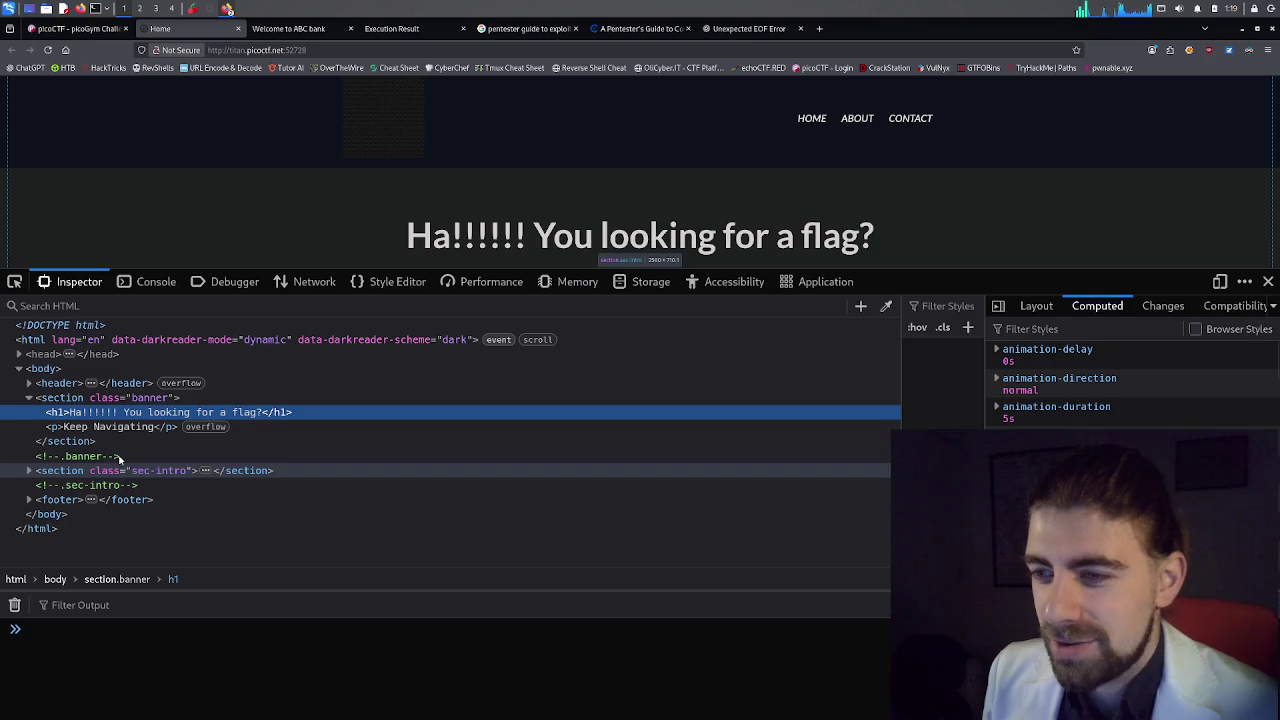
click(29, 499)
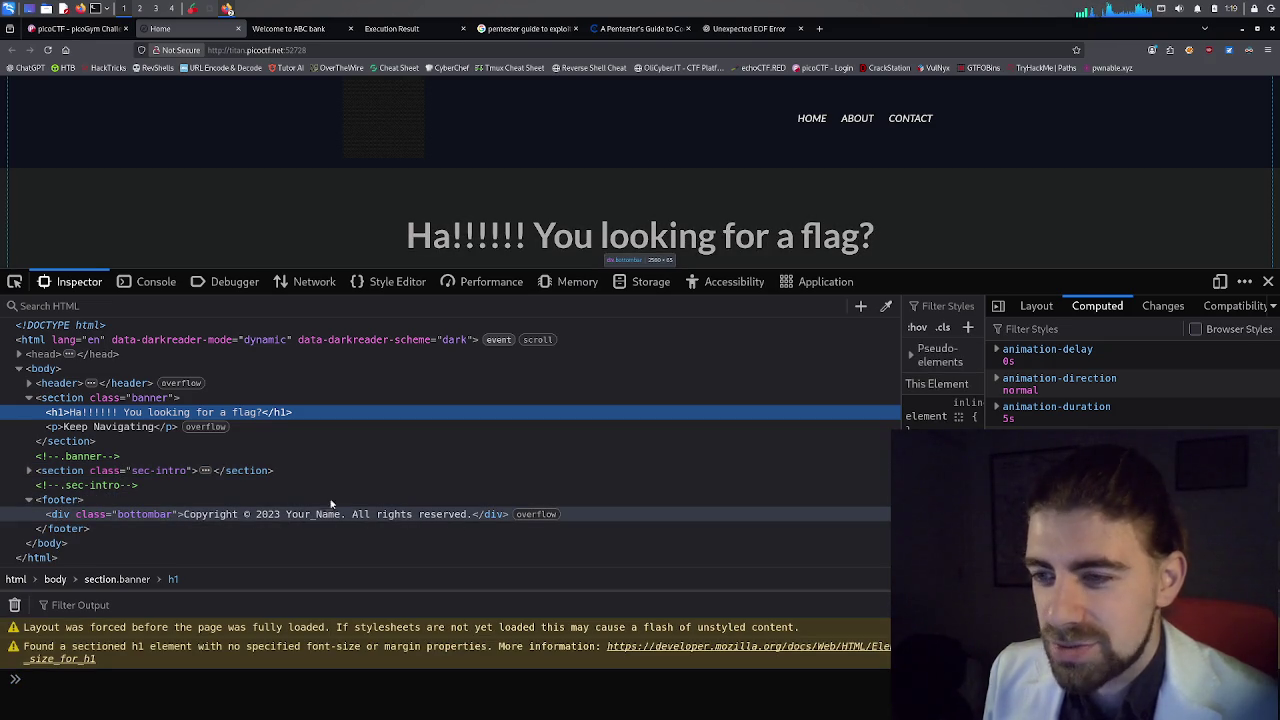
click(29, 383)
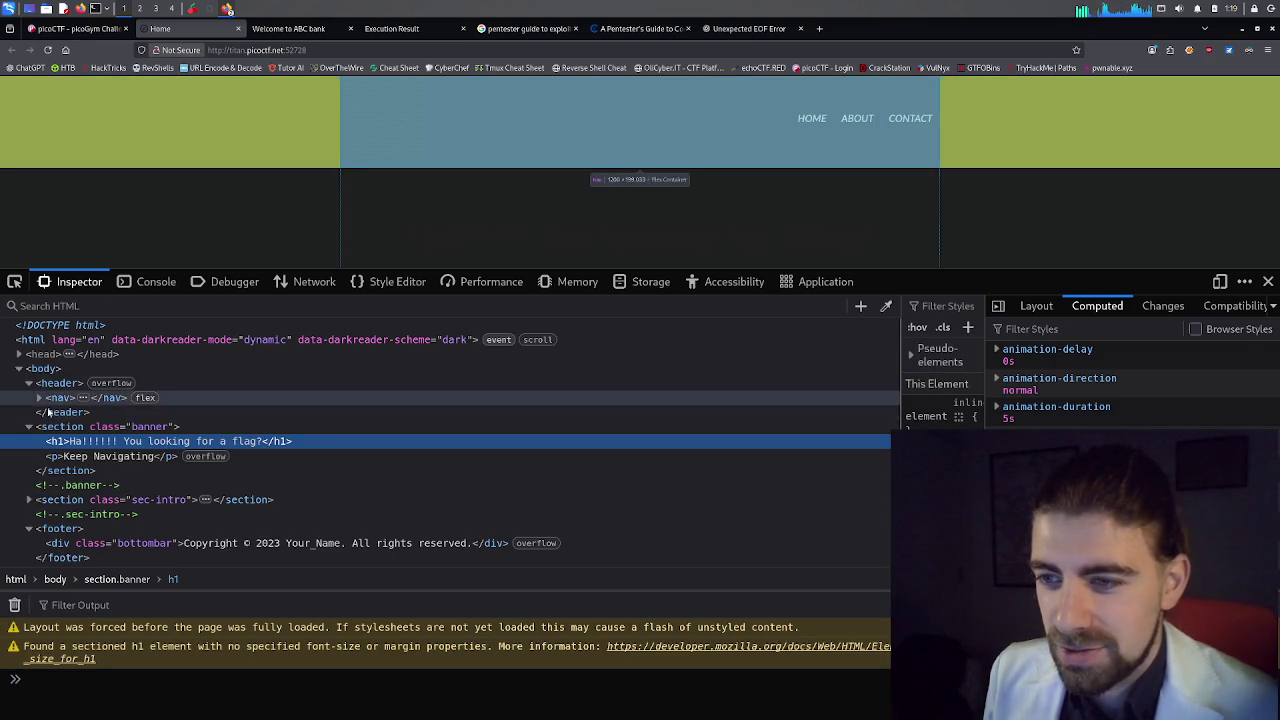
click(39, 397)
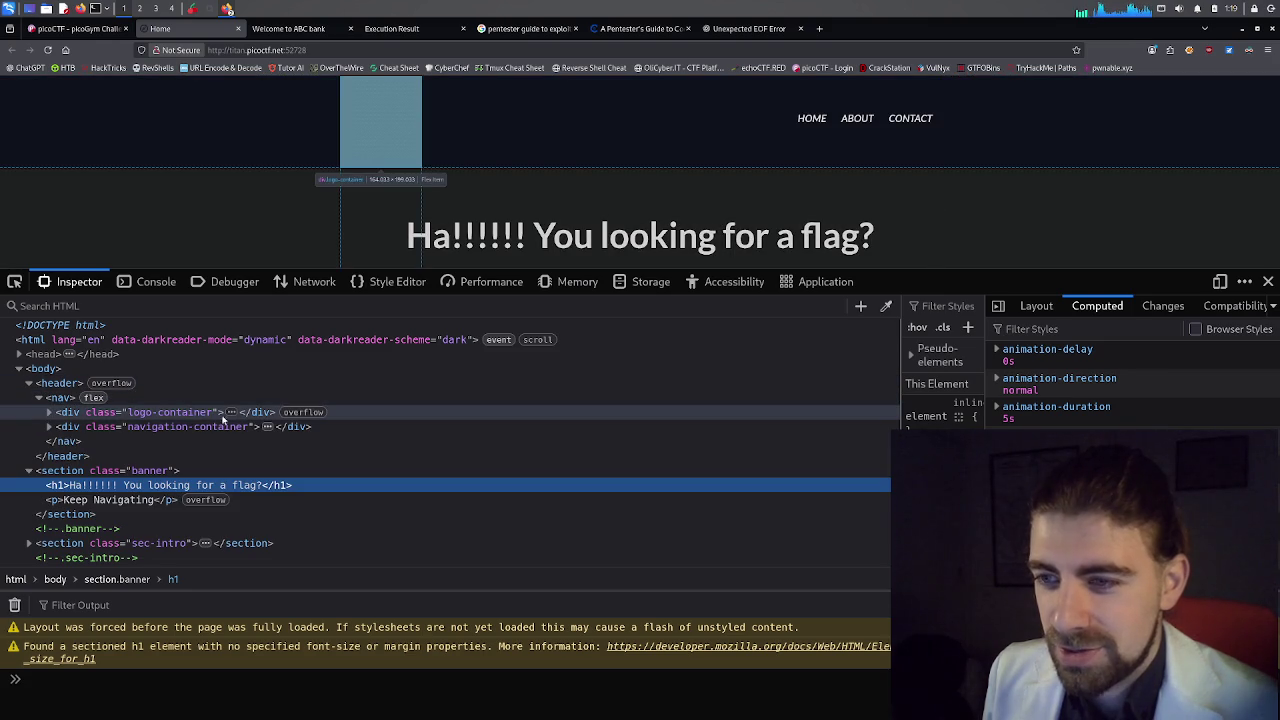
click(48, 413)
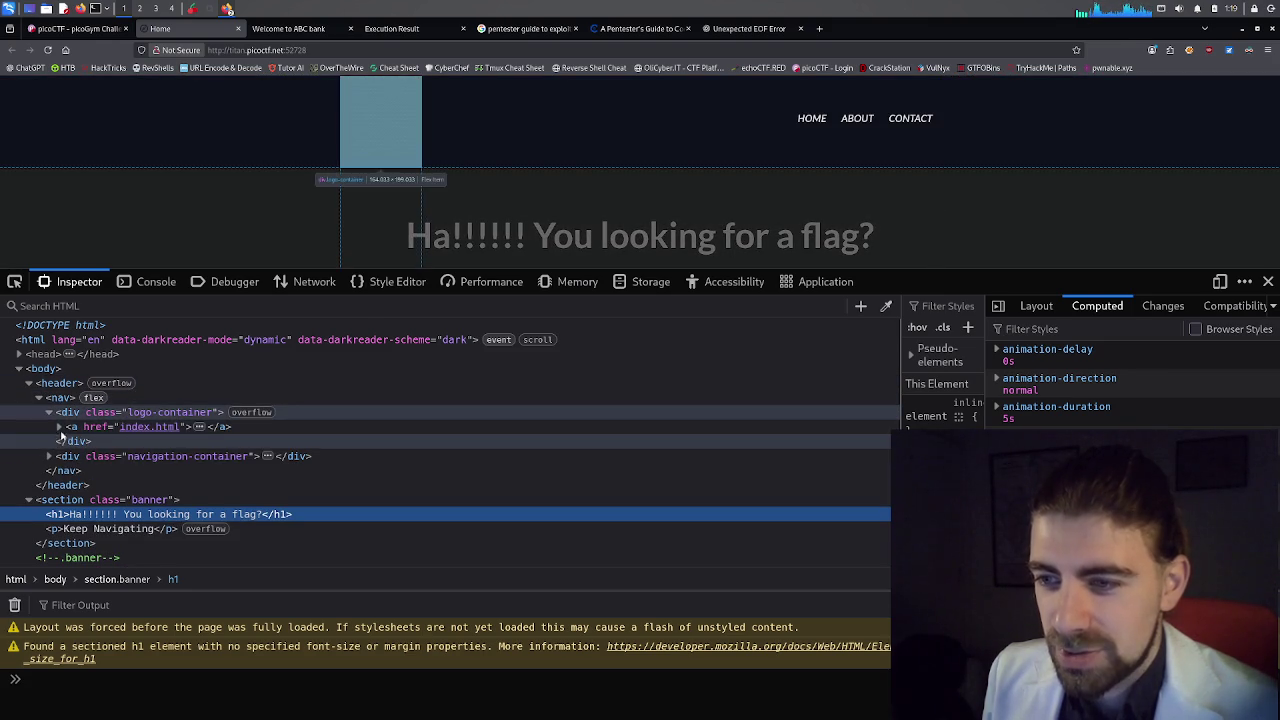
click(59, 427)
Expand navigation-container's list and its three items to show the index.html, about.html and contact.html links.
click(49, 485)
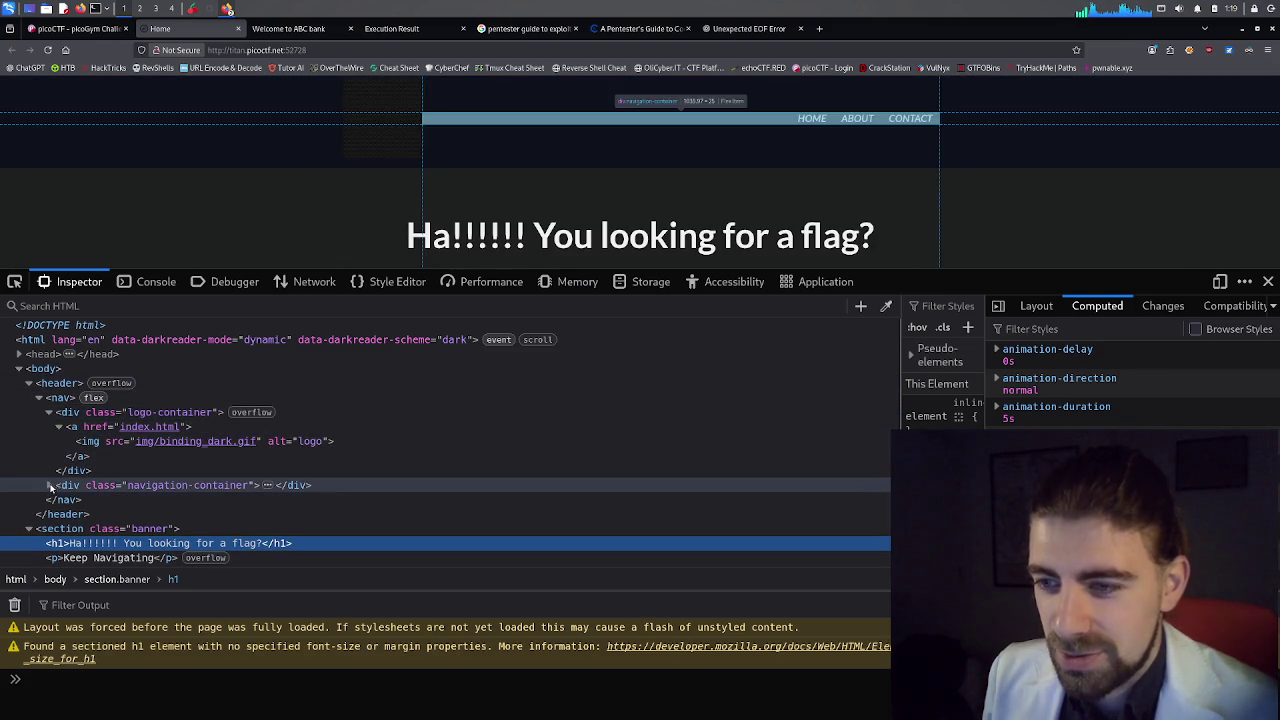
scroll(65, 468, down, 2)
click(59, 397)
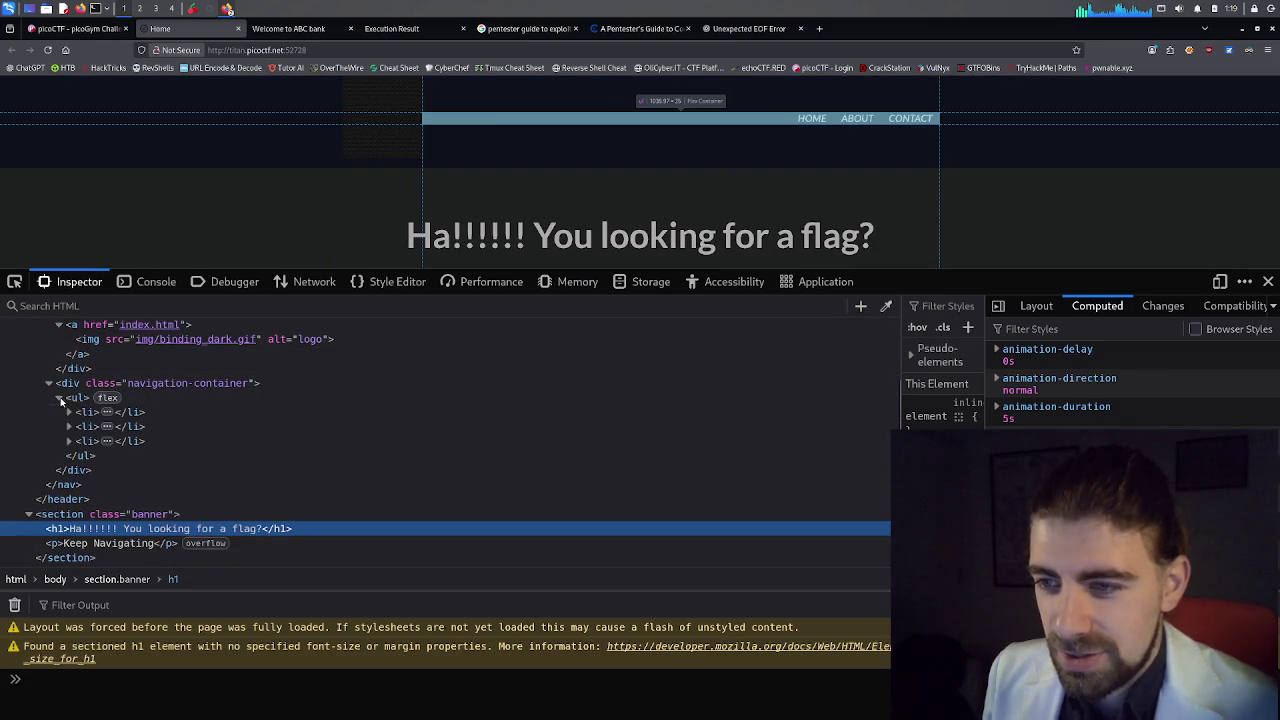
click(69, 412)
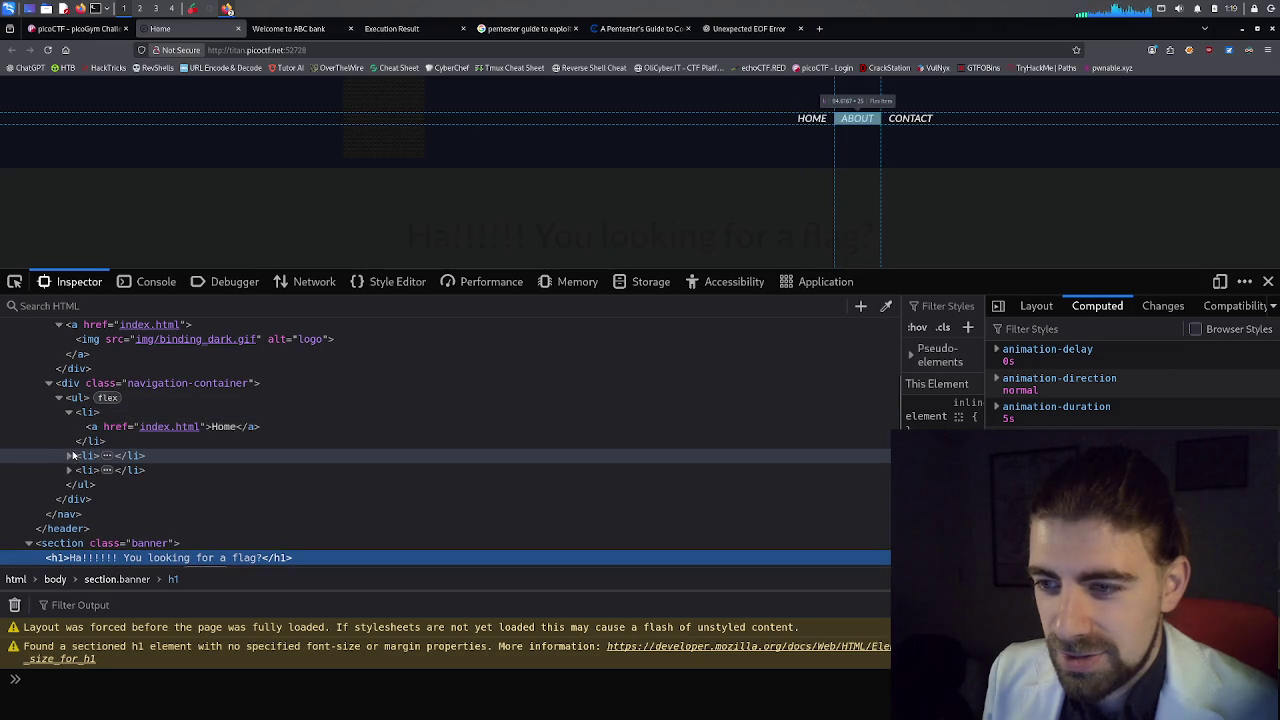
click(69, 455)
click(69, 498)
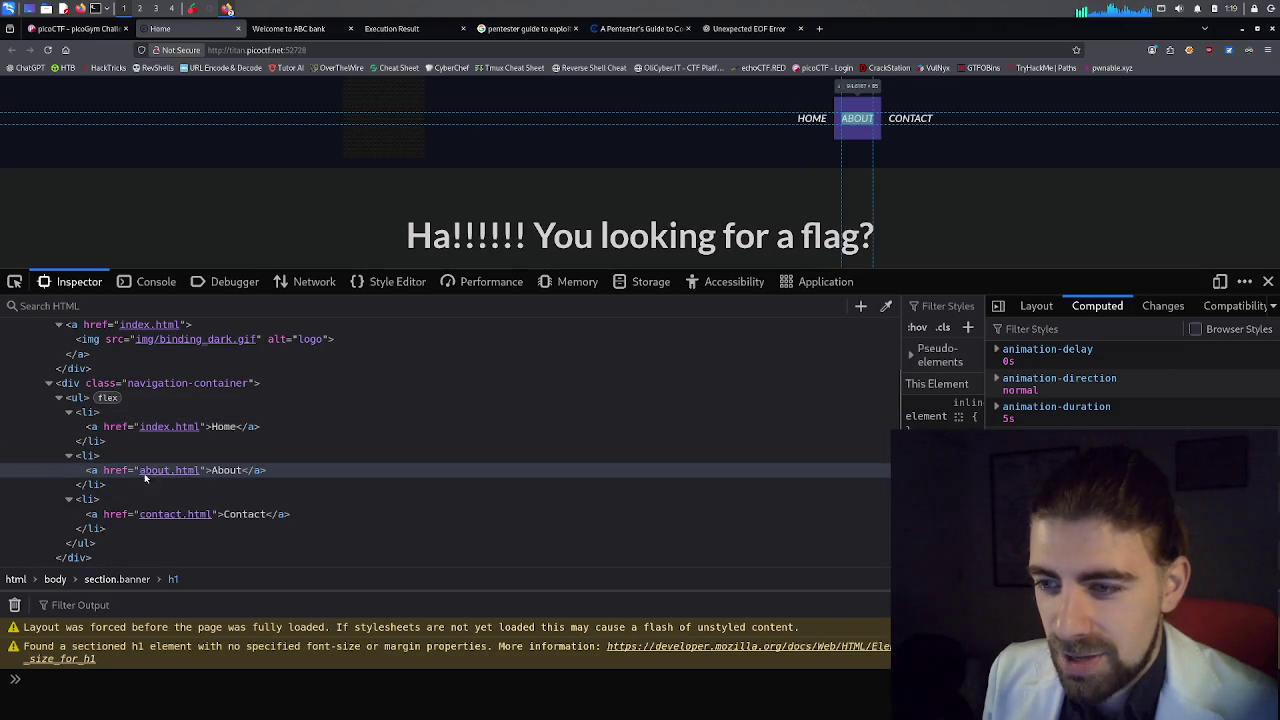
scroll(157, 470, down, 4)
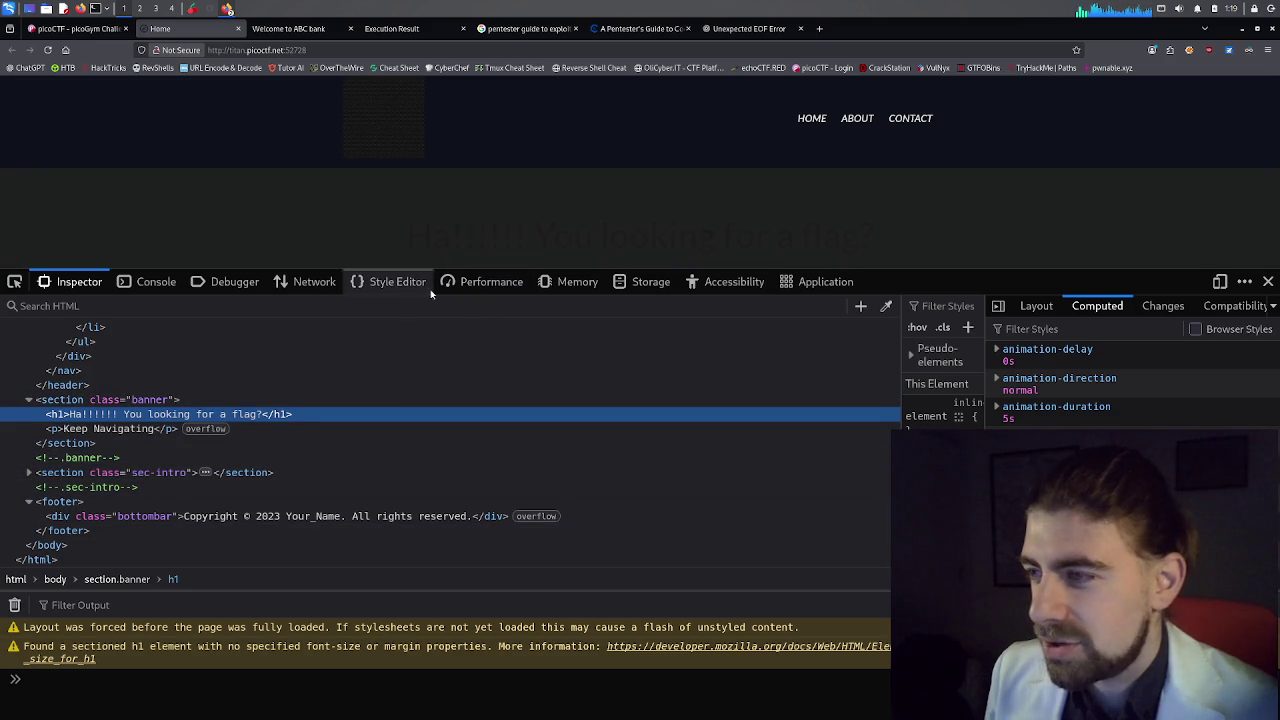
click(645, 282)
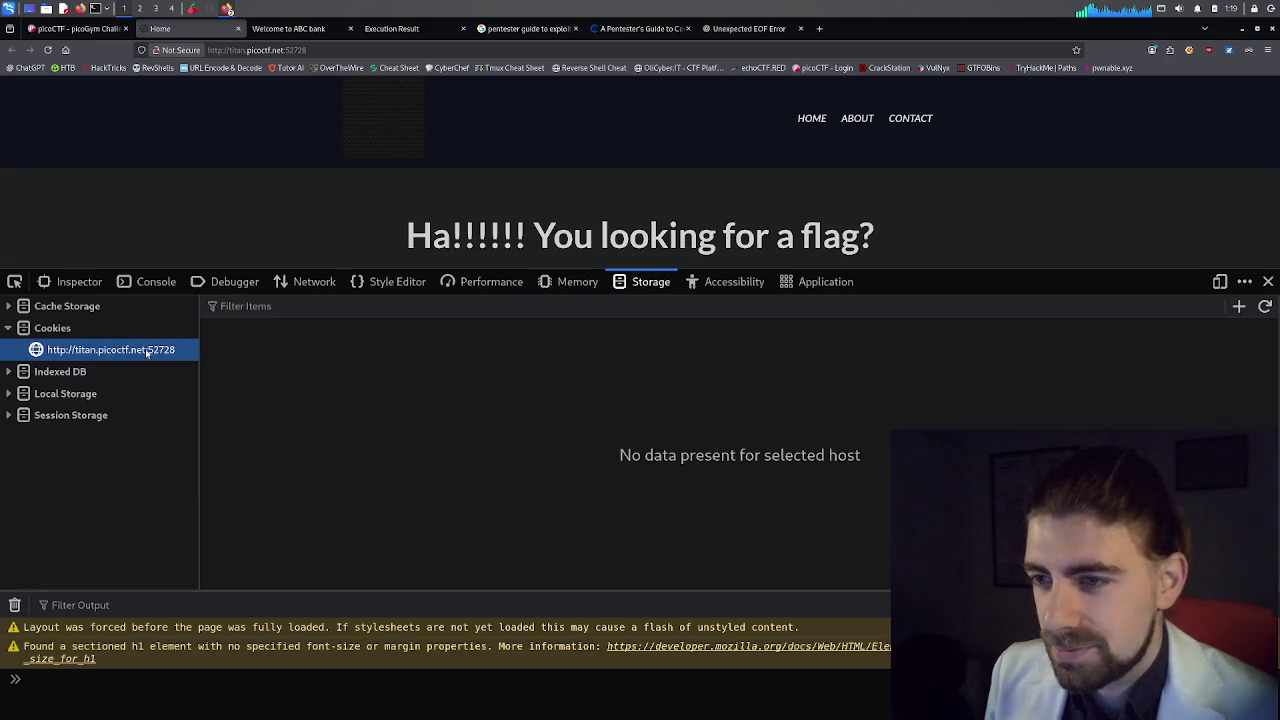
Check the host's Cookies, Indexed DB and Local Storage entries for hidden data.
click(52, 328)
click(112, 350)
click(26, 372)
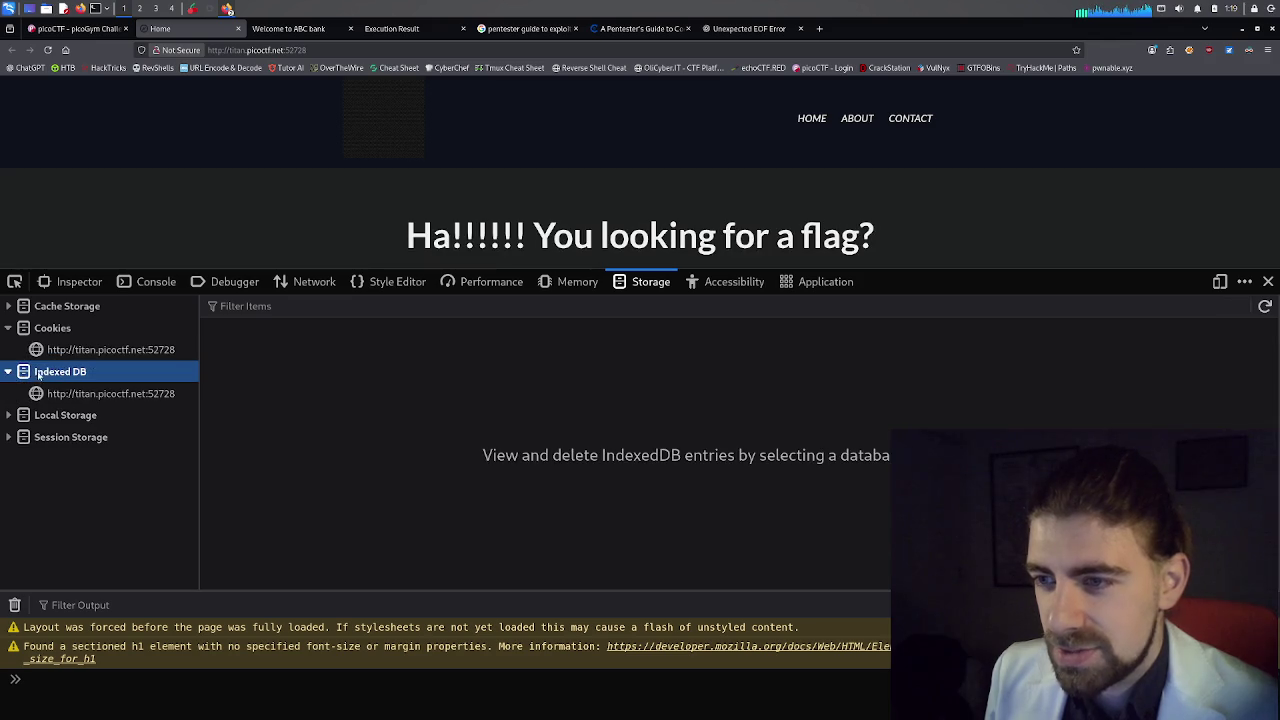
click(66, 395)
click(45, 415)
click(66, 437)
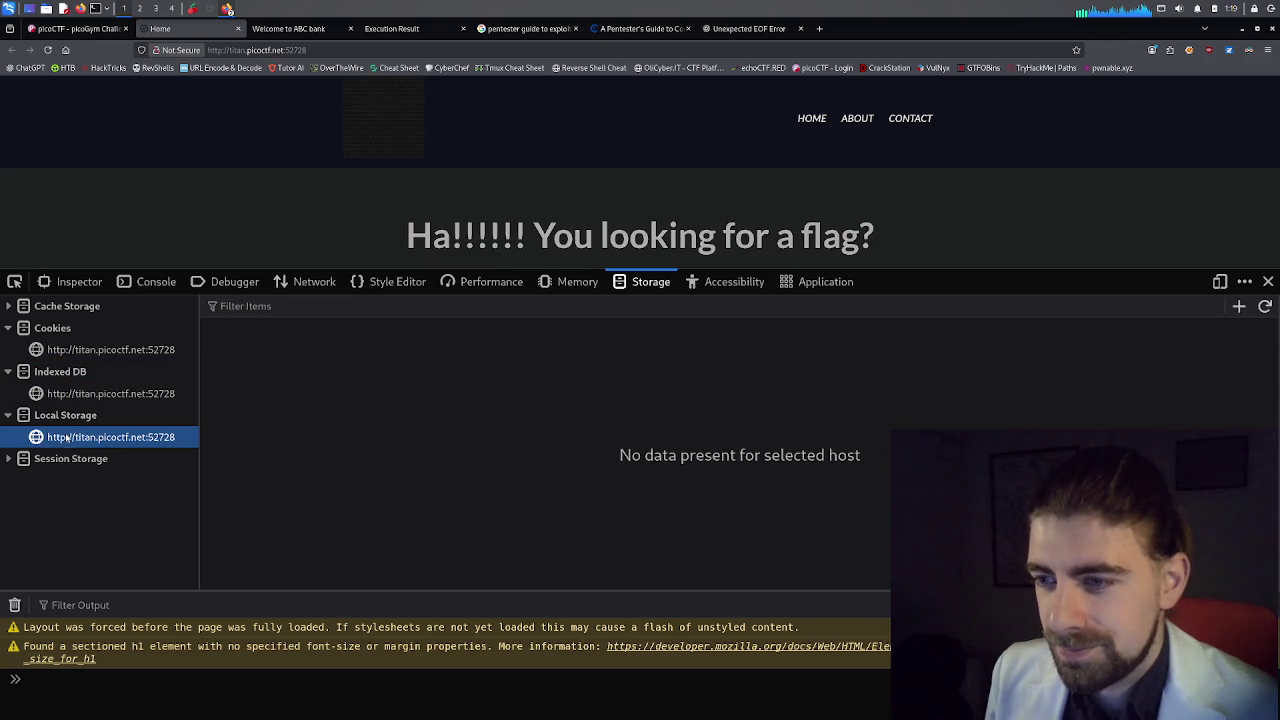
Check Session Storage and Cache Storage, then close the developer tools to view the full page.
click(47, 459)
click(75, 481)
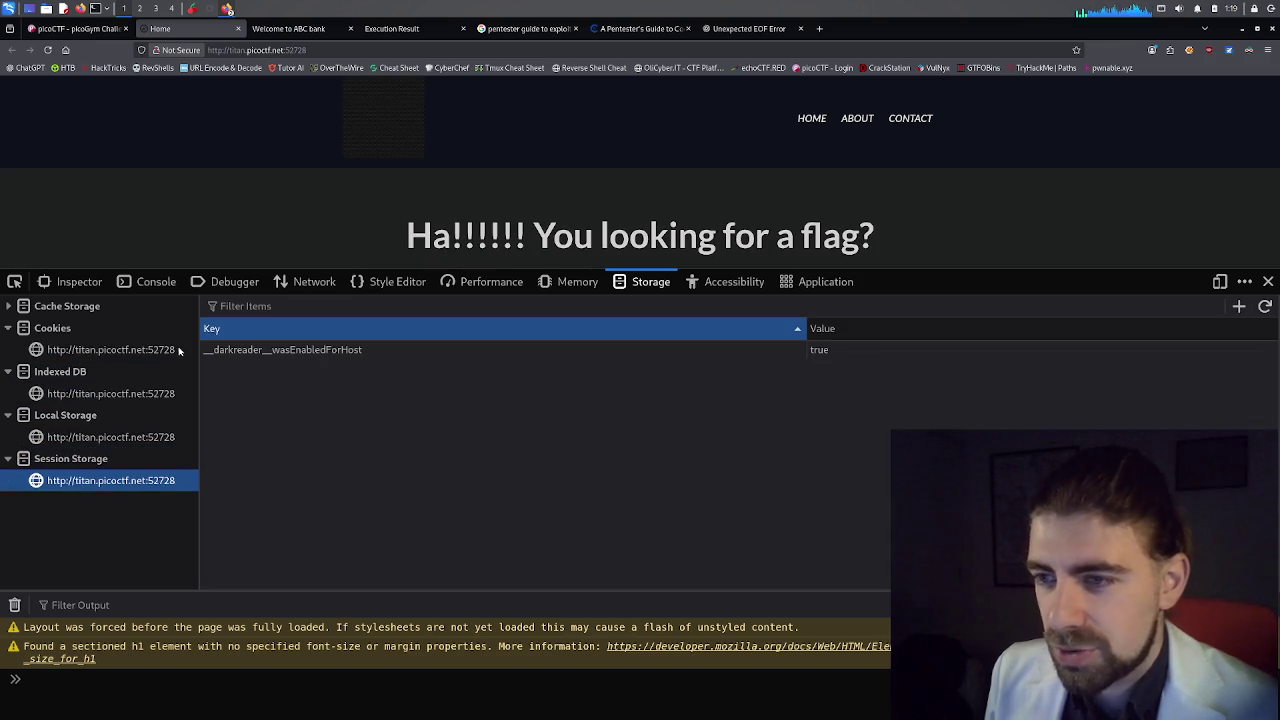
click(10, 310)
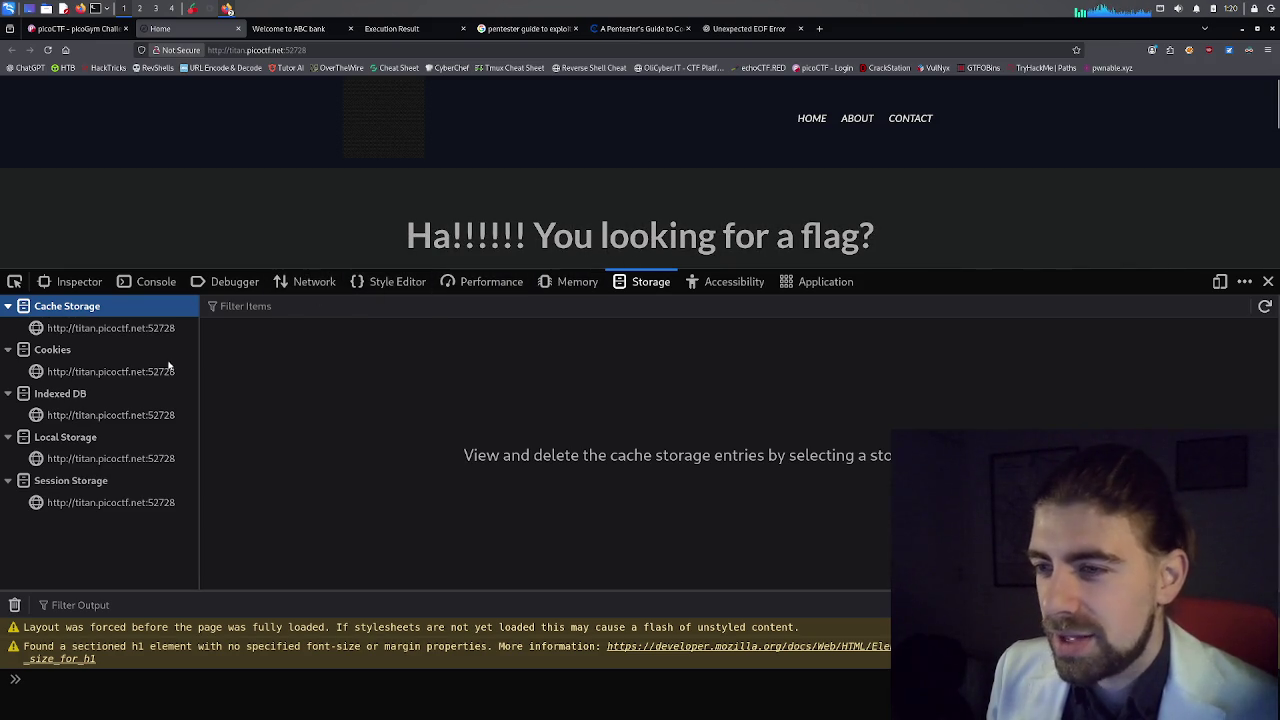
click(1268, 281)
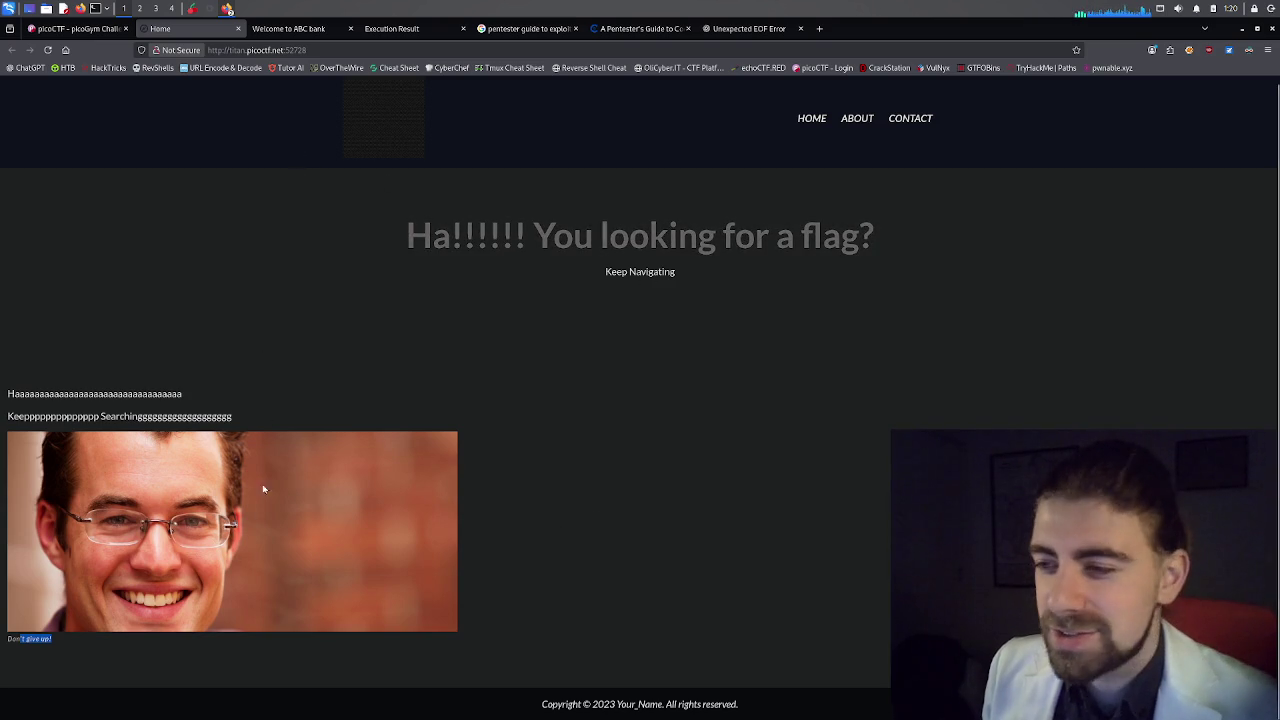
right_click(441, 292)
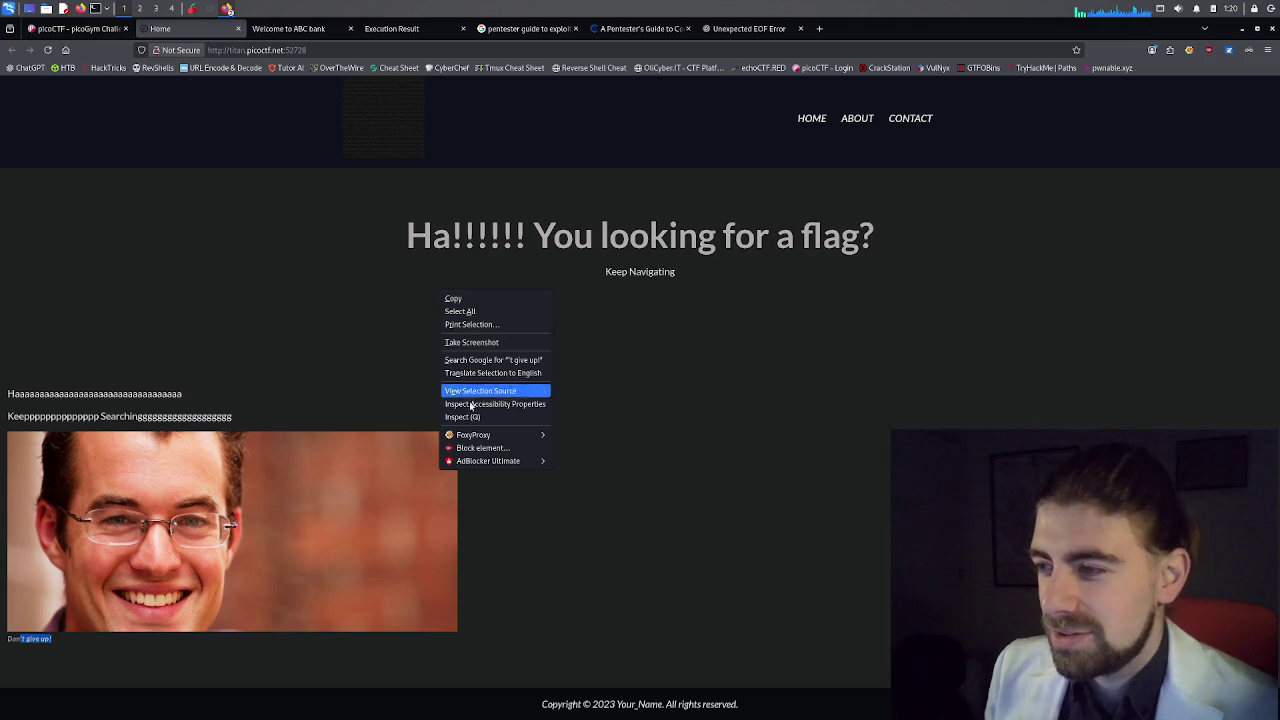
Reopen the developer tools via Inspect and switch from Memory to the Network panel.
click(477, 418)
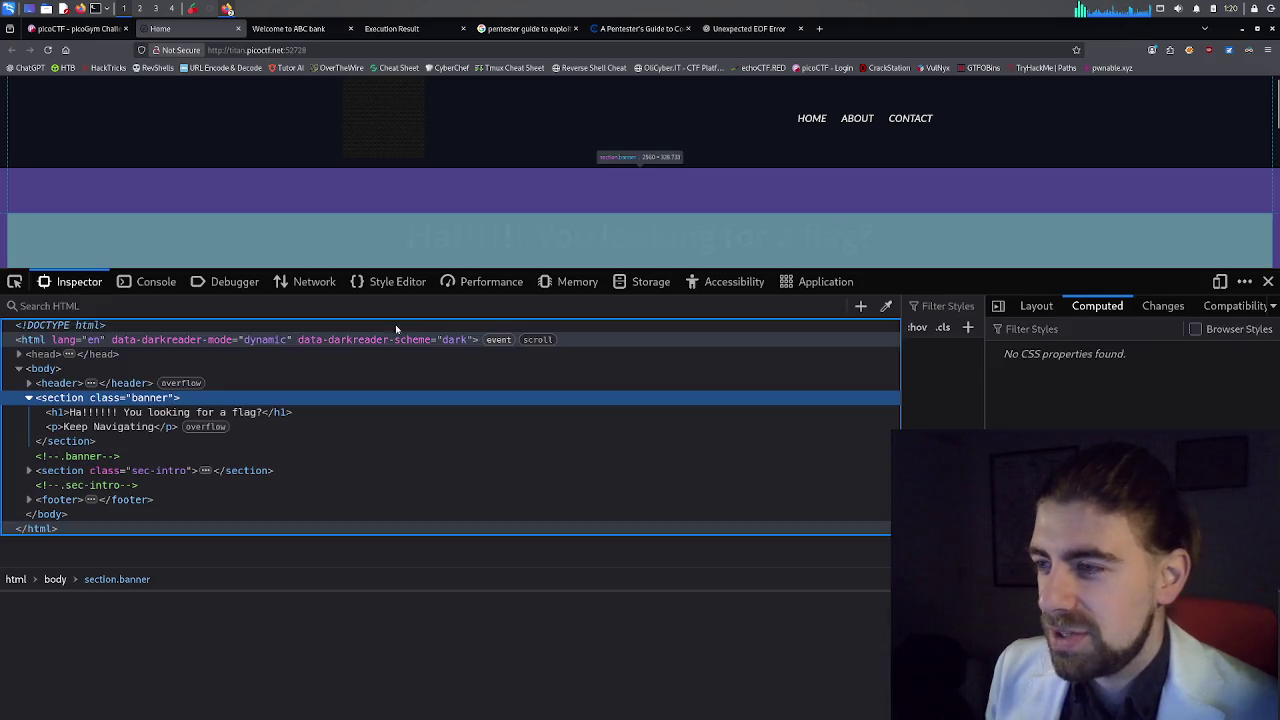
click(569, 283)
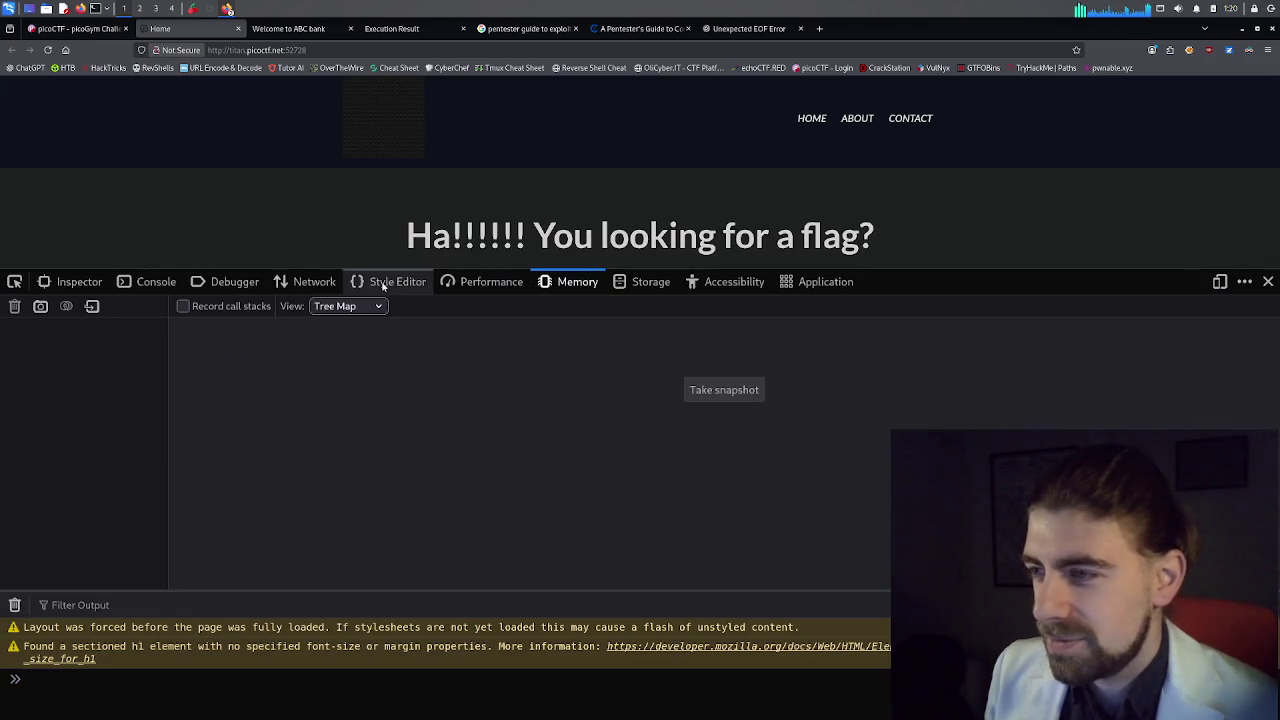
click(307, 281)
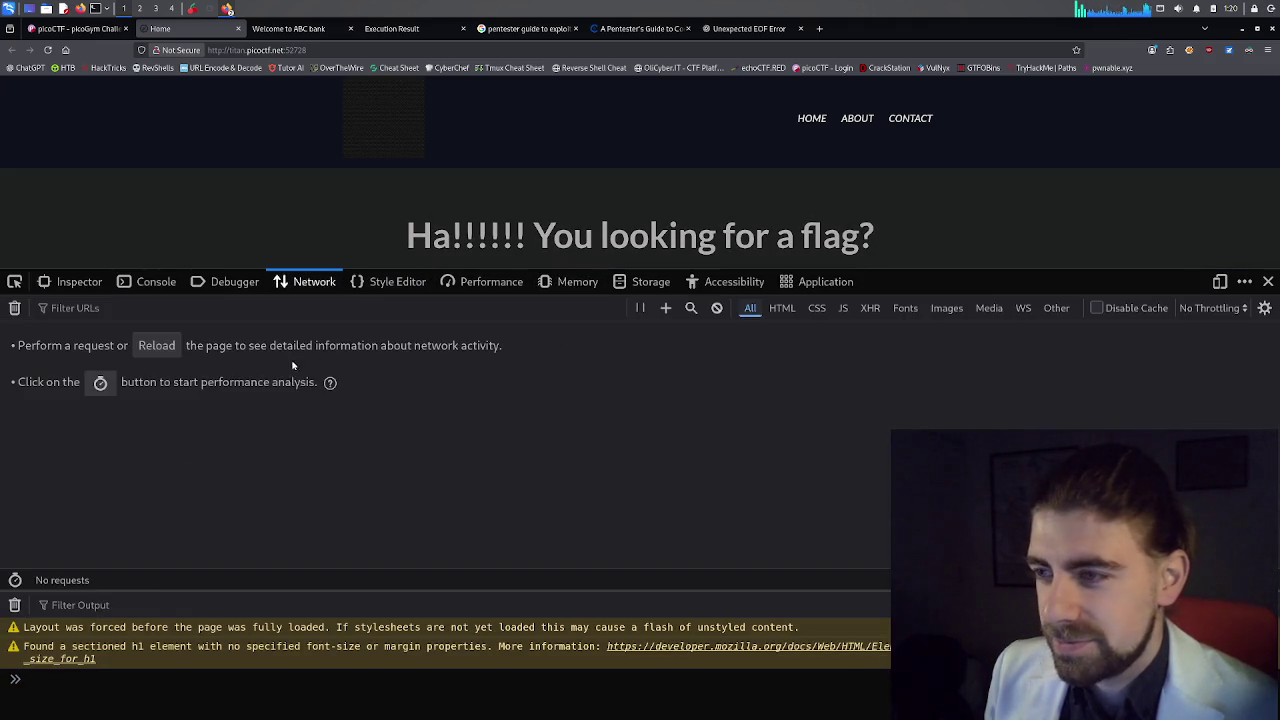
Reload to capture requests and read the style.css and Google Fonts request headers.
click(163, 346)
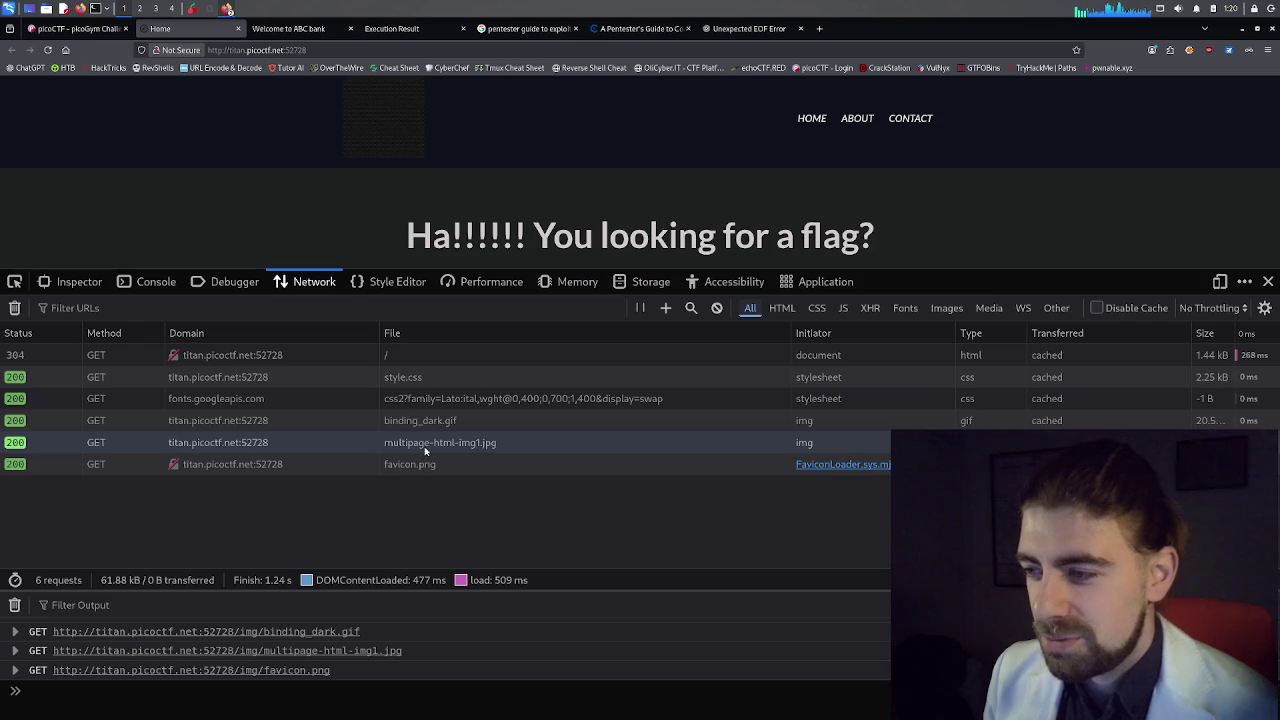
click(403, 378)
scroll(875, 488, down, 3)
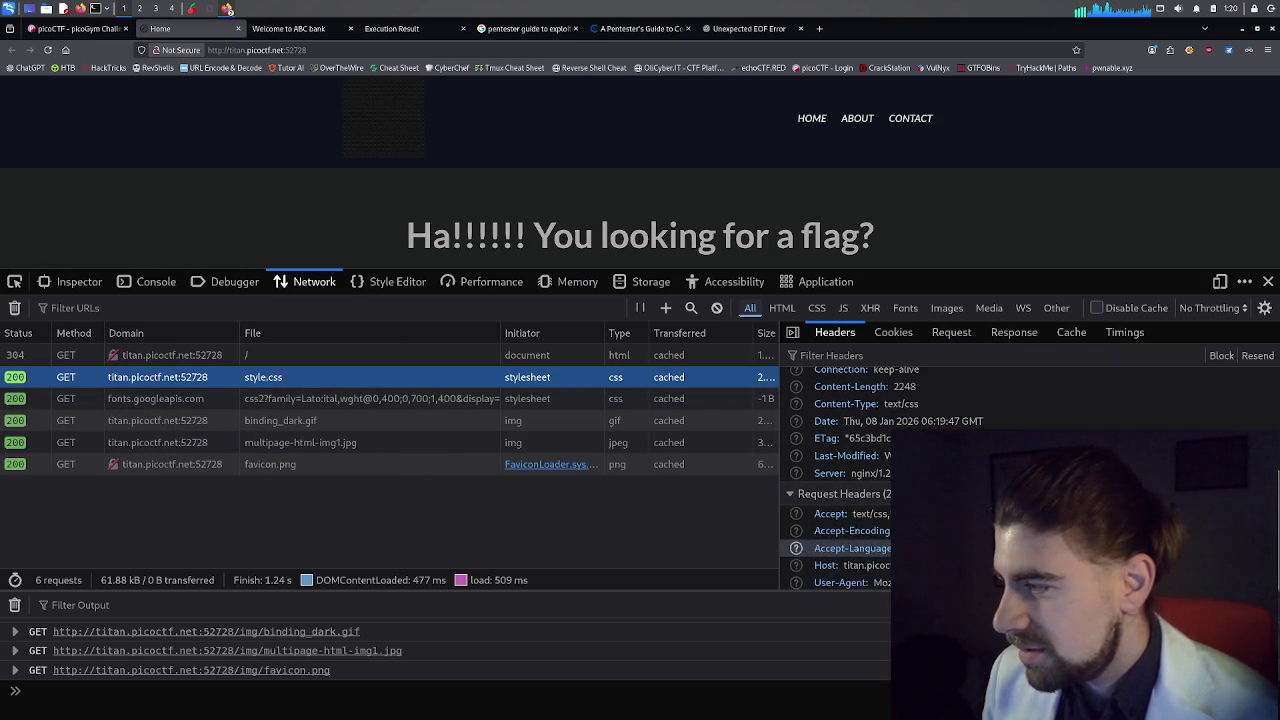
scroll(830, 478, up, 2)
scroll(830, 478, up, 2)
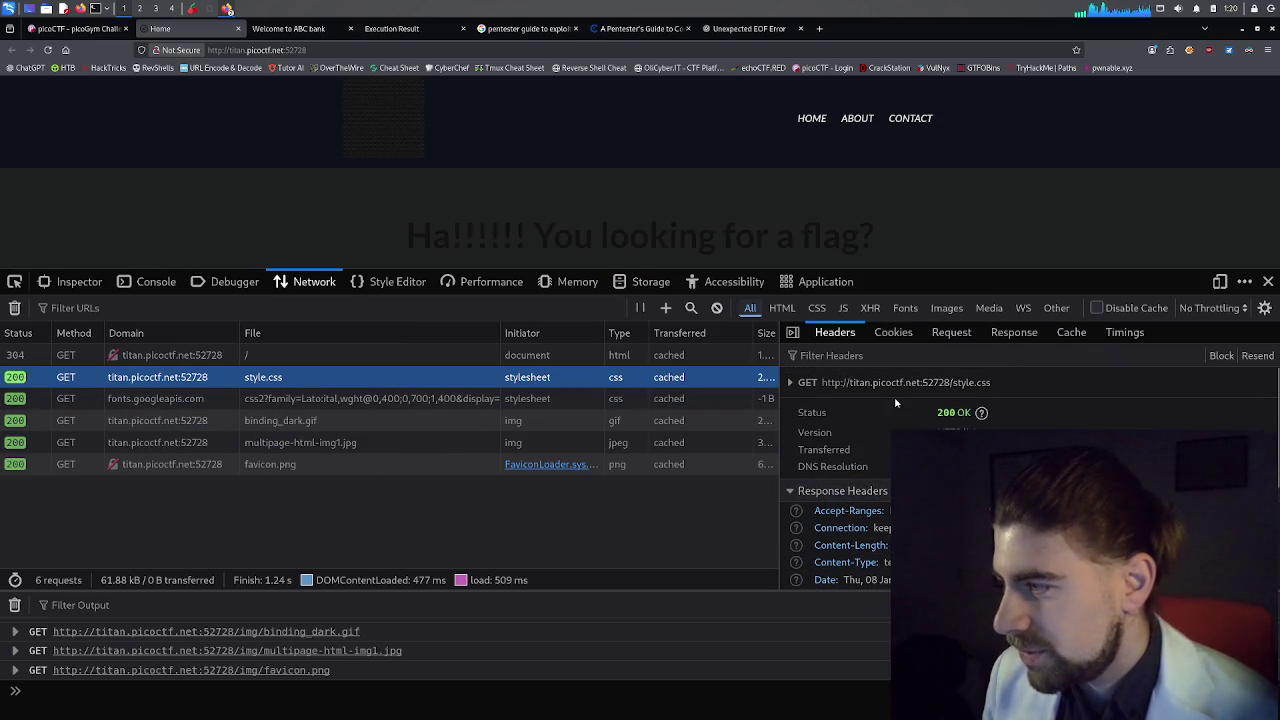
click(368, 398)
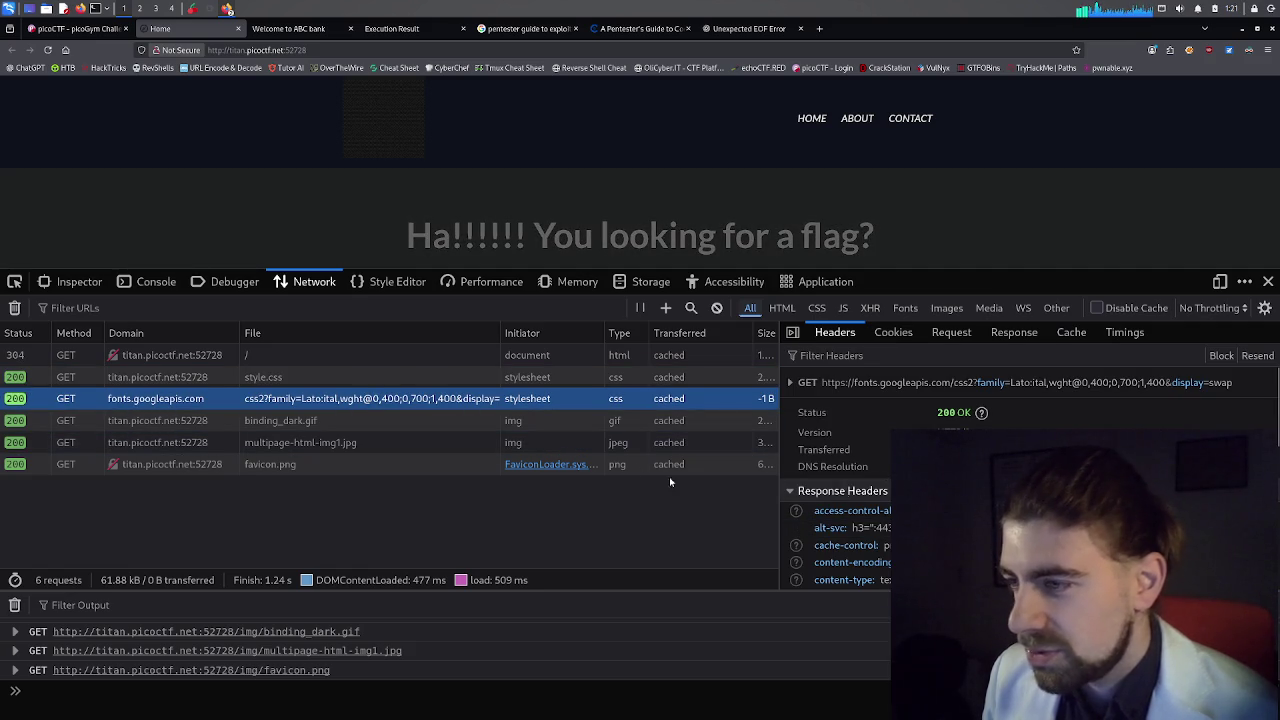
Review headers for binding_dark.gif, multipage-html-img1.jpg and favicon.png, then return to the Inspector.
click(348, 424)
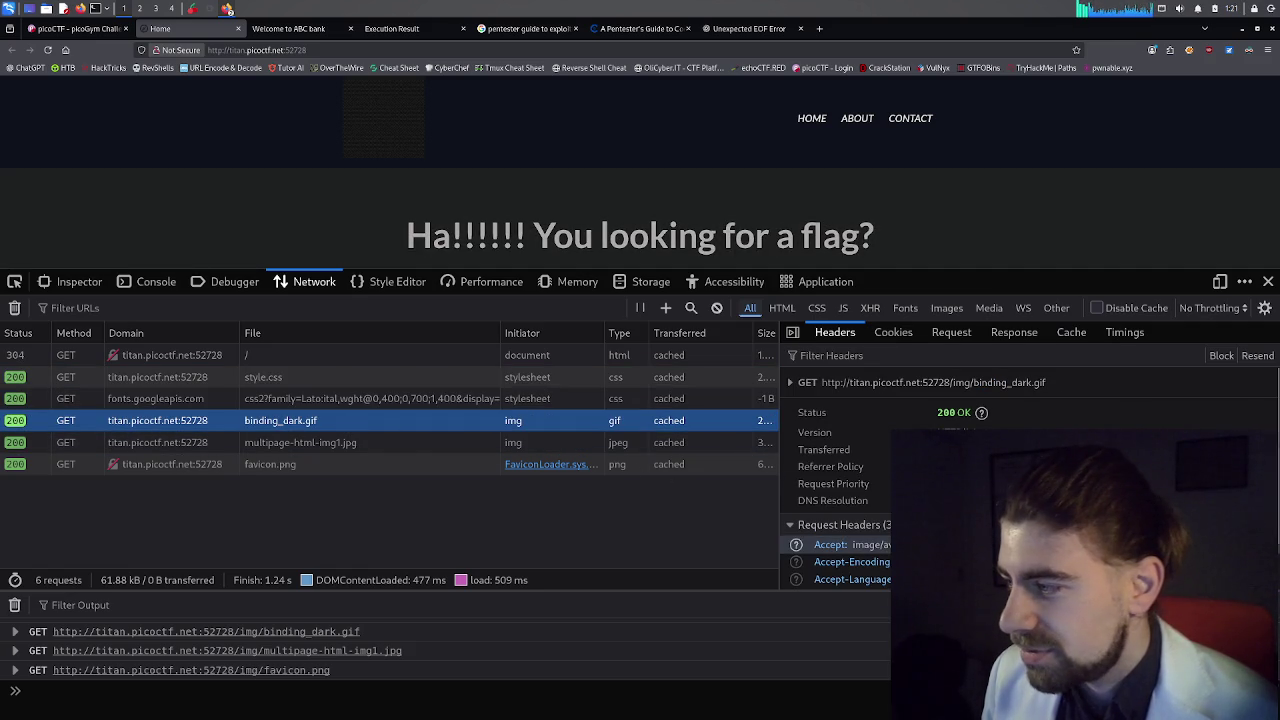
scroll(805, 540, down, 1)
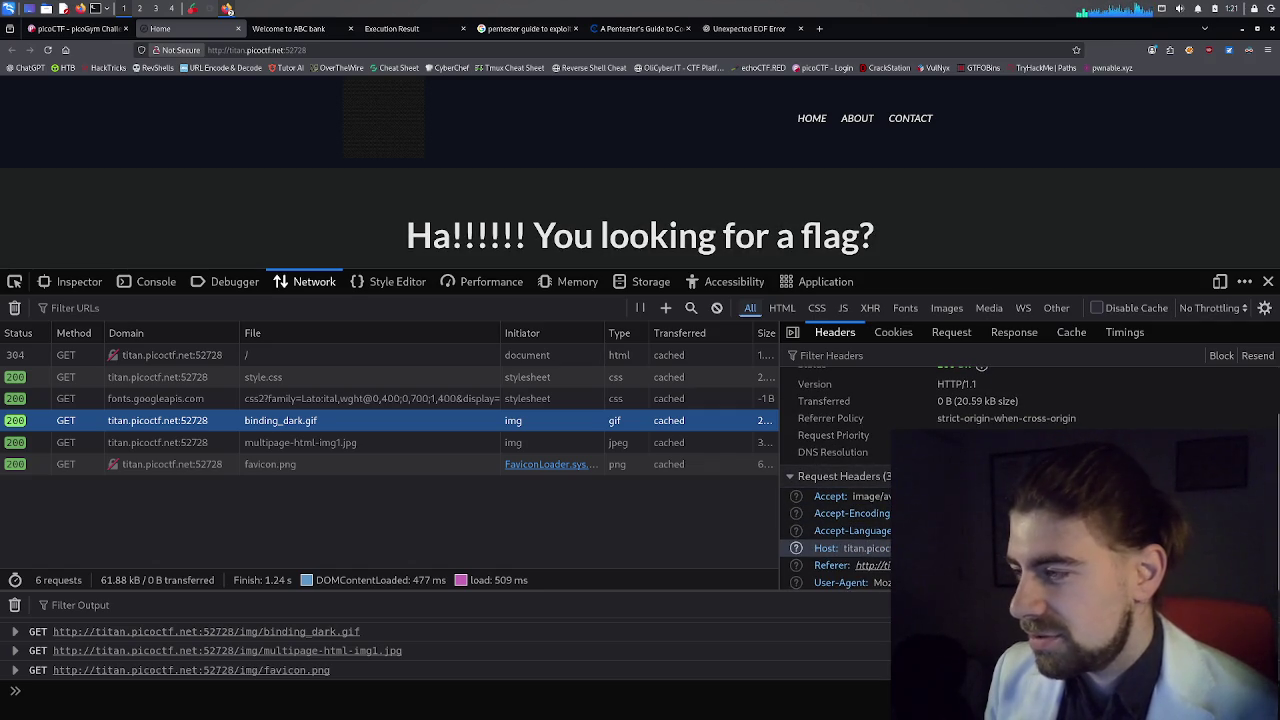
click(555, 446)
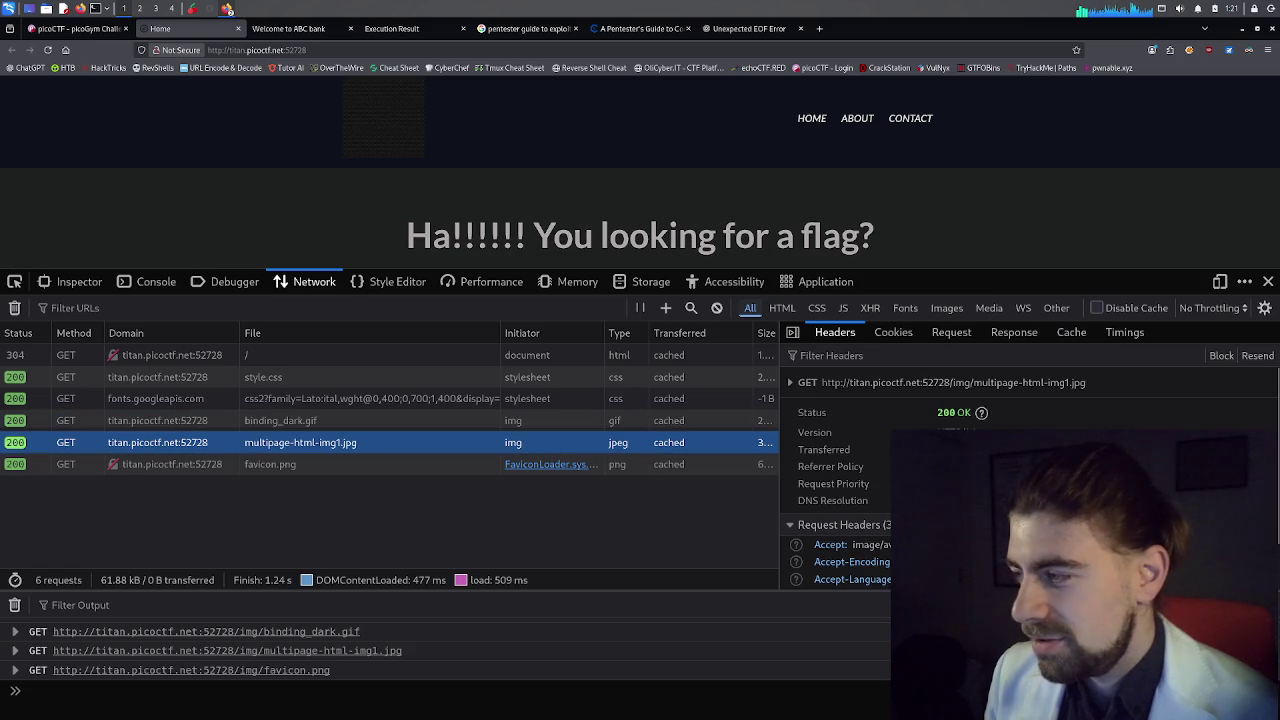
scroll(840, 552, down, 1)
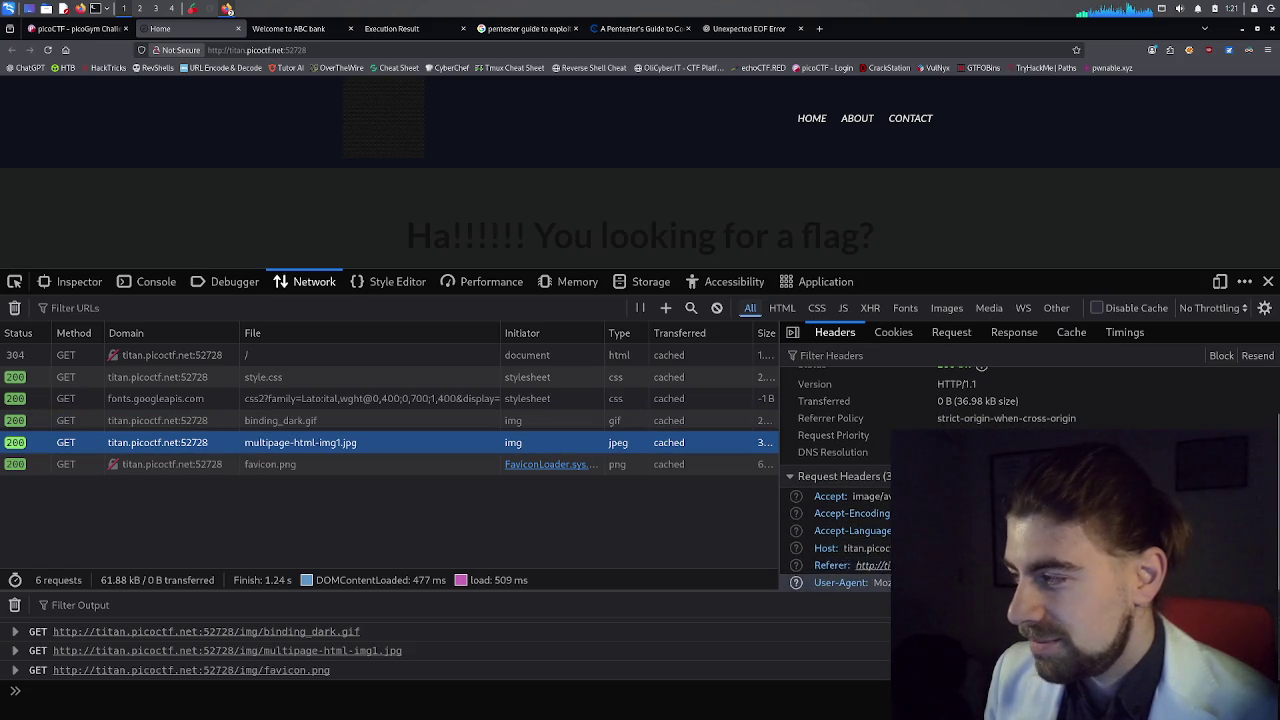
scroll(947, 417, up, 1)
scroll(947, 417, up, 1)
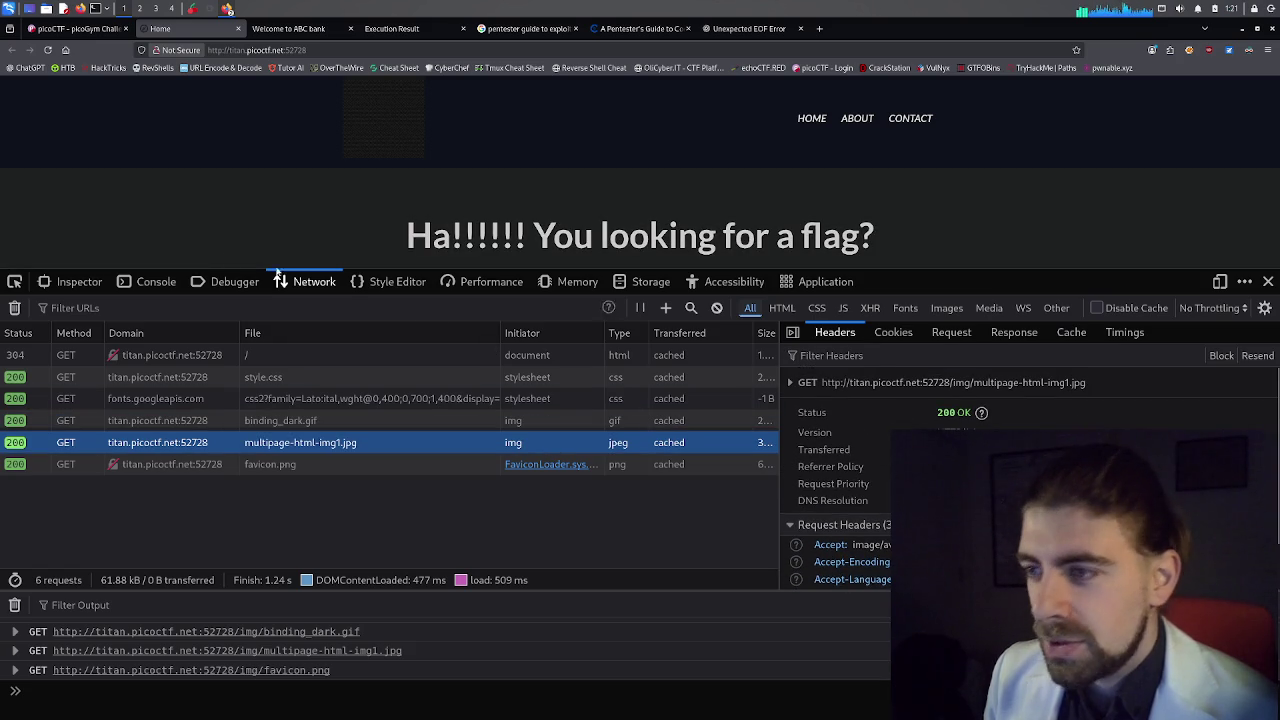
click(315, 465)
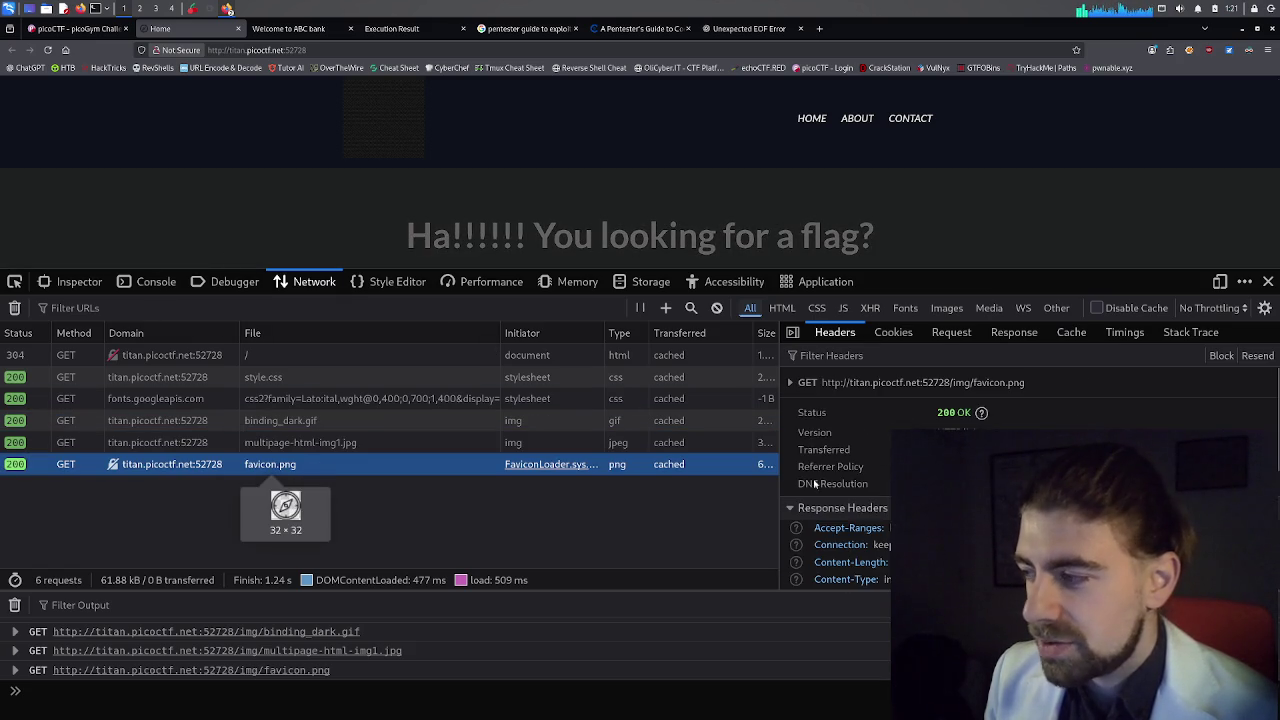
scroll(900, 470, down, 5)
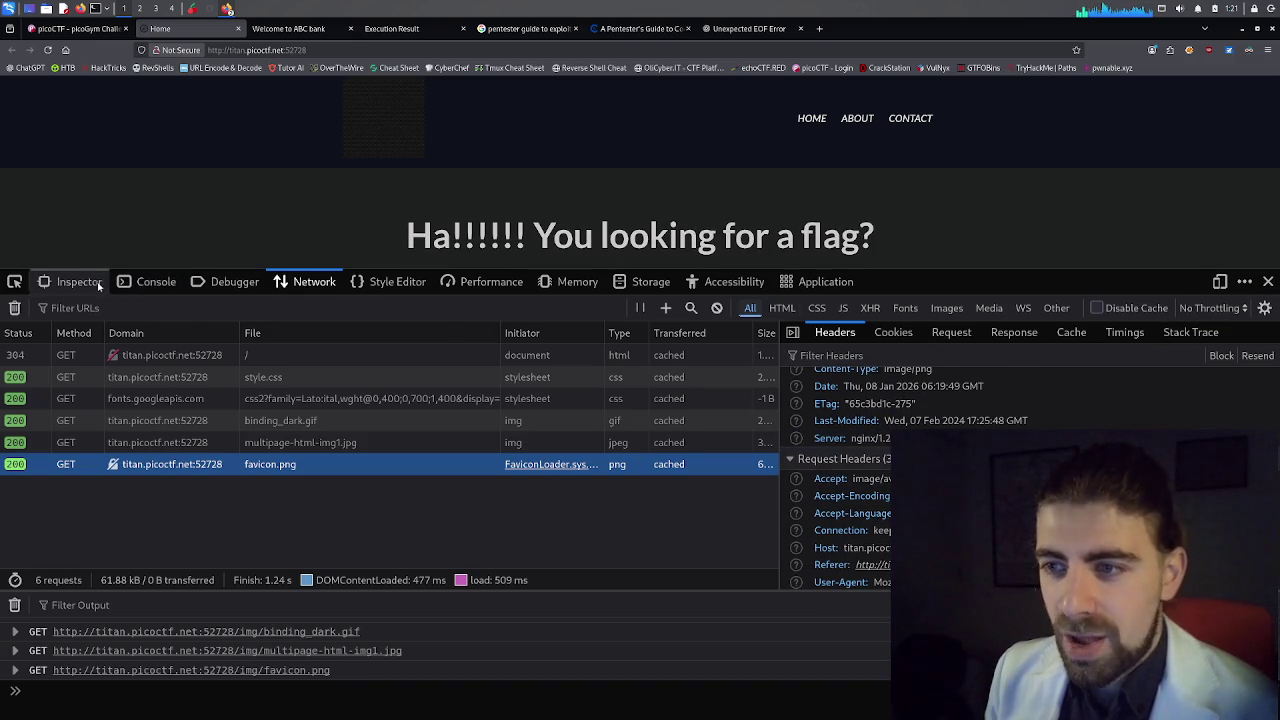
click(97, 282)
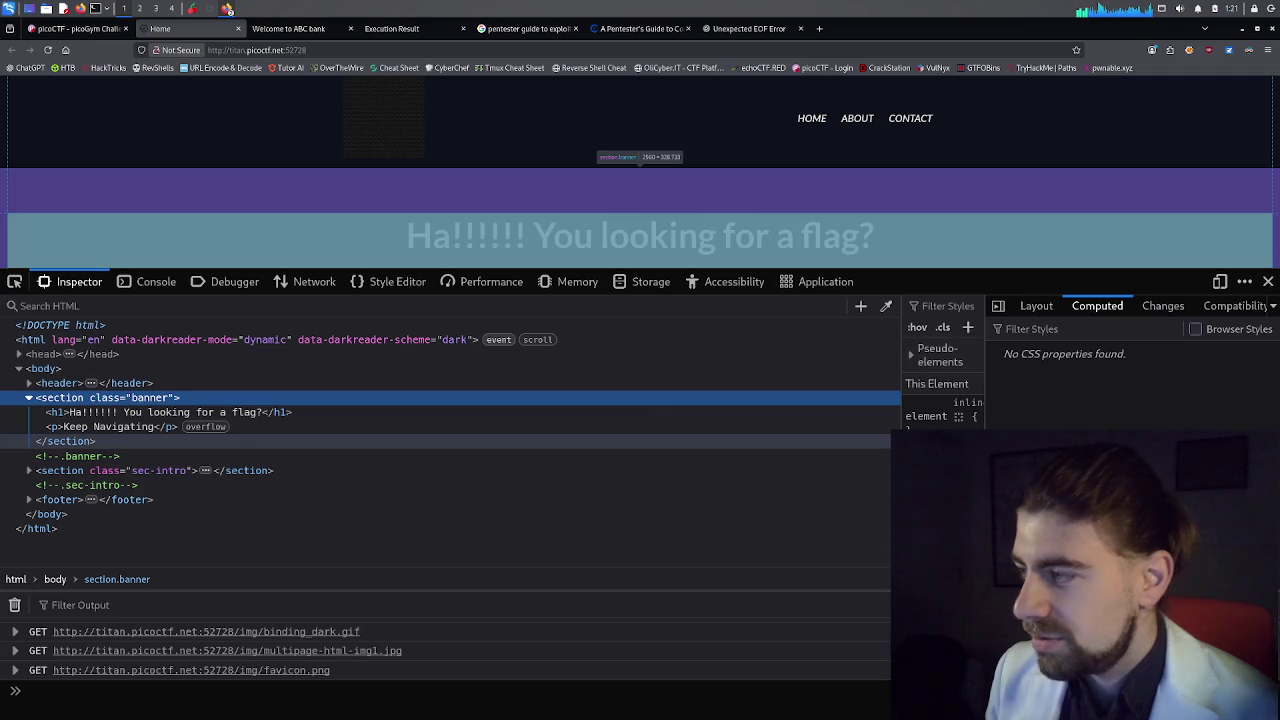
Select the Keep Navigating paragraph and widen the style rules pane to read its CSS.
key(Down)
key(Down)
drag(901, 393, 461, 413)
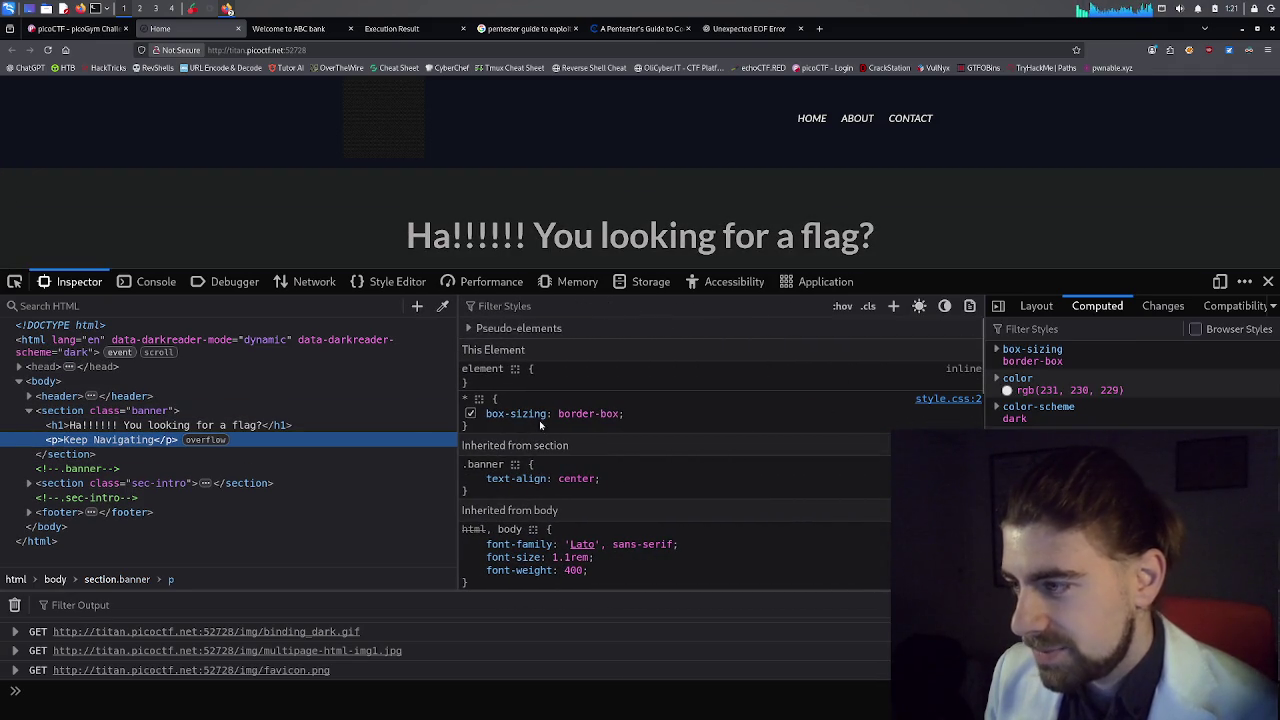
scroll(577, 421, down, 3)
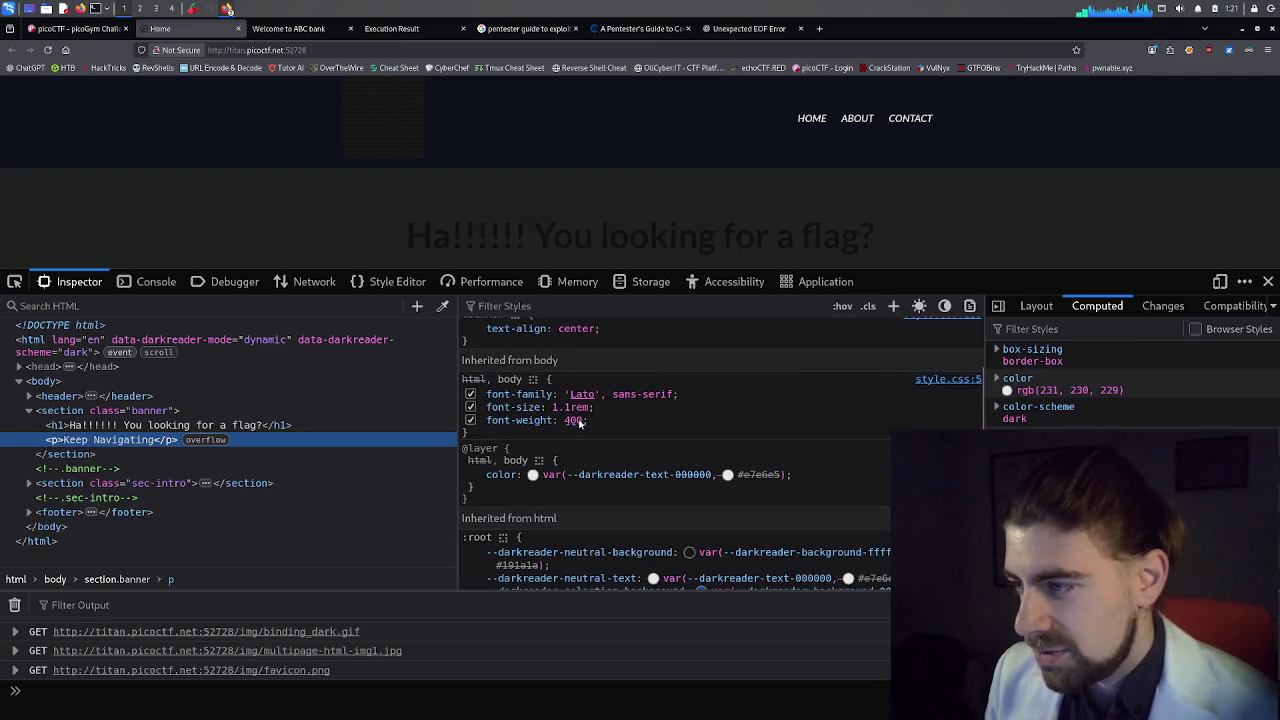
scroll(578, 421, down, 3)
scroll(585, 421, up, 3)
scroll(600, 420, down, 5)
scroll(604, 421, down, 5)
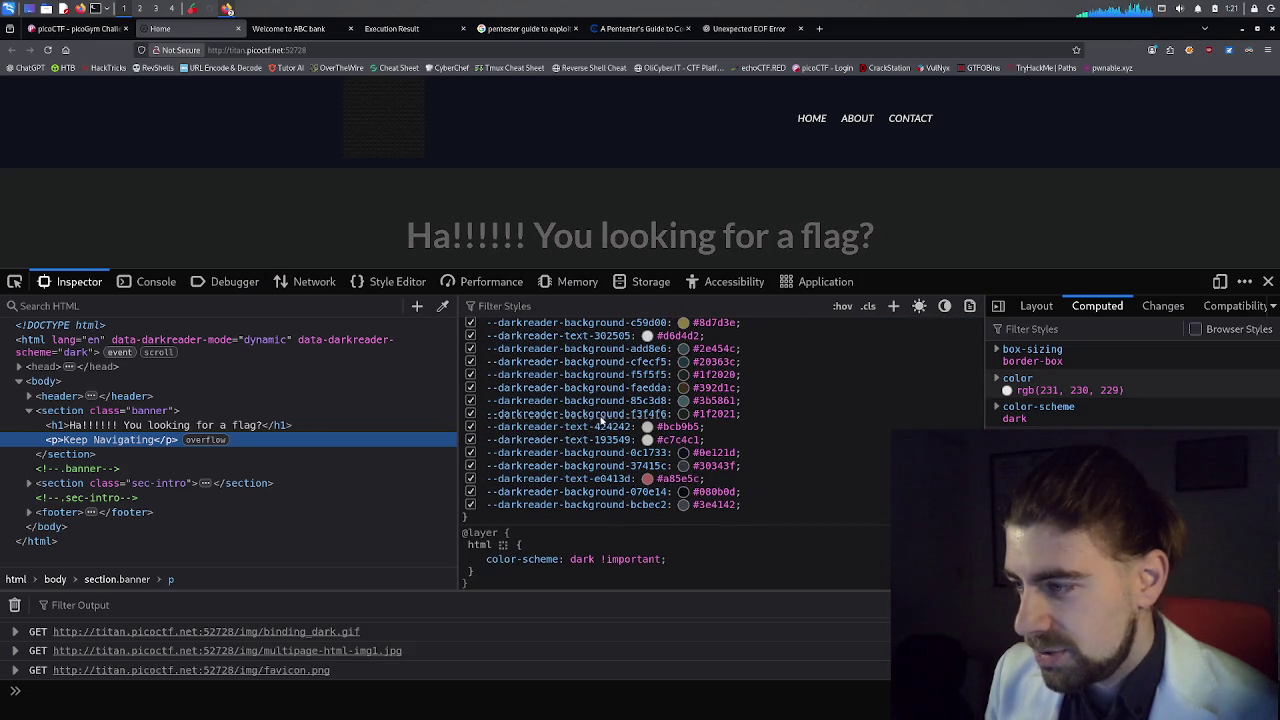
scroll(601, 429, up, 3)
scroll(601, 429, down, 3)
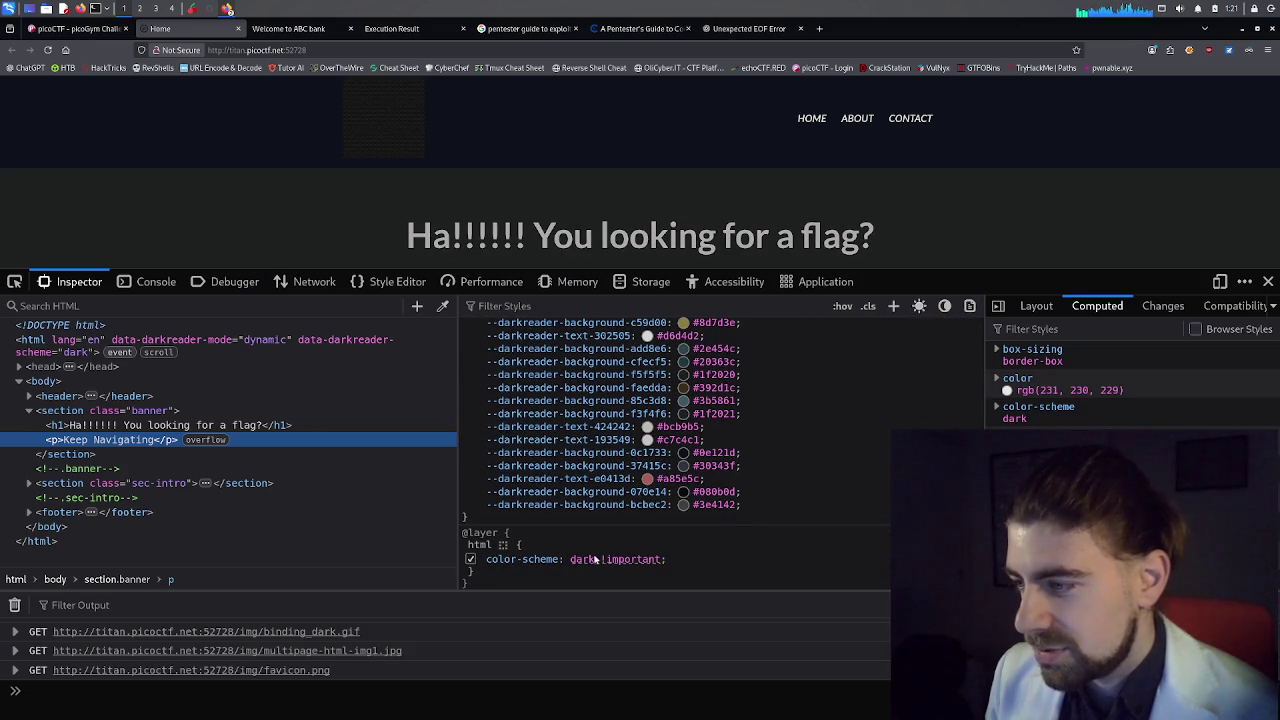
scroll(625, 452, up, 10)
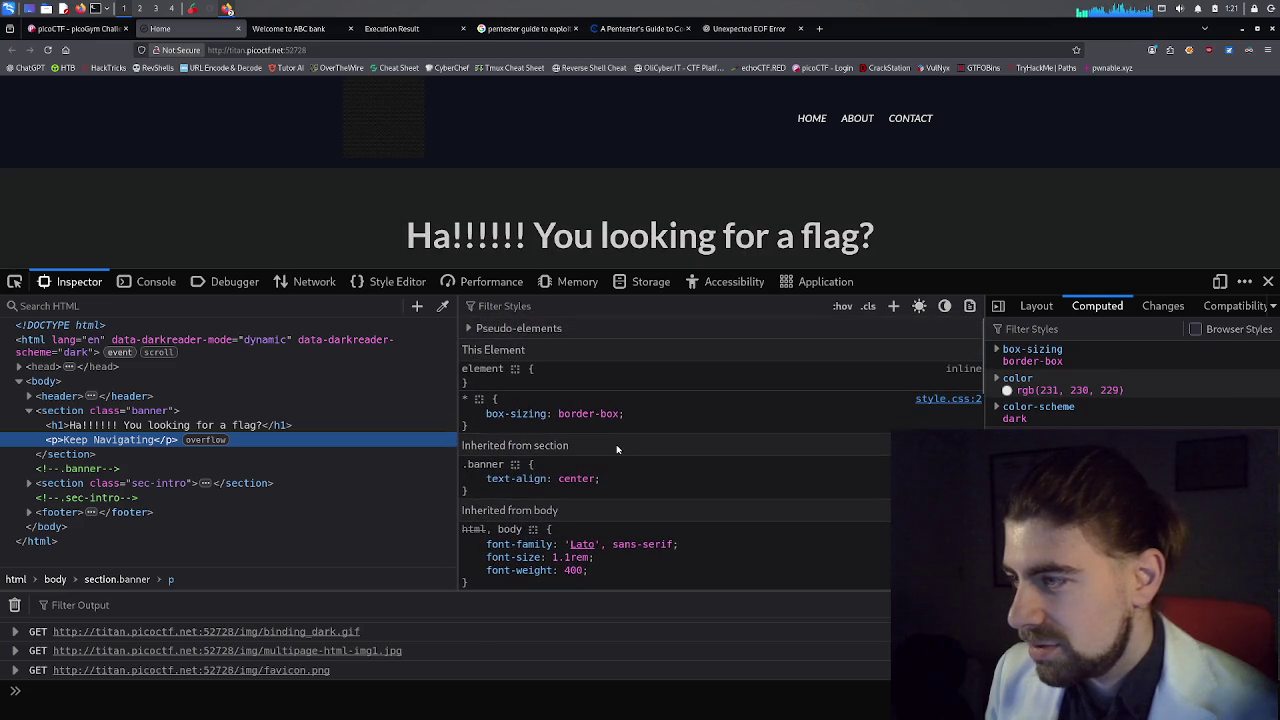
Toggle the pseudo-element style rules on and off, then close the developer tools.
click(470, 329)
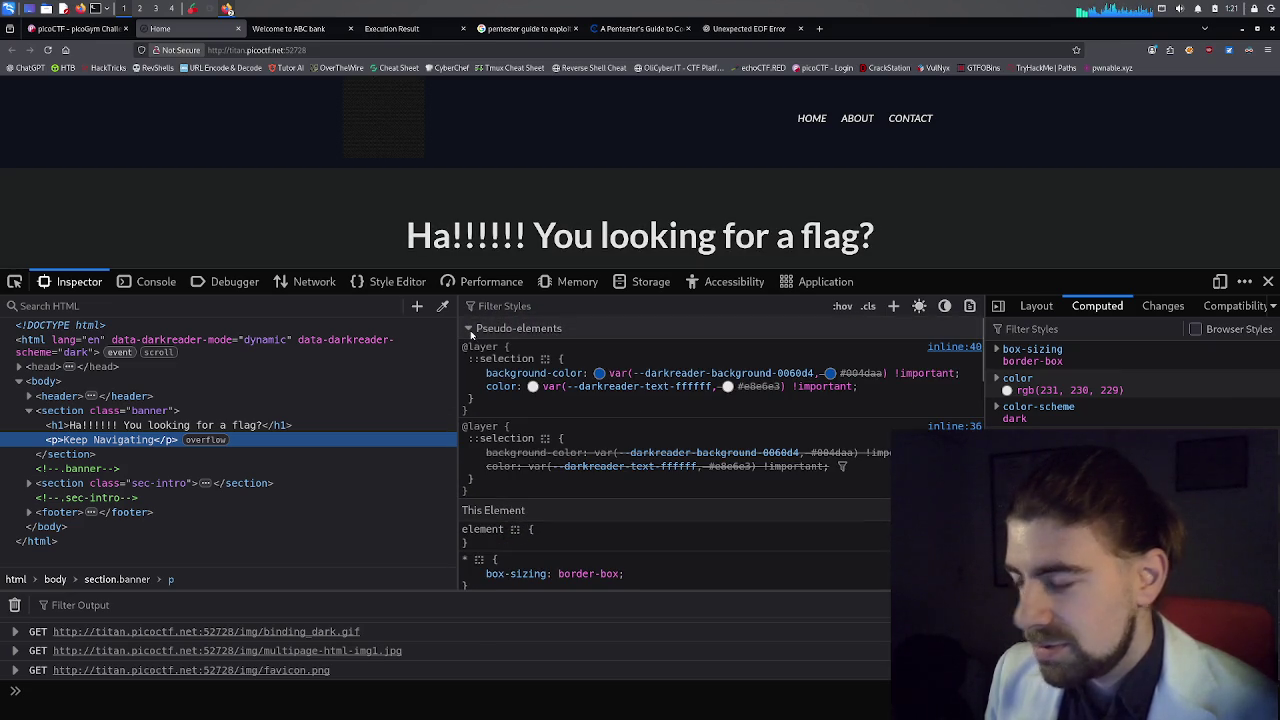
click(471, 332)
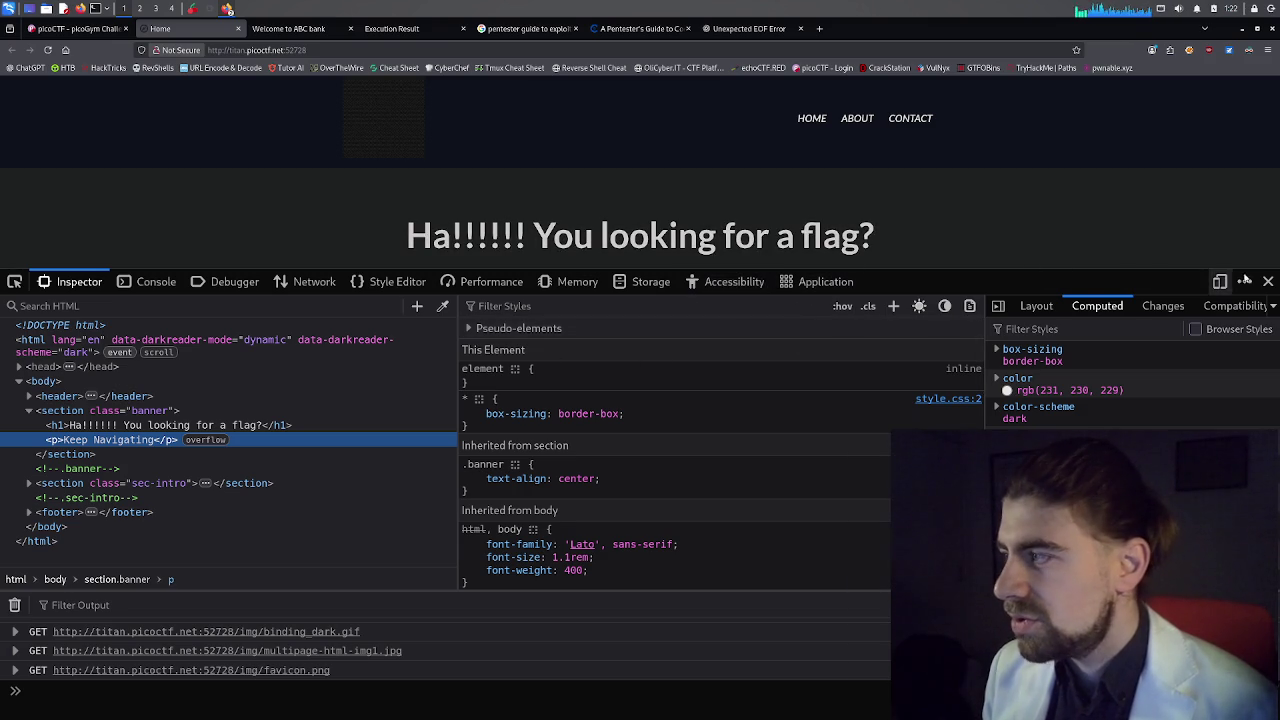
click(1268, 281)
Open the About page in a new tab and switch to it.
middle_click(854, 122)
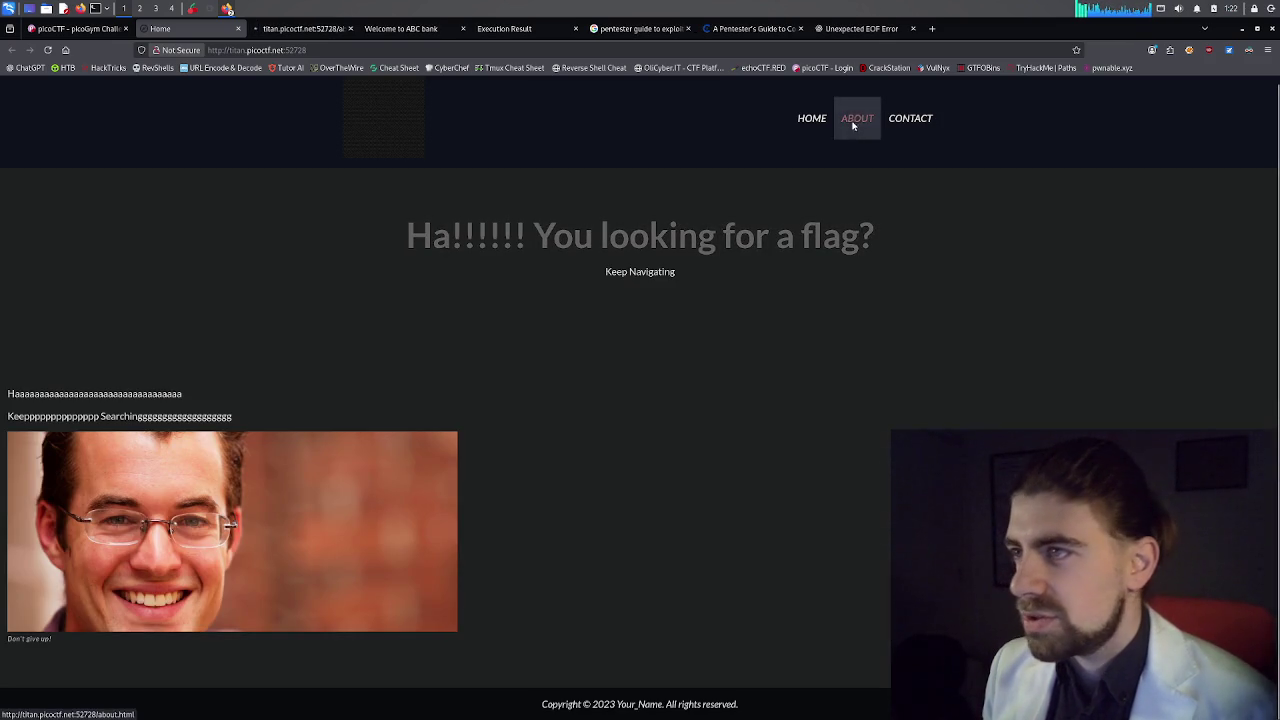
click(310, 30)
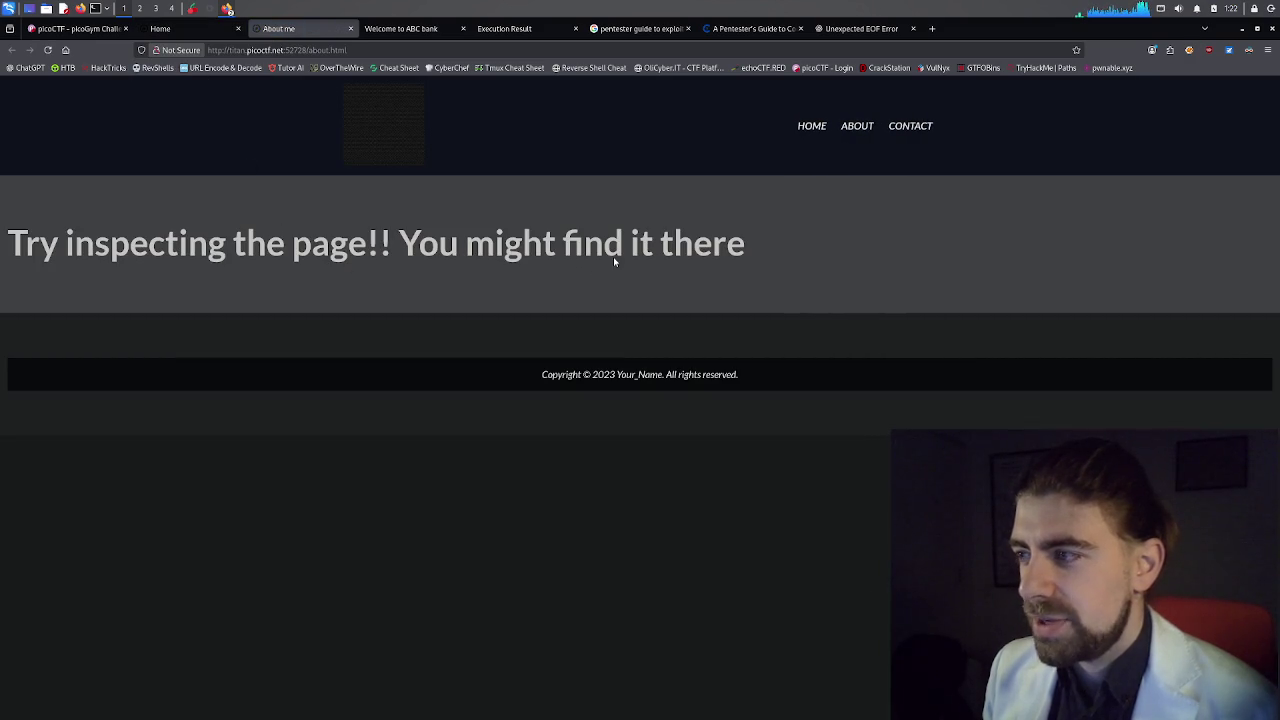
right_click(366, 252)
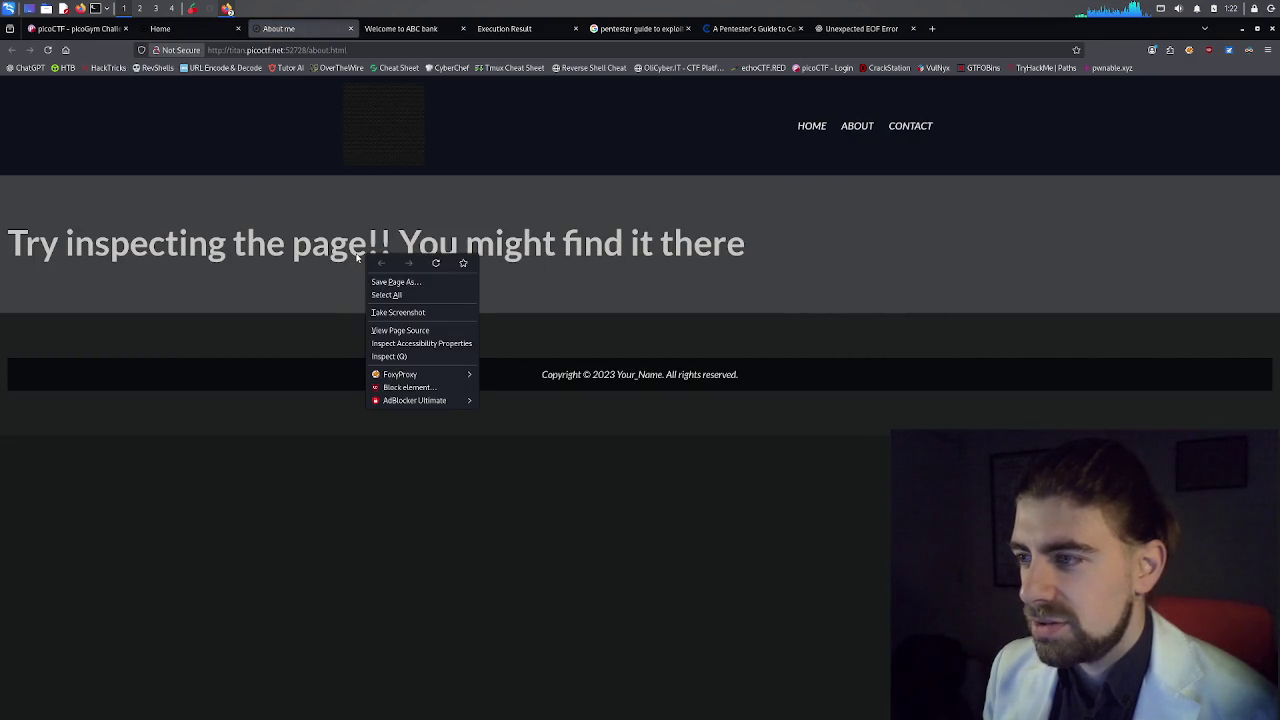
key(Escape)
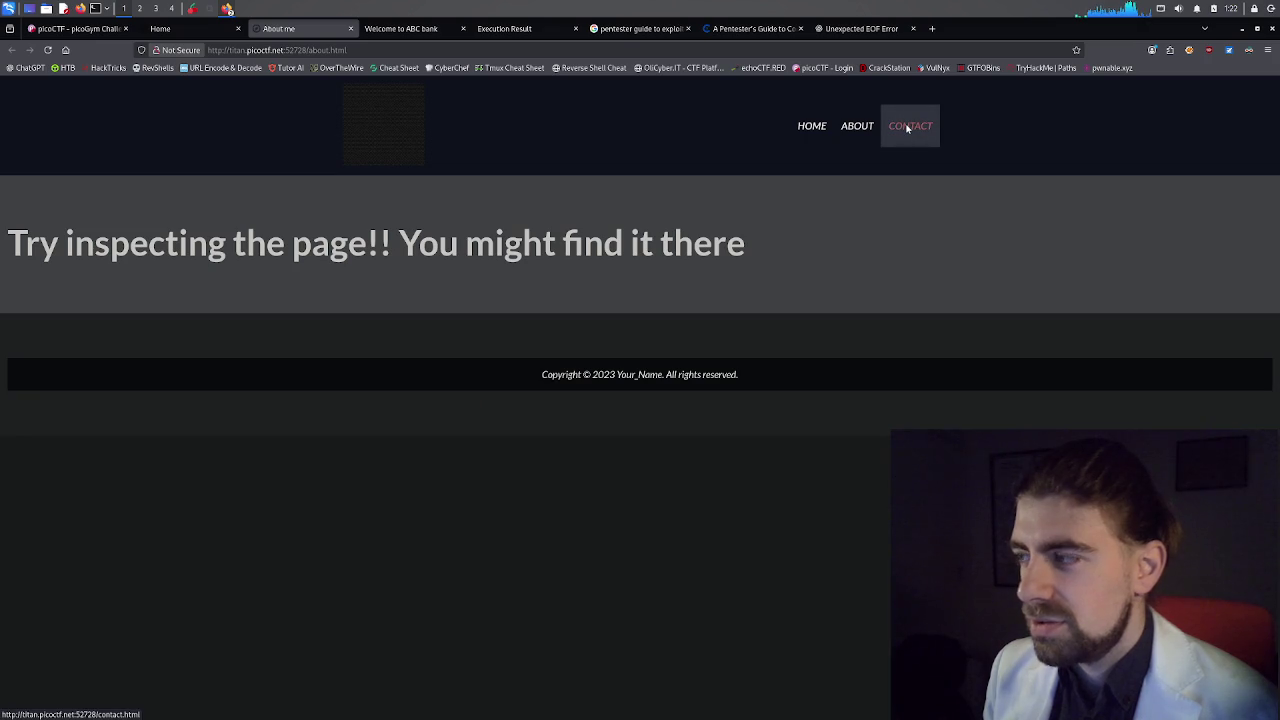
Open the Contact page in a new tab and inspect its markup.
middle_click(907, 128)
click(405, 29)
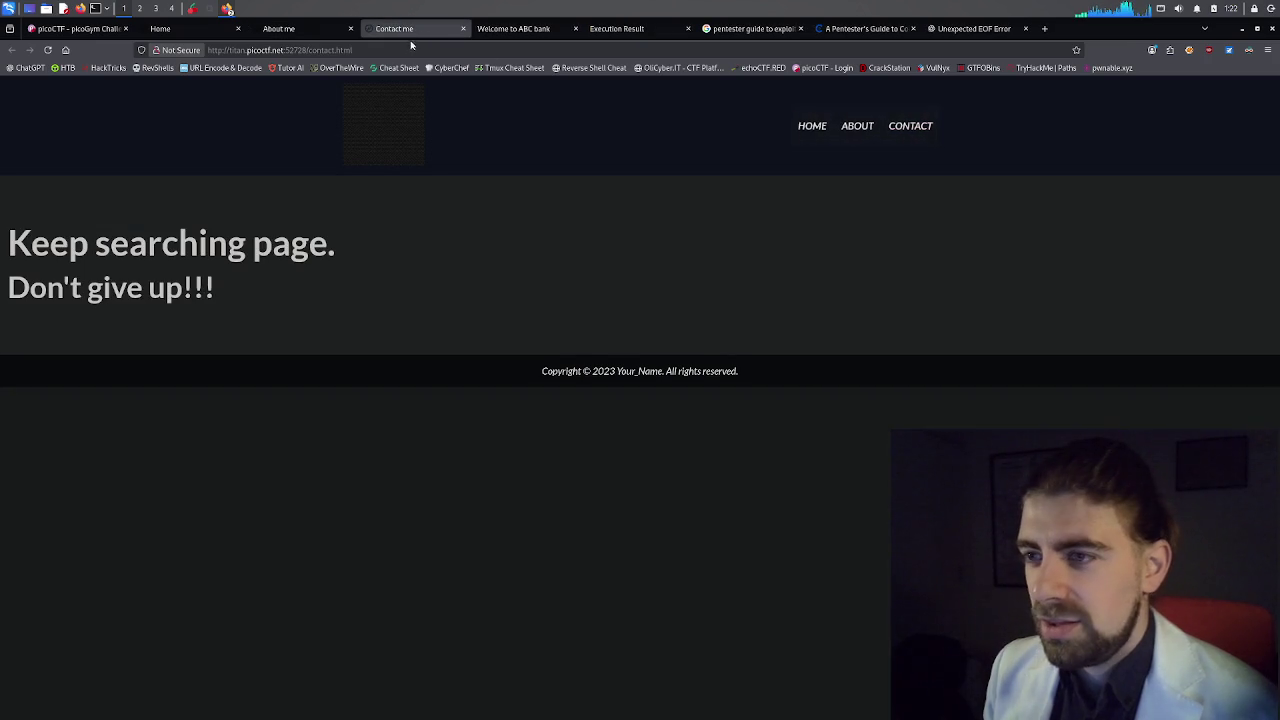
right_click(304, 277)
click(330, 377)
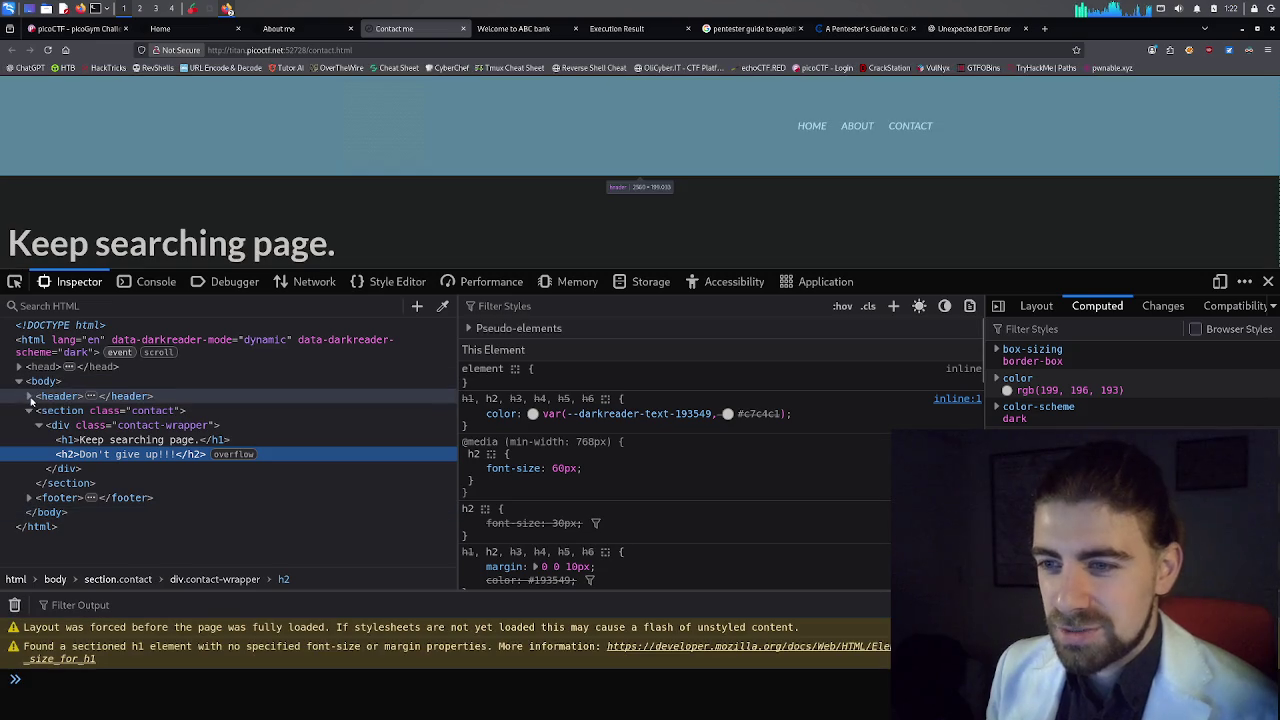
Expand header, nav, logo-container and the logo link to reveal the binding_dark.gif image source.
click(29, 396)
click(39, 411)
click(49, 425)
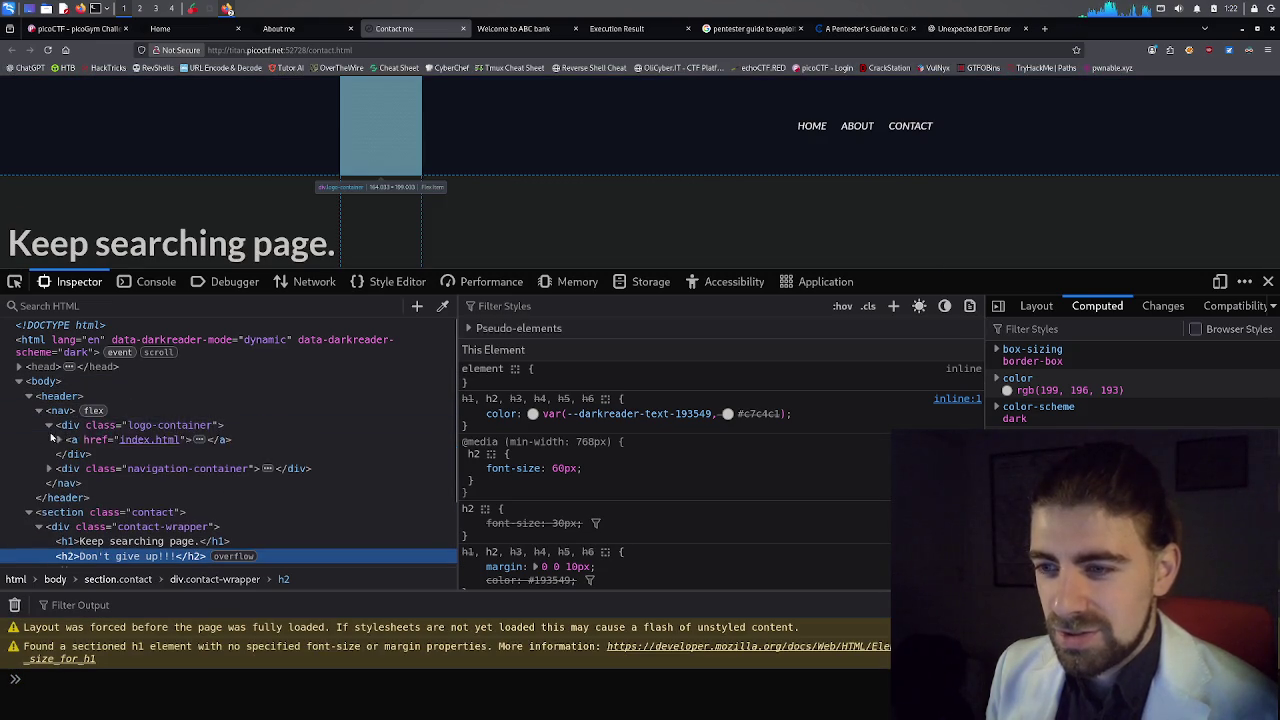
click(49, 468)
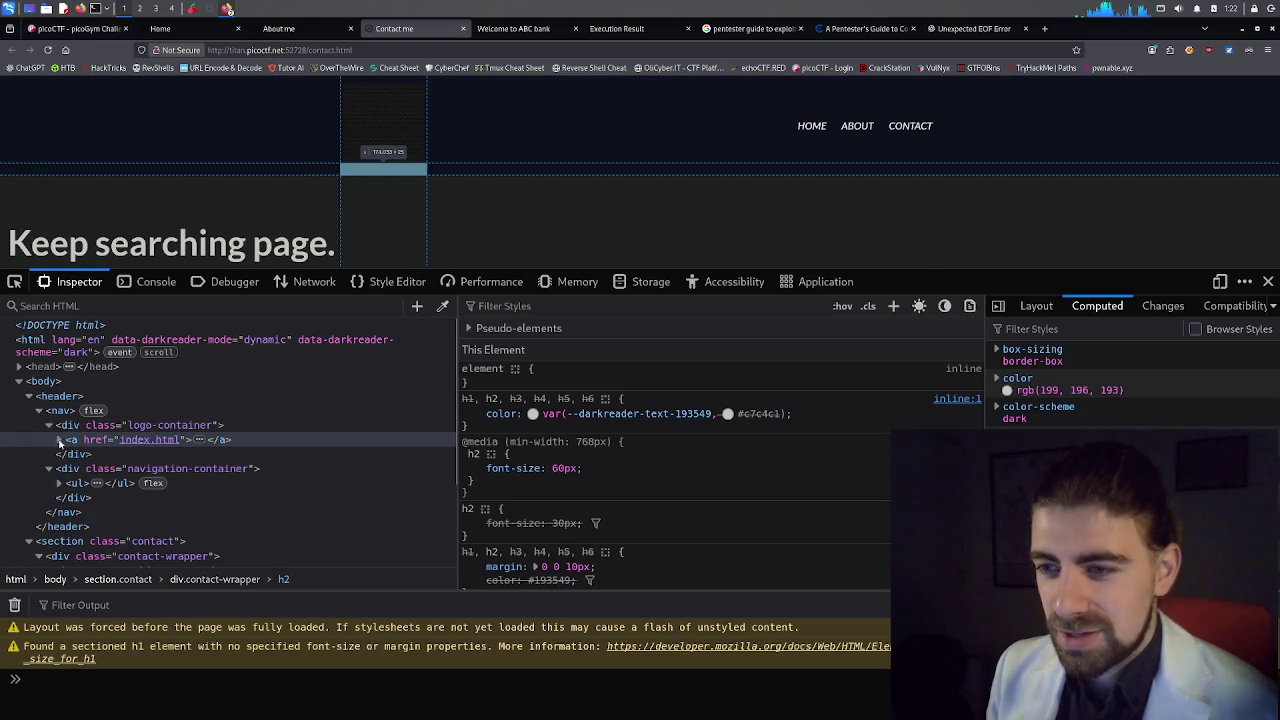
click(60, 440)
scroll(80, 455, down, 2)
mouse_move(168, 354)
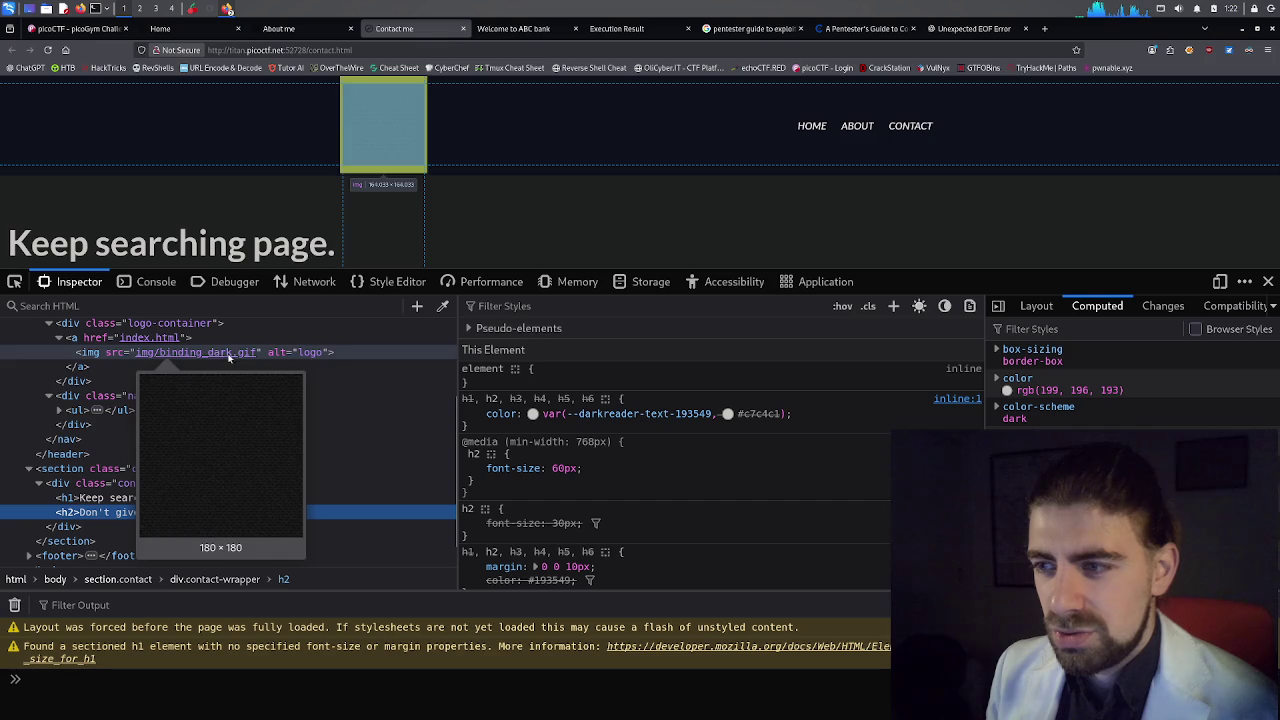
On the About page, follow the logo link to index.html, then return to the Contact tab.
key(ctrl+shift+Tab)
key(ctrl+shift+Tab)
right_click(375, 125)
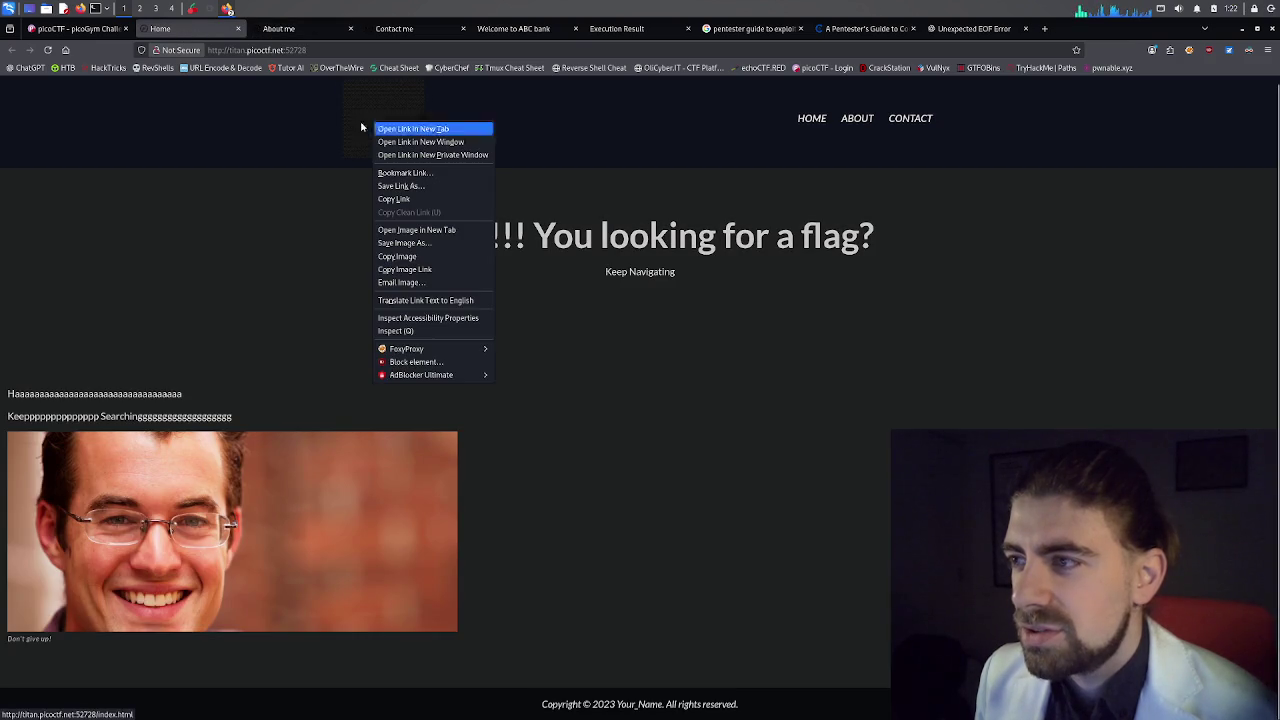
click(363, 123)
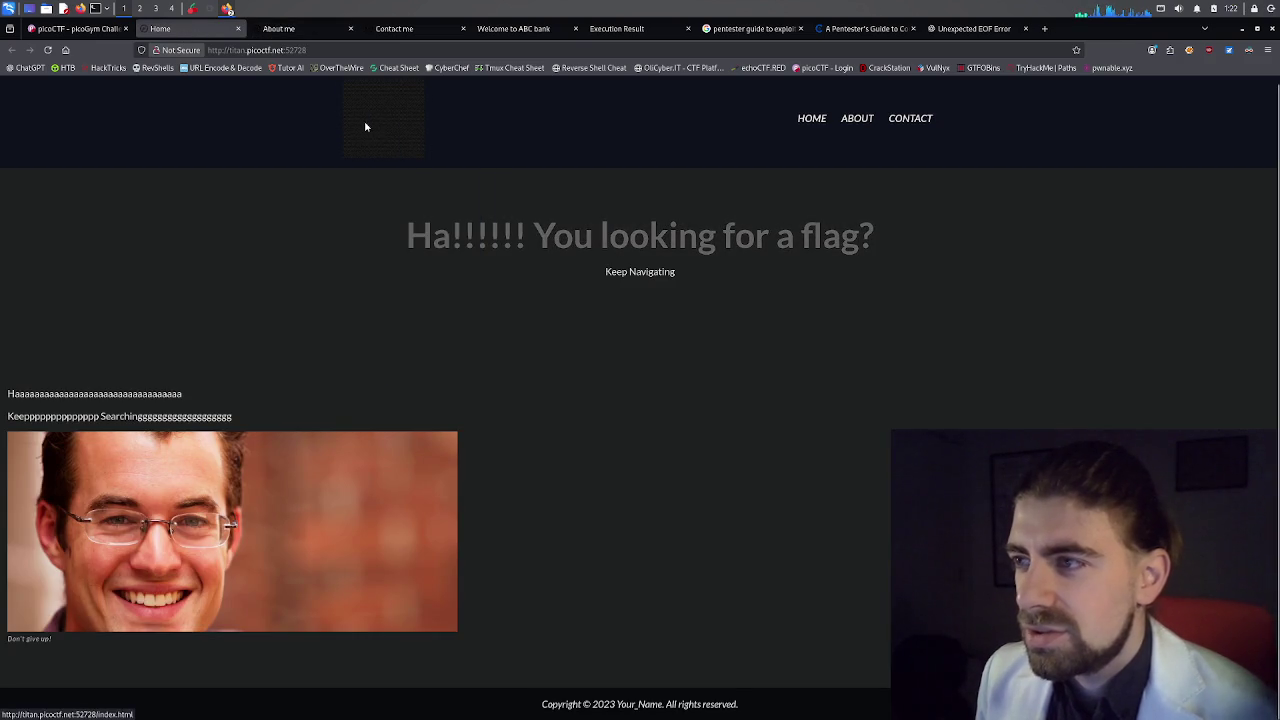
click(408, 145)
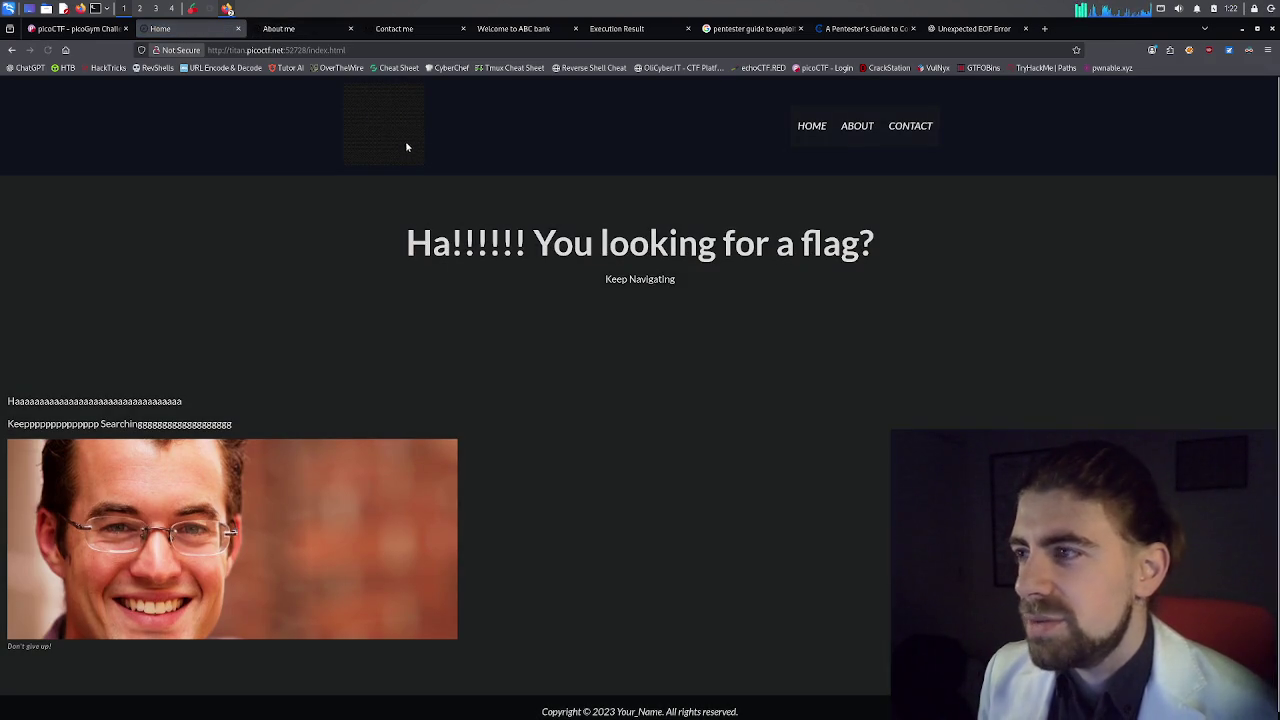
click(299, 34)
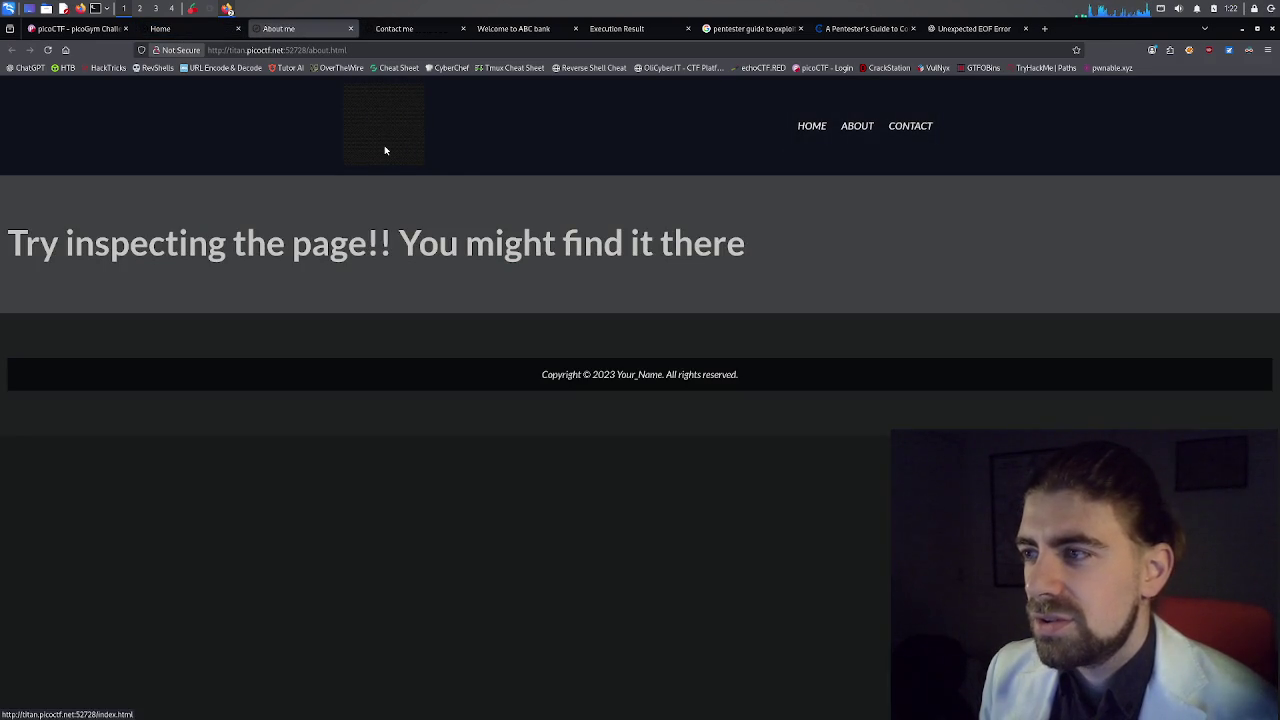
click(394, 28)
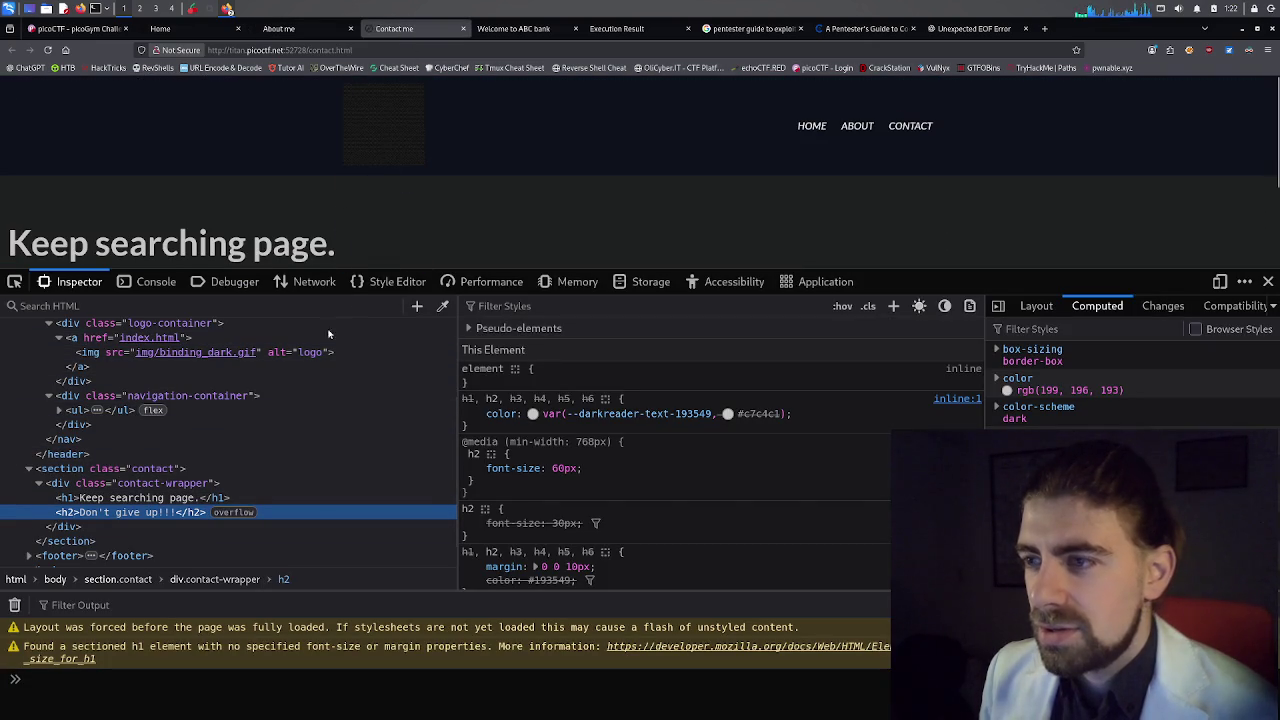
Expand the Contact page's footer showing the 2023 copyright line, then open the Memory panel.
mouse_move(232, 355)
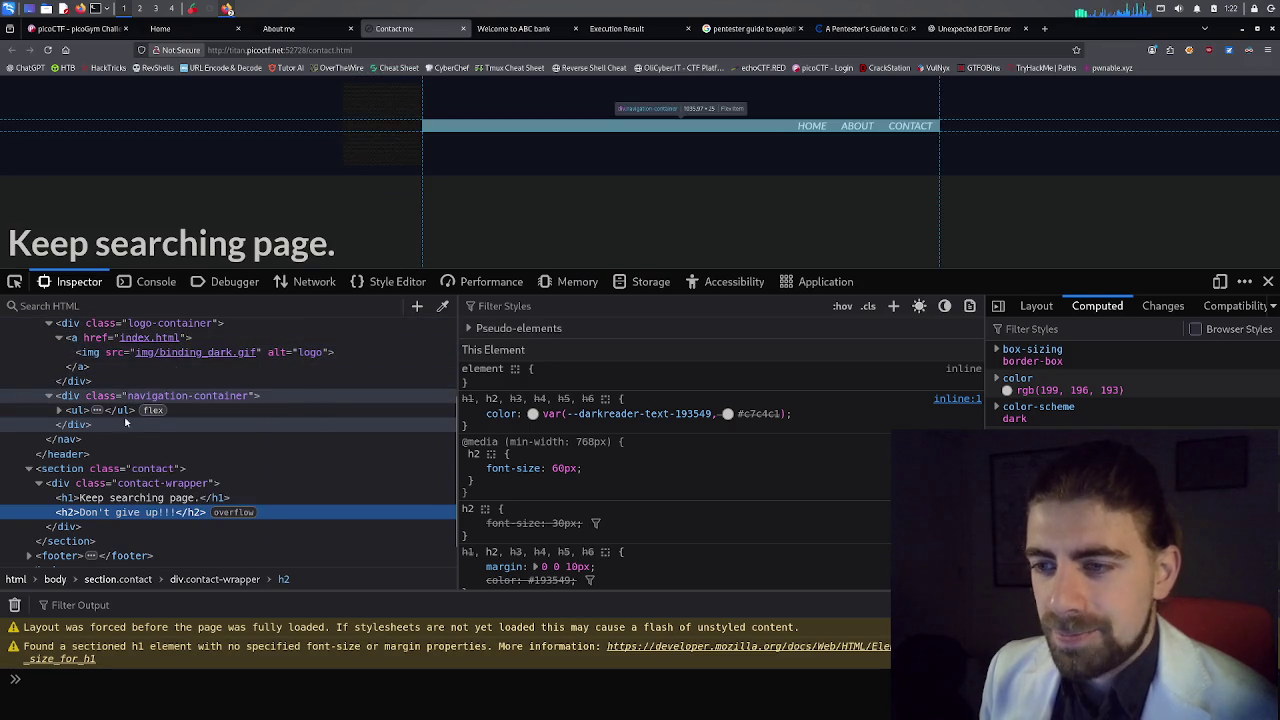
scroll(50, 505, down, 1)
click(29, 531)
scroll(60, 510, down, 2)
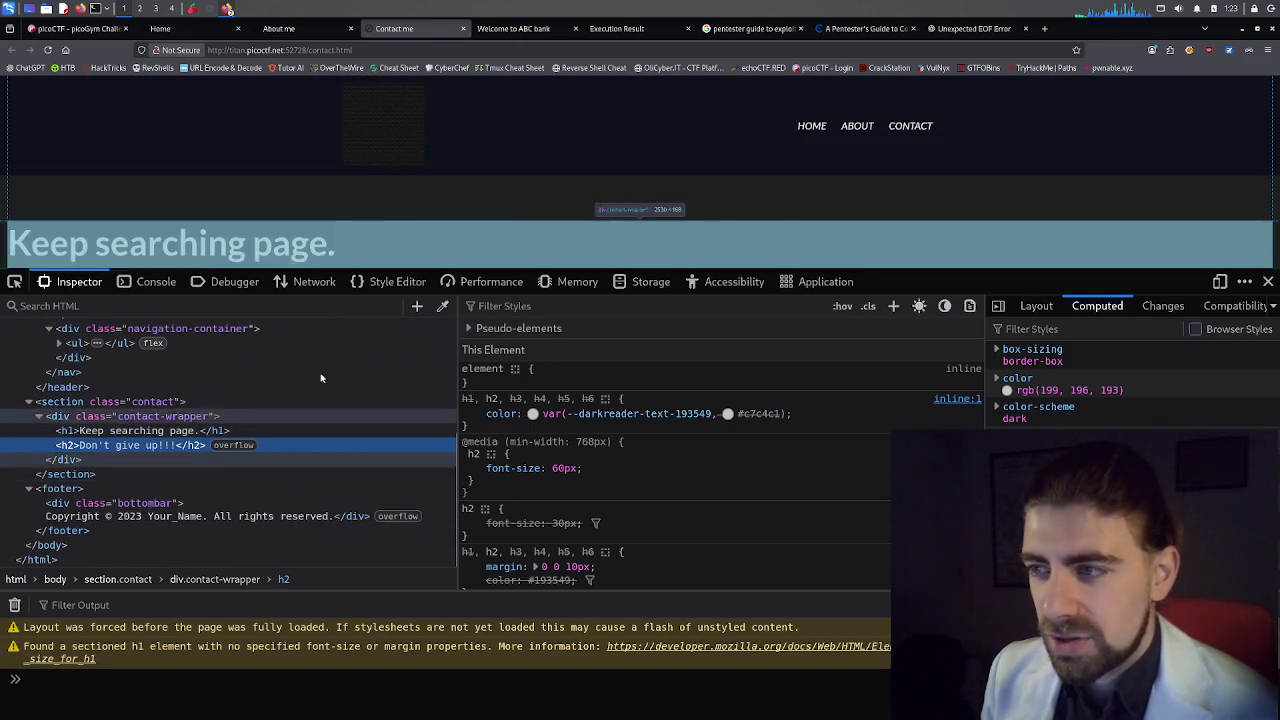
click(570, 281)
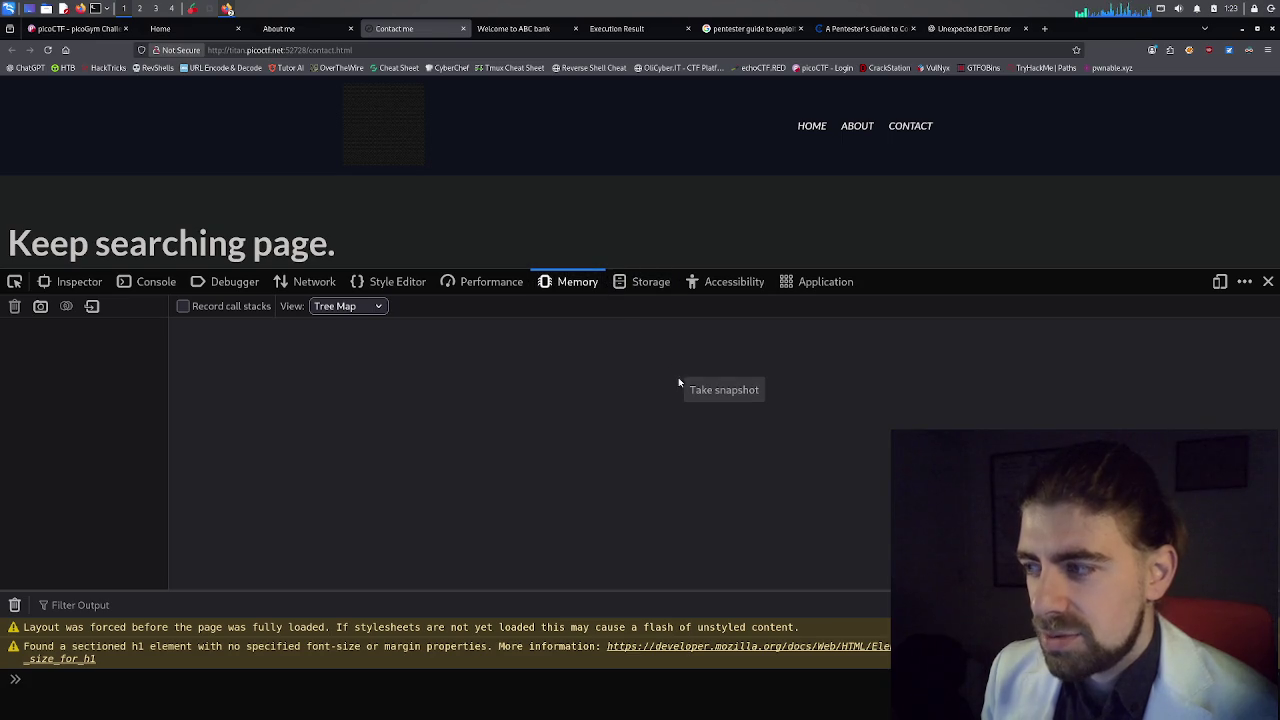
Check Indexed DB storage, reload to log 5 requests, read style.css headers, then close DevTools.
click(647, 284)
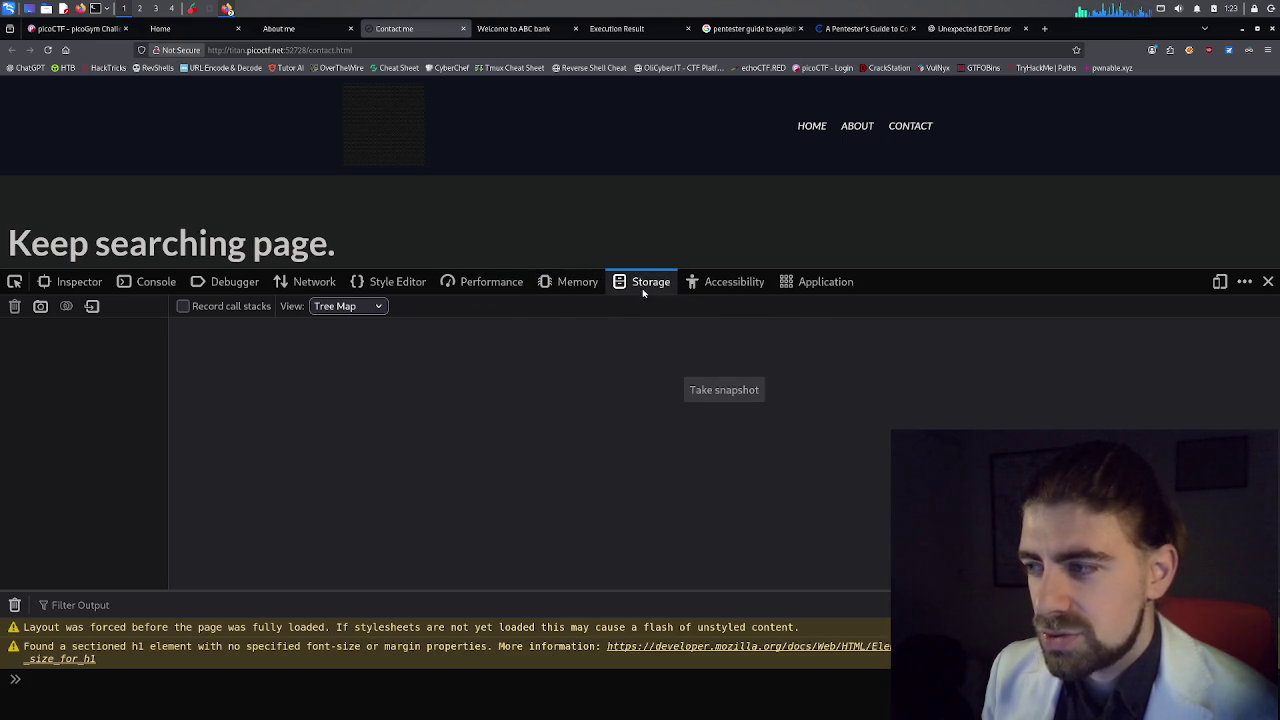
click(105, 376)
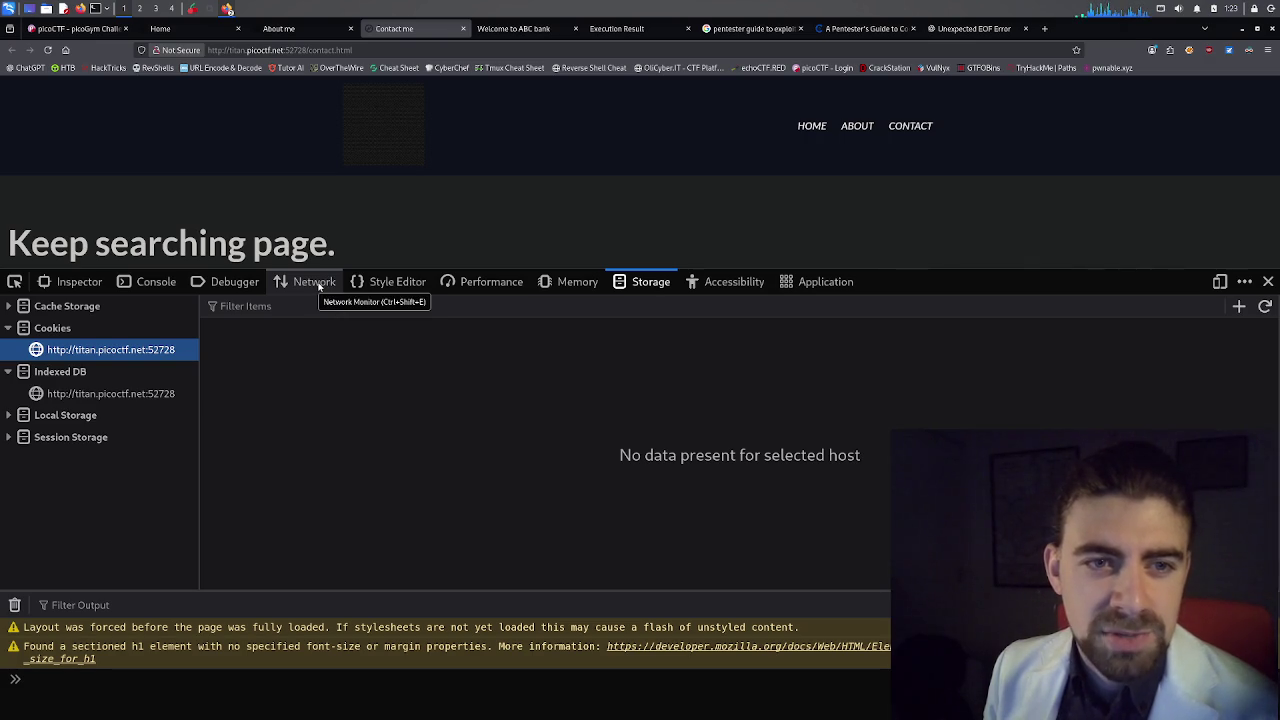
click(318, 284)
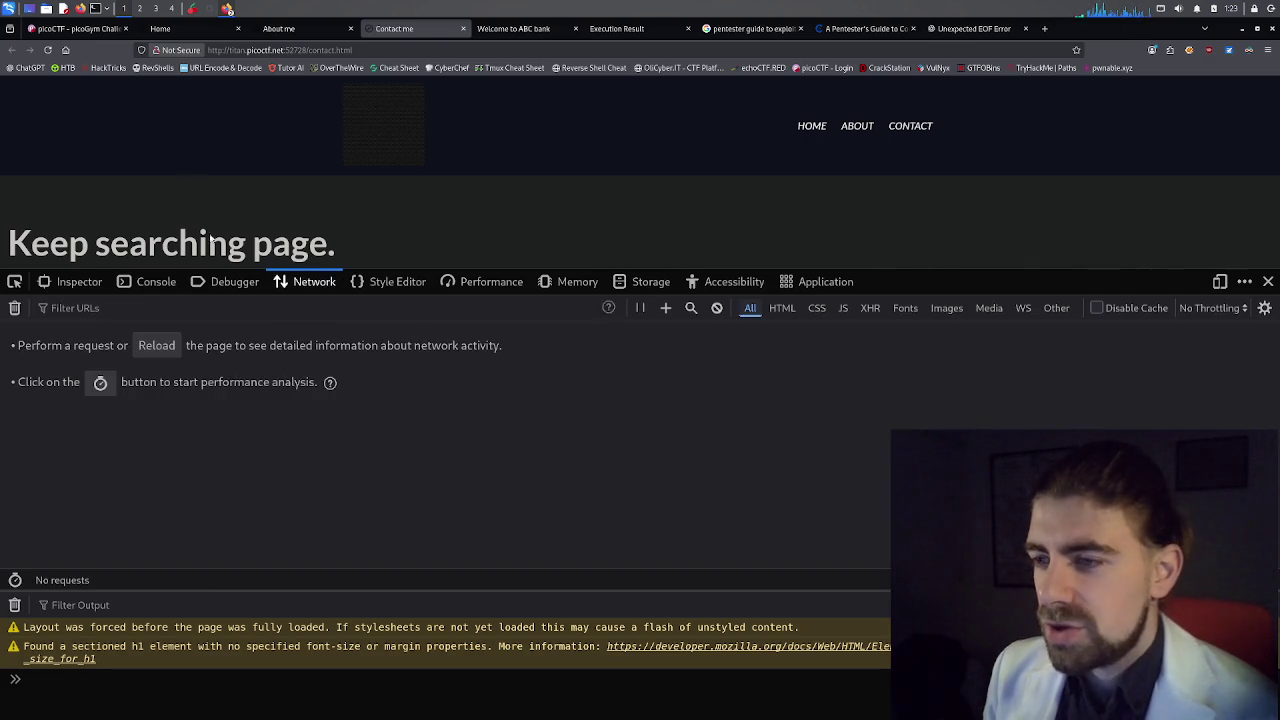
click(47, 51)
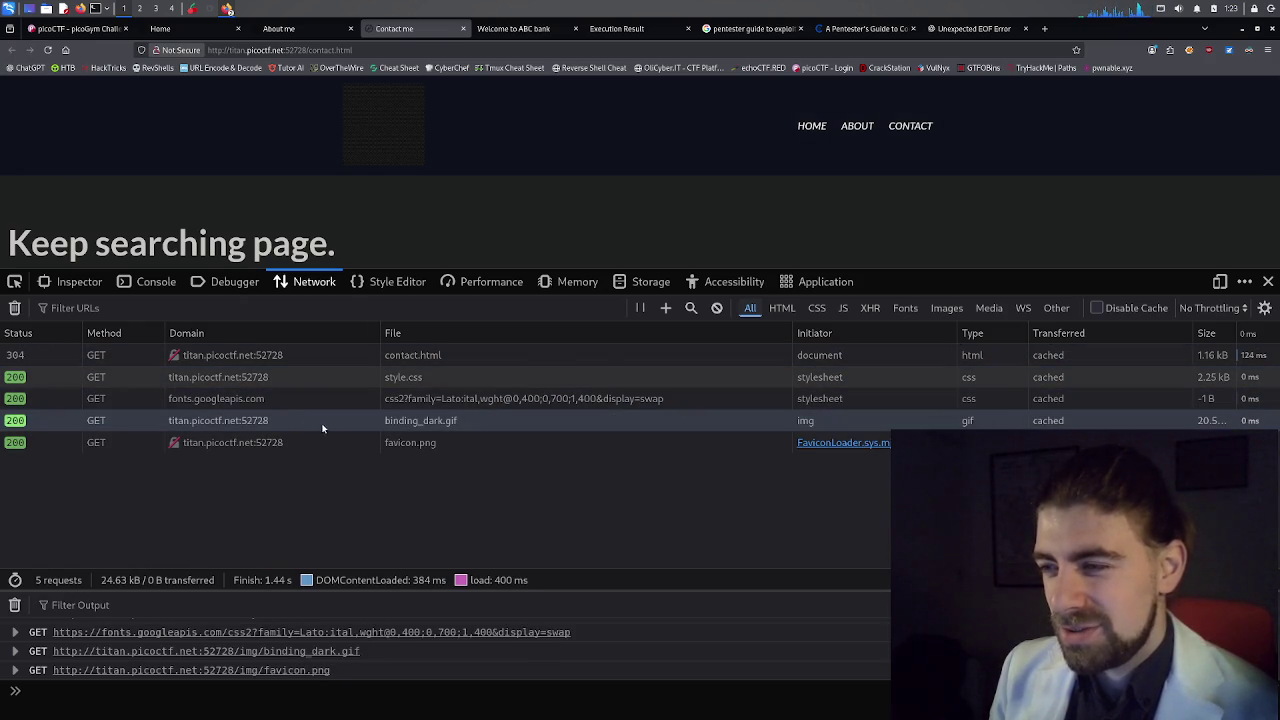
click(402, 377)
scroll(883, 447, down, 5)
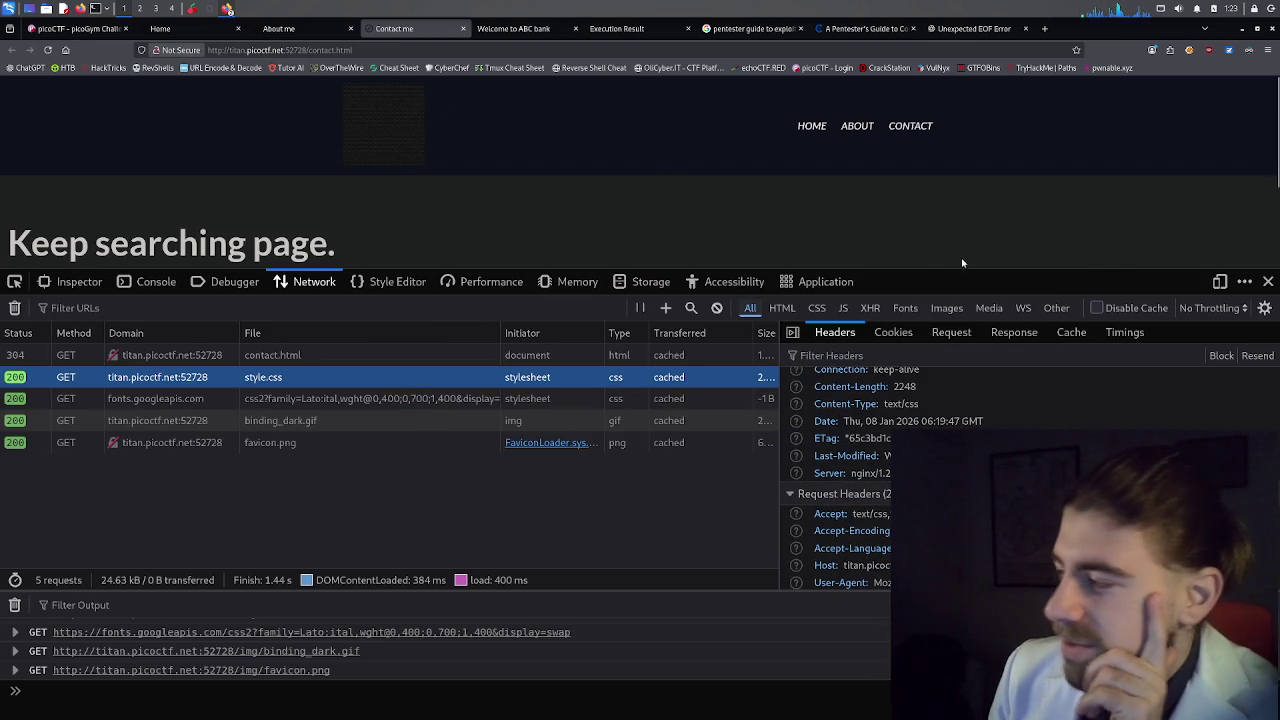
click(1270, 282)
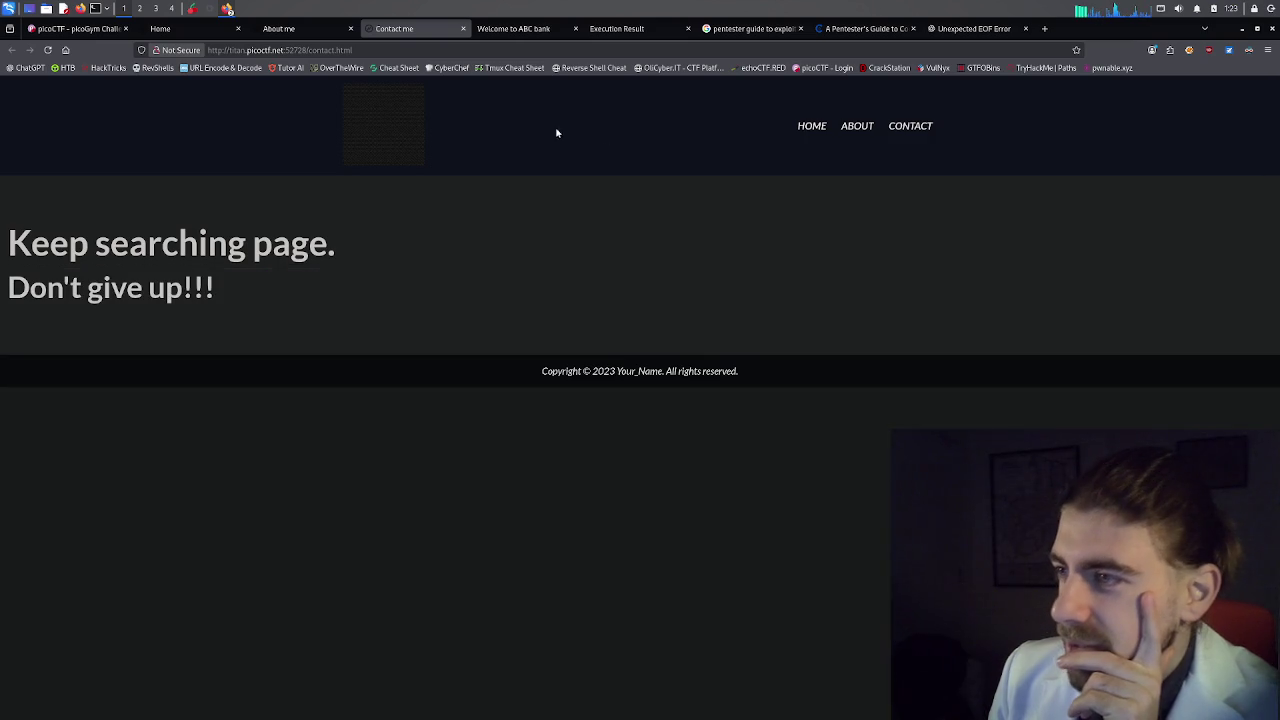
Save the binding_dark.gif logo to Pictures and open a terminal positioned at the top-left.
right_click(386, 120)
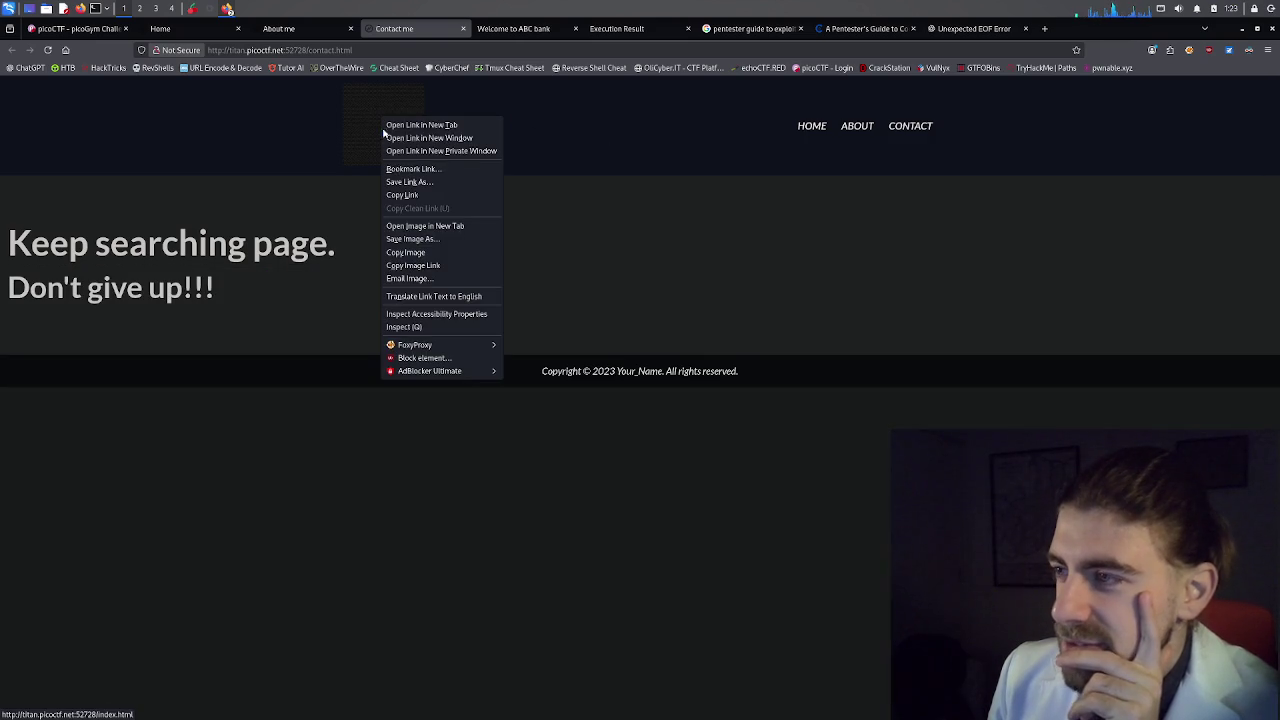
click(419, 241)
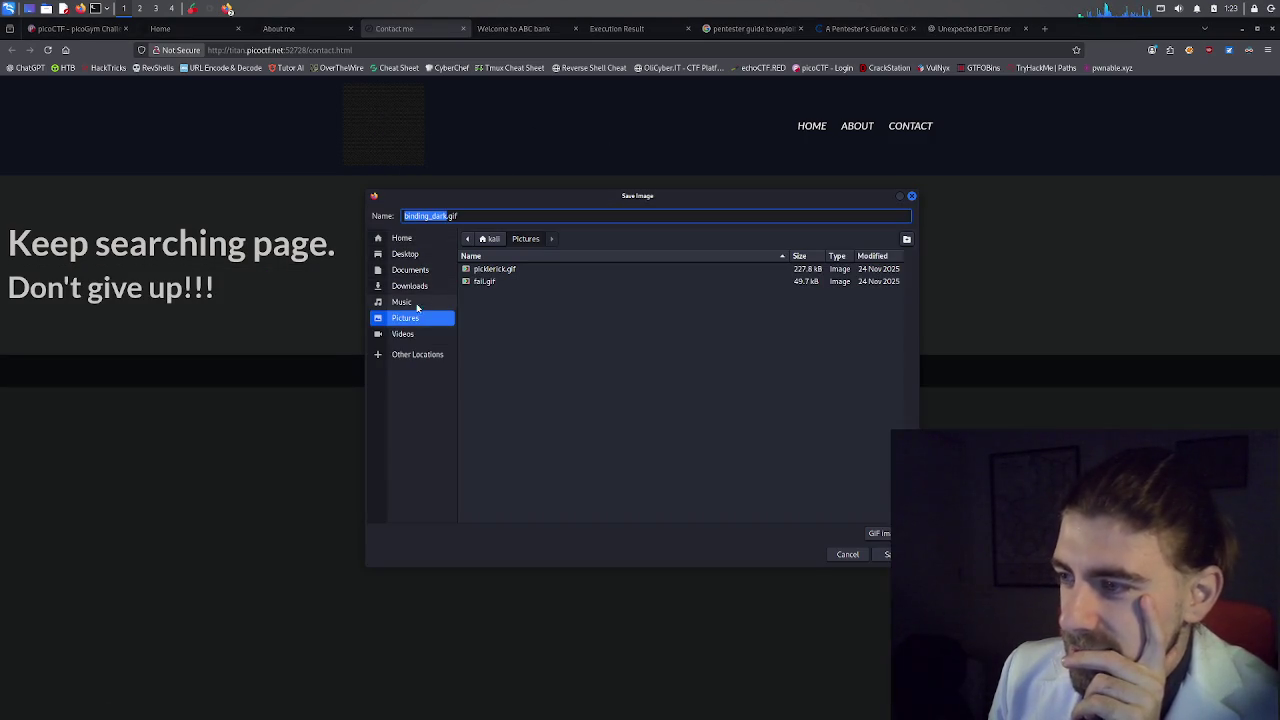
click(886, 554)
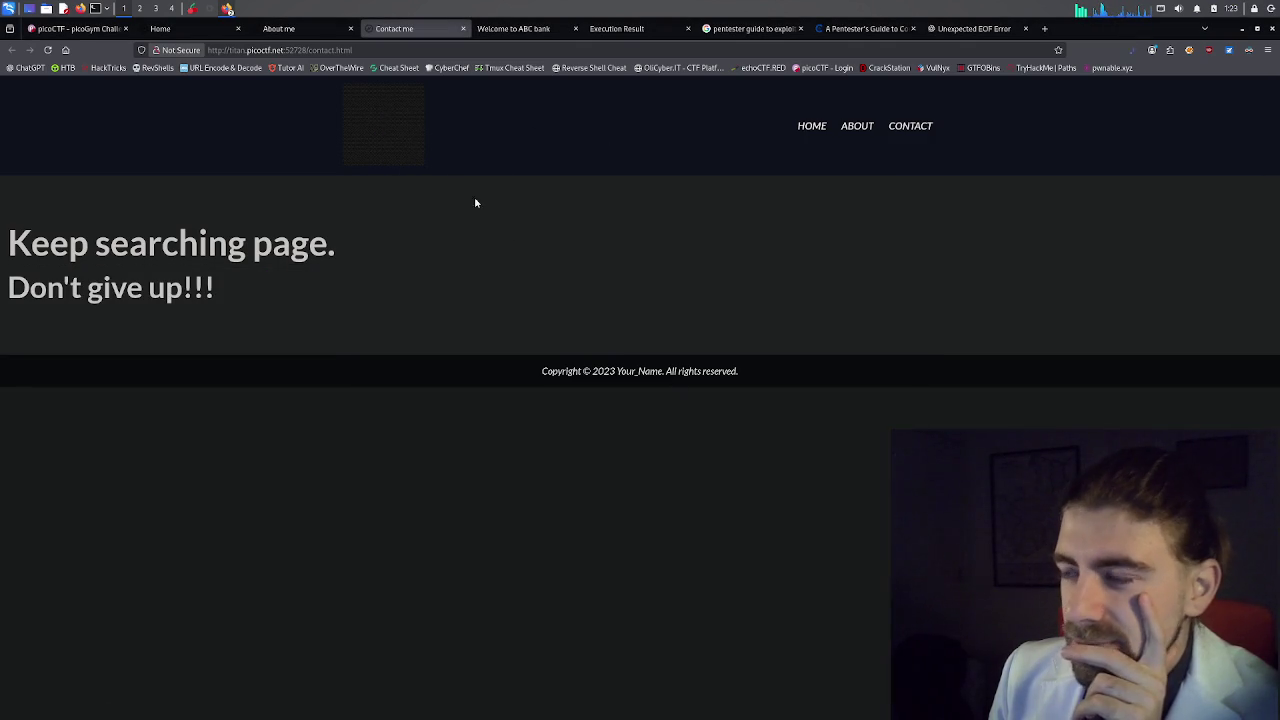
click(96, 8)
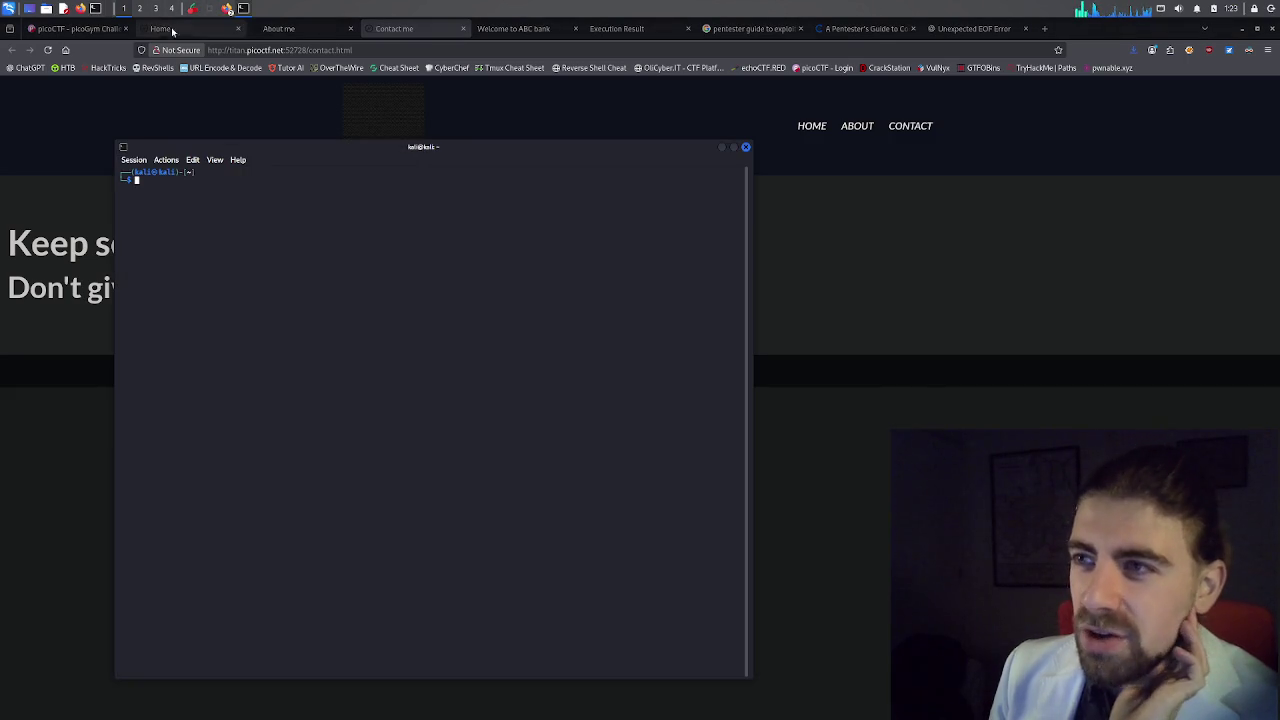
mouse_move(350, 153)
mouse_down()
mouse_move(254, 89)
mouse_move(254, 20)
mouse_move(240, 10)
mouse_up()
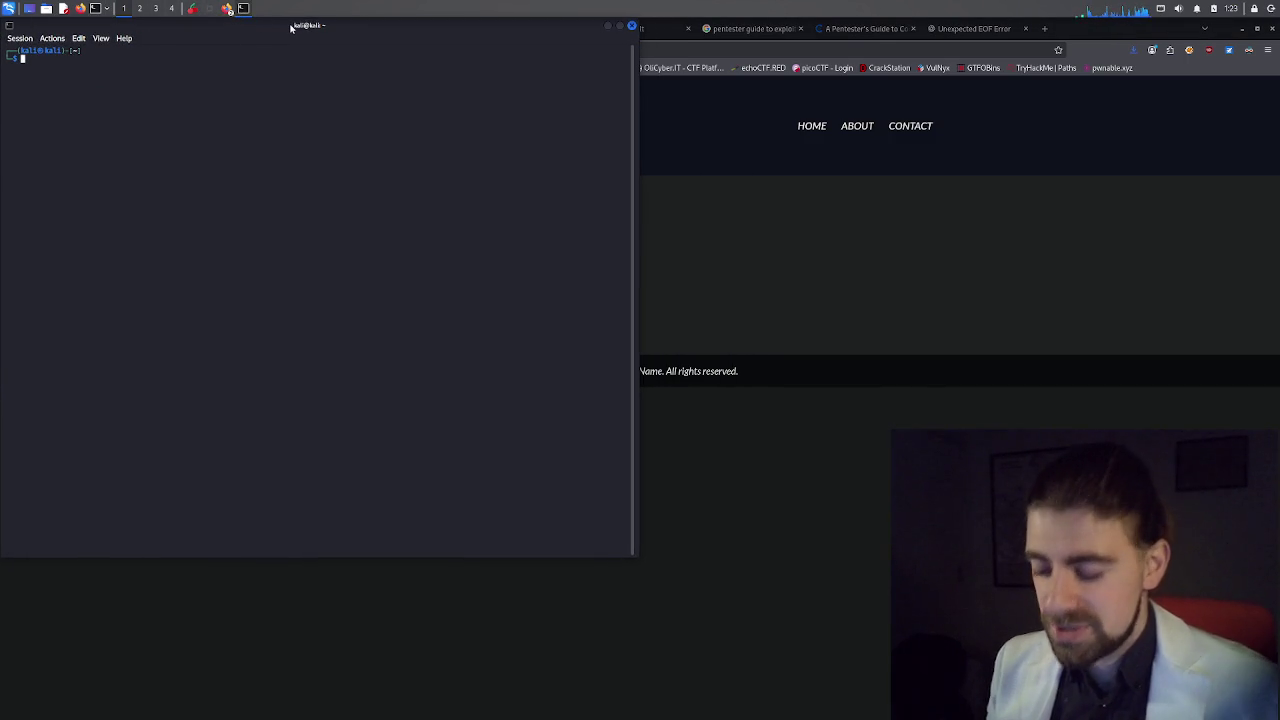
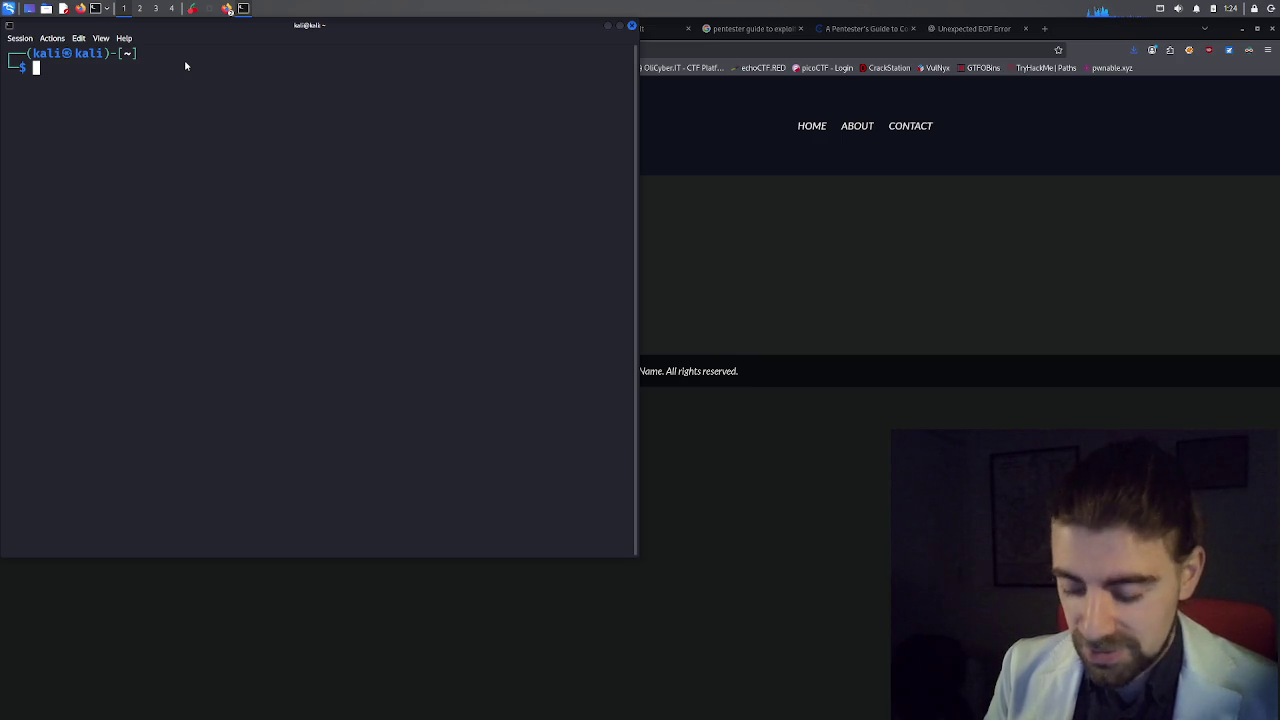
List the home folder, change into Pictures and clear the screen.
text(ls)
key(Return)
text(cd )
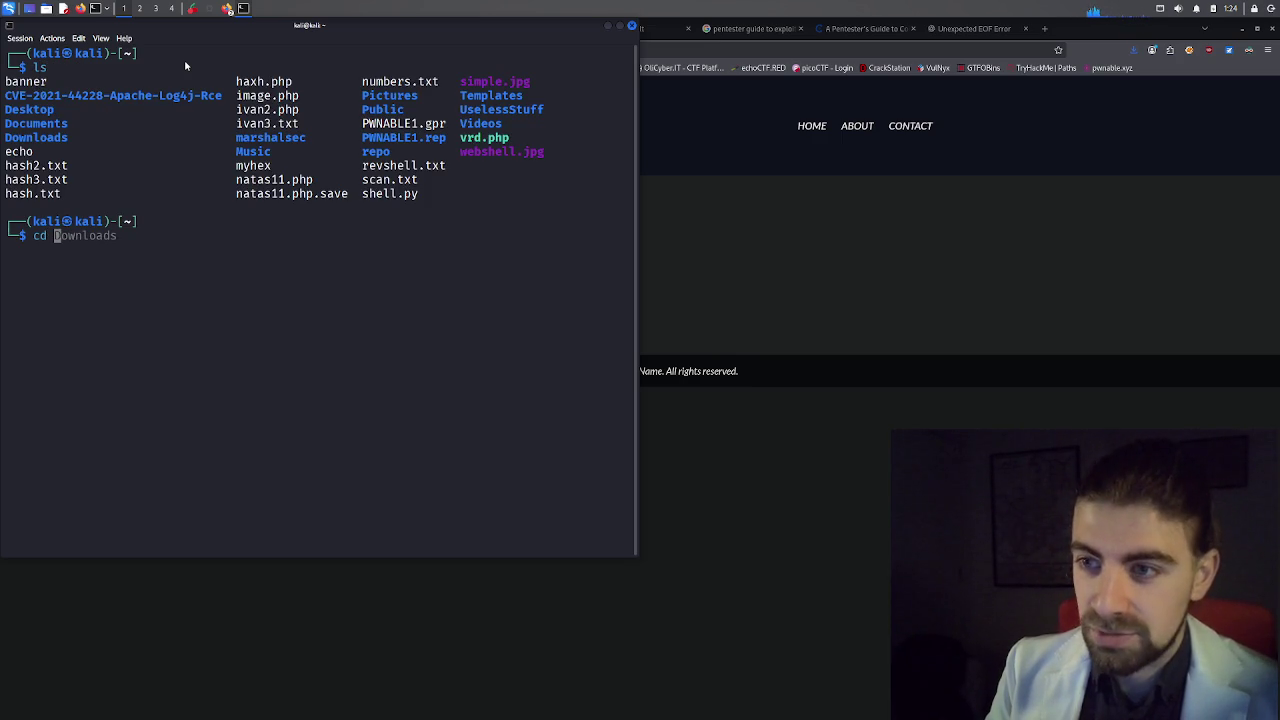
text(Pictions)
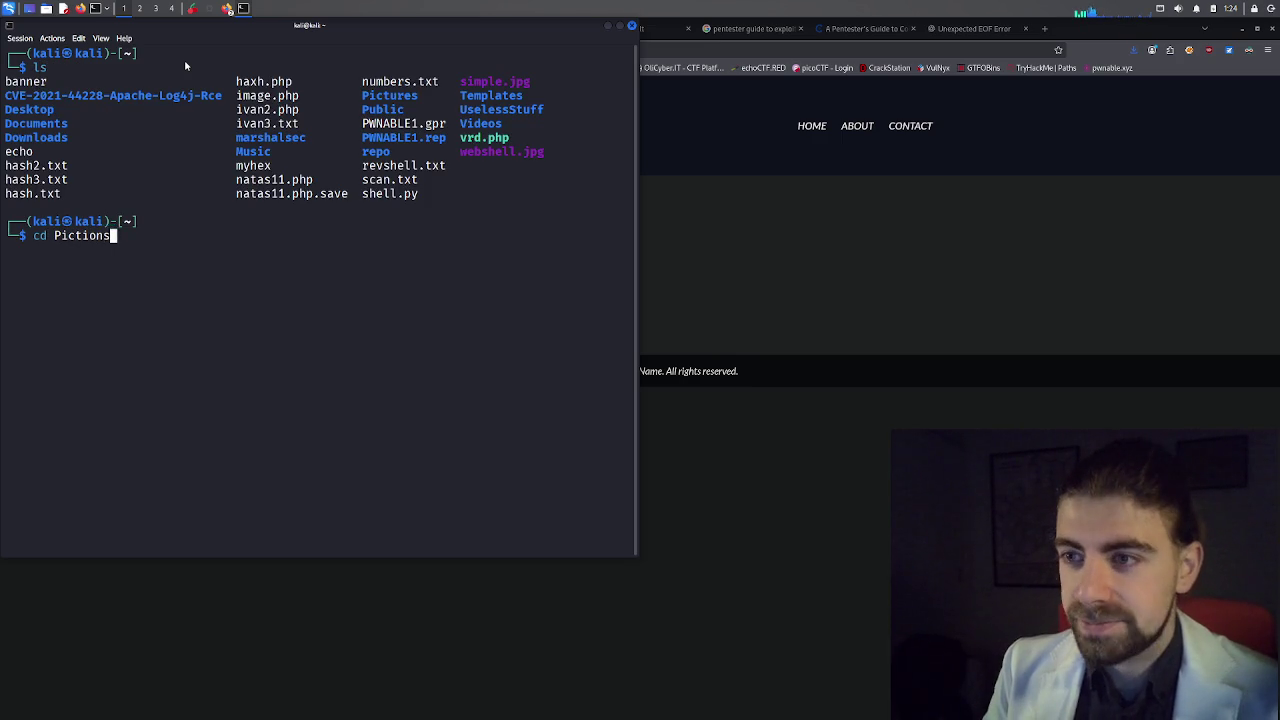
key(BackSpace)
text(ures)
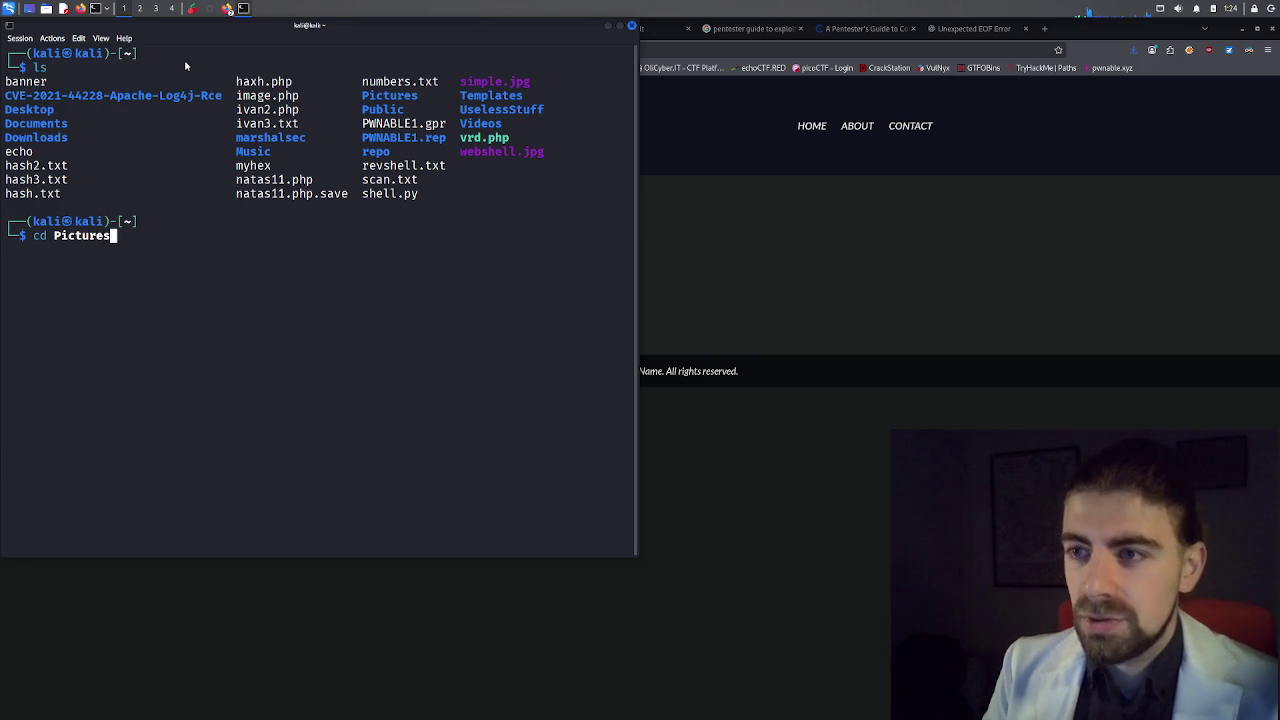
key(Return)
text(clear)
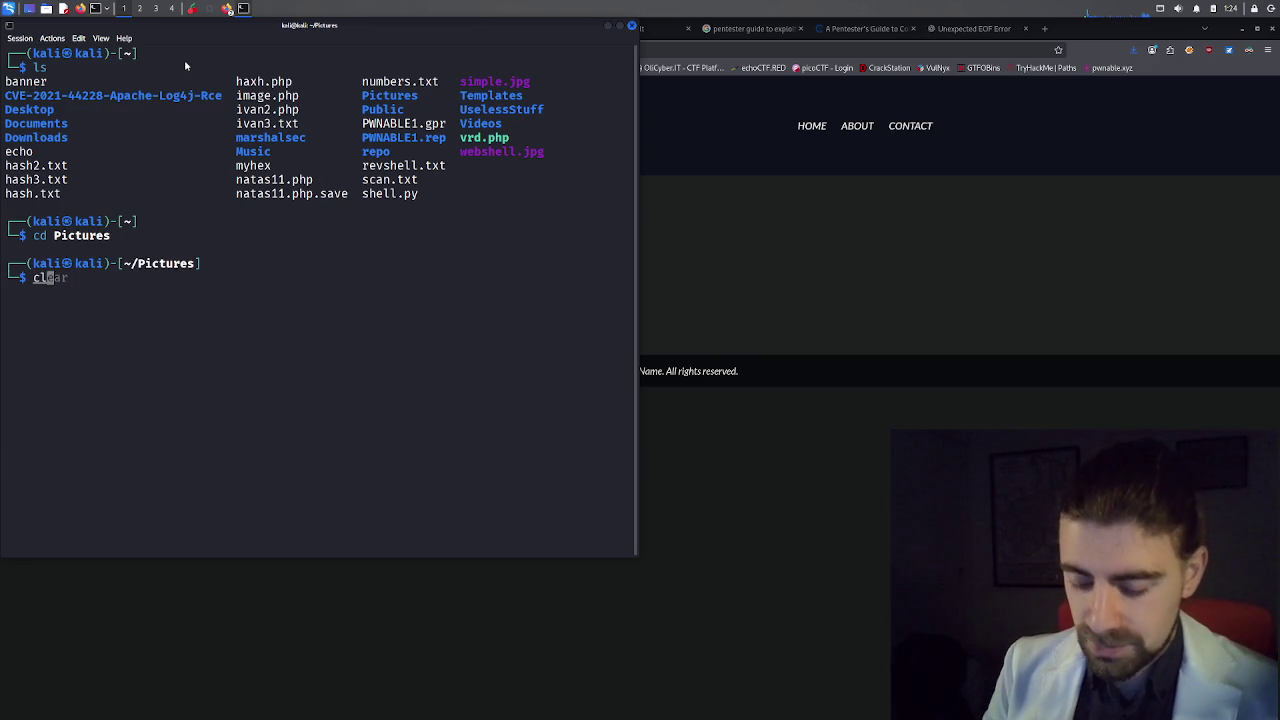
key(Return)
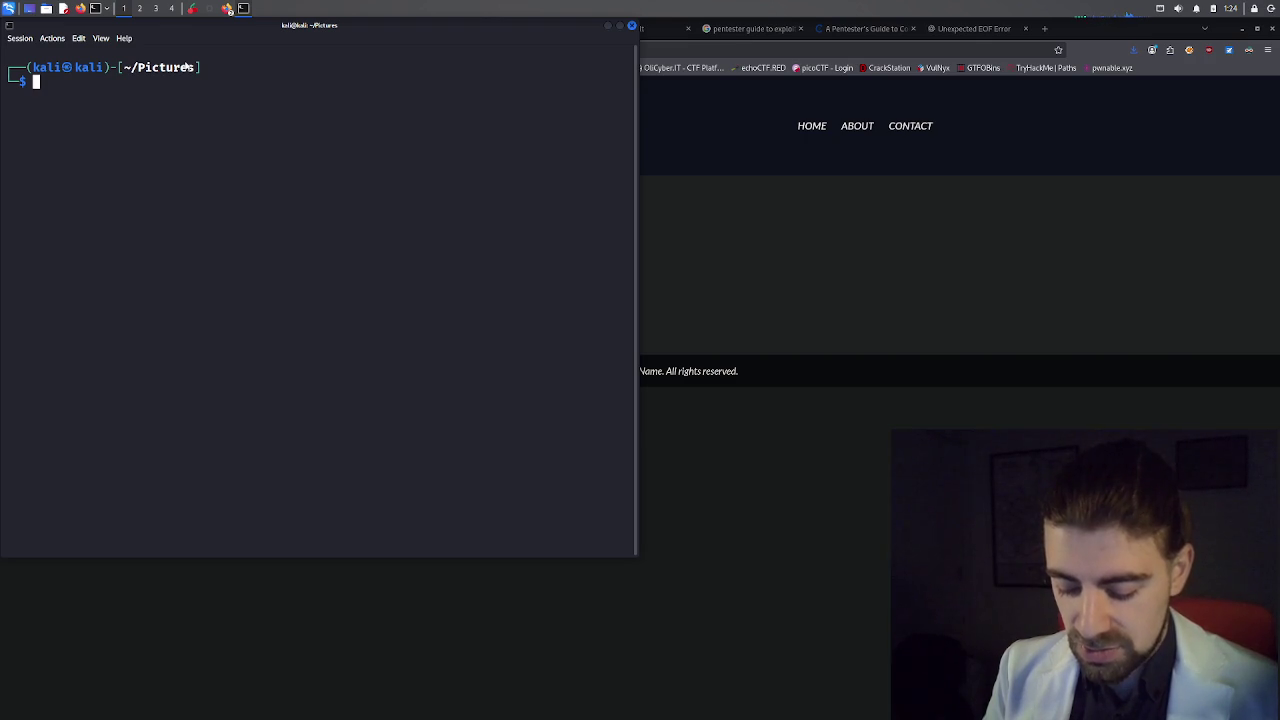
List Pictures with ls -la and ls -lat, noting the newest file, binding_dark.gif.
text(ls+)
key(Return)
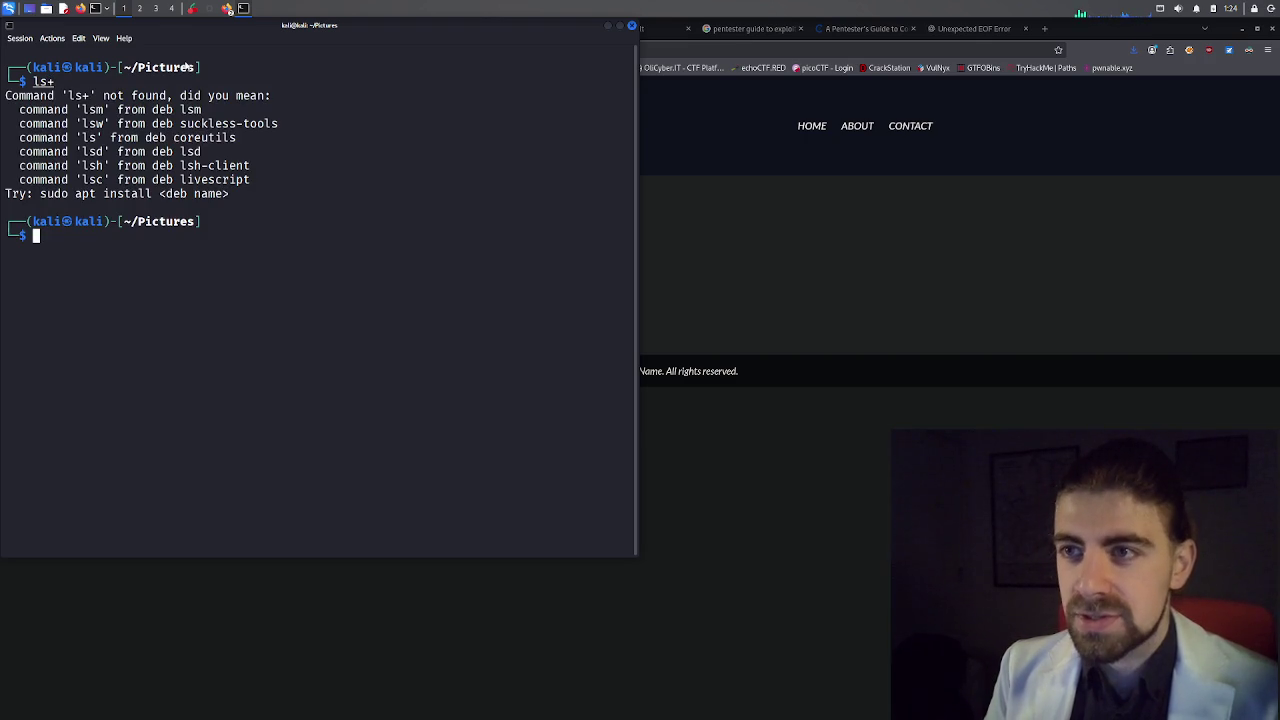
text(ls -la)
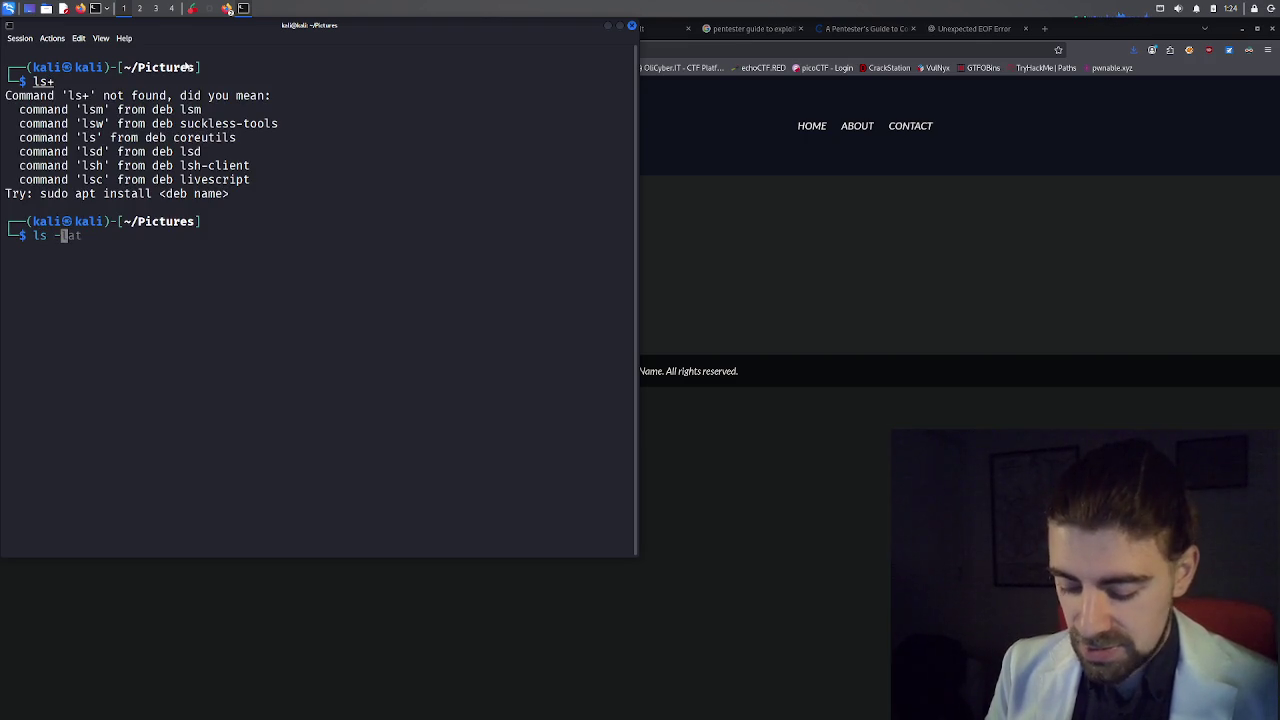
key(Return)
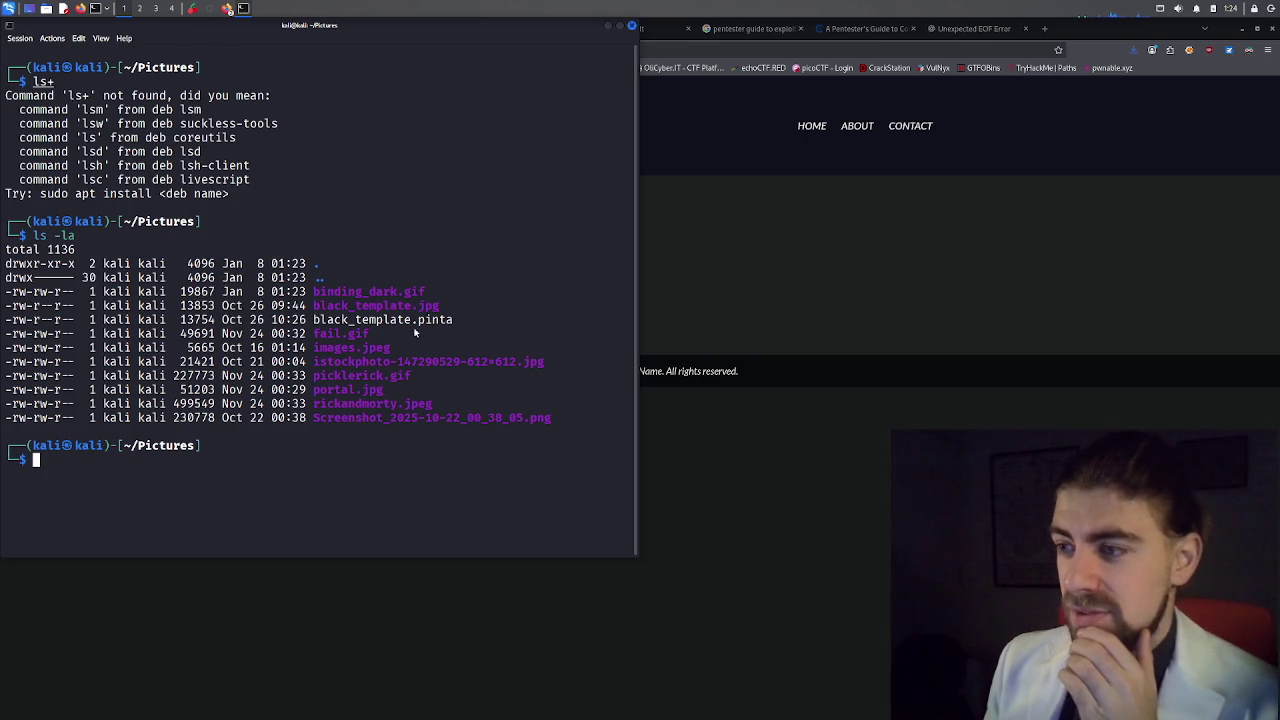
text(ls -lat)
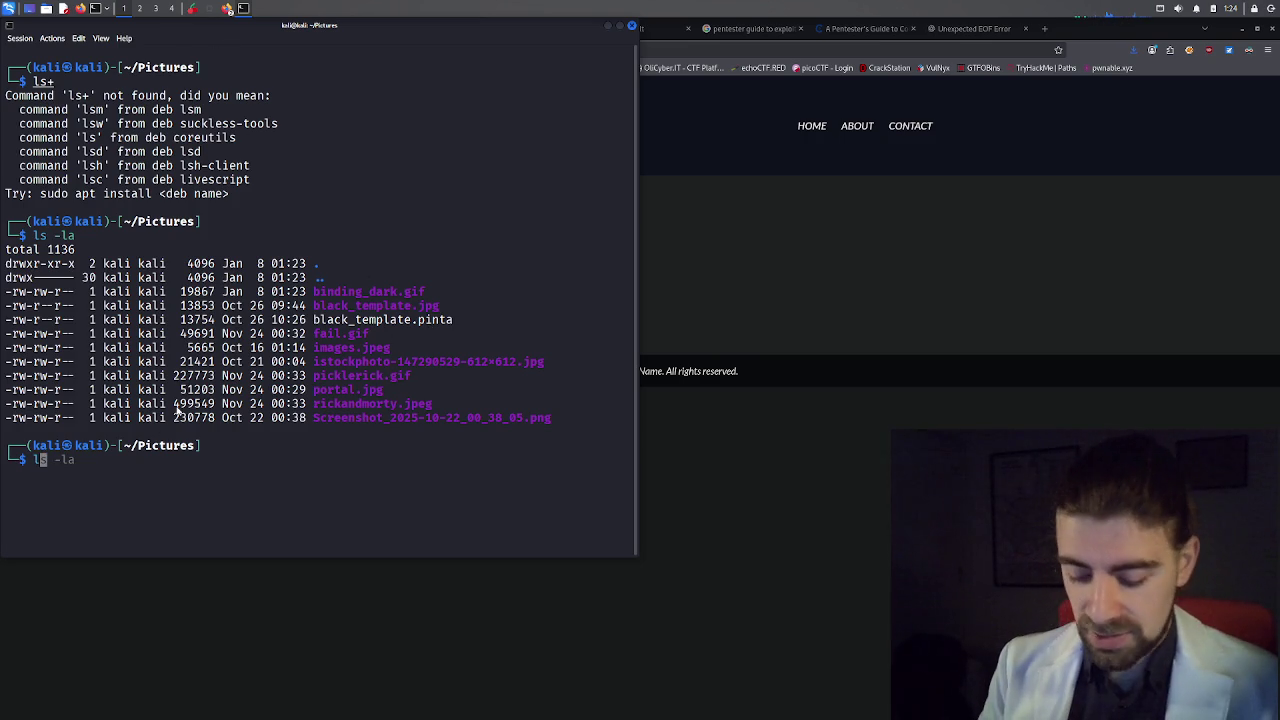
key(Return)
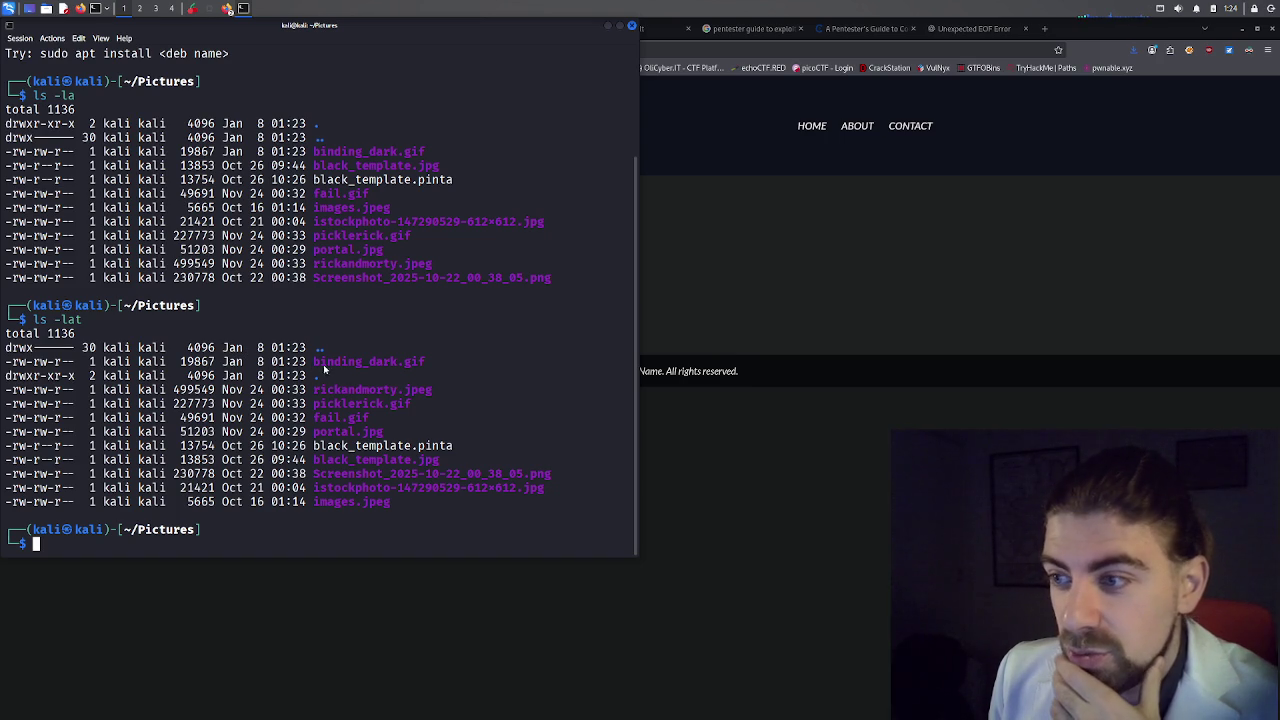
drag(356, 369, 427, 369)
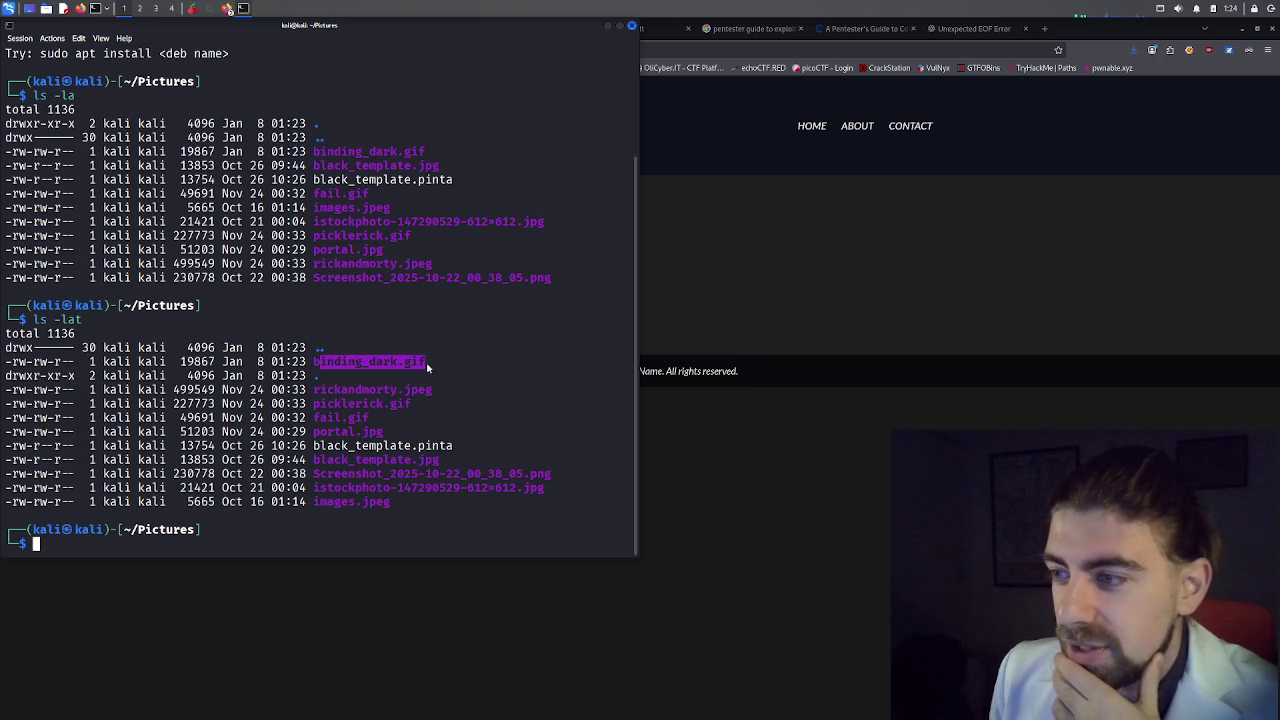
click(425, 362)
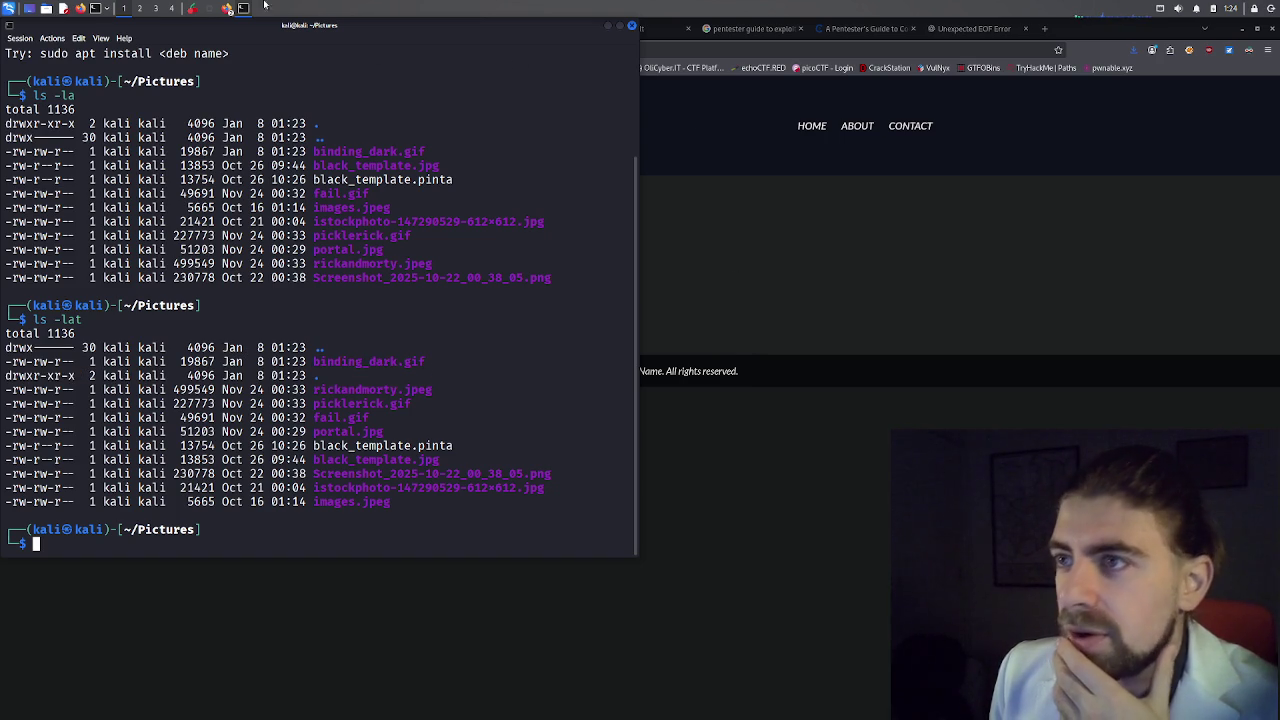
Bring up CherryTree's Steganography note, which suggests strings for reading an image's text.
click(199, 8)
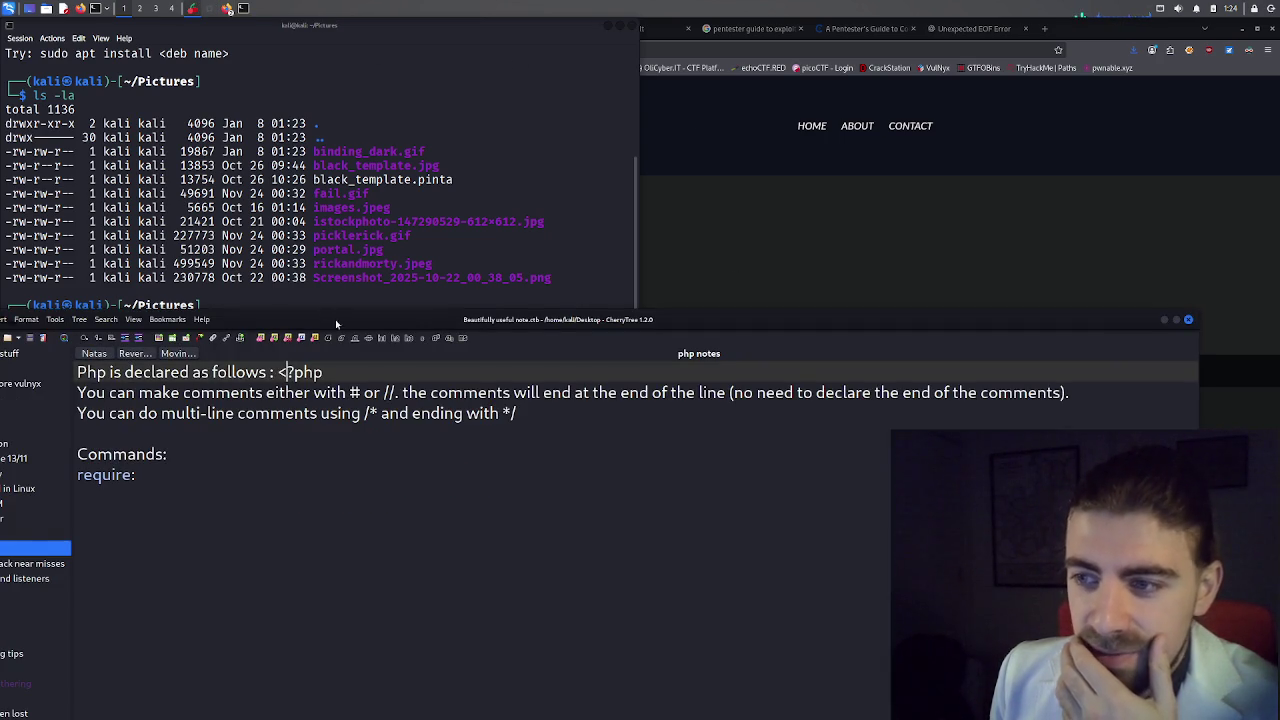
mouse_move(330, 313)
mouse_down()
mouse_move(356, 279)
mouse_move(558, 146)
mouse_up()
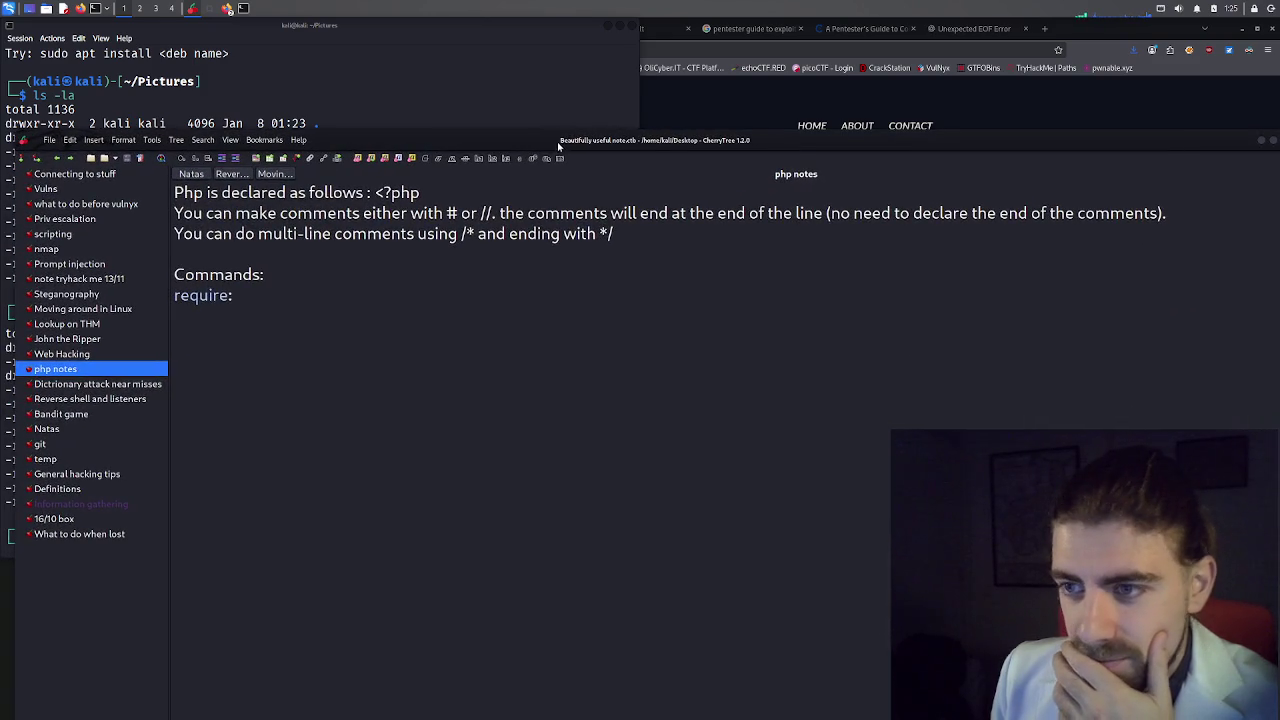
click(68, 296)
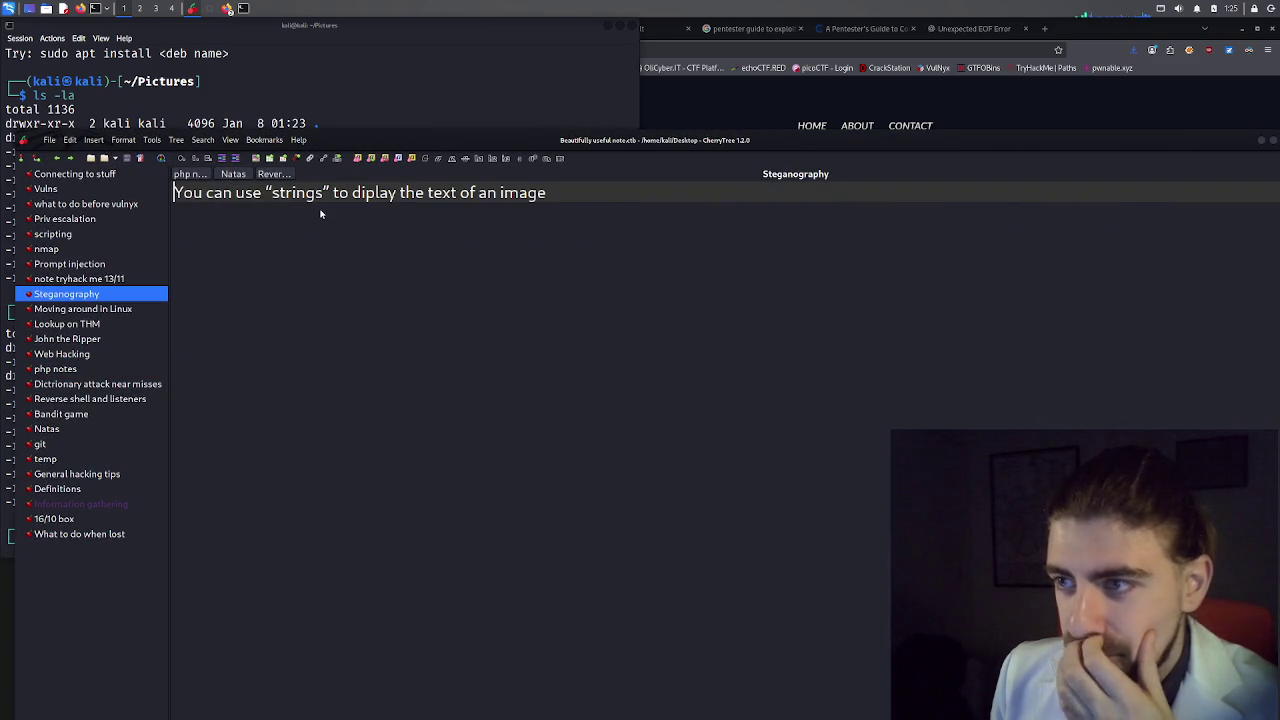
click(417, 105)
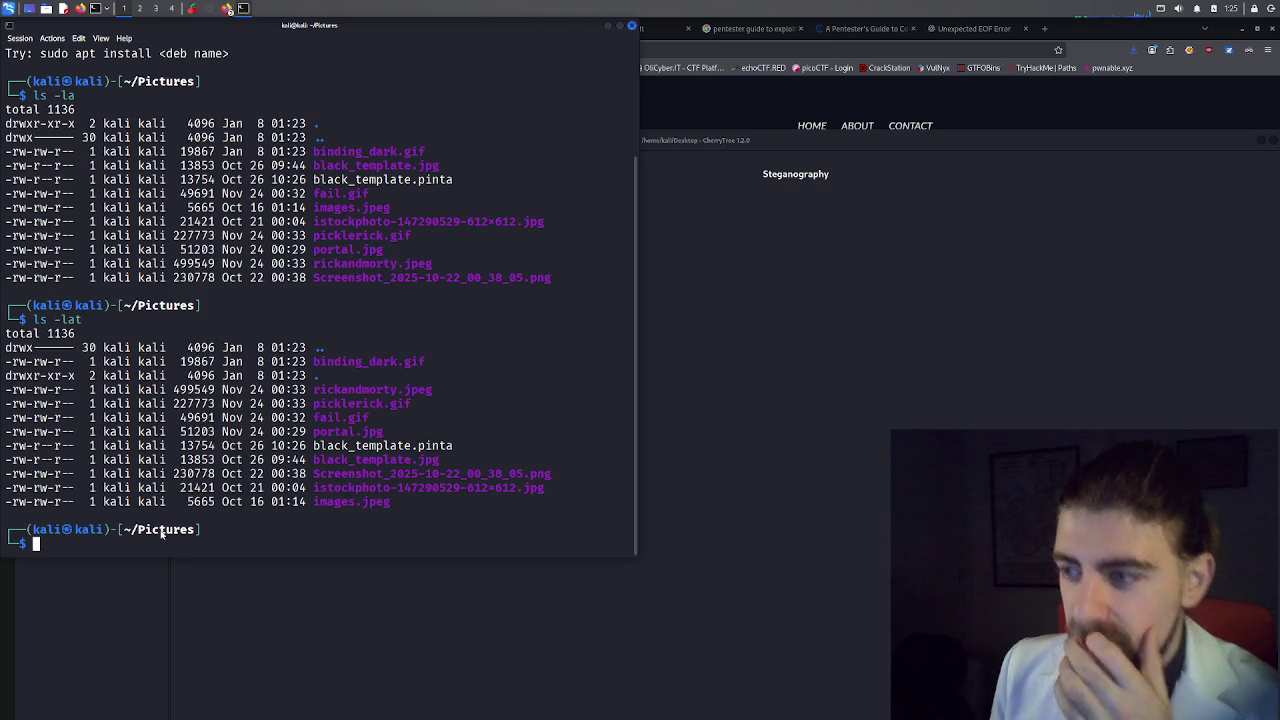
Print the readable strings of binding_dark.gif and scroll back through the output.
text(strings)
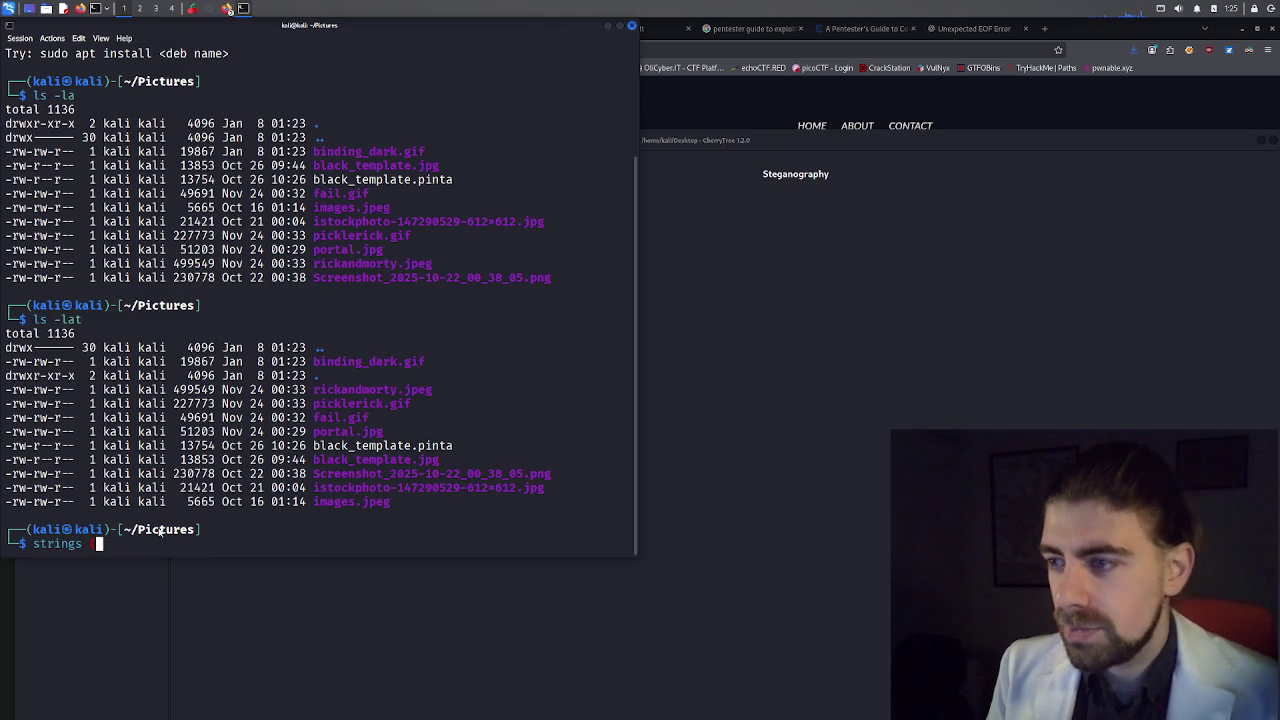
key(BackSpace)
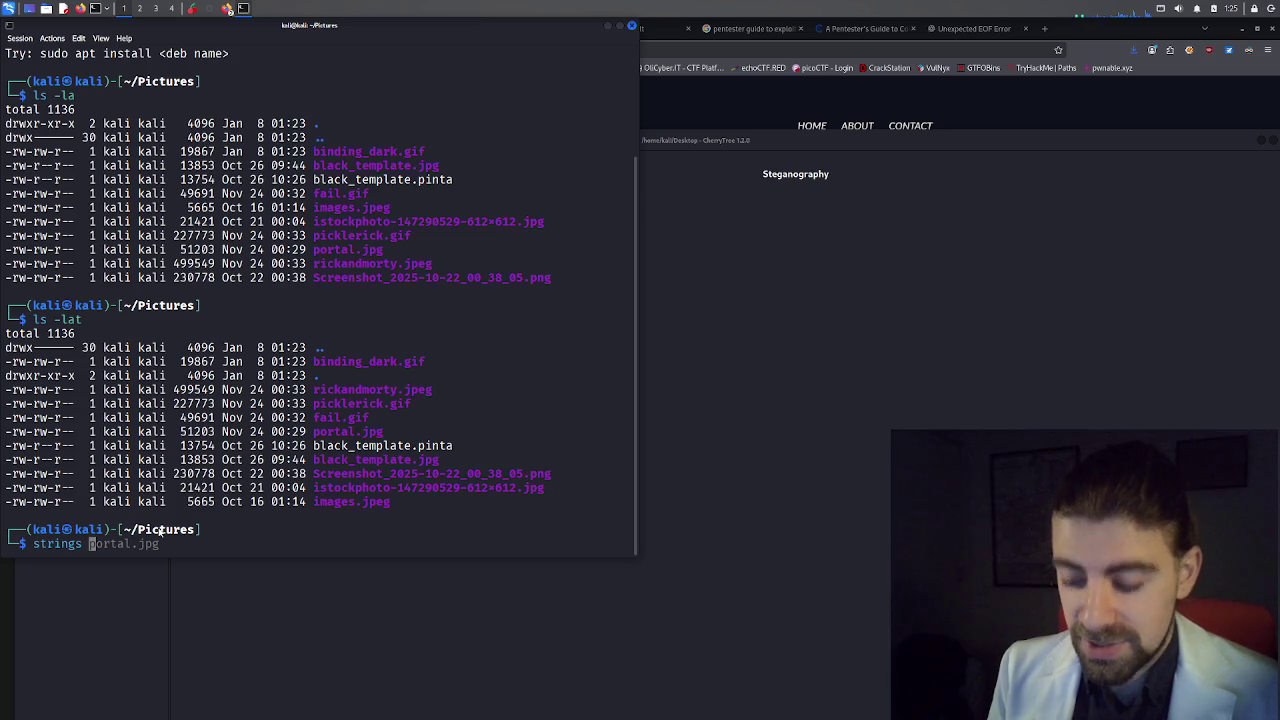
text(b)
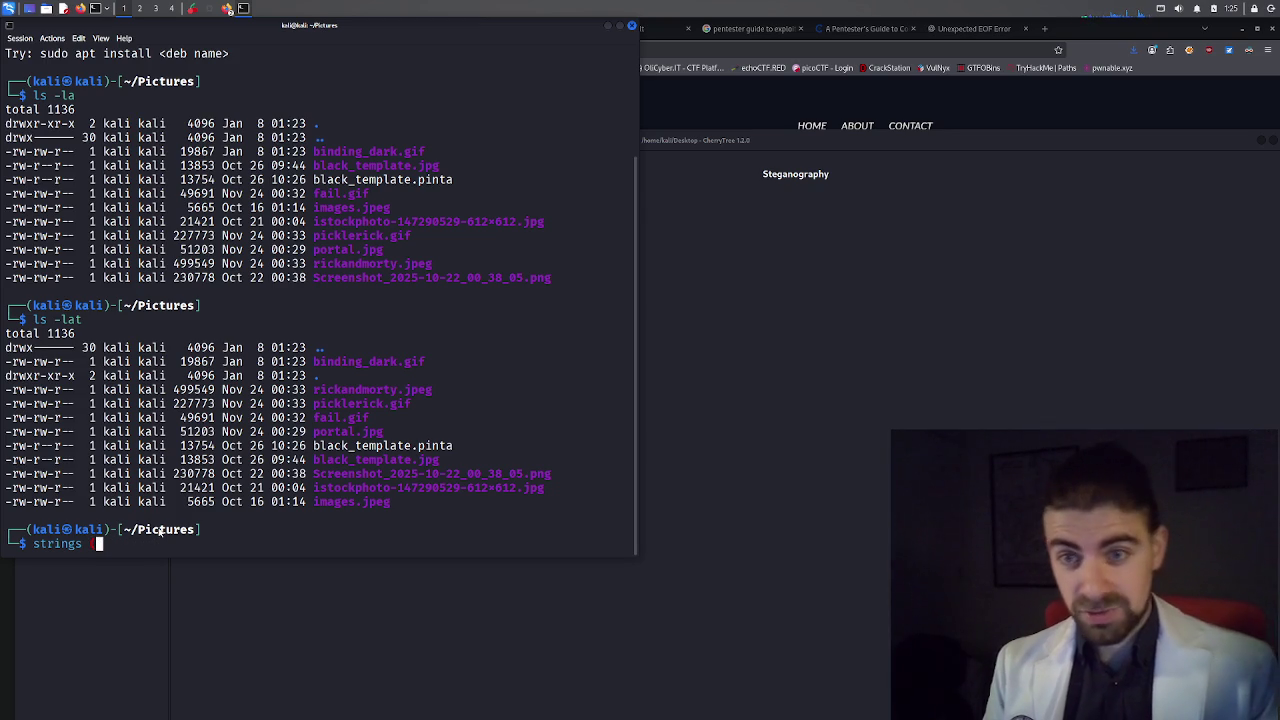
key(BackSpace)
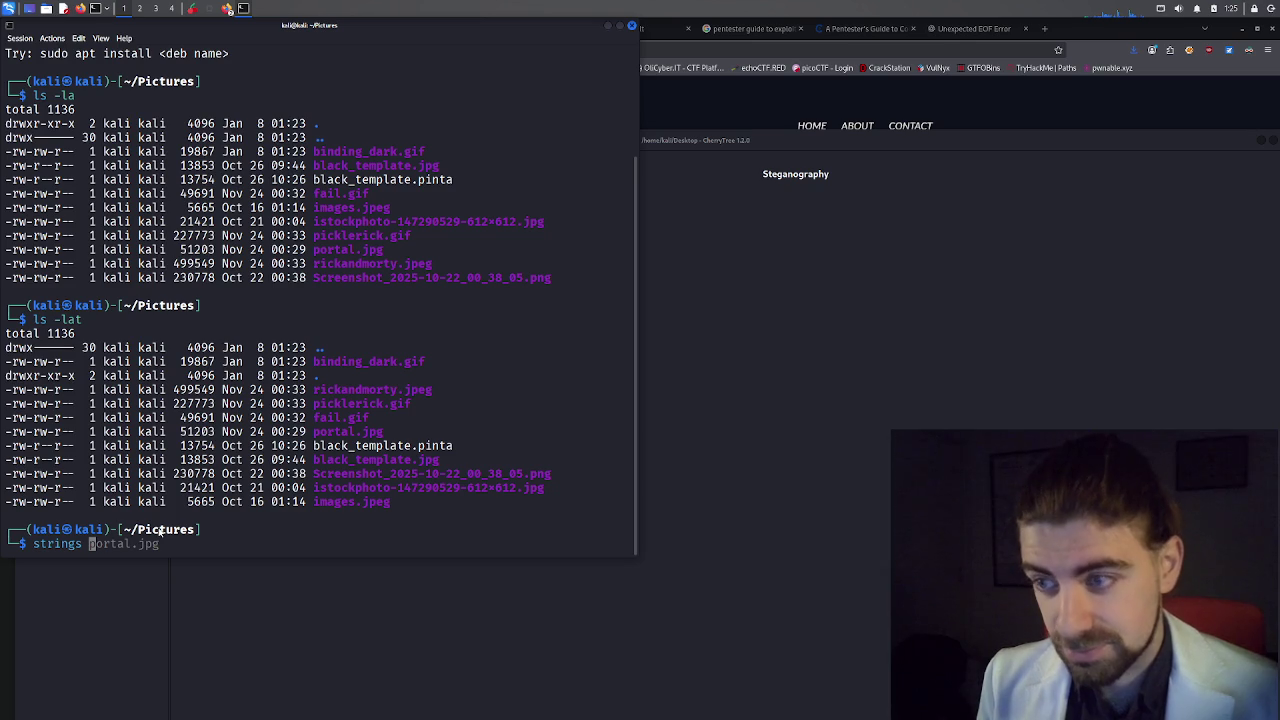
text(bind)
key(Tab)
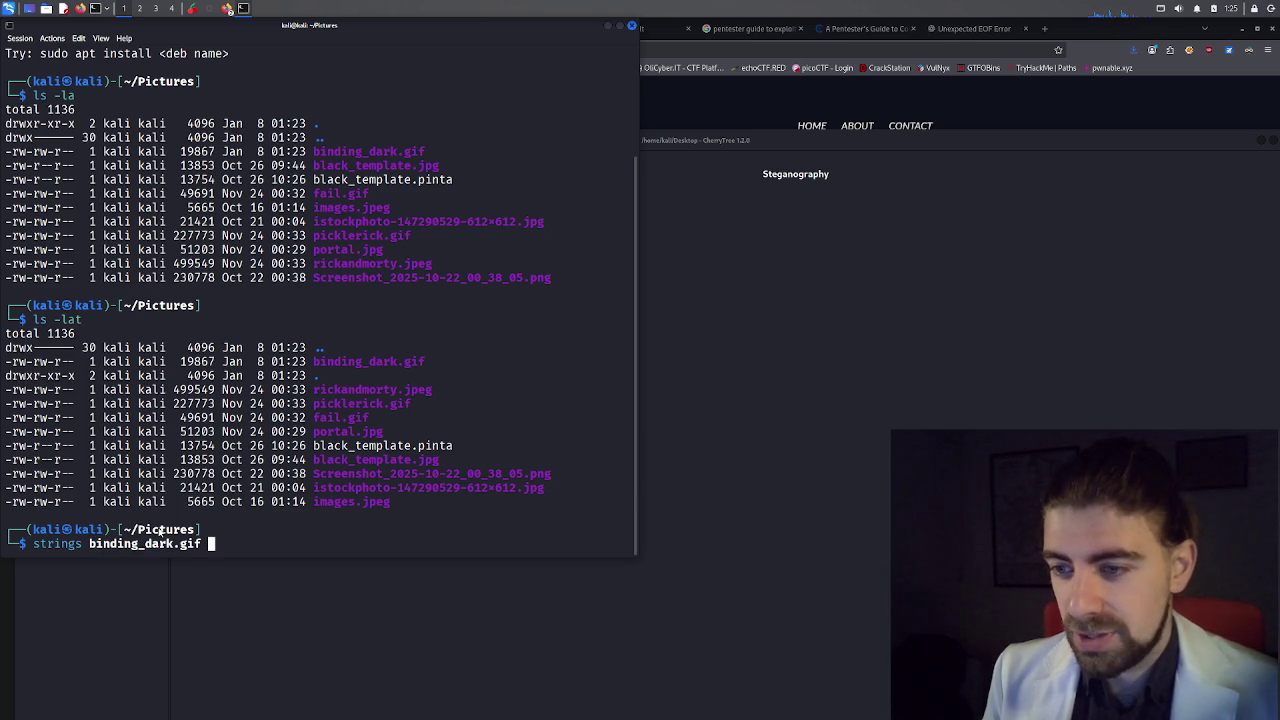
key(Return)
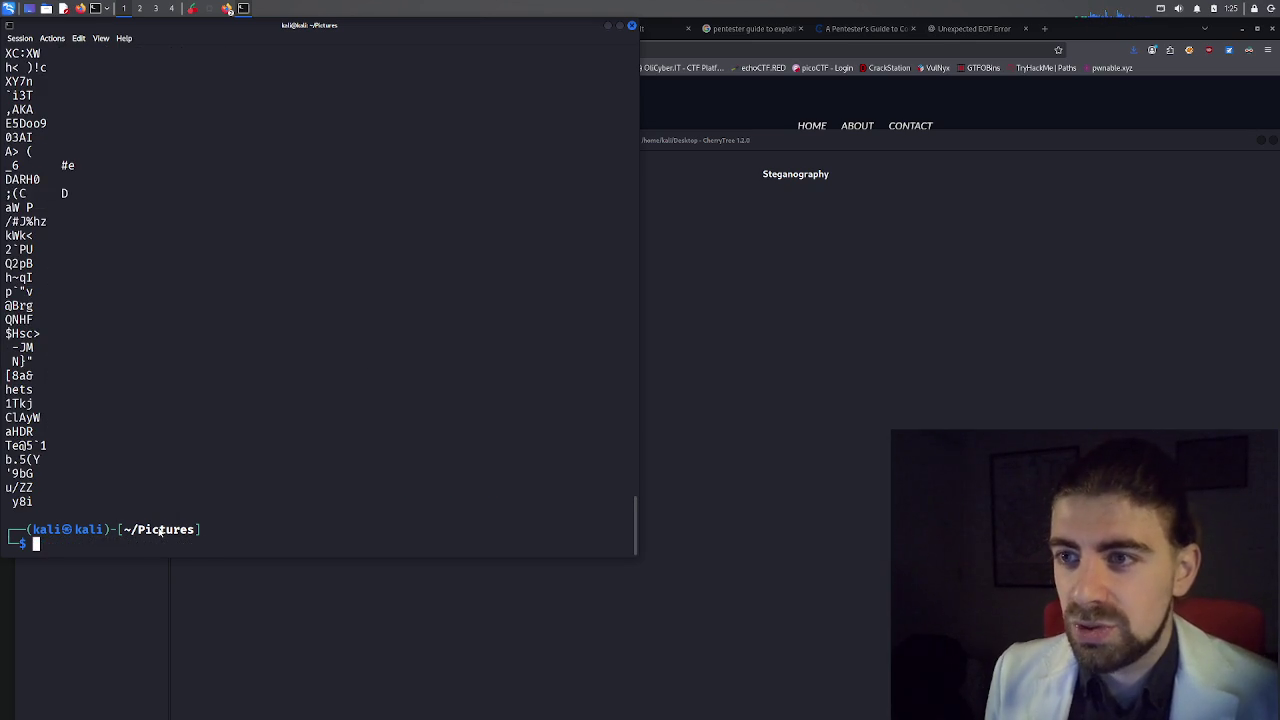
scroll(155, 391, up, 10)
scroll(155, 391, up, 10)
scroll(155, 393, up, 8)
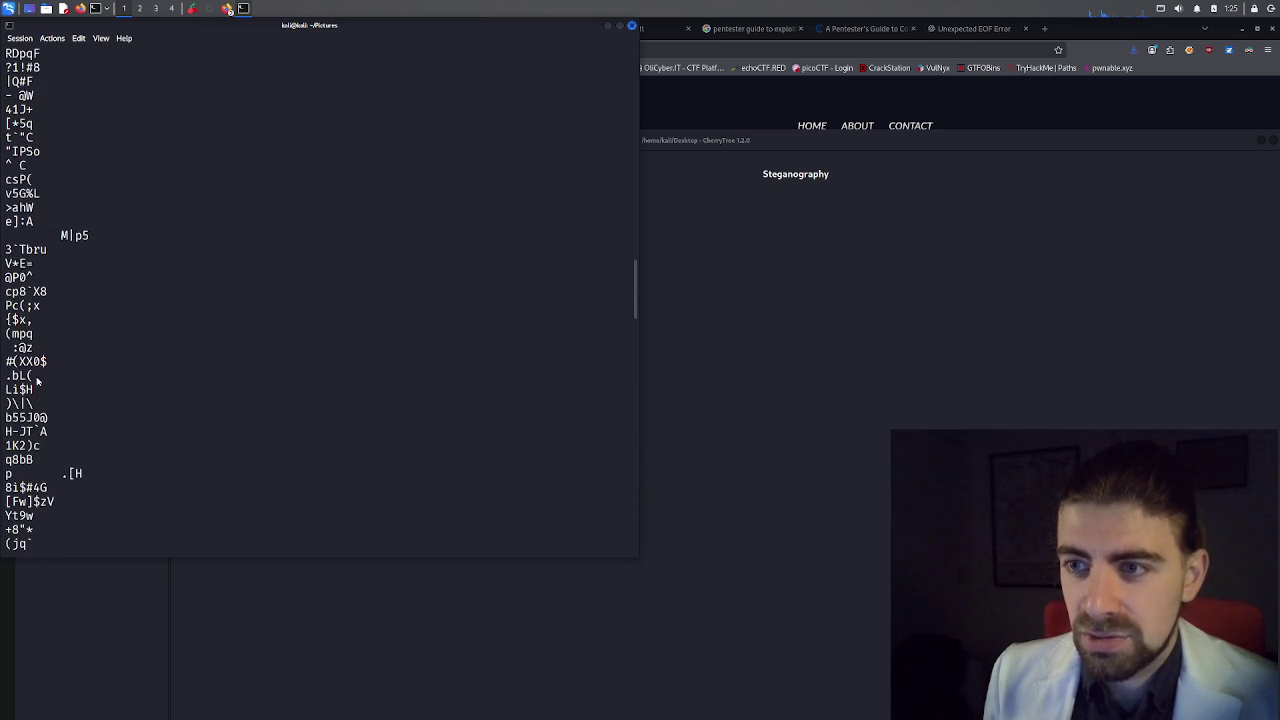
scroll(37, 380, up, 8)
scroll(35, 380, up, 8)
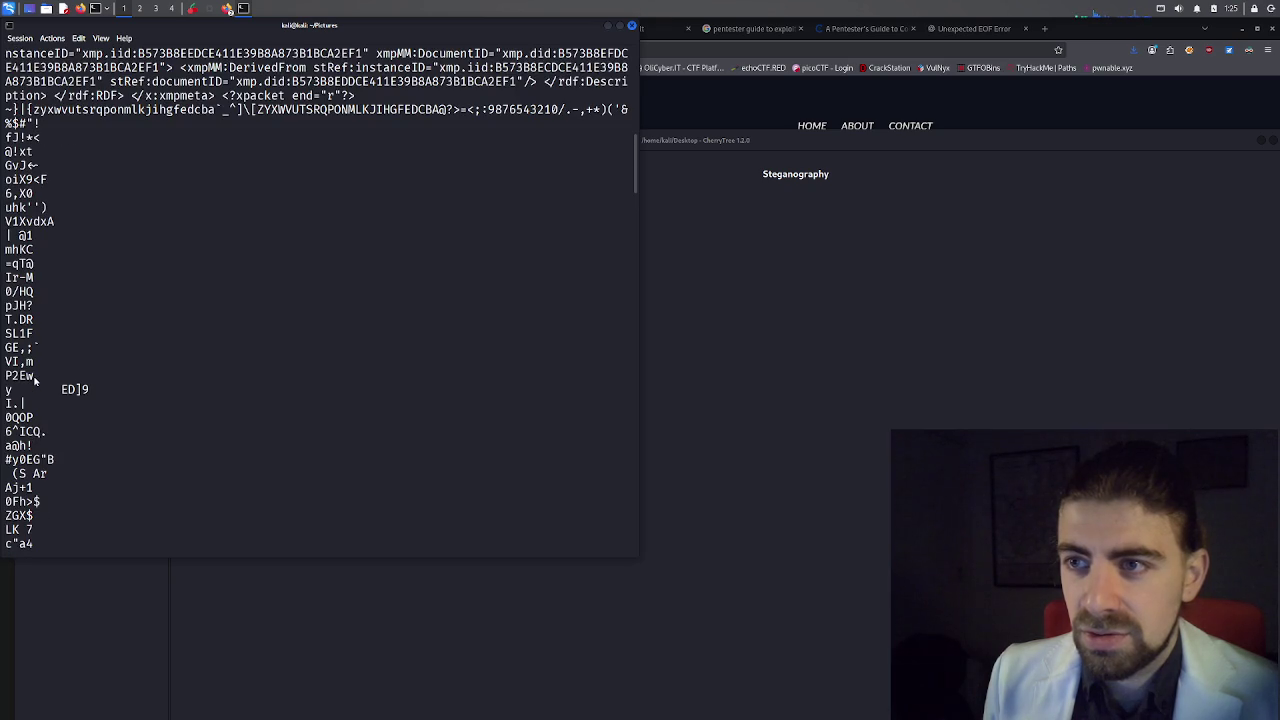
scroll(35, 380, up, 3)
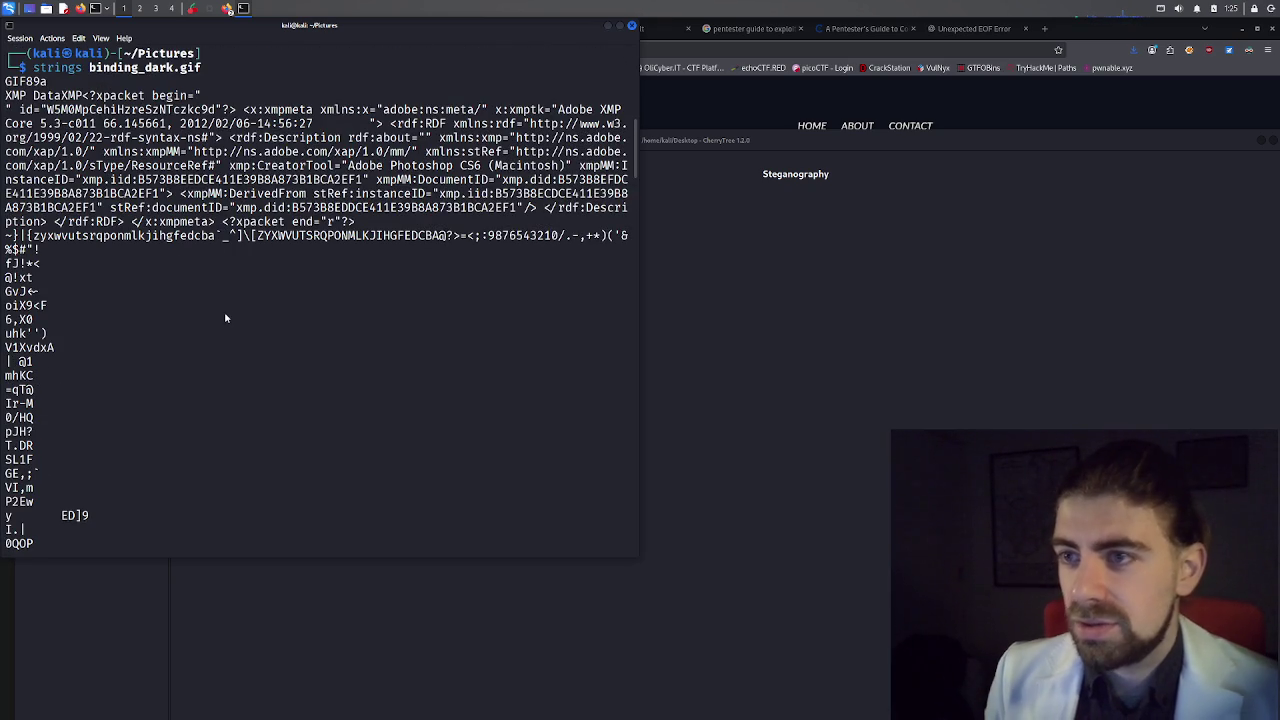
Filter binding_dark.gif's strings with grep pico, which returns no matches.
key(Up)
text(| )
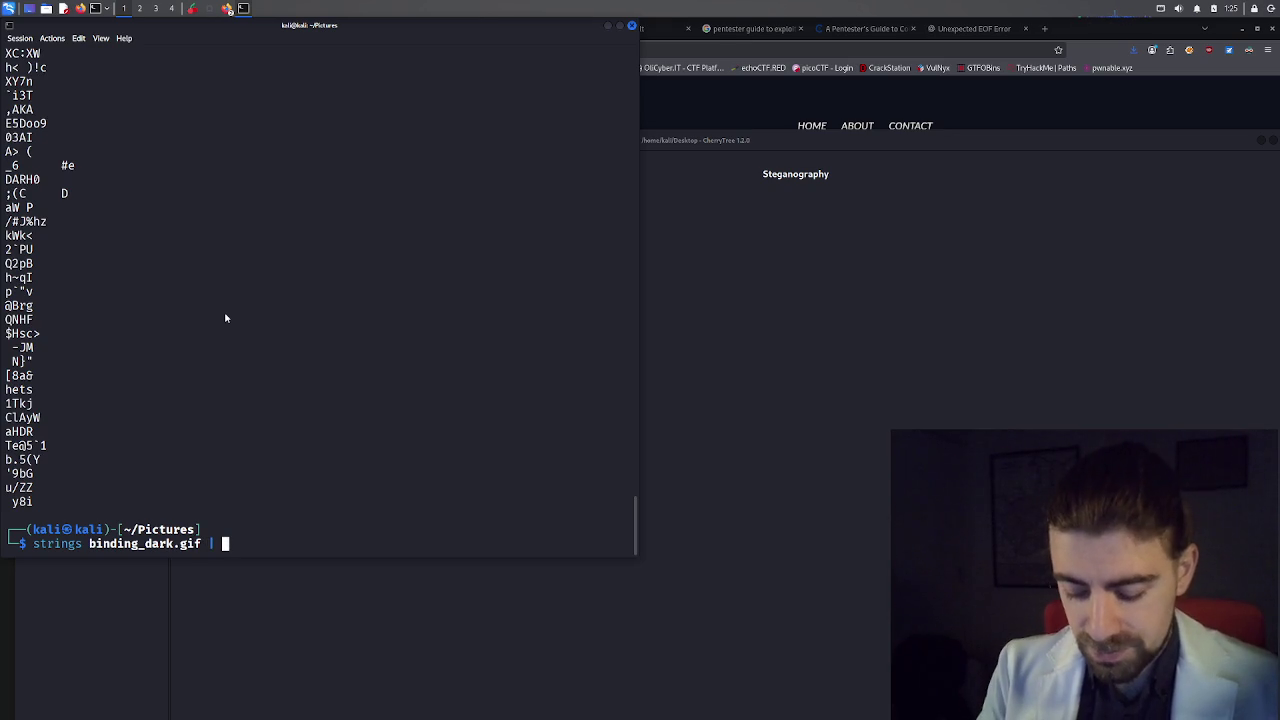
text(gre)
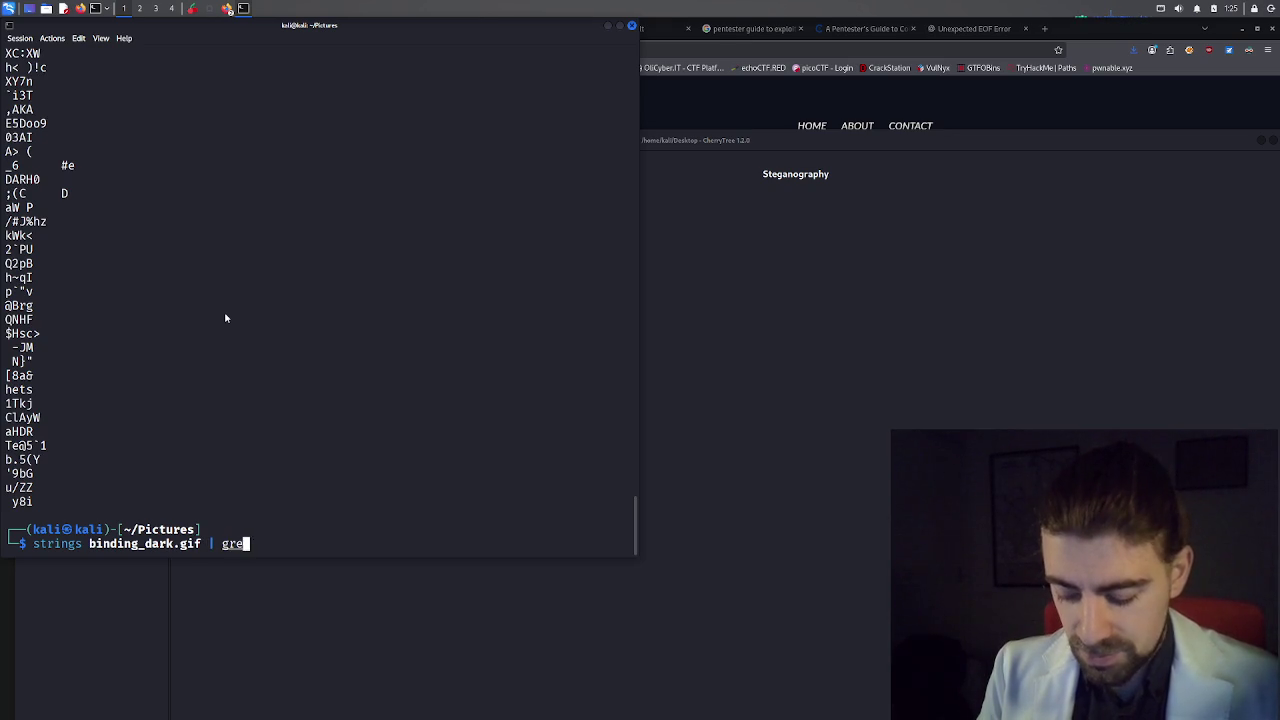
text(p pico)
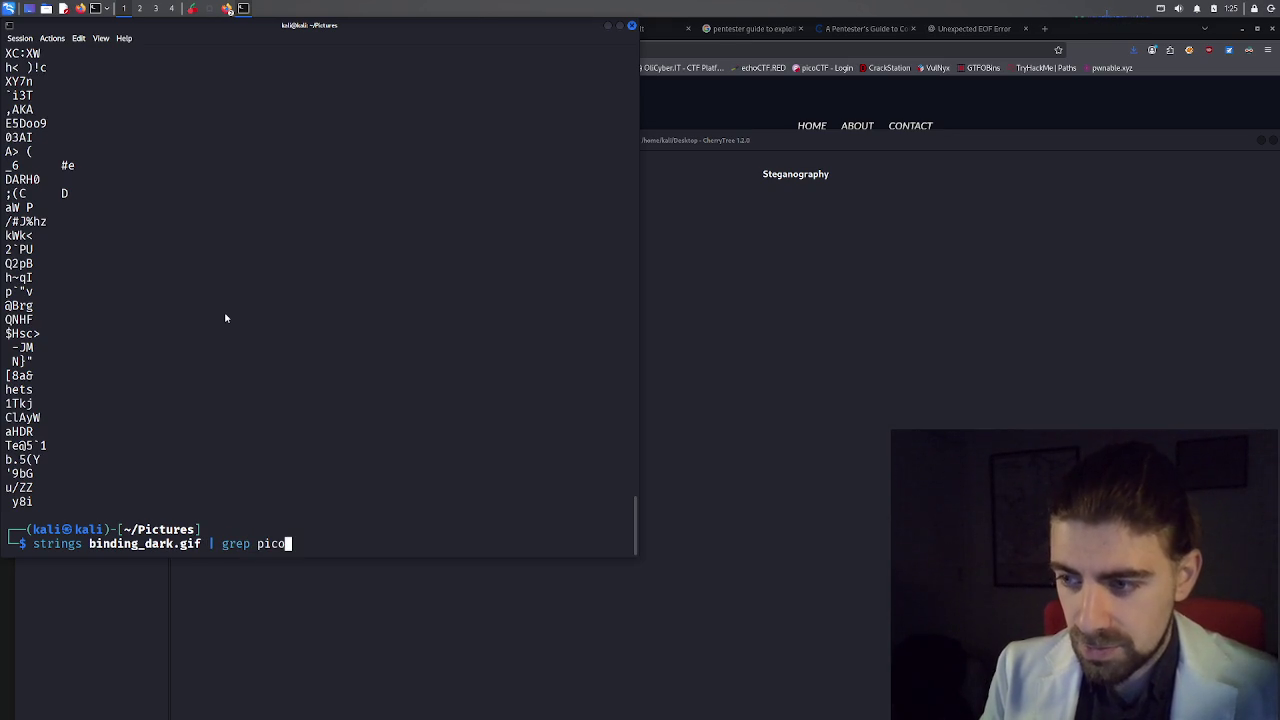
key(Return)
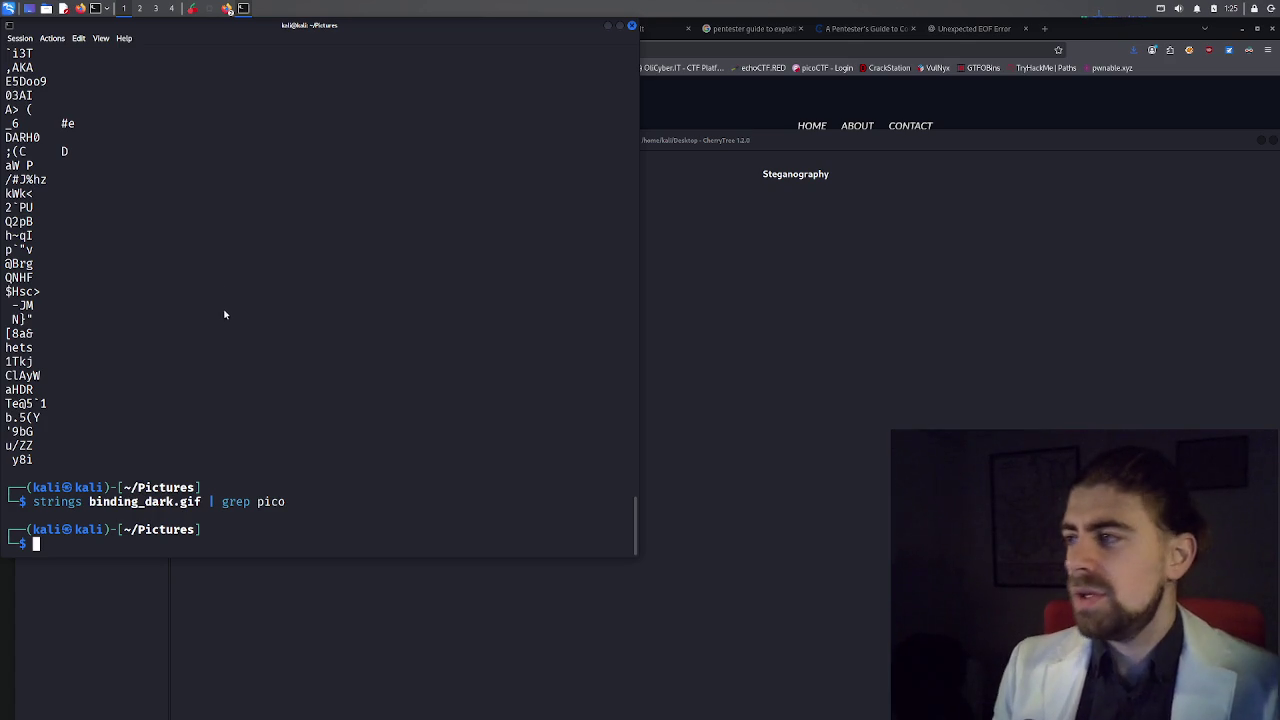
click(763, 327)
Look through the challenge tabs and the code injection guide.
click(681, 95)
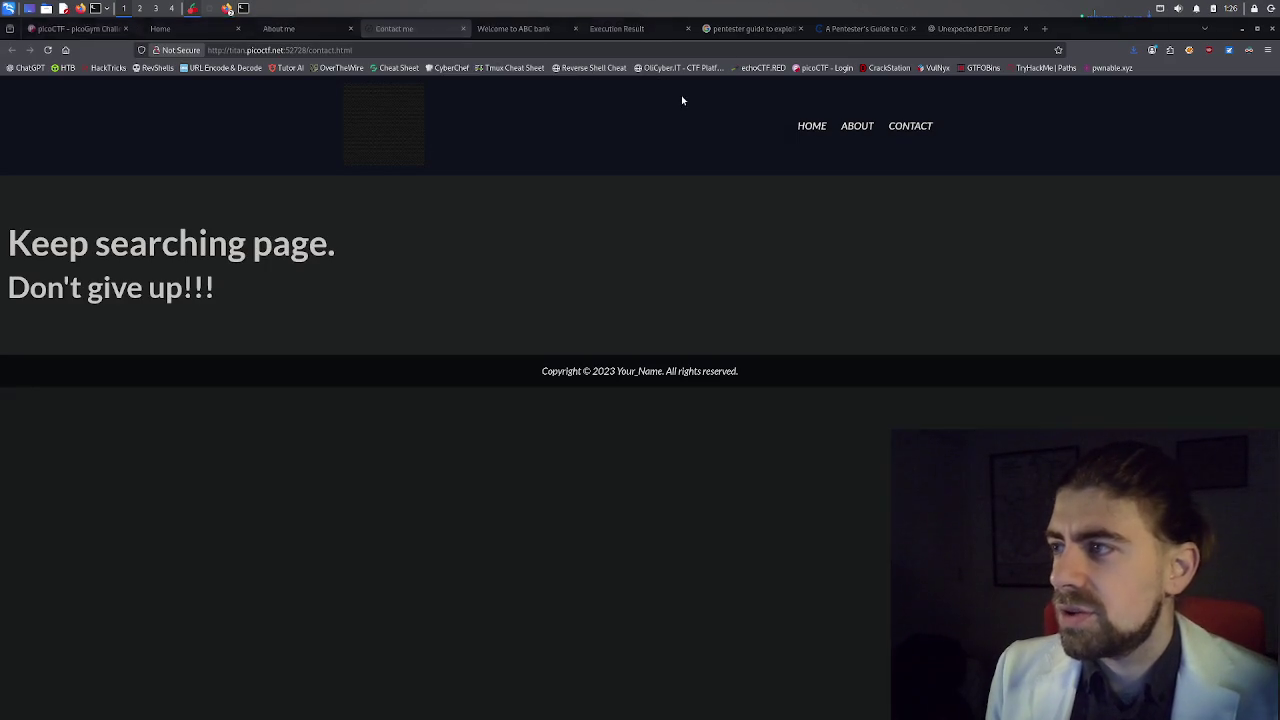
click(301, 33)
click(203, 31)
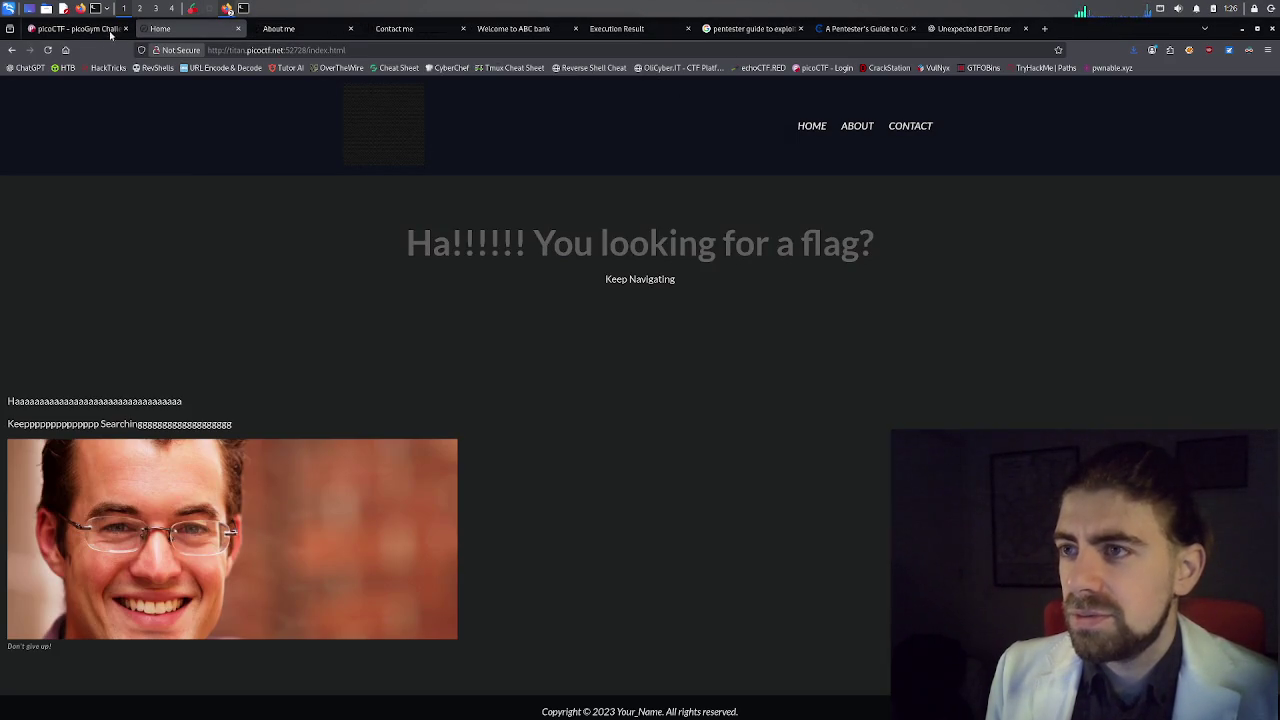
click(96, 32)
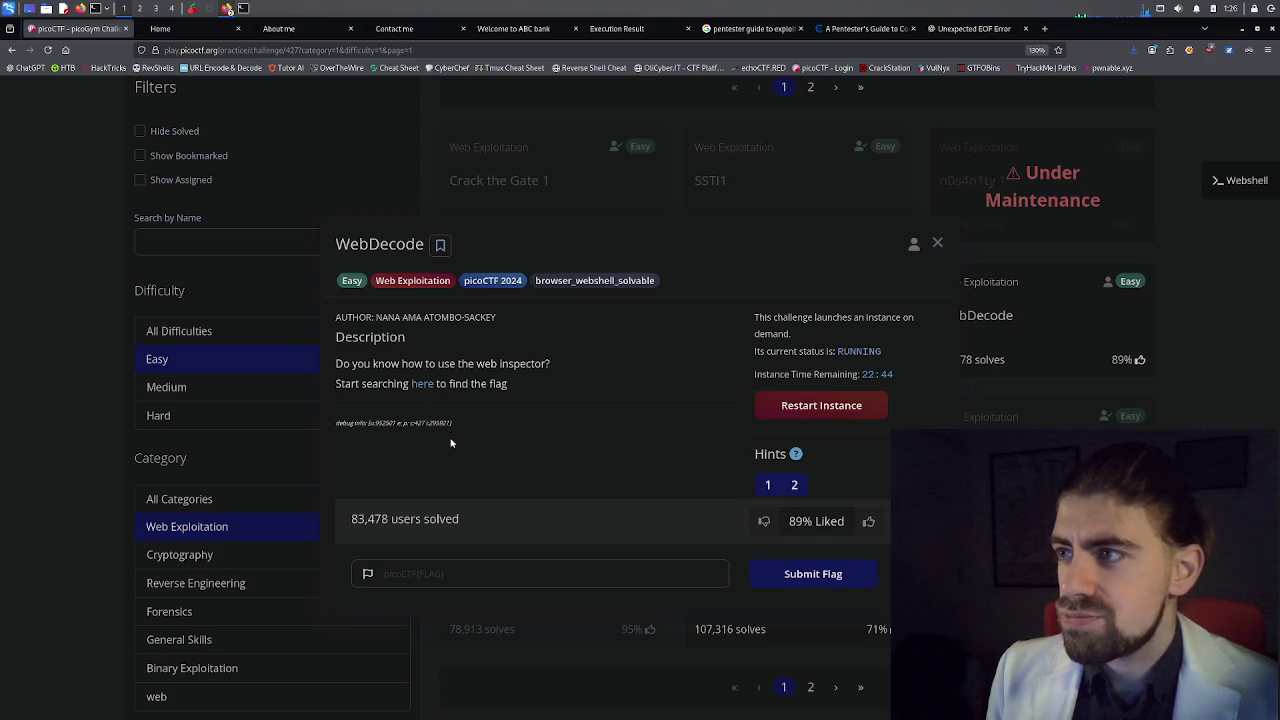
click(865, 28)
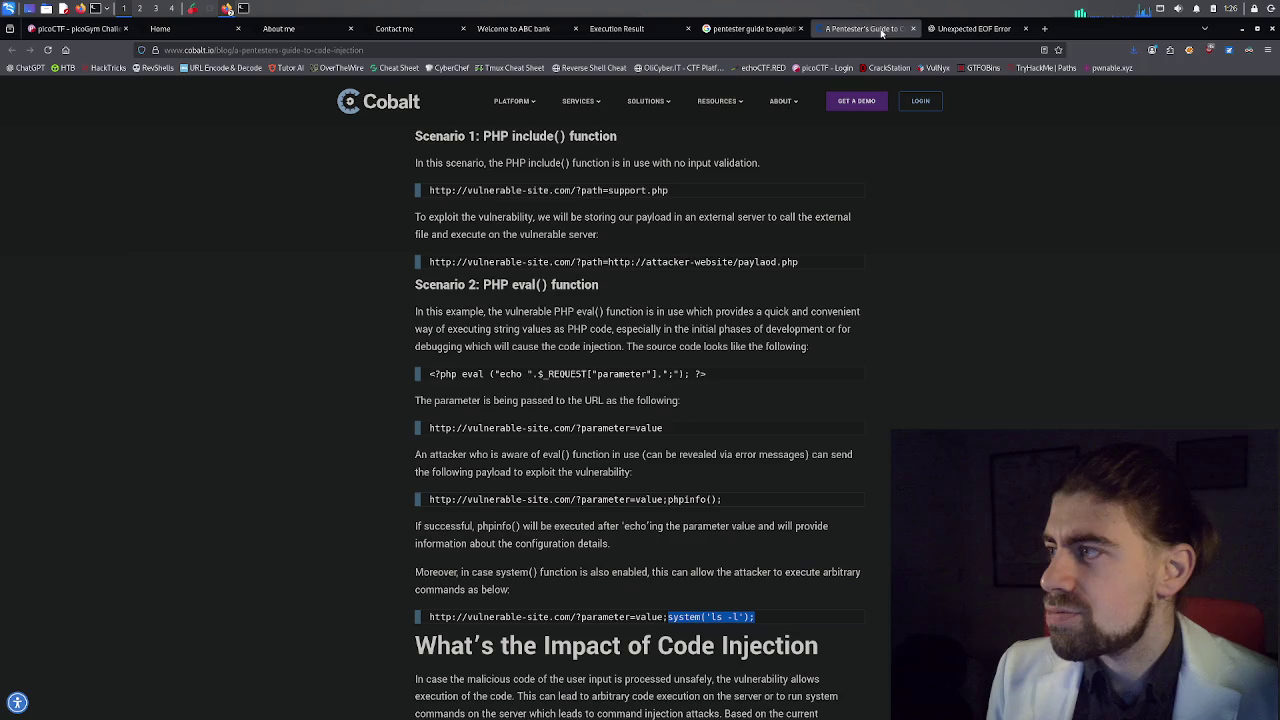
scroll(625, 411, down, 1)
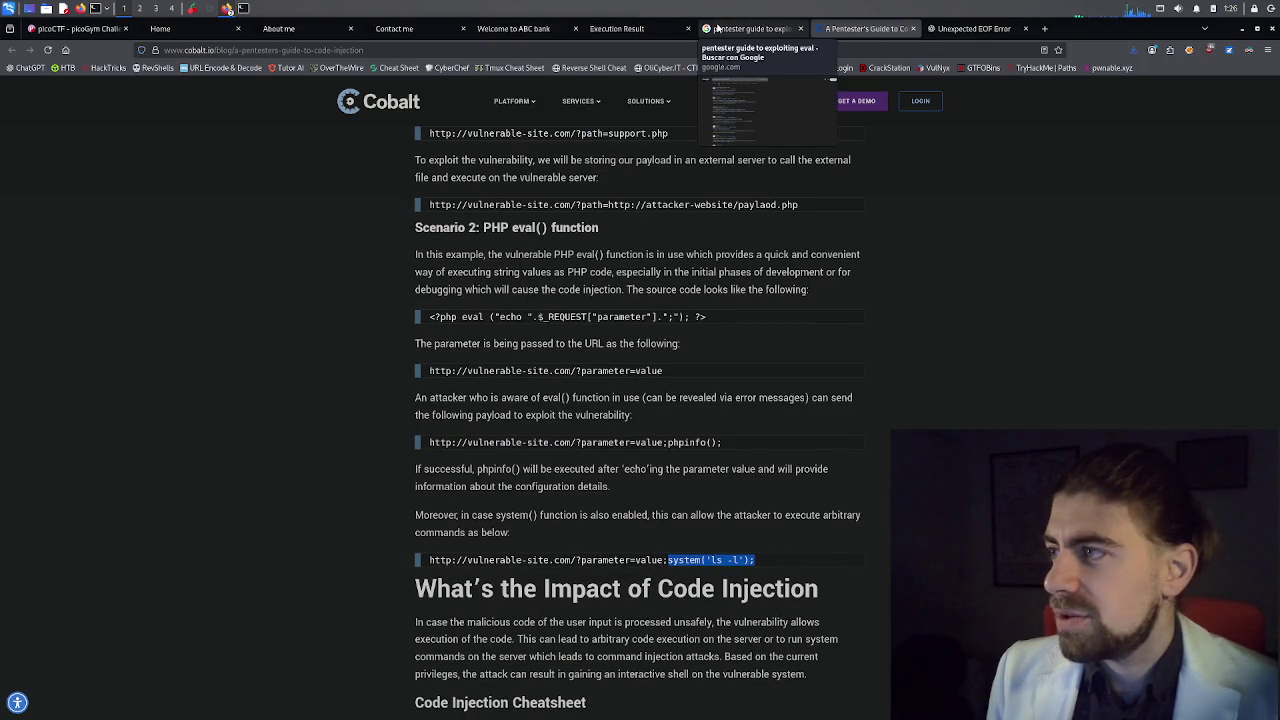
Close the code injection guide and Unexpected EOF Error chat tabs, returning to the Home page.
middle_click(880, 30)
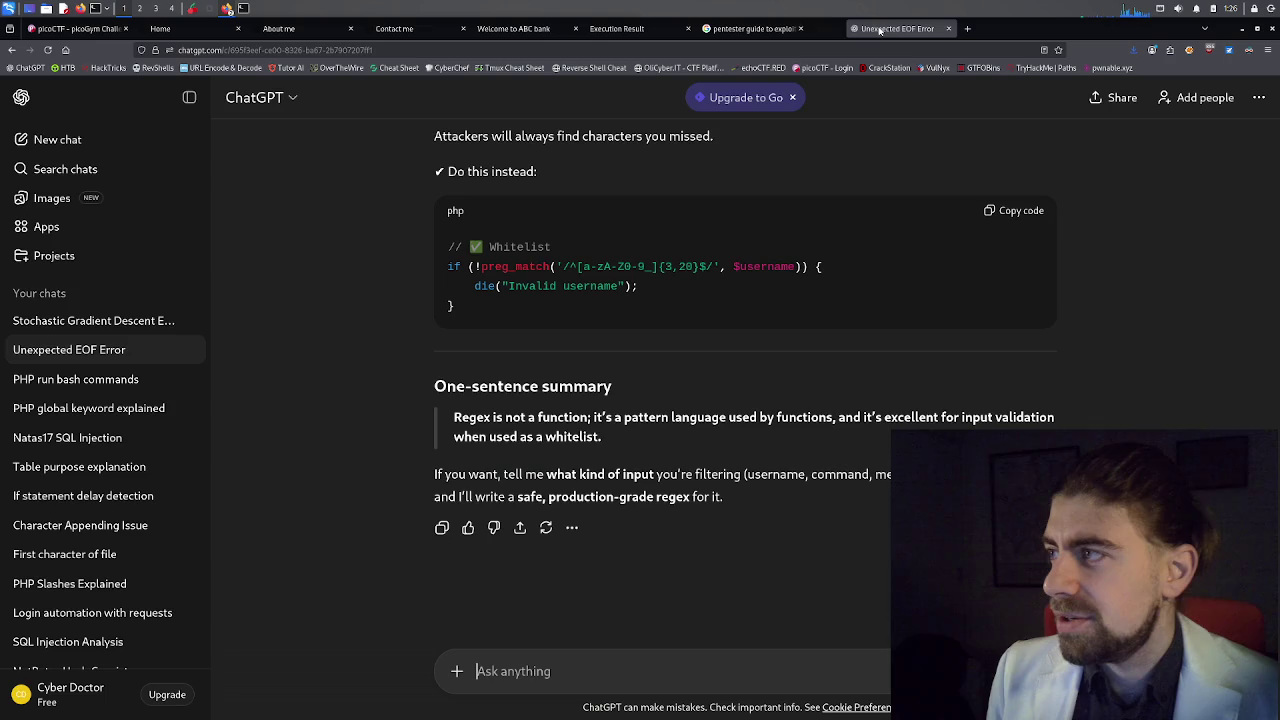
middle_click(870, 30)
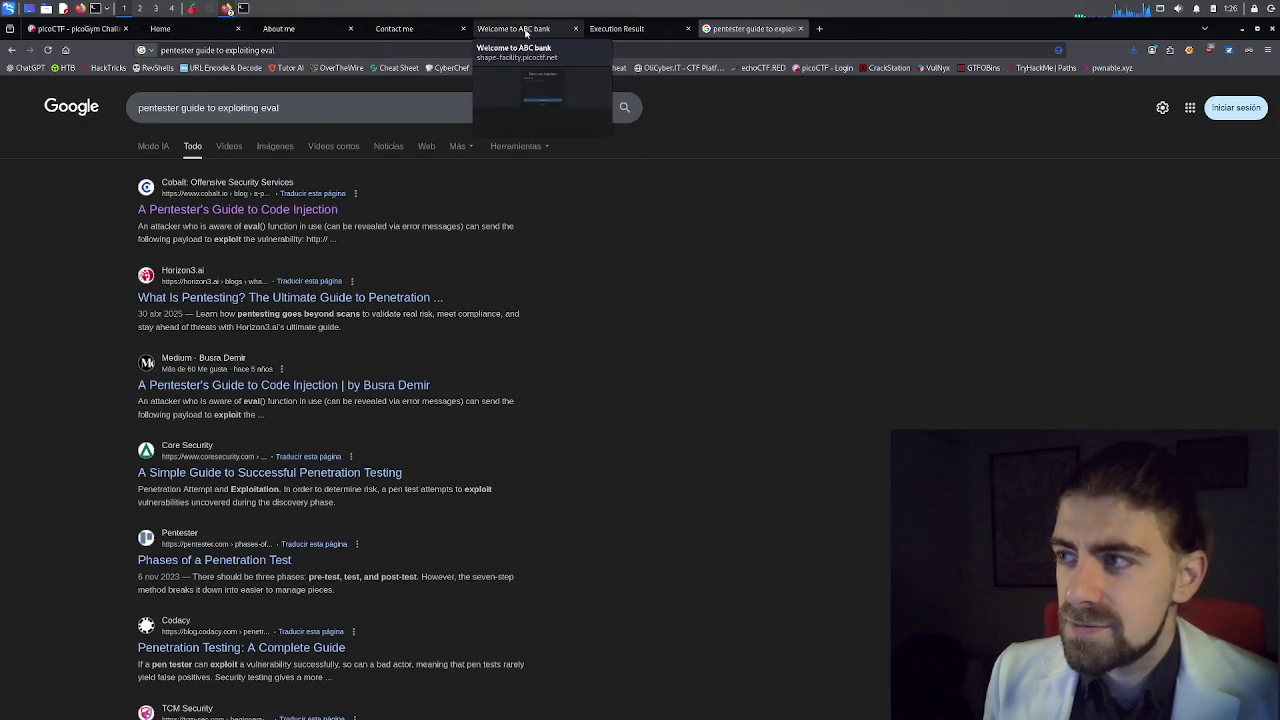
click(527, 29)
key(ctrl+Page_Up)
key(ctrl+Page_Up)
key(ctrl+Page_Up)
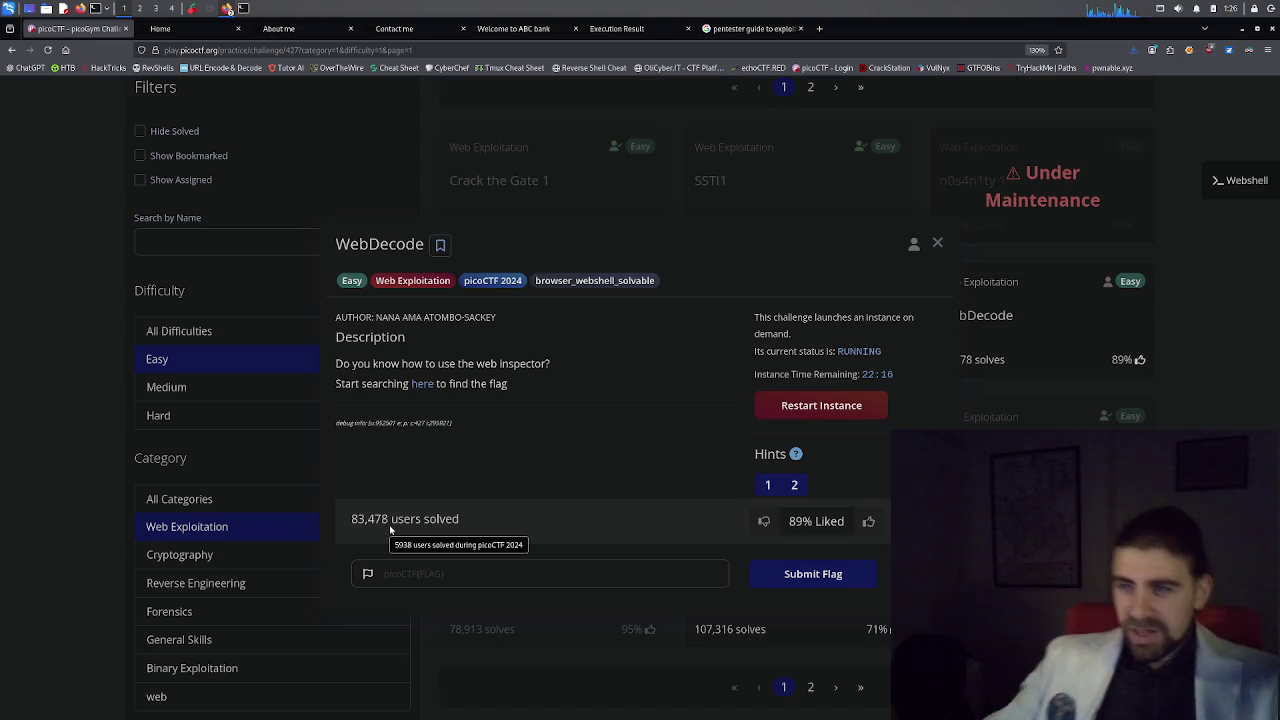
click(165, 28)
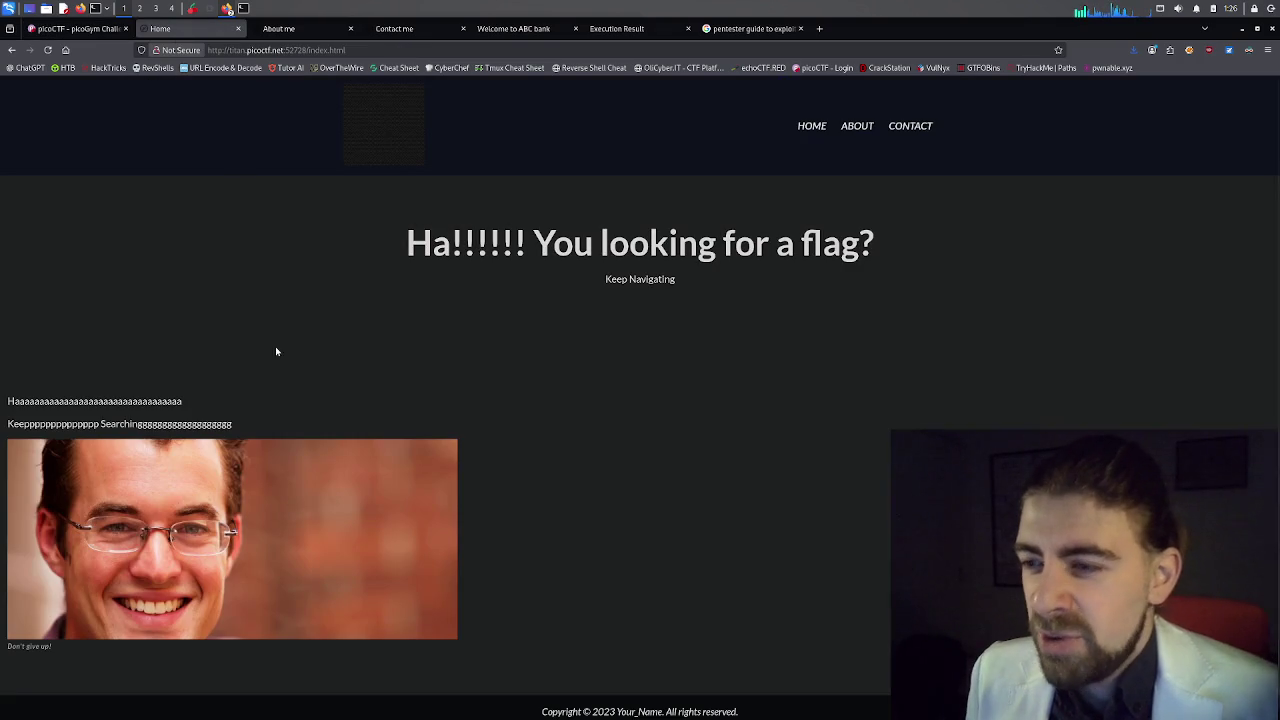
Save the Home page photo into Pictures as multipage-html-img1.jpg.
right_click(268, 541)
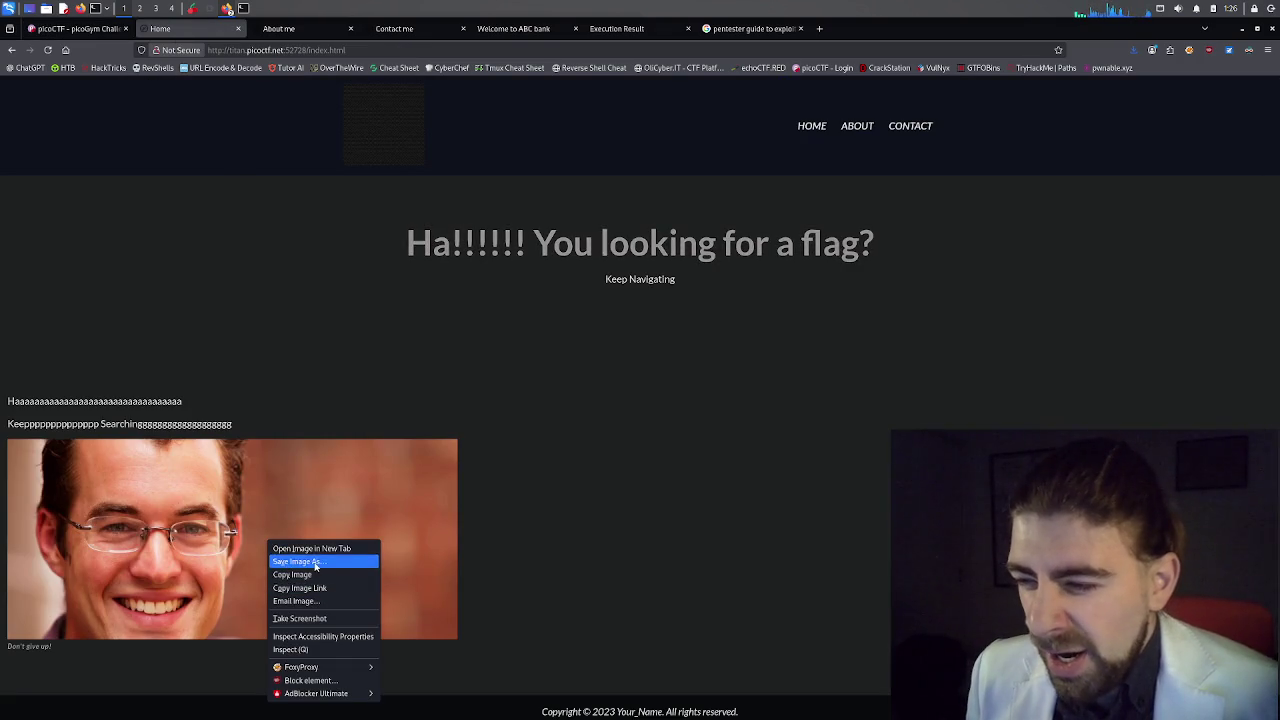
click(300, 561)
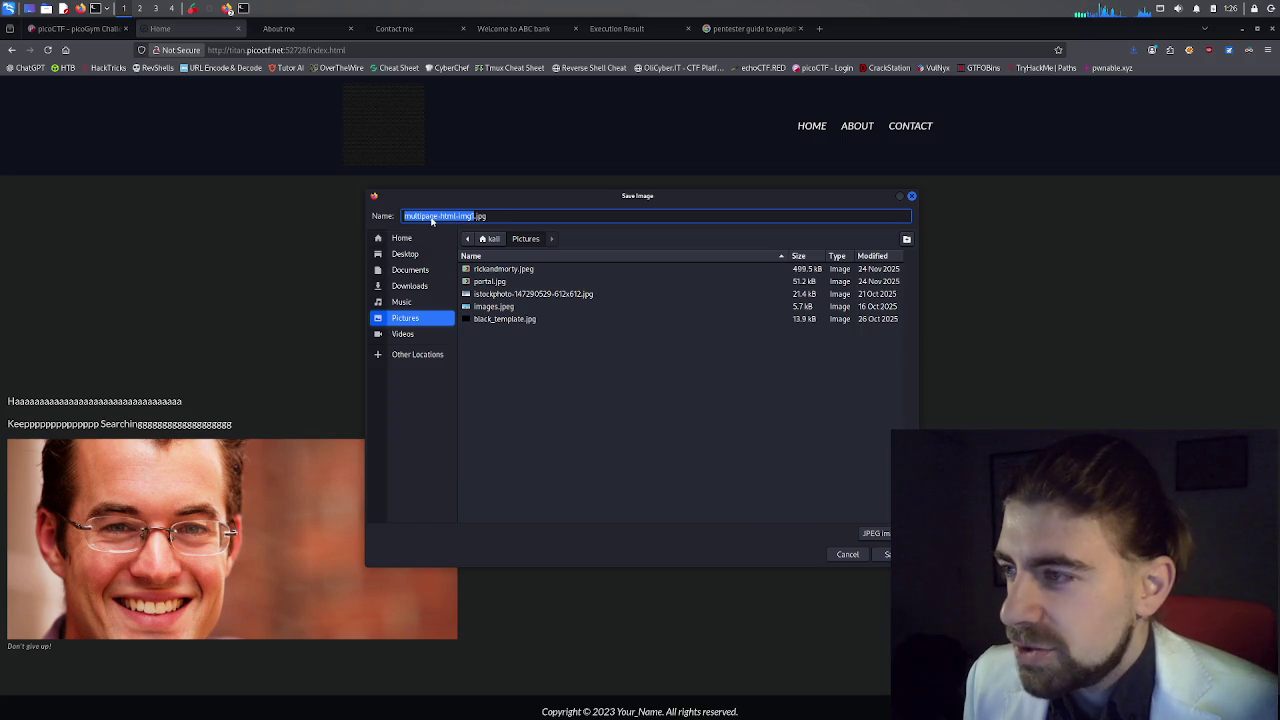
click(880, 554)
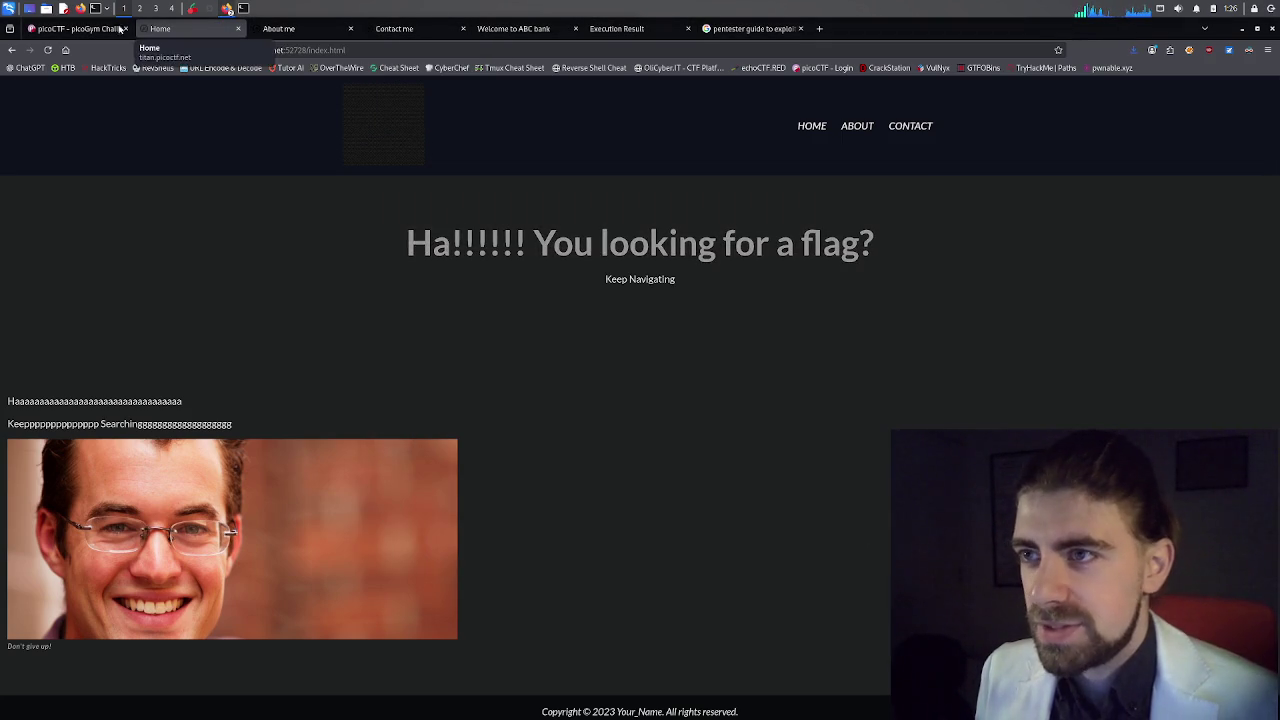
click(243, 8)
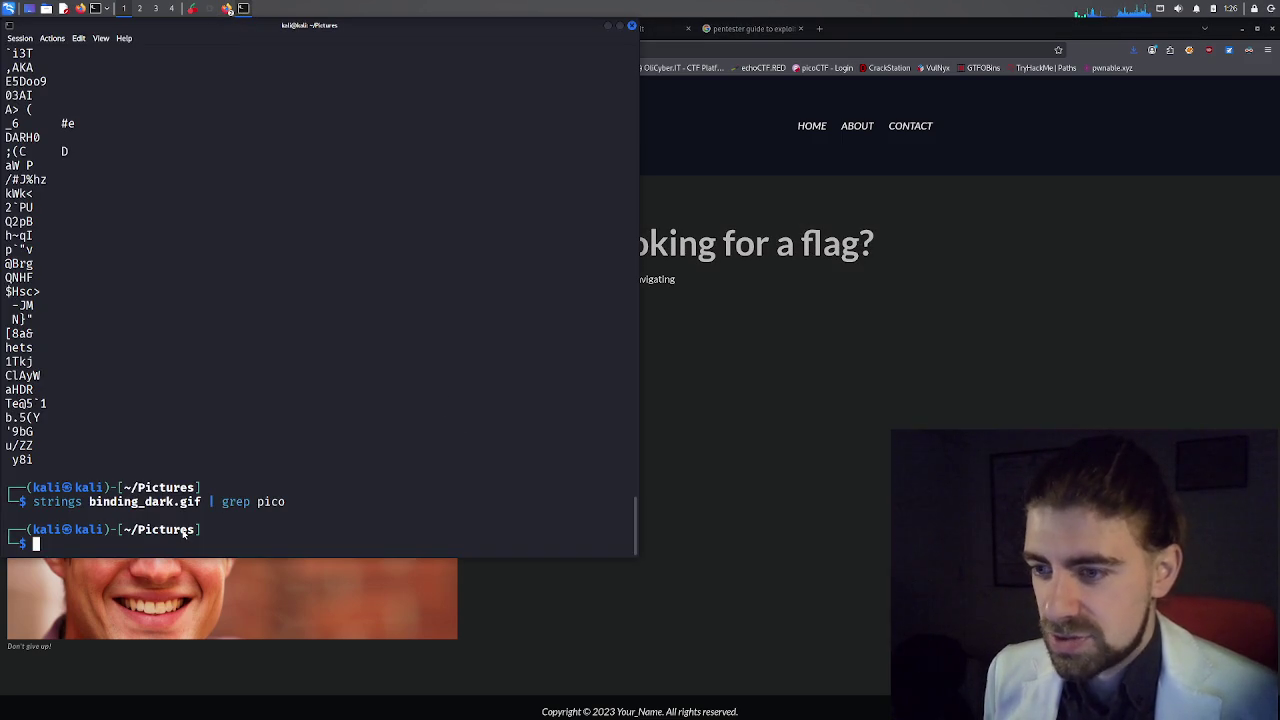
List Pictures by time and grep multipage-html-img1.jpg's strings for pico, finding nothing.
text(ls -lat)
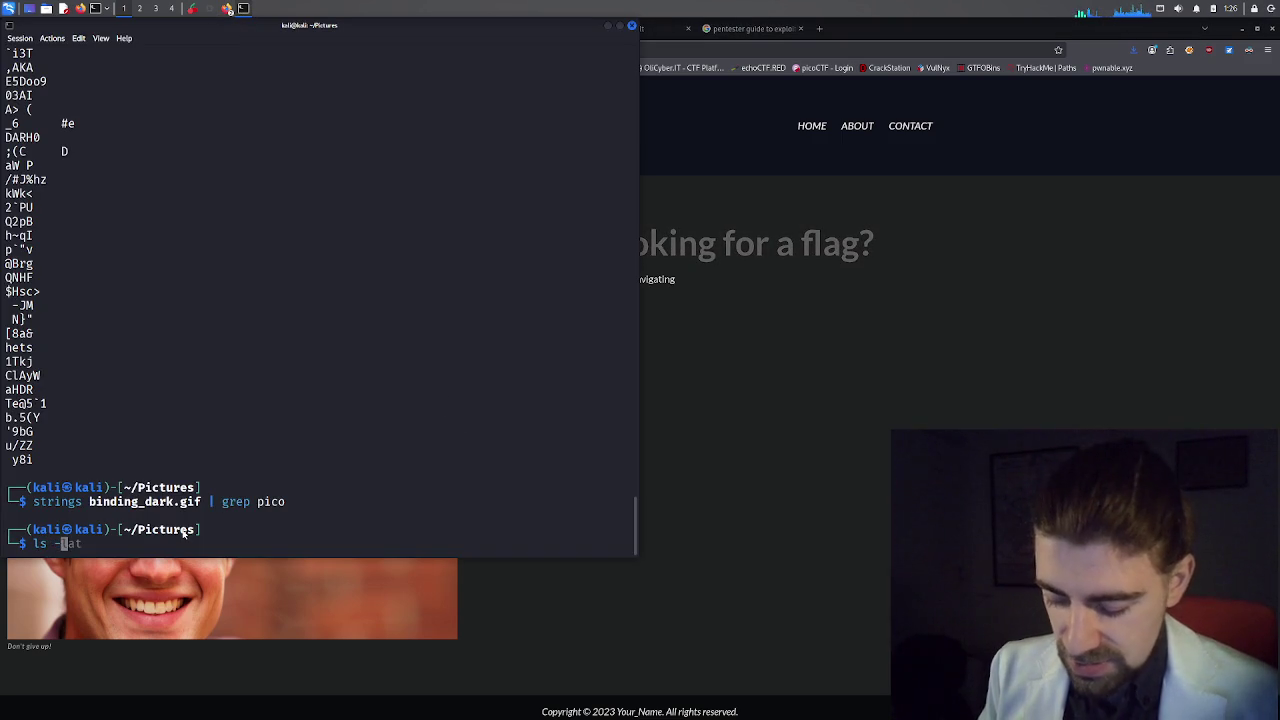
key(Return)
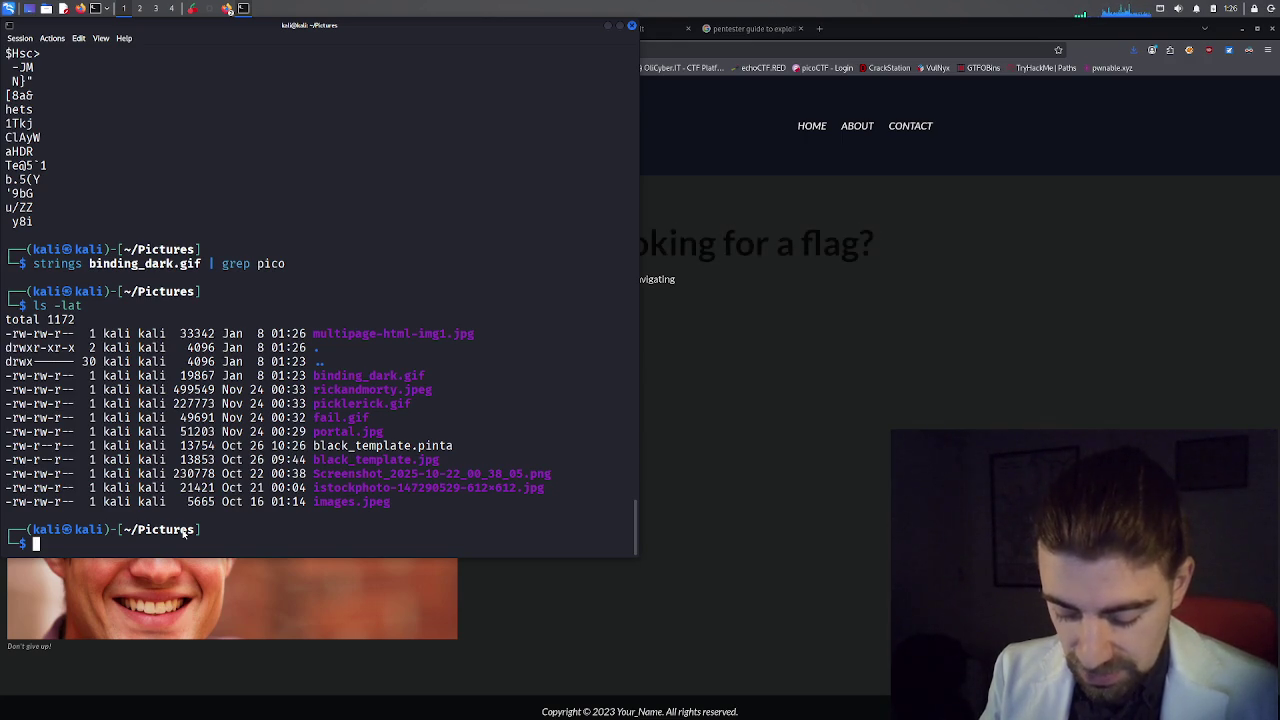
text(strings )
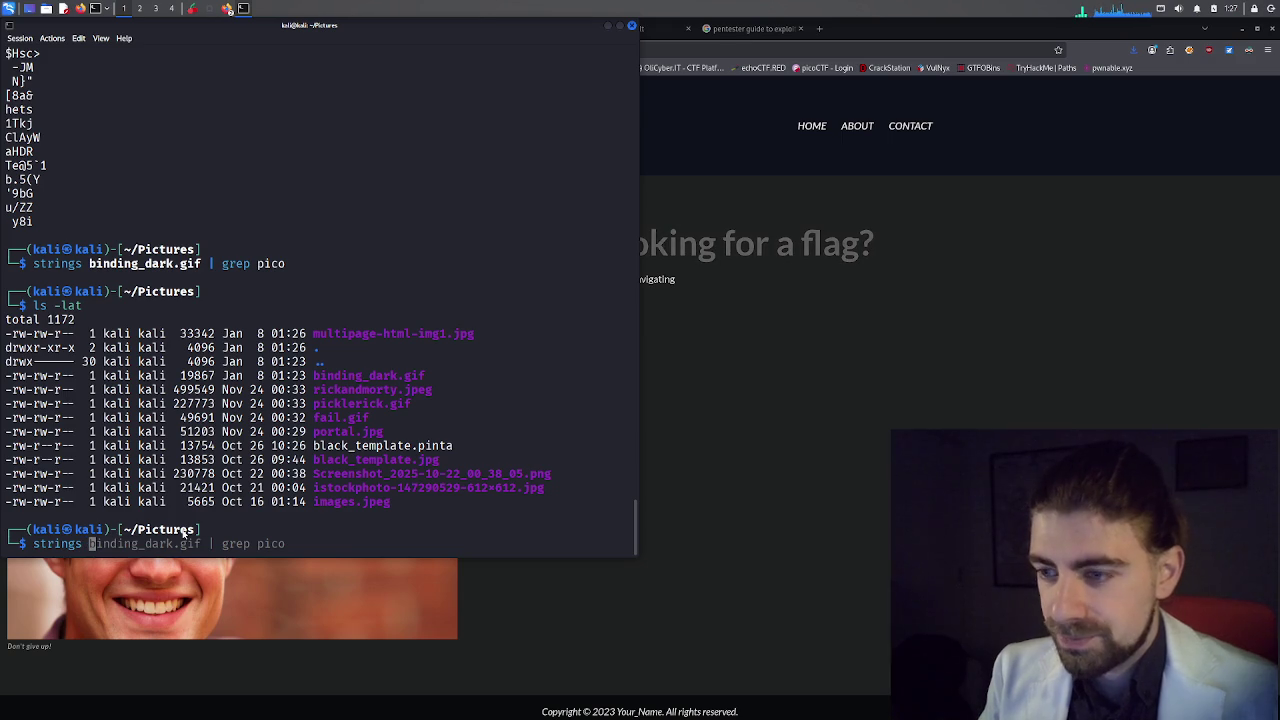
text(multip)
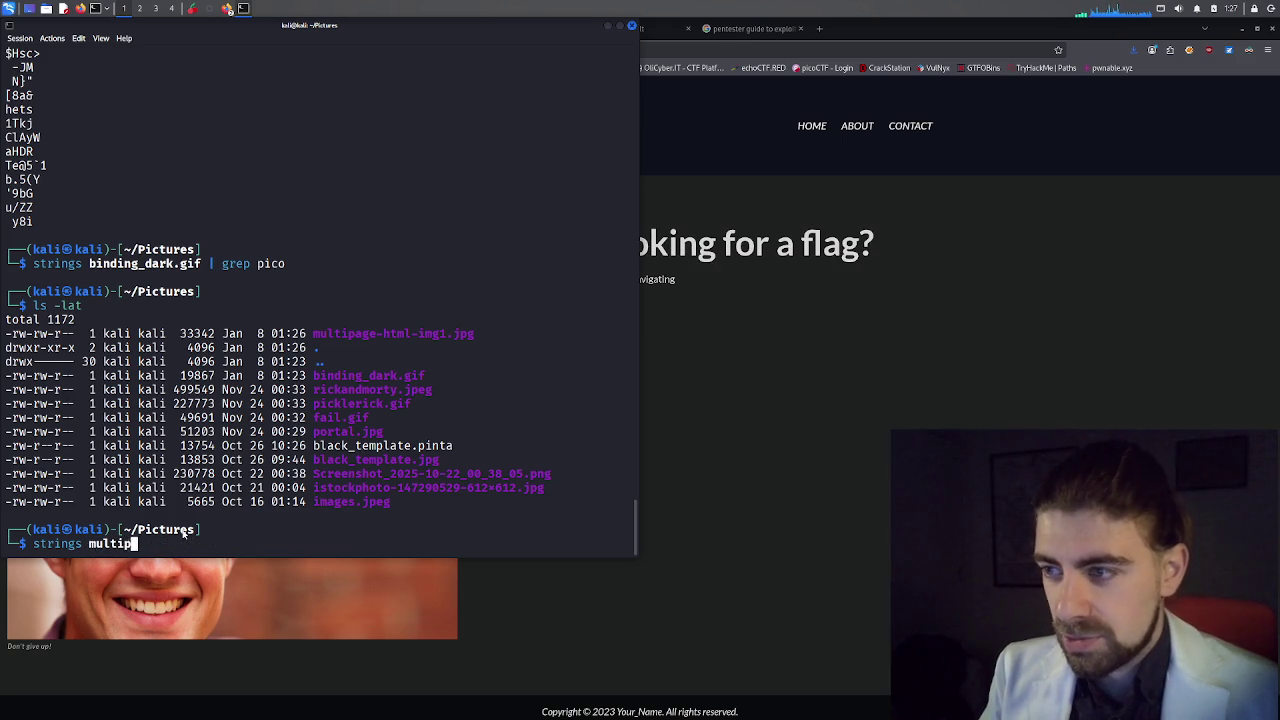
text(le)
key(BackSpace)
key(BackSpace)
key(BackSpace)
key(Tab)
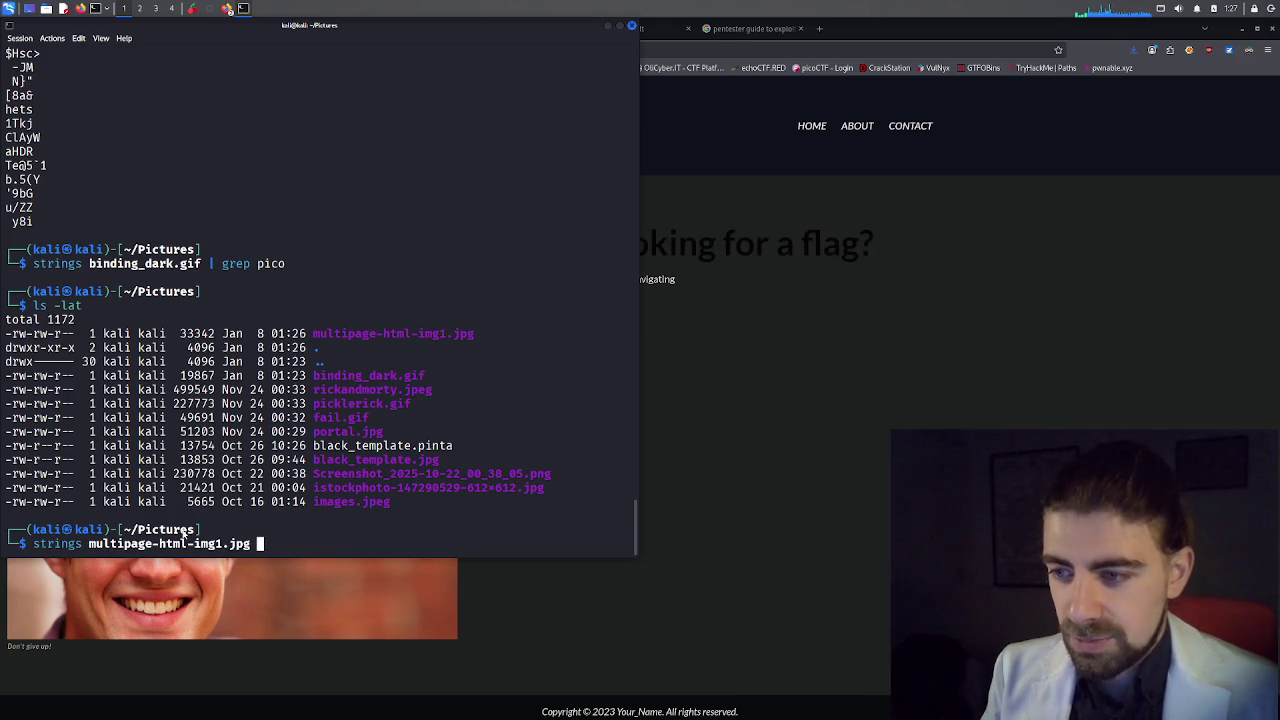
key(BackSpace)
text(| grep pico)
key(Return)
Rerun strings on multipage-html-img1.jpg without the pico filter.
key(Up)
key(BackSpace)
key(BackSpace)
key(BackSpace)
key(Return)
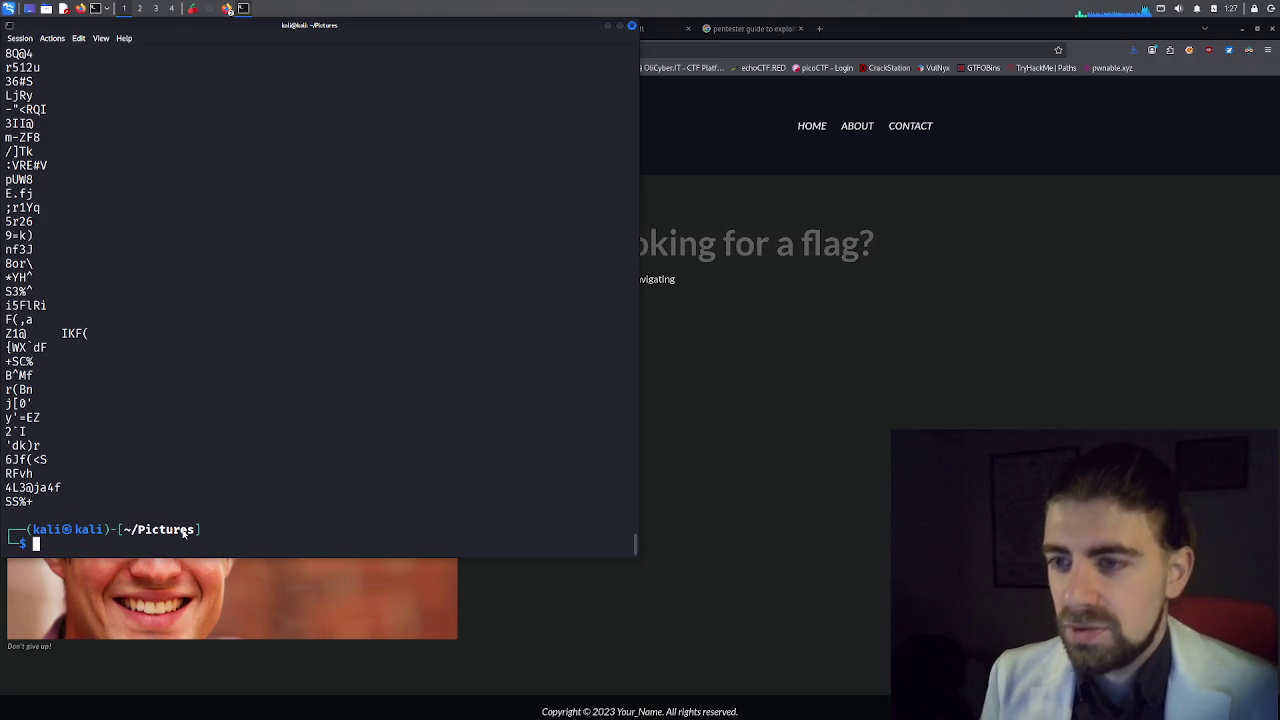
Scroll back through multipage-html-img1.jpg's strings output to the command, searching for a flag.
scroll(157, 403, up, 9)
scroll(194, 386, up, 3)
scroll(380, 437, up, 5)
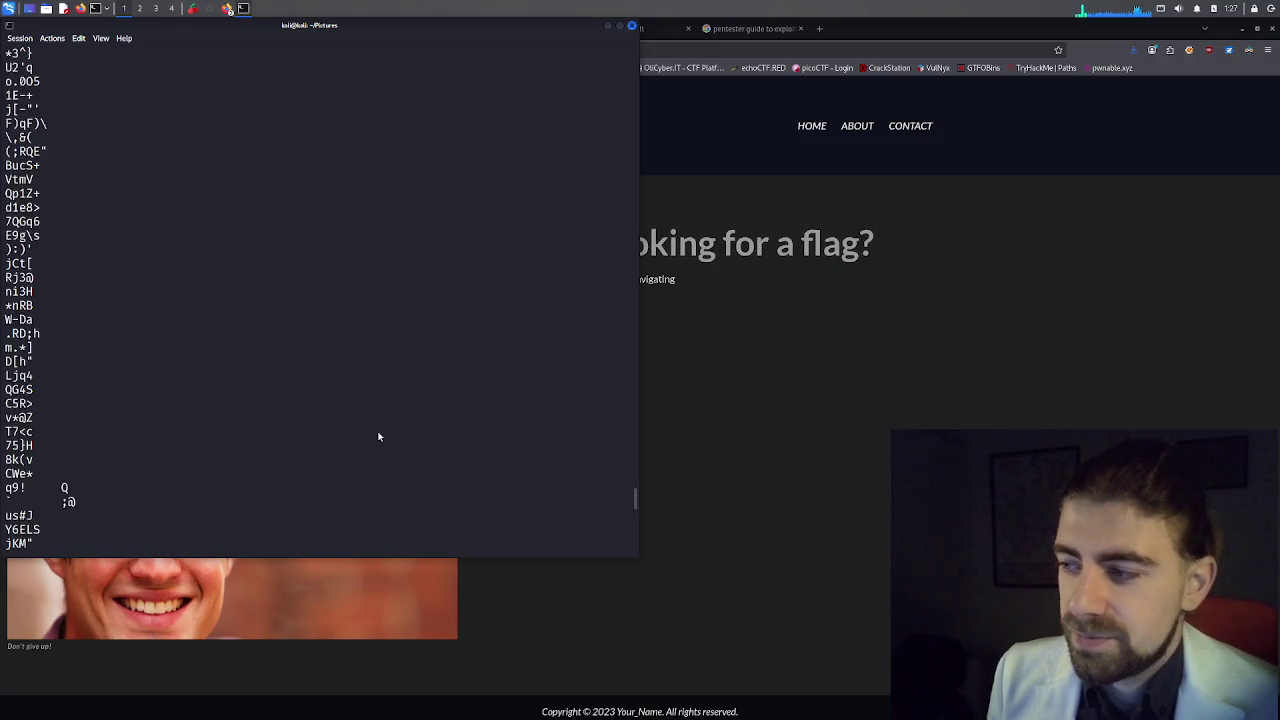
scroll(379, 437, up, 12)
scroll(379, 437, up, 15)
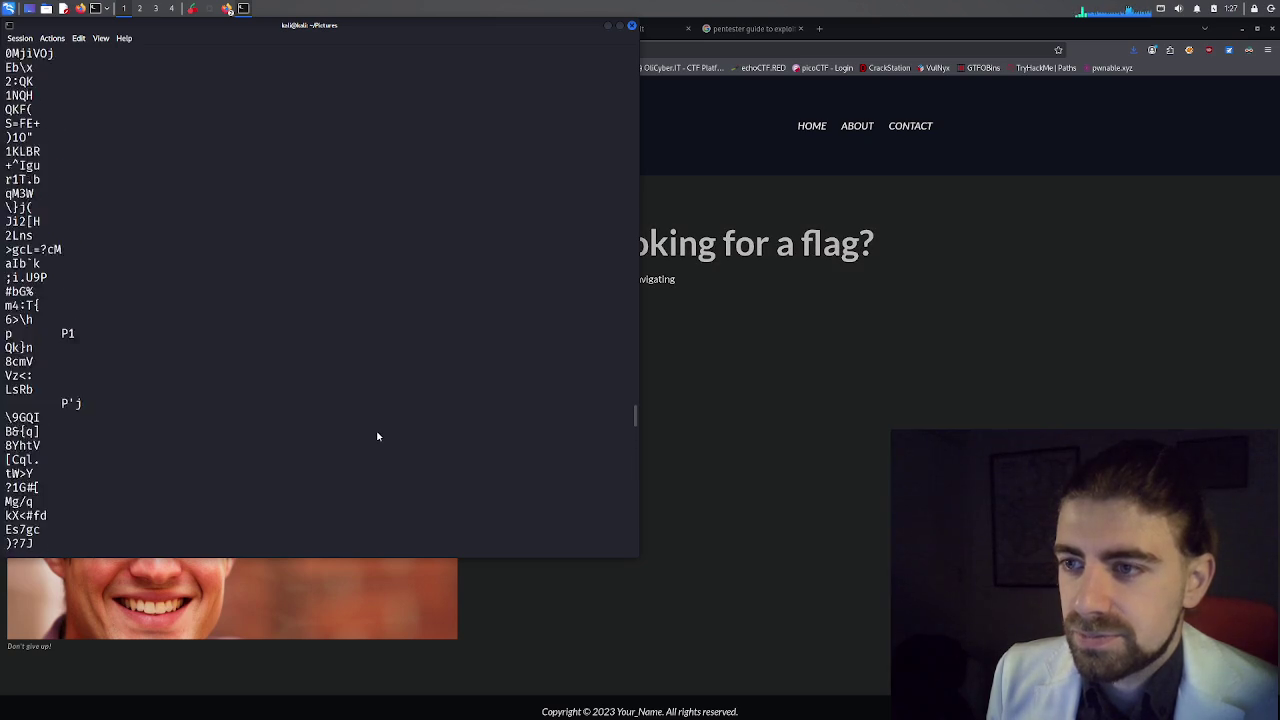
scroll(378, 437, up, 15)
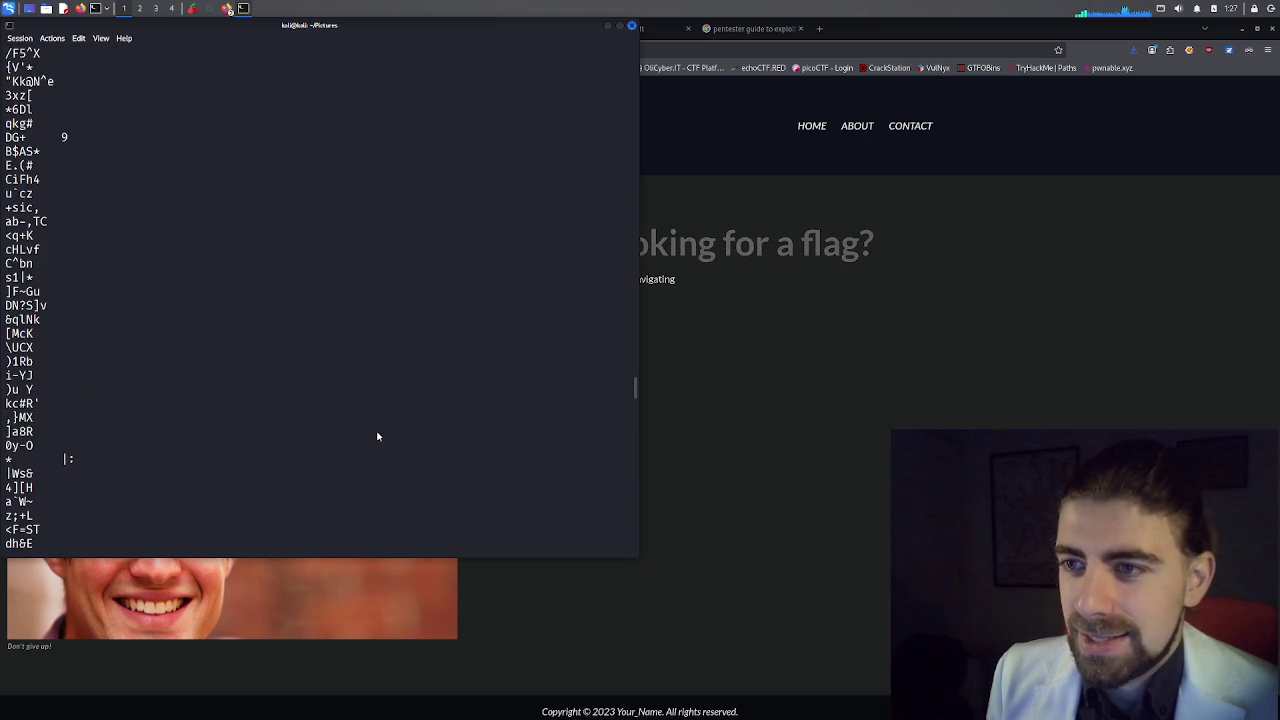
scroll(378, 436, up, 15)
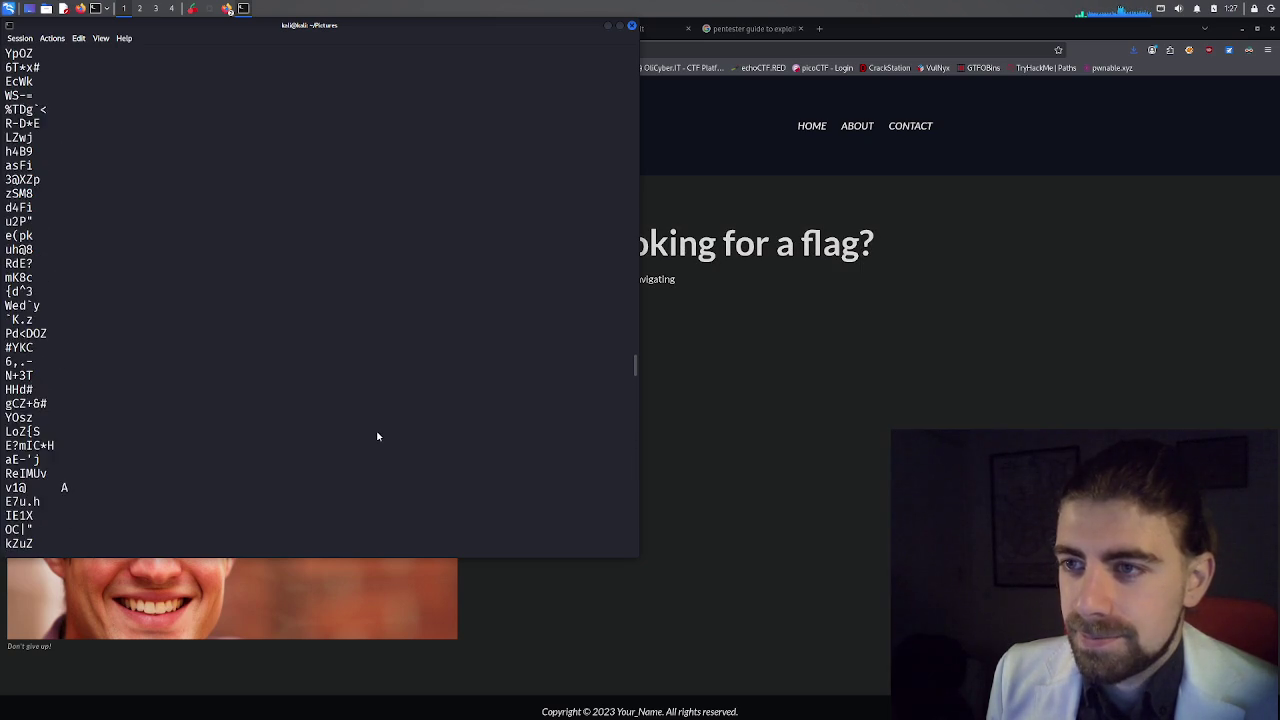
scroll(378, 436, up, 15)
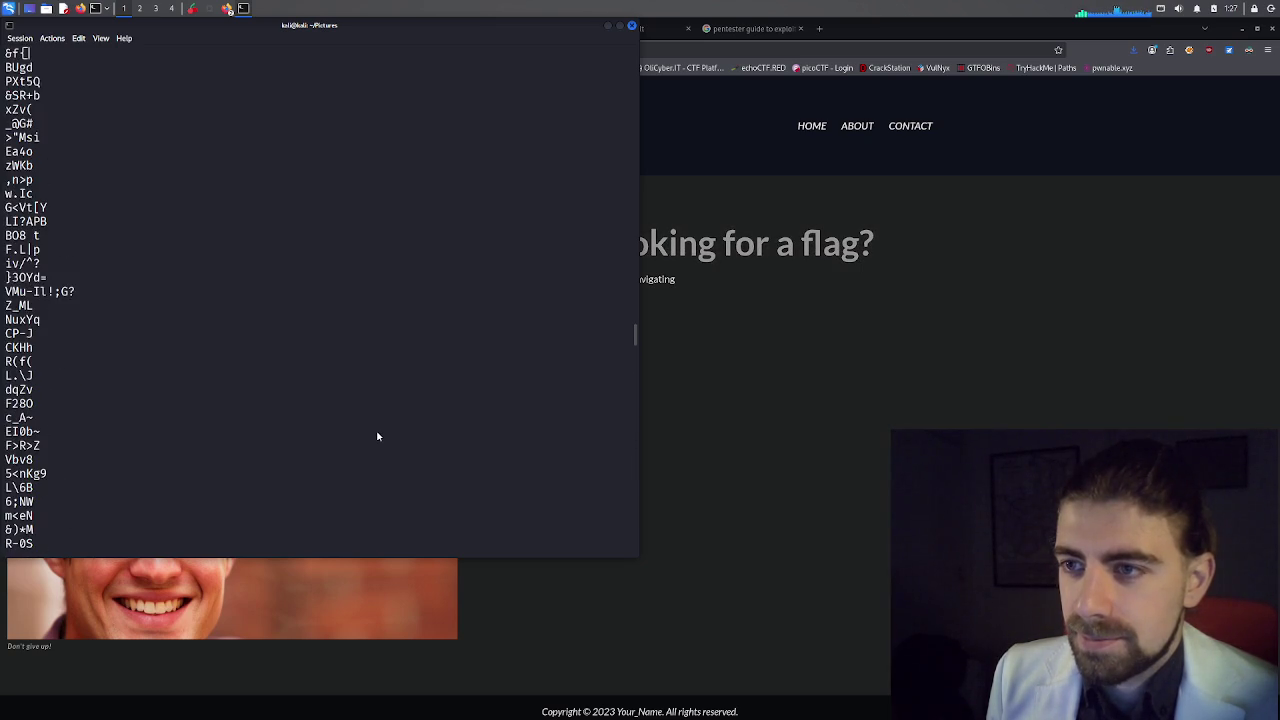
scroll(378, 436, up, 15)
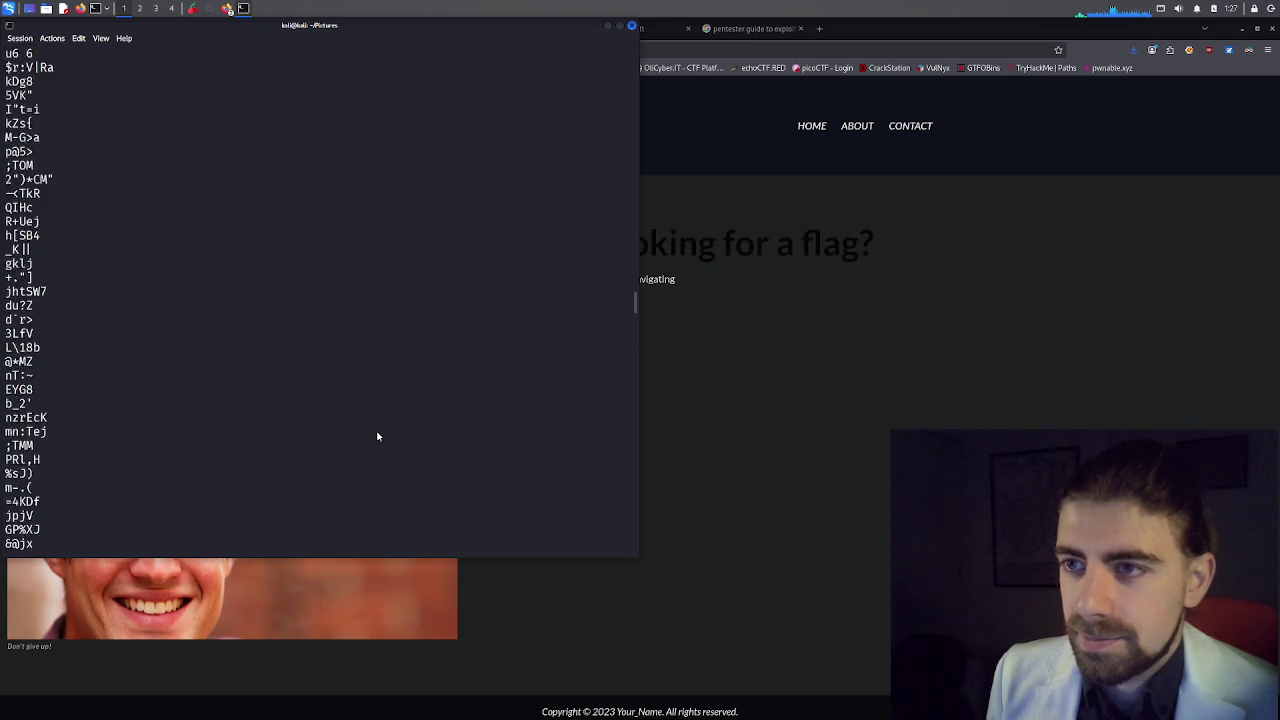
scroll(378, 436, up, 4)
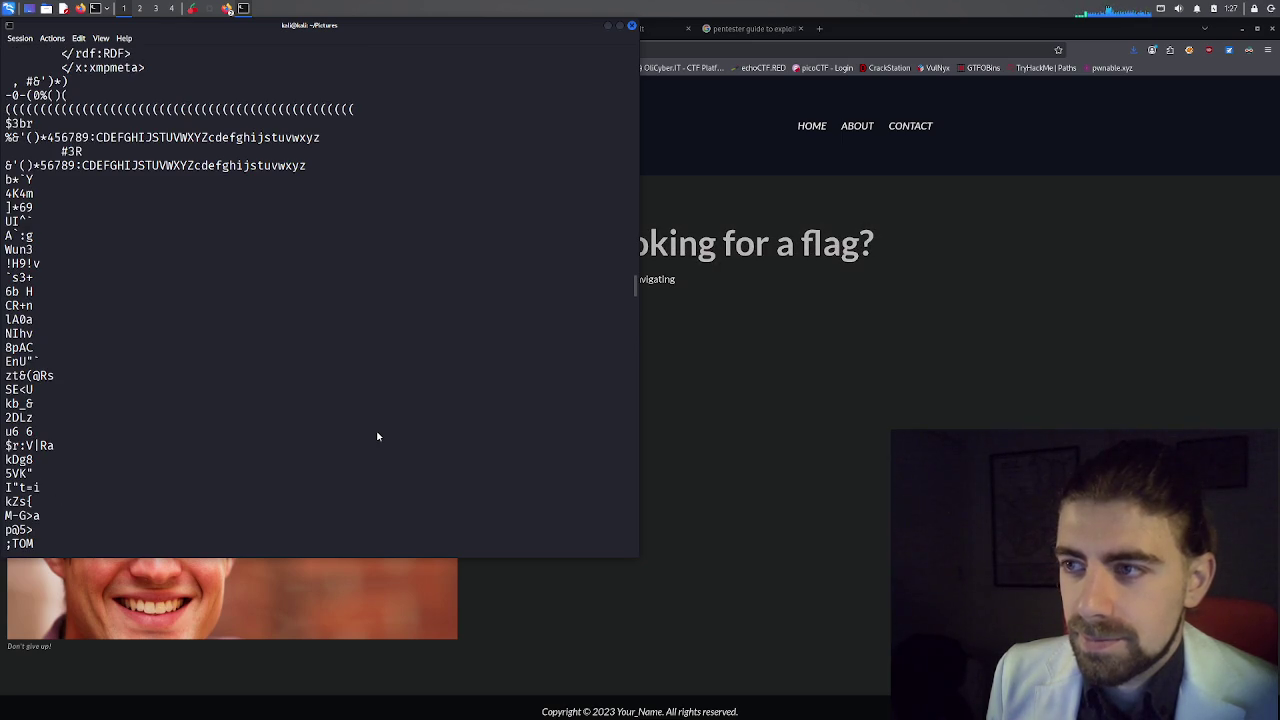
scroll(378, 436, up, 4)
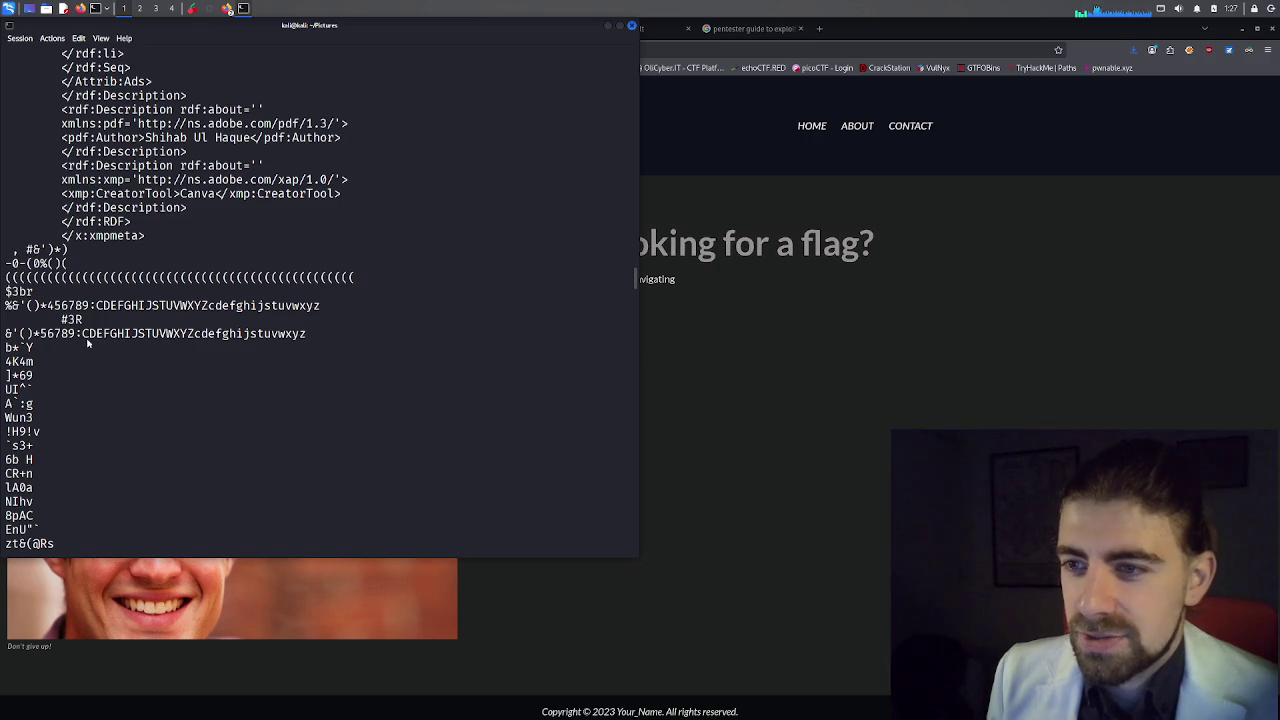
scroll(78, 338, up, 6)
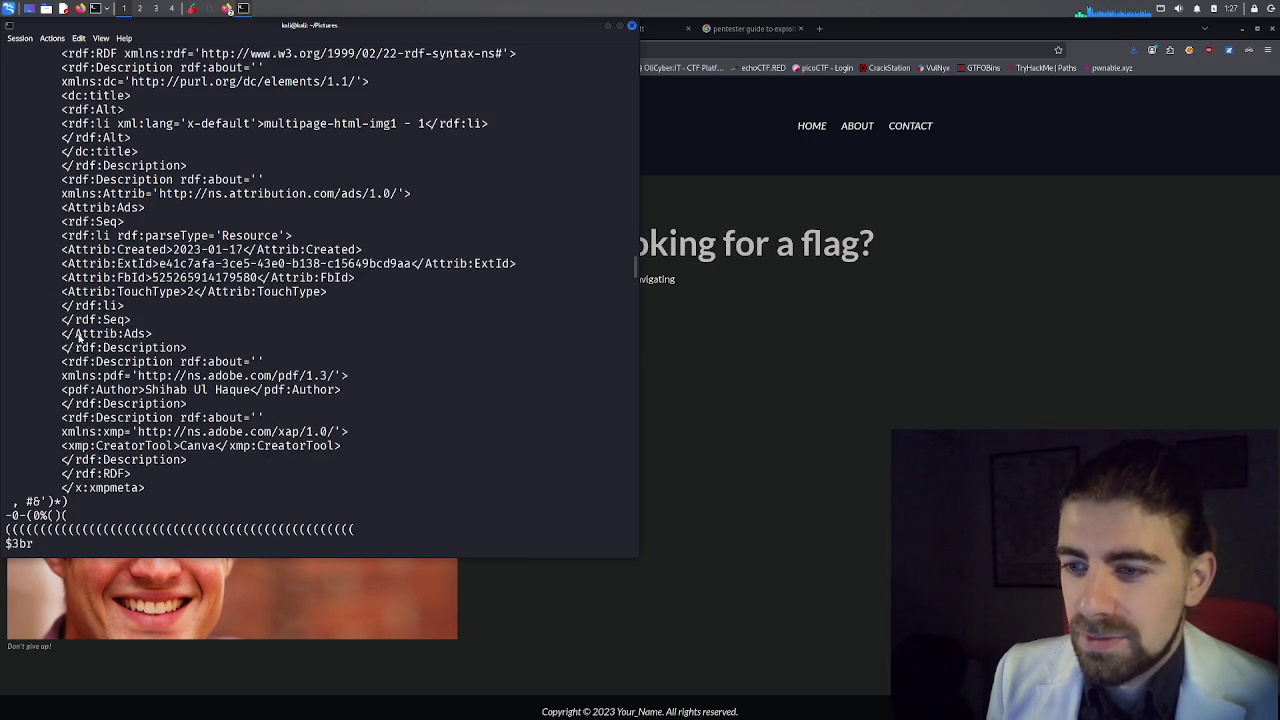
scroll(78, 338, down, 3)
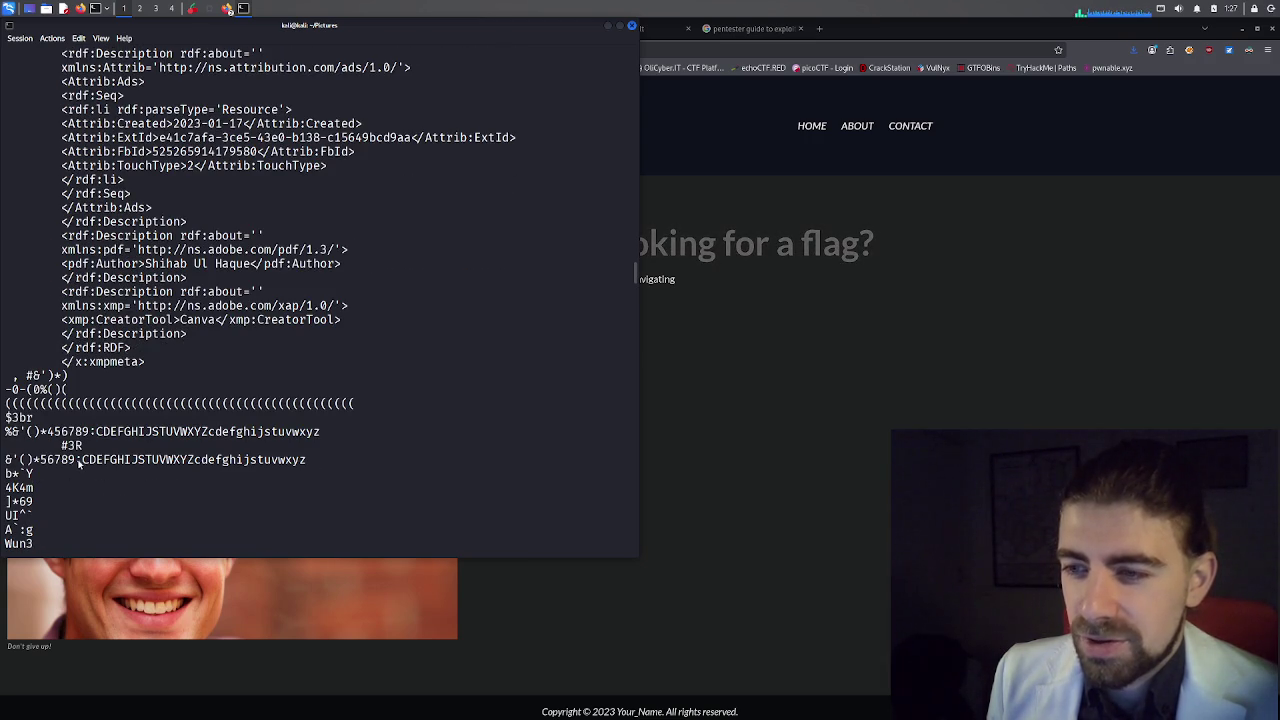
mouse_move(97, 461)
mouse_down()
mouse_move(160, 461)
mouse_move(99, 461)
mouse_up()
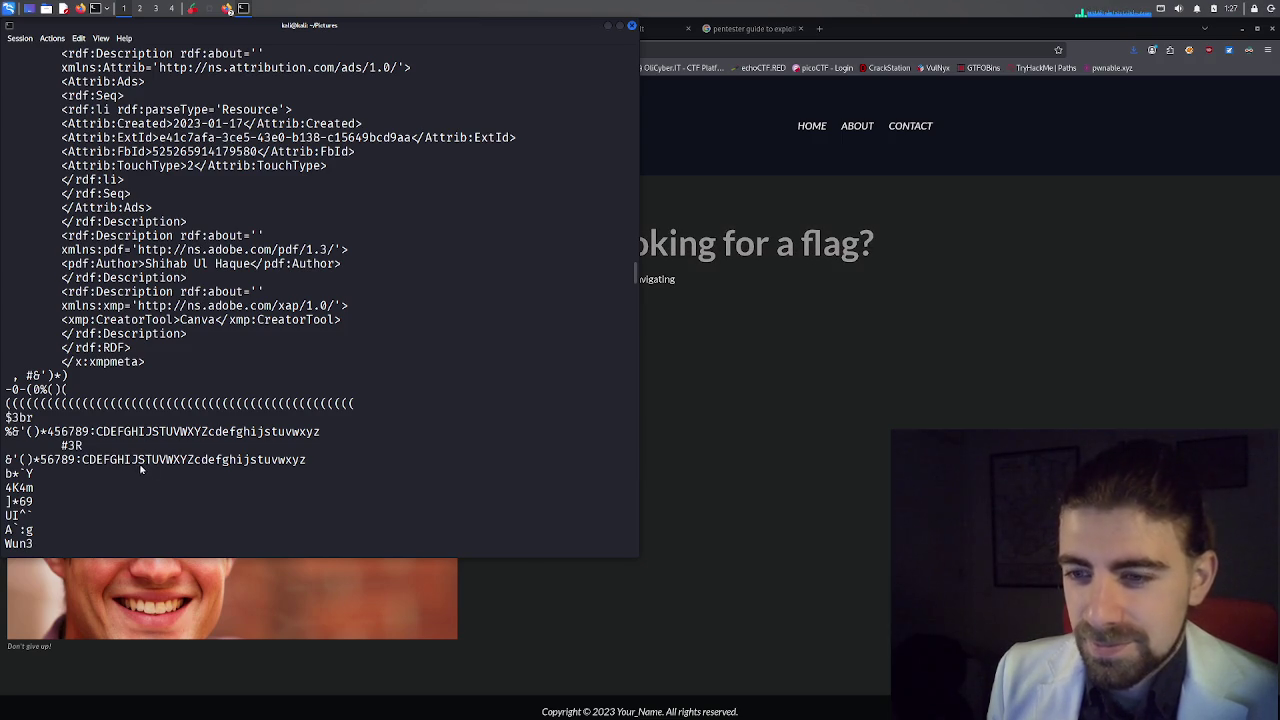
scroll(225, 450, up, 3)
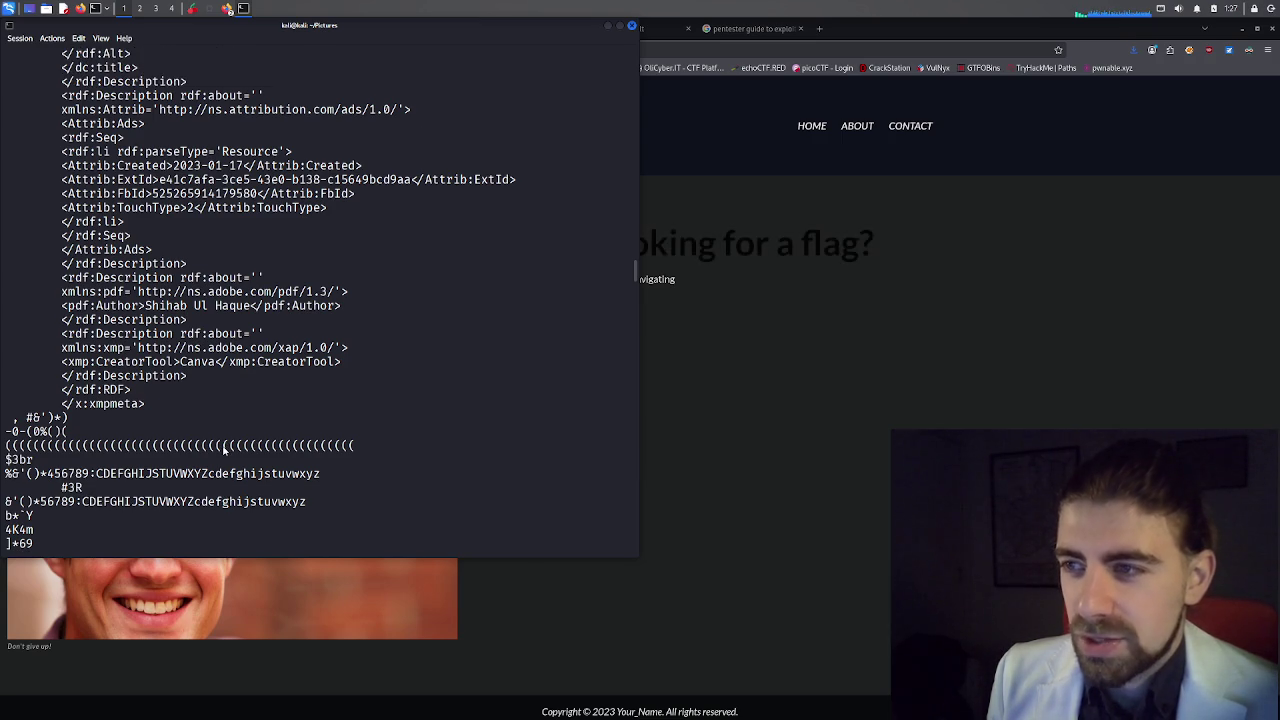
scroll(229, 427, up, 3)
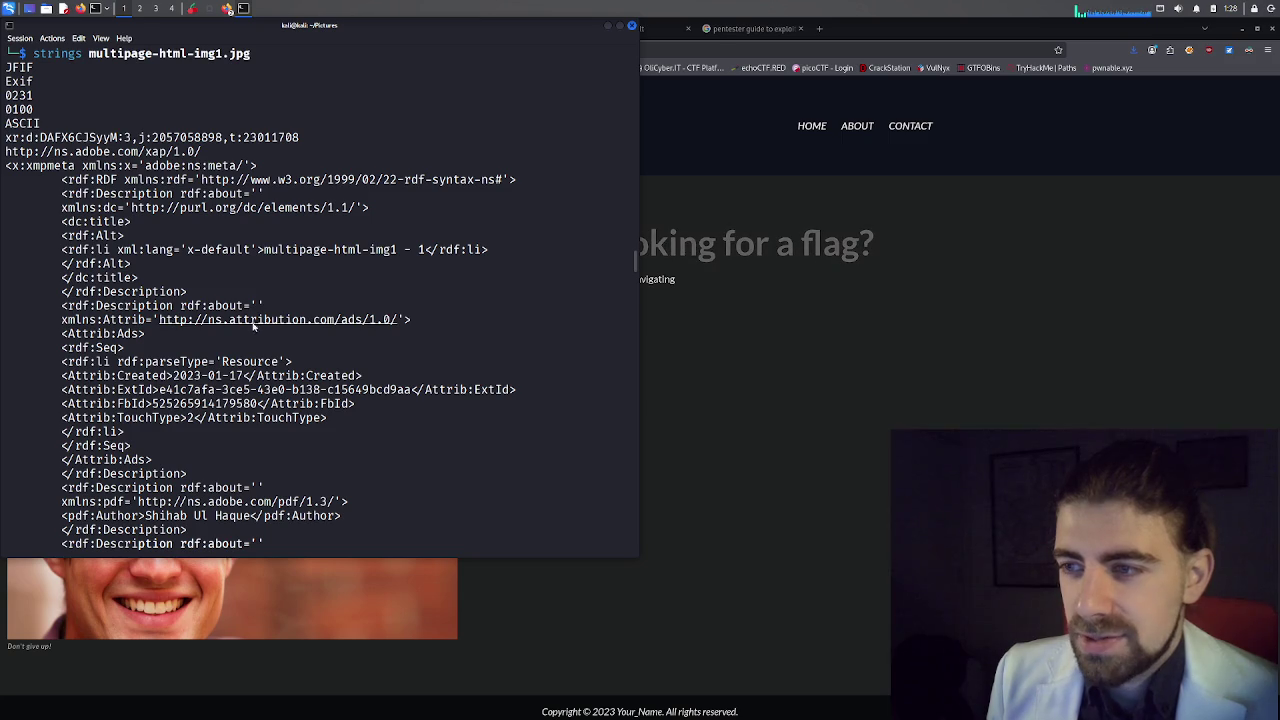
scroll(197, 314, up, 2)
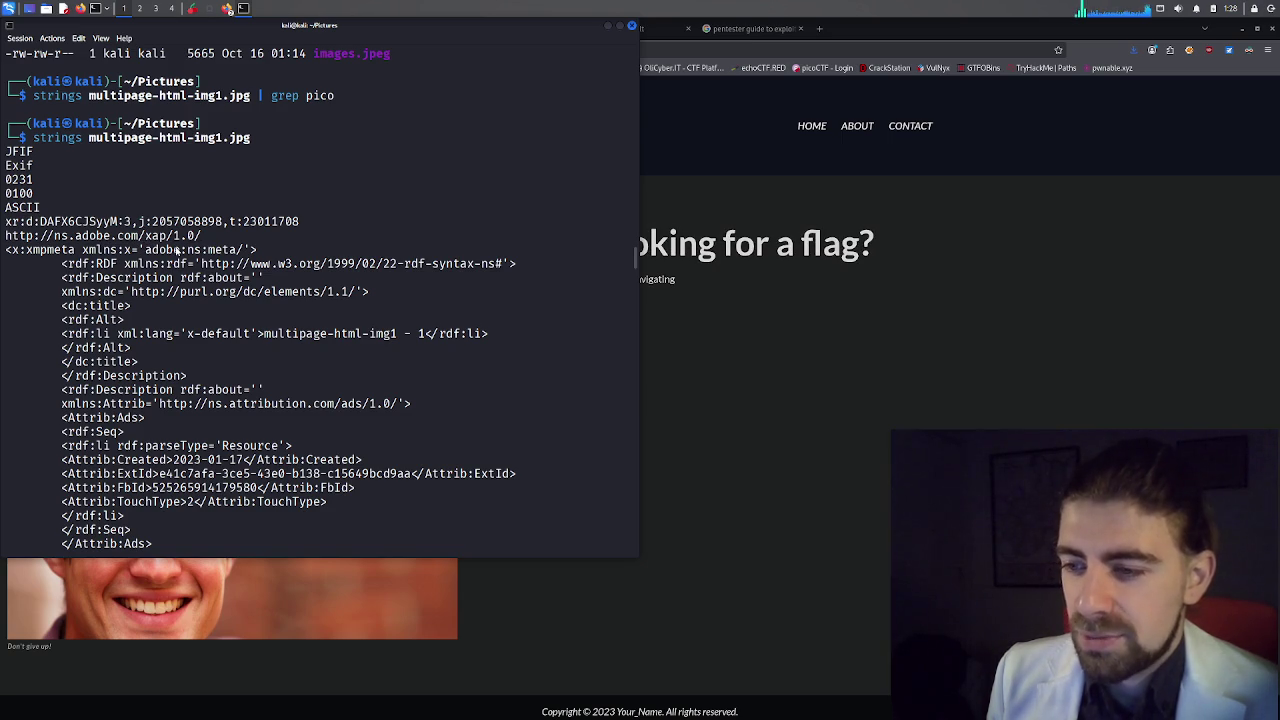
click(677, 486)
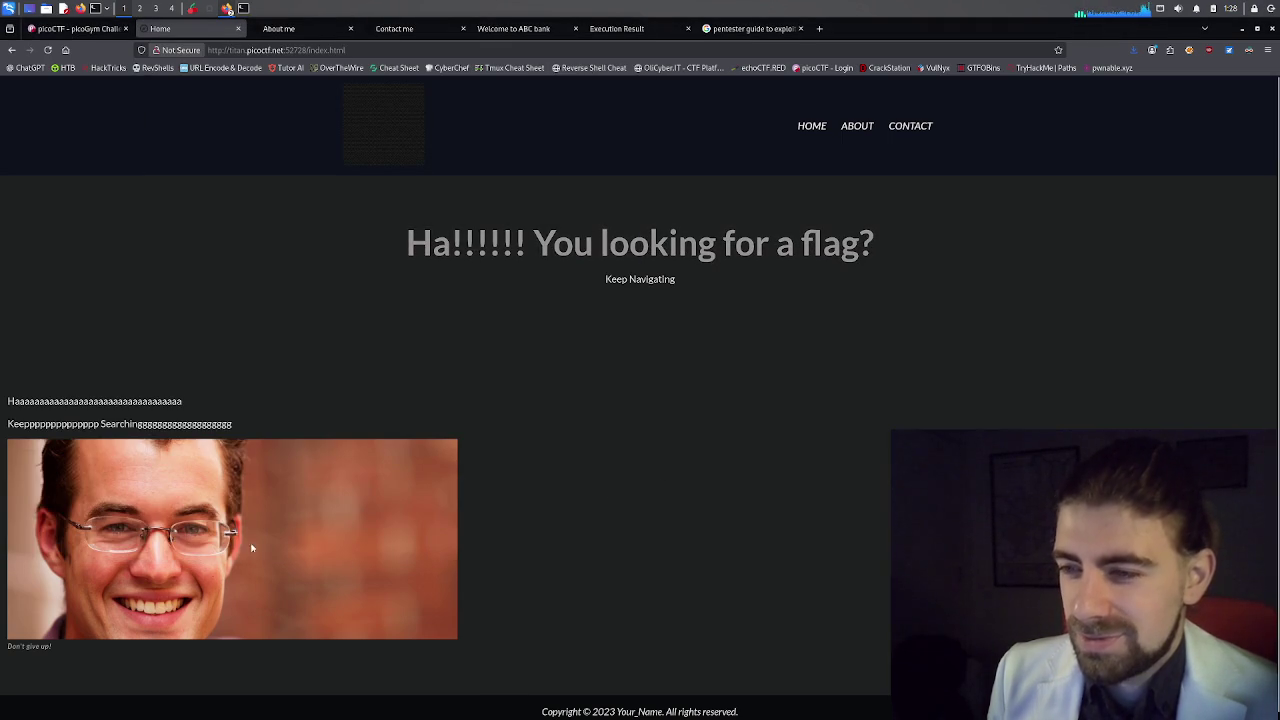
Go from the Contact me page to the About me page and bring up its context menu.
scroll(193, 577, down, 1)
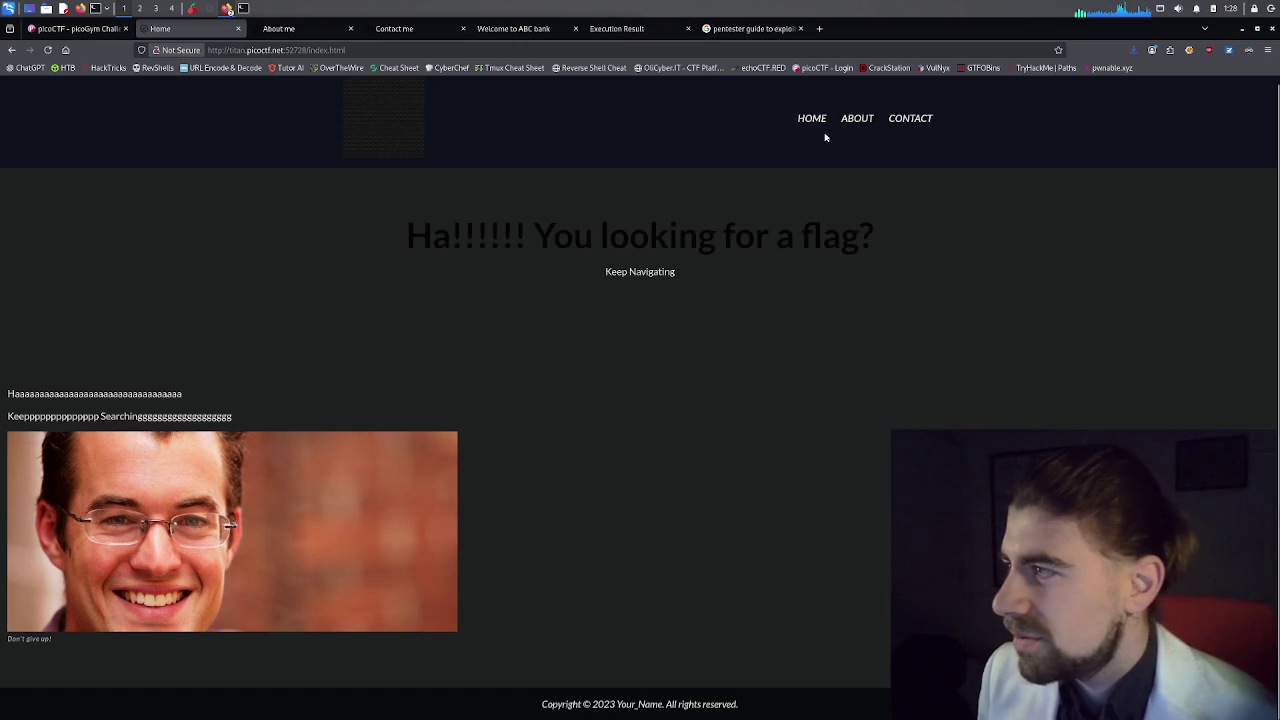
click(376, 30)
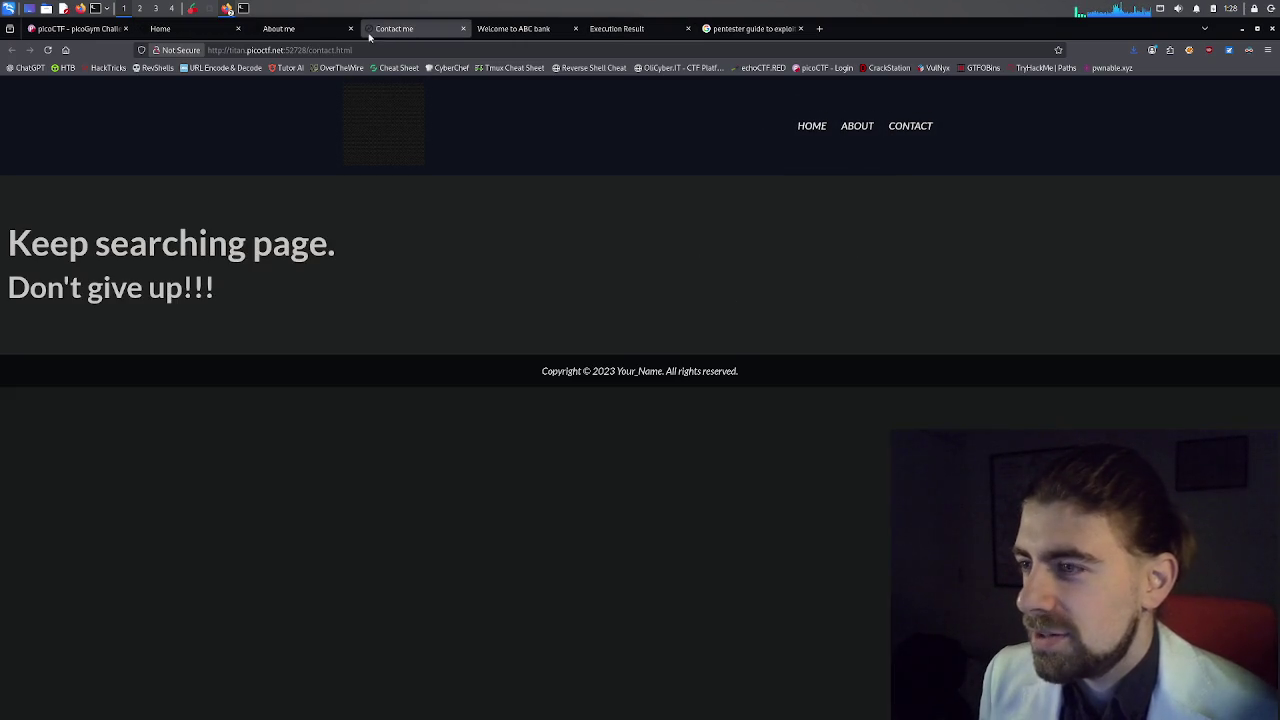
right_click(281, 244)
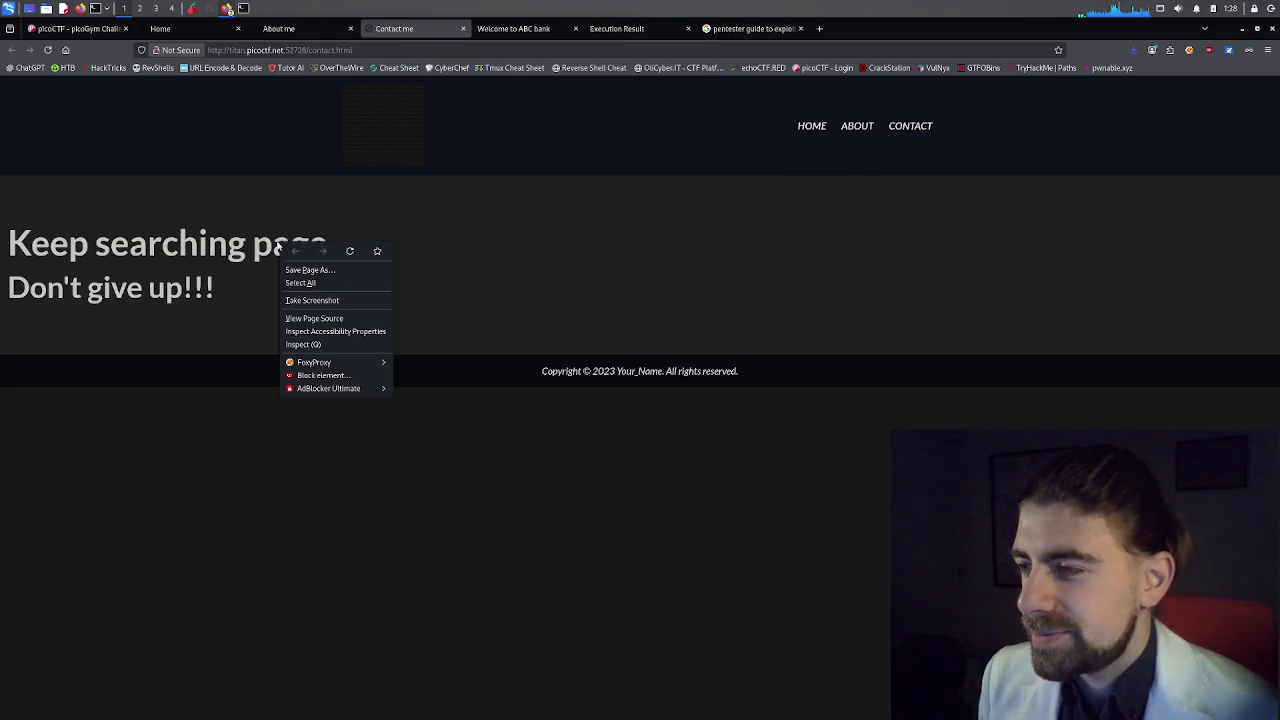
click(266, 33)
click(280, 34)
right_click(314, 244)
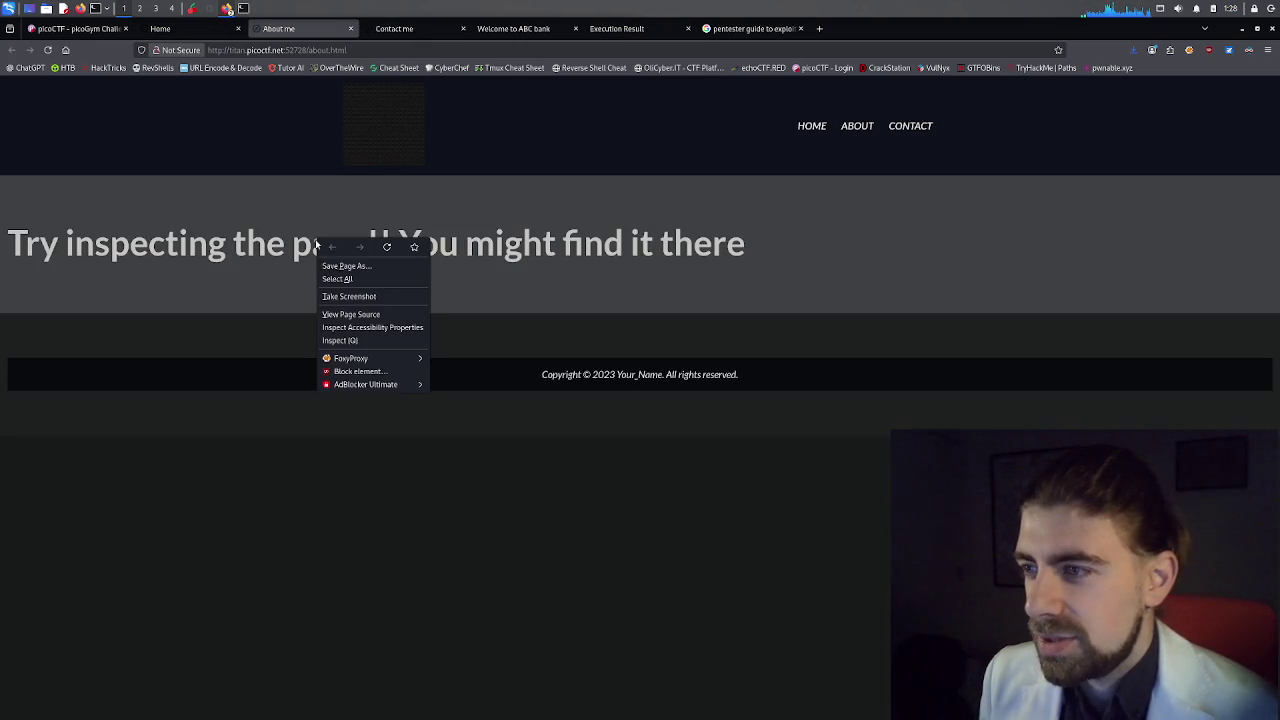
Inspect the About page and expand the why section, footer and bottombar elements.
click(343, 340)
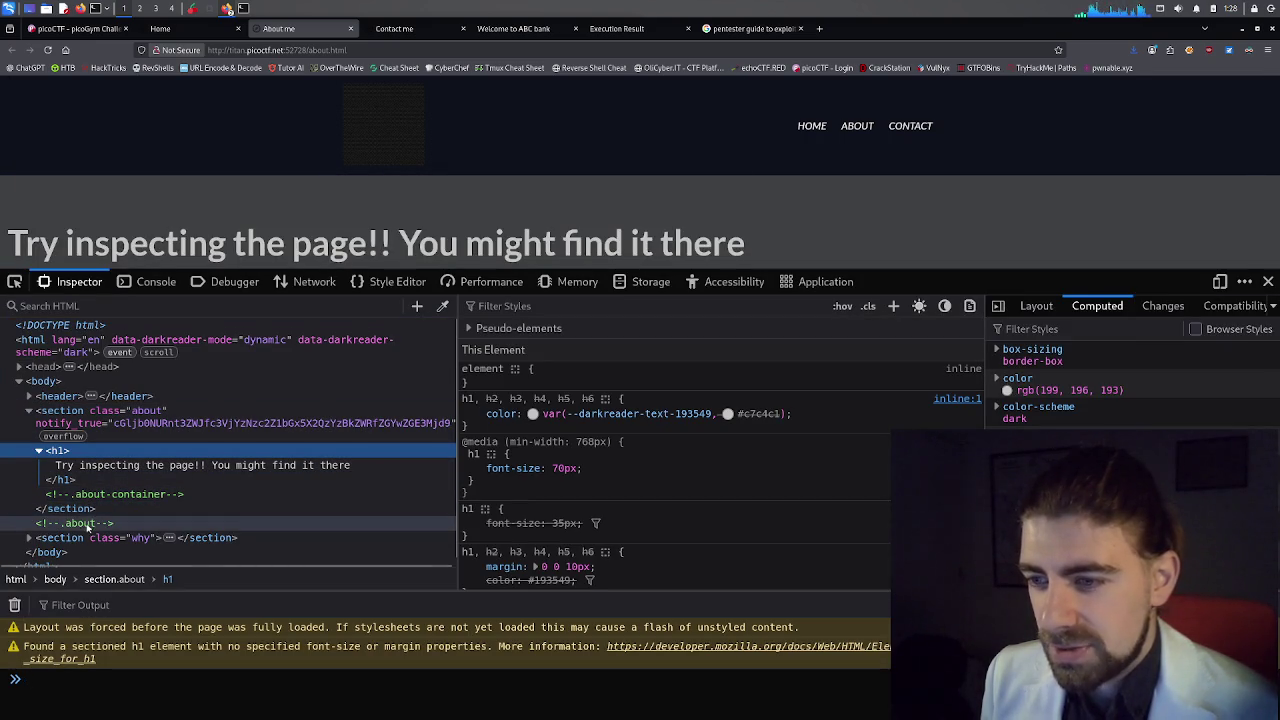
scroll(30, 535, down, 1)
click(30, 531)
scroll(77, 513, down, 1)
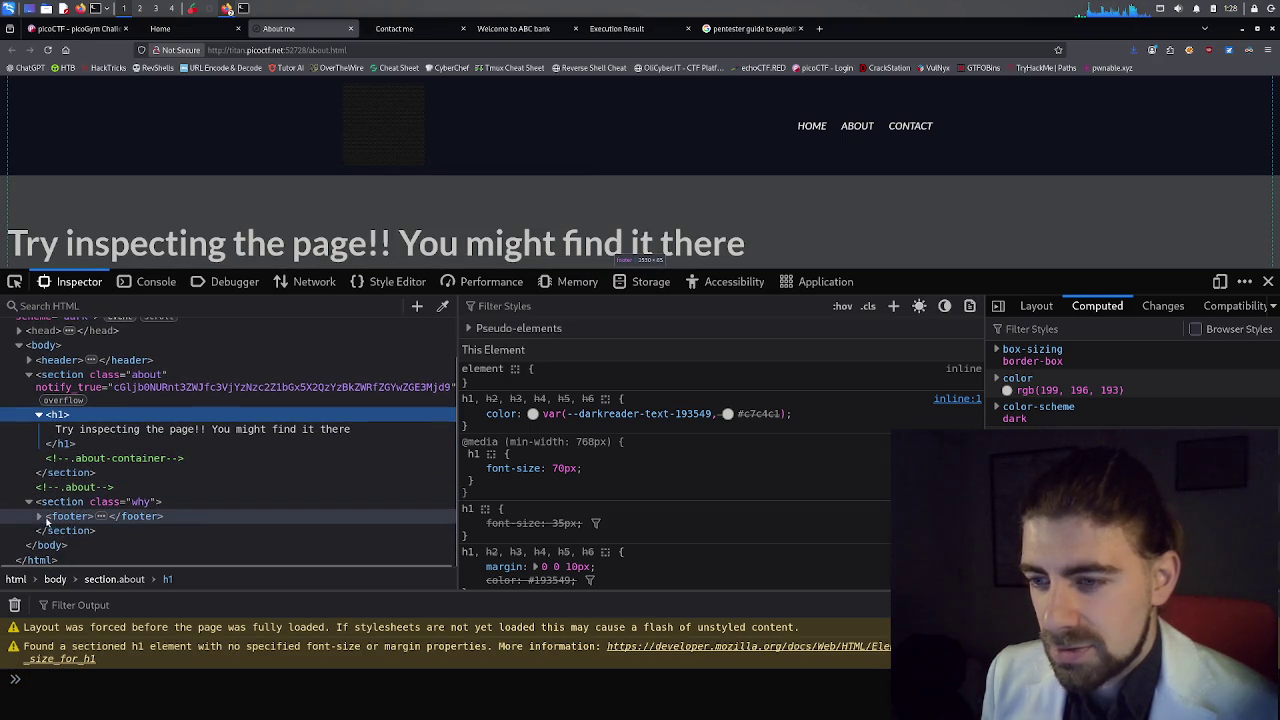
click(39, 516)
scroll(57, 503, down, 1)
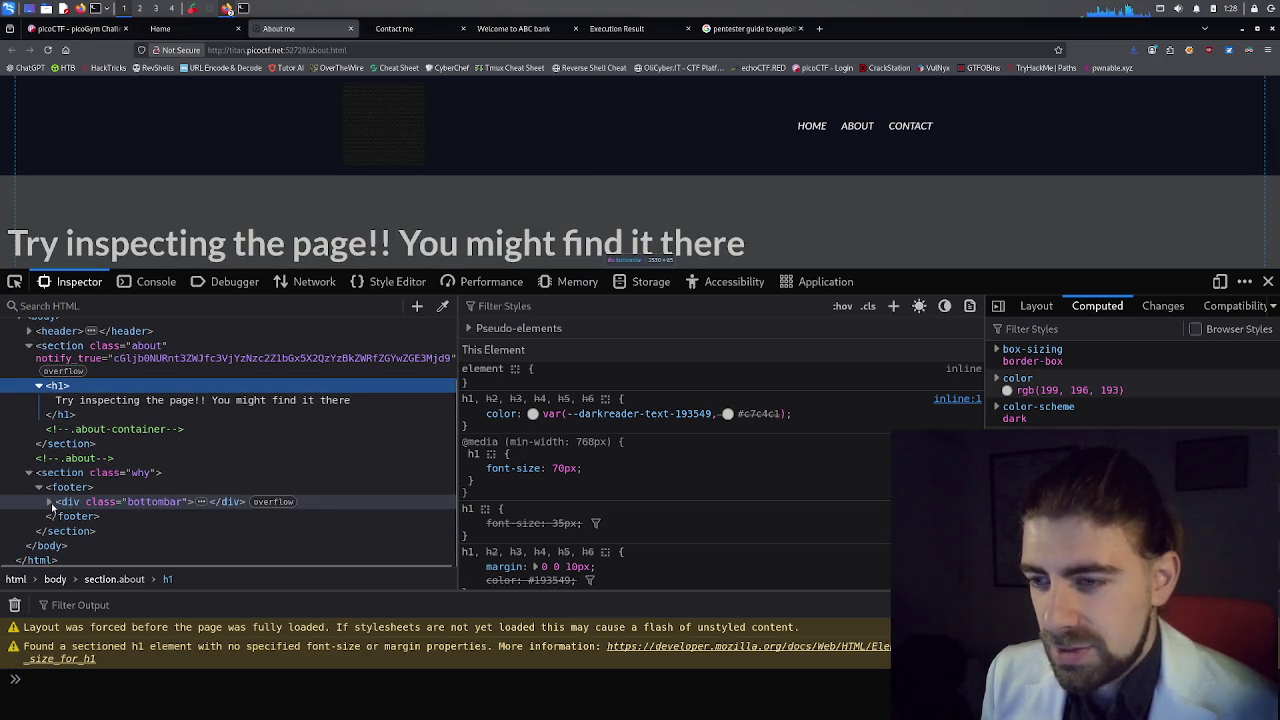
click(49, 502)
scroll(25, 418, up, 3)
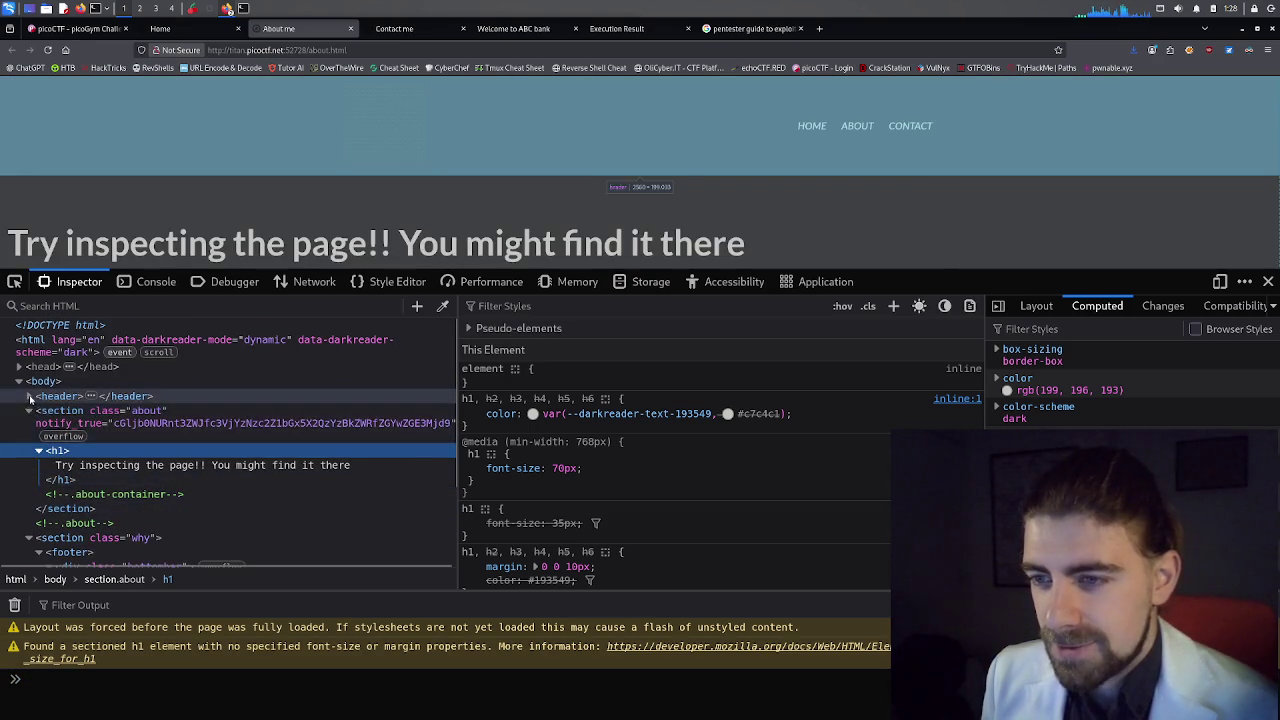
Expand the header, nav, logo-container and logo link to reveal the logo image.
click(29, 396)
click(39, 411)
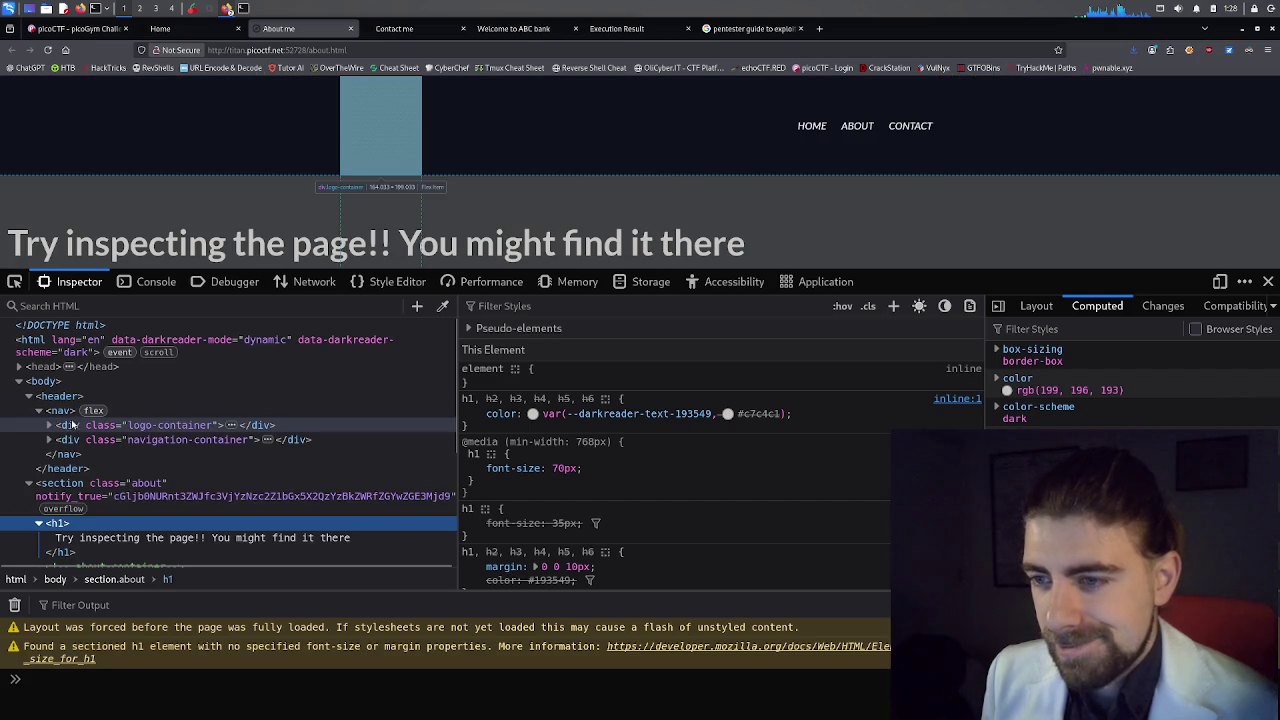
click(49, 425)
click(59, 440)
scroll(64, 447, down, 2)
Expand the navigation list items to show the Home, About and Contact links.
click(49, 396)
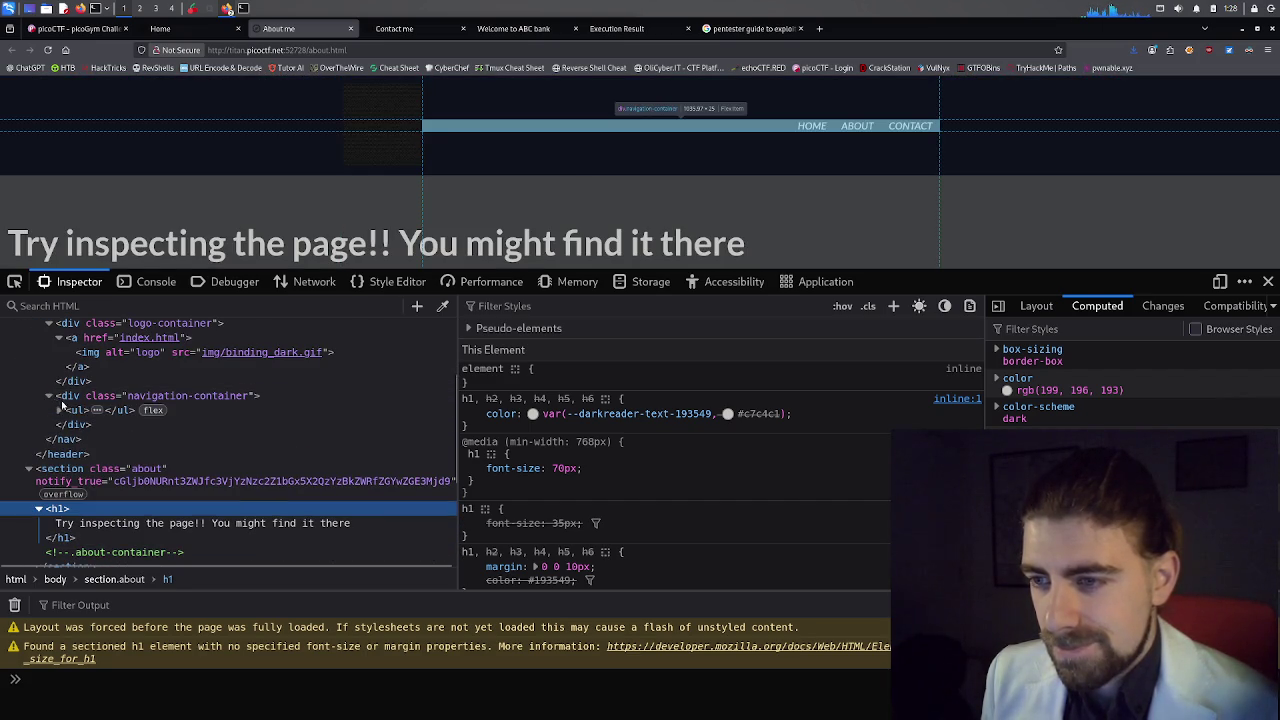
click(59, 410)
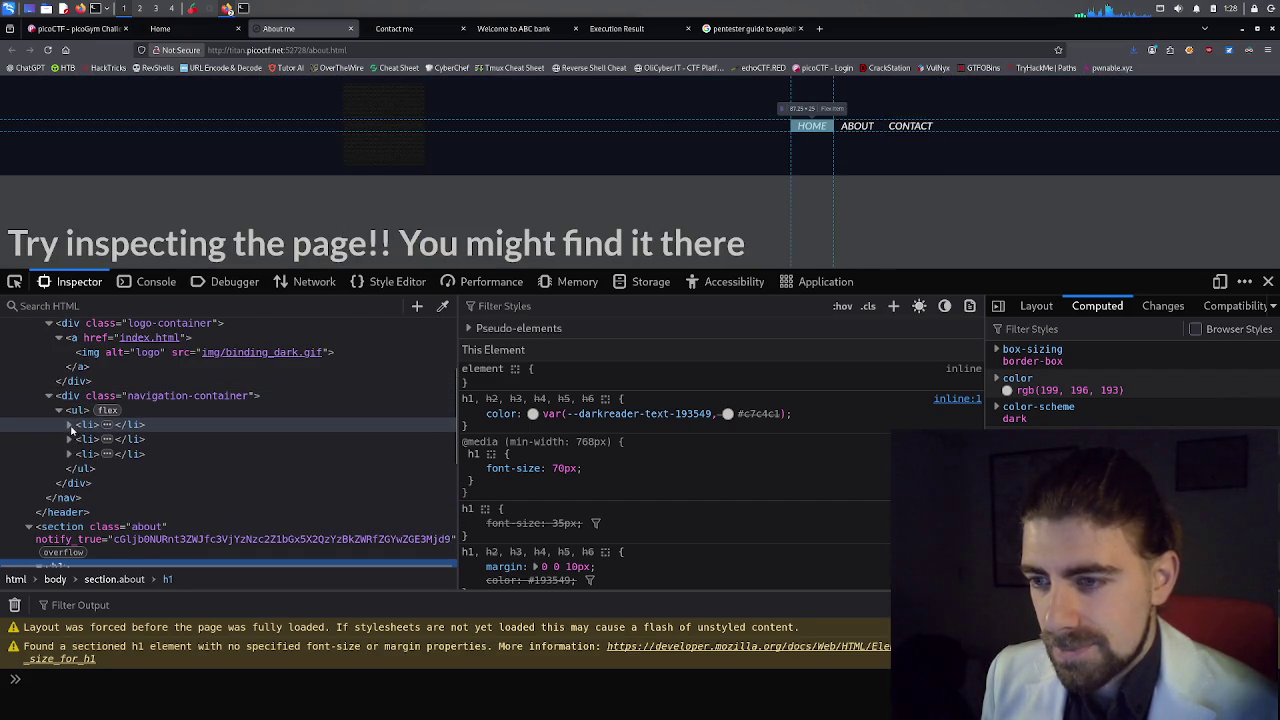
click(70, 425)
click(70, 468)
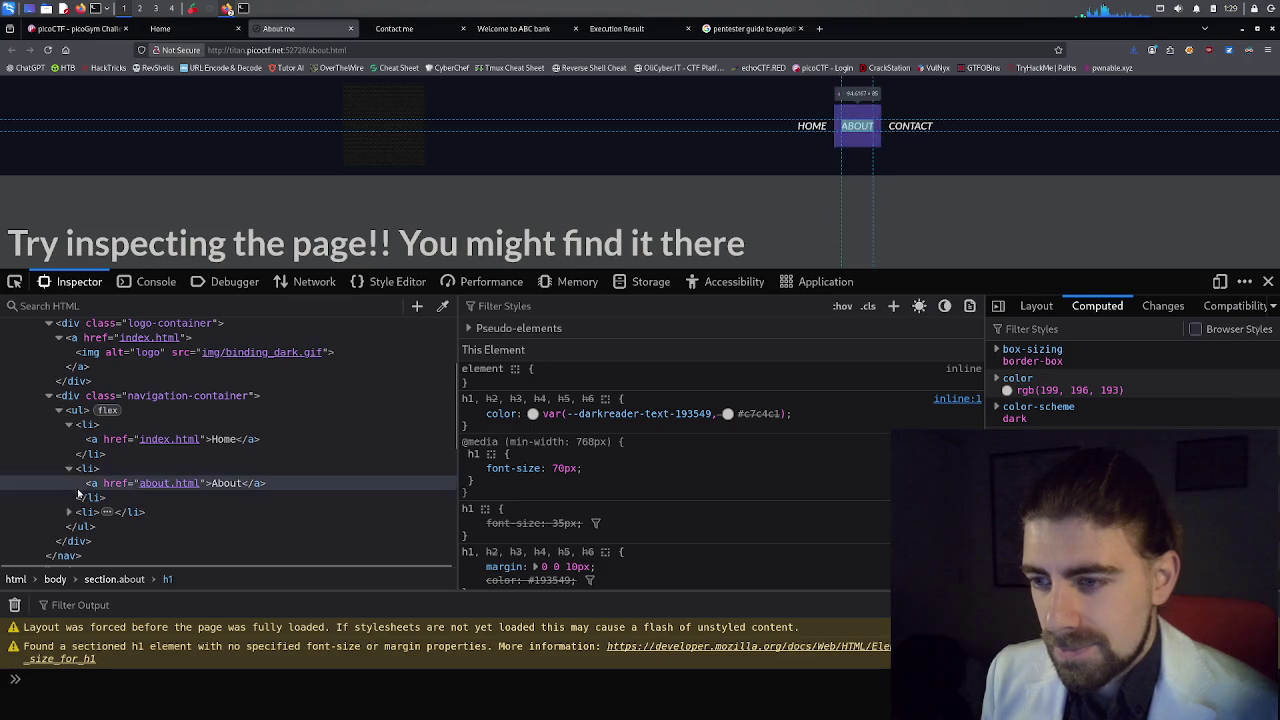
click(76, 511)
click(69, 512)
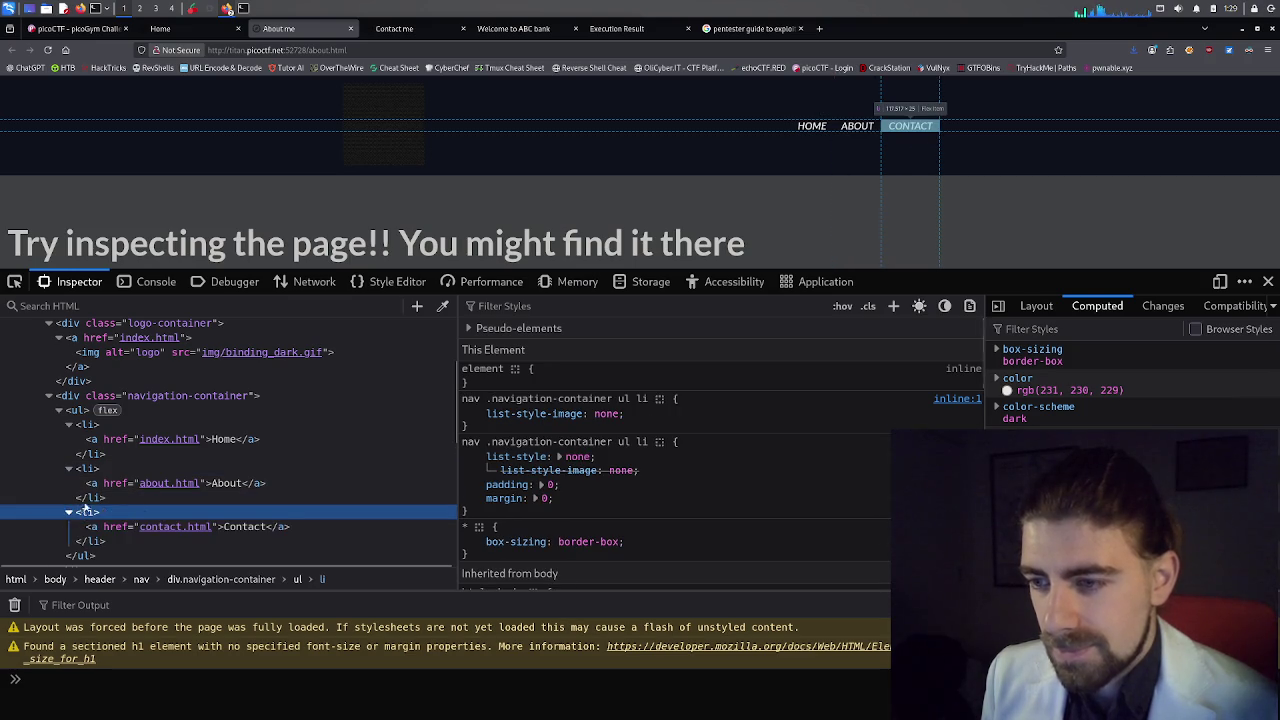
scroll(90, 480, down, 4)
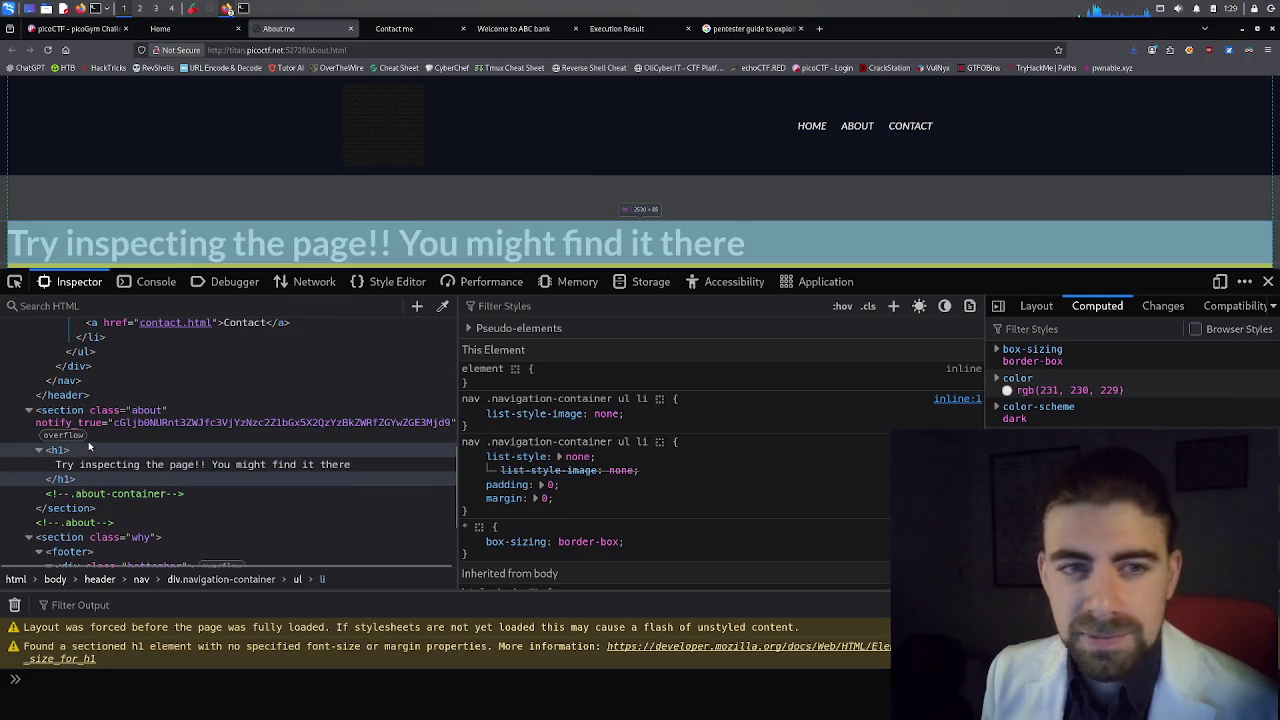
scroll(197, 428, up, 5)
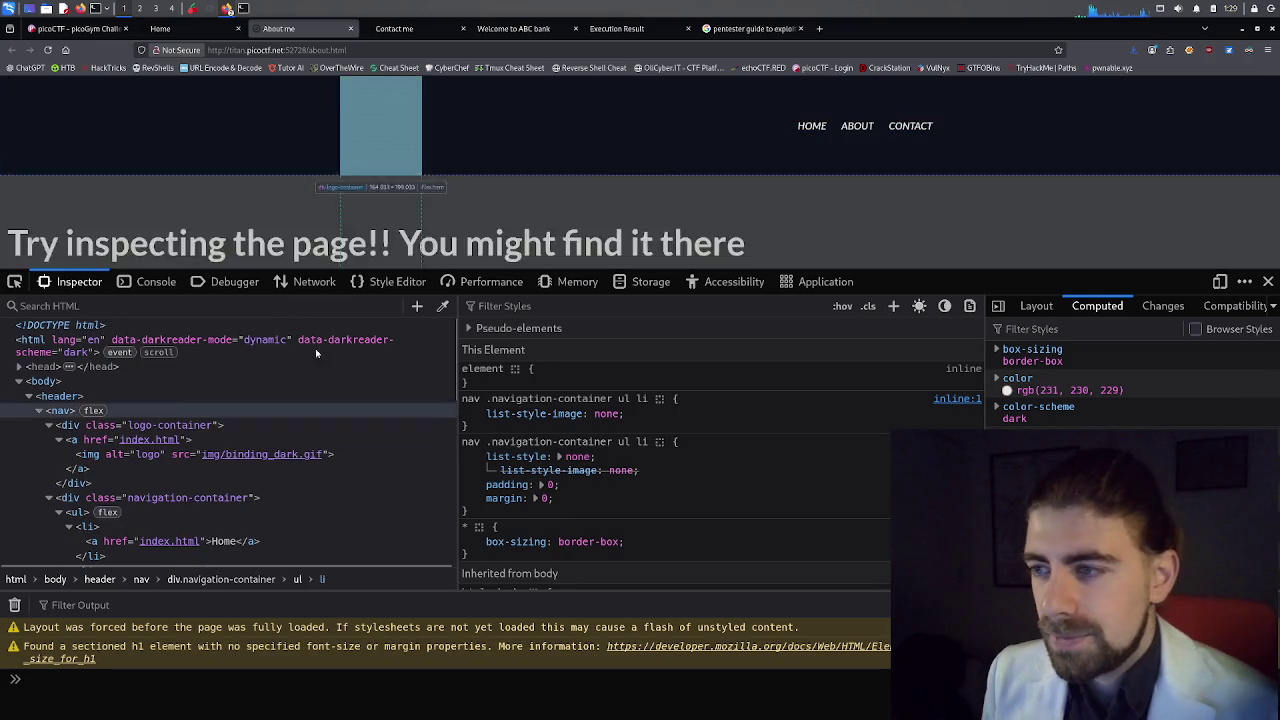
click(312, 281)
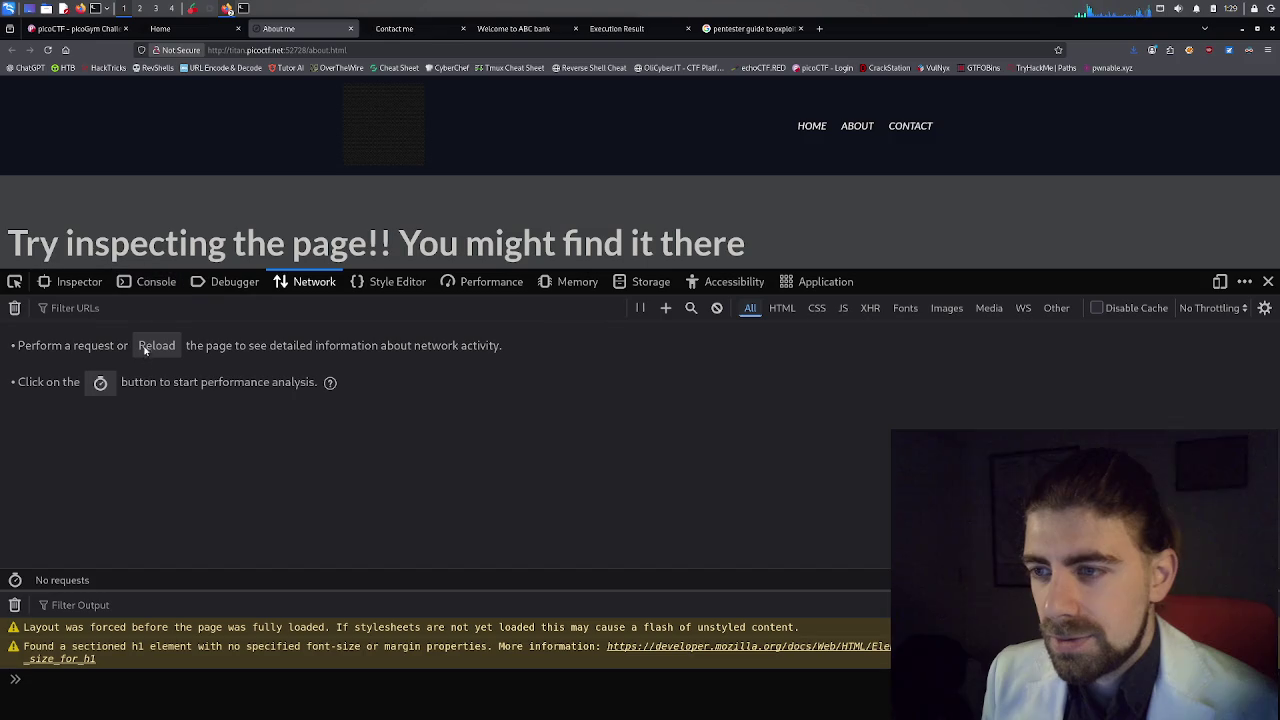
Reload to capture network requests, then check Memory and the challenge host's cookies in Storage.
click(158, 345)
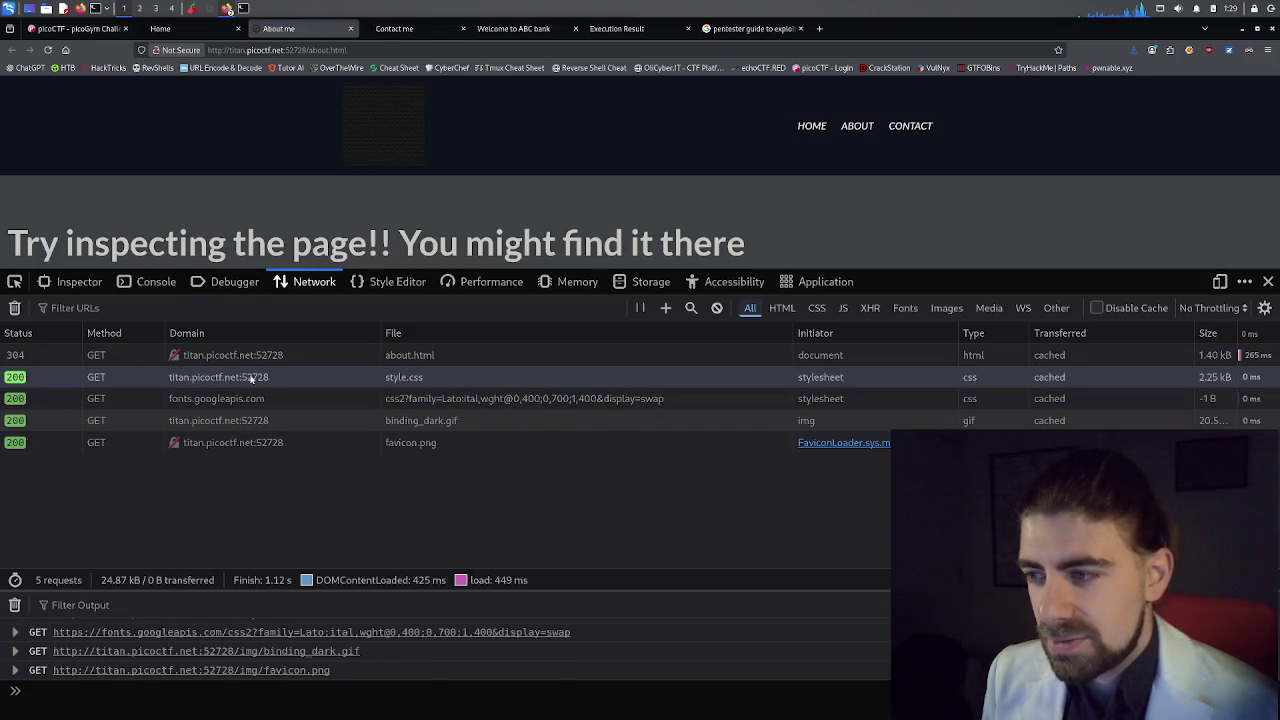
click(577, 283)
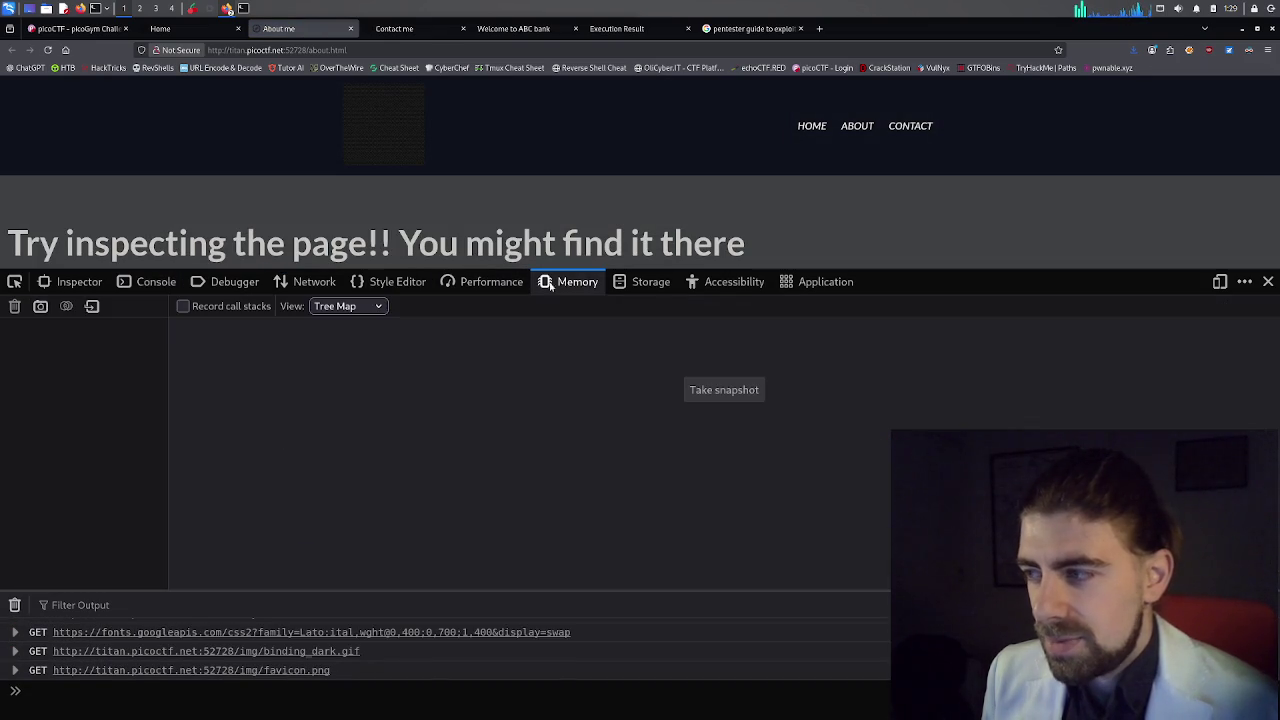
click(648, 283)
click(139, 330)
click(136, 349)
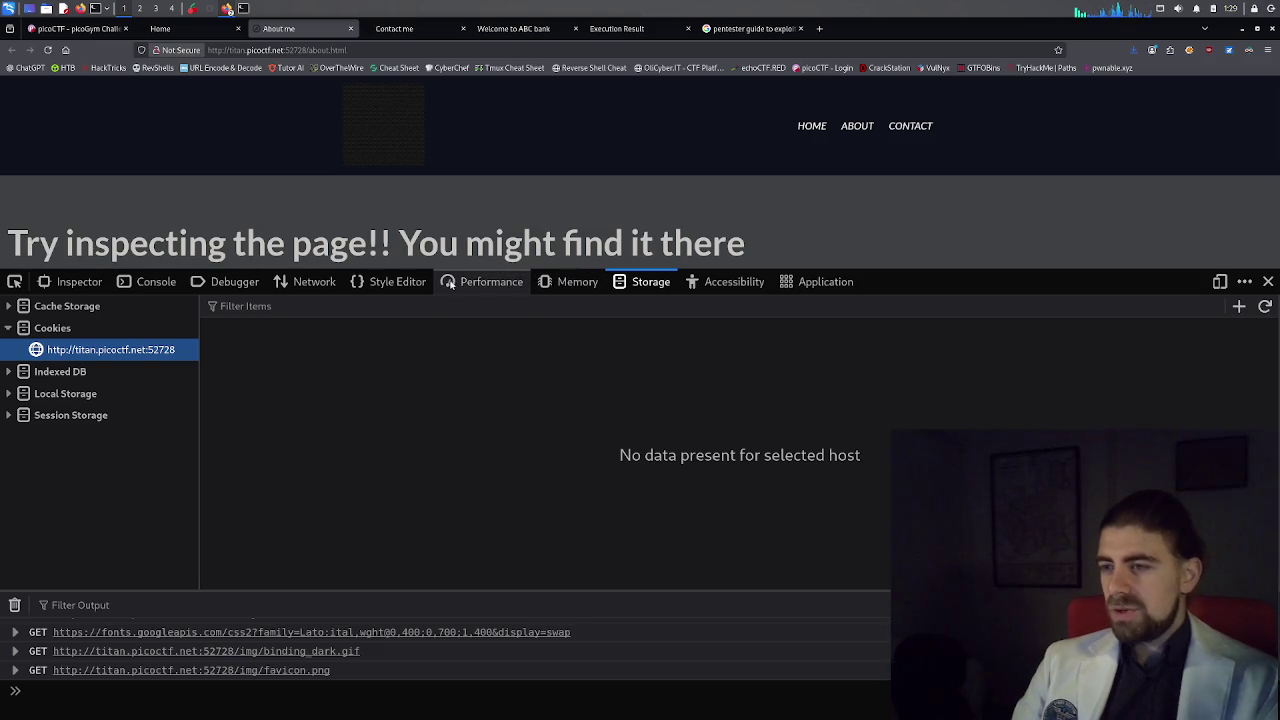
Look through the Network, Debugger, Console and Inspector panels, then close DevTools.
click(297, 284)
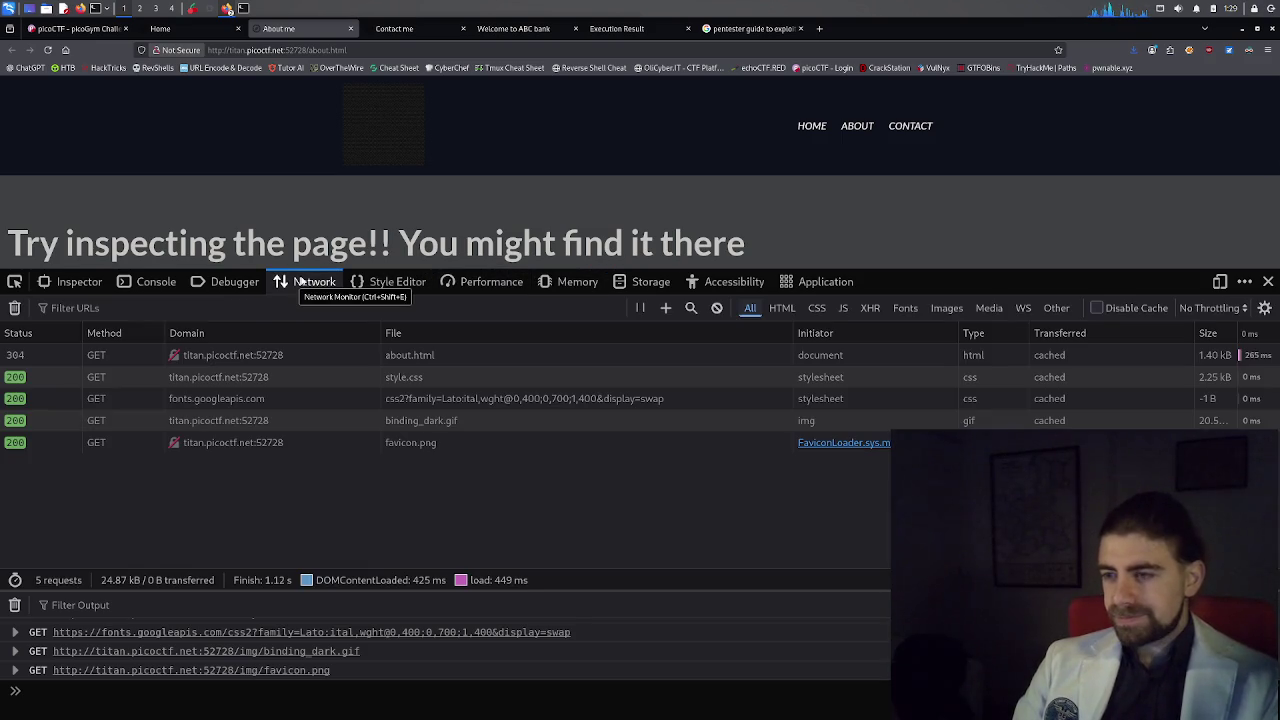
click(232, 283)
click(155, 283)
click(75, 283)
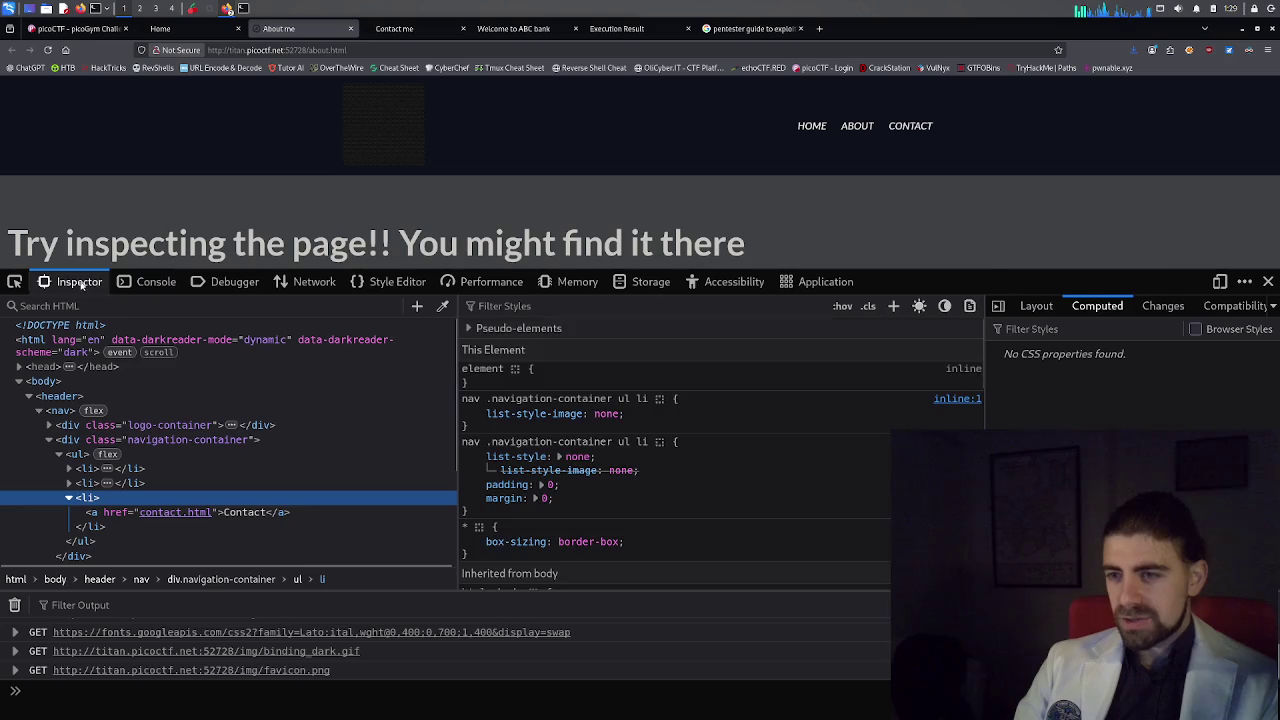
click(1267, 283)
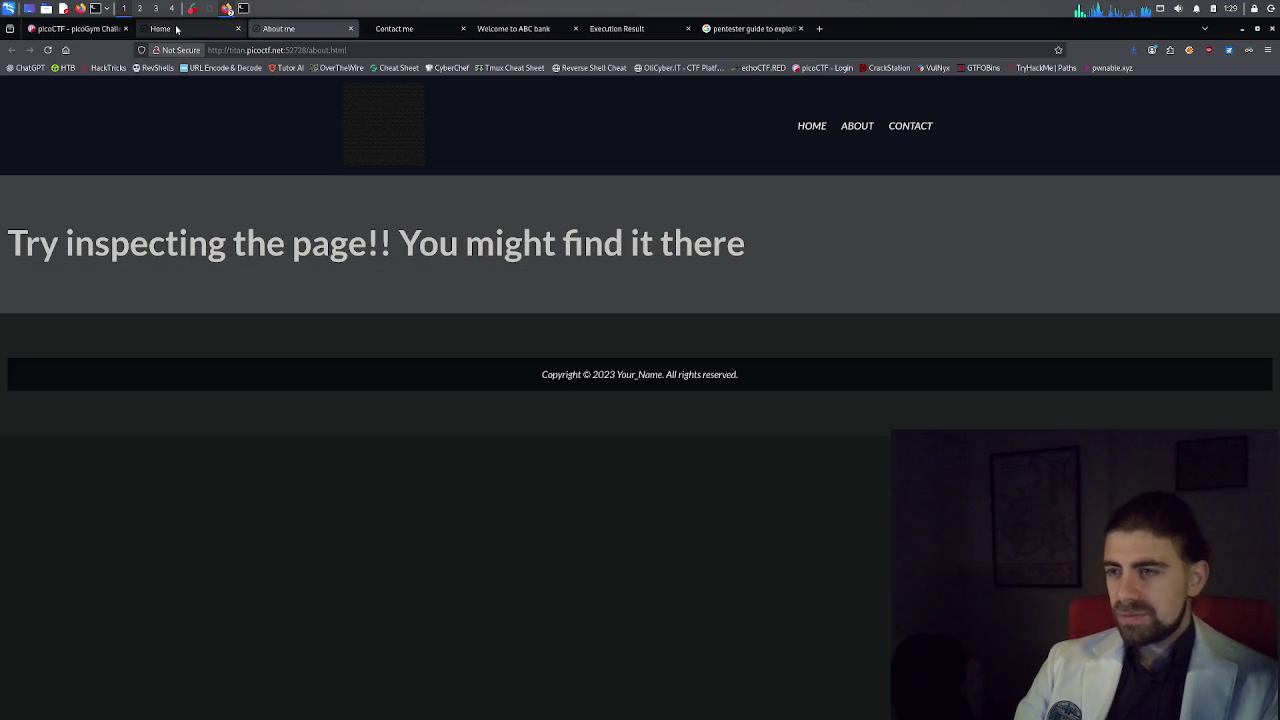
Reread the WebDecode challenge description on the picoCTF tab, then return to the site's Home page.
mouse_move(176, 30)
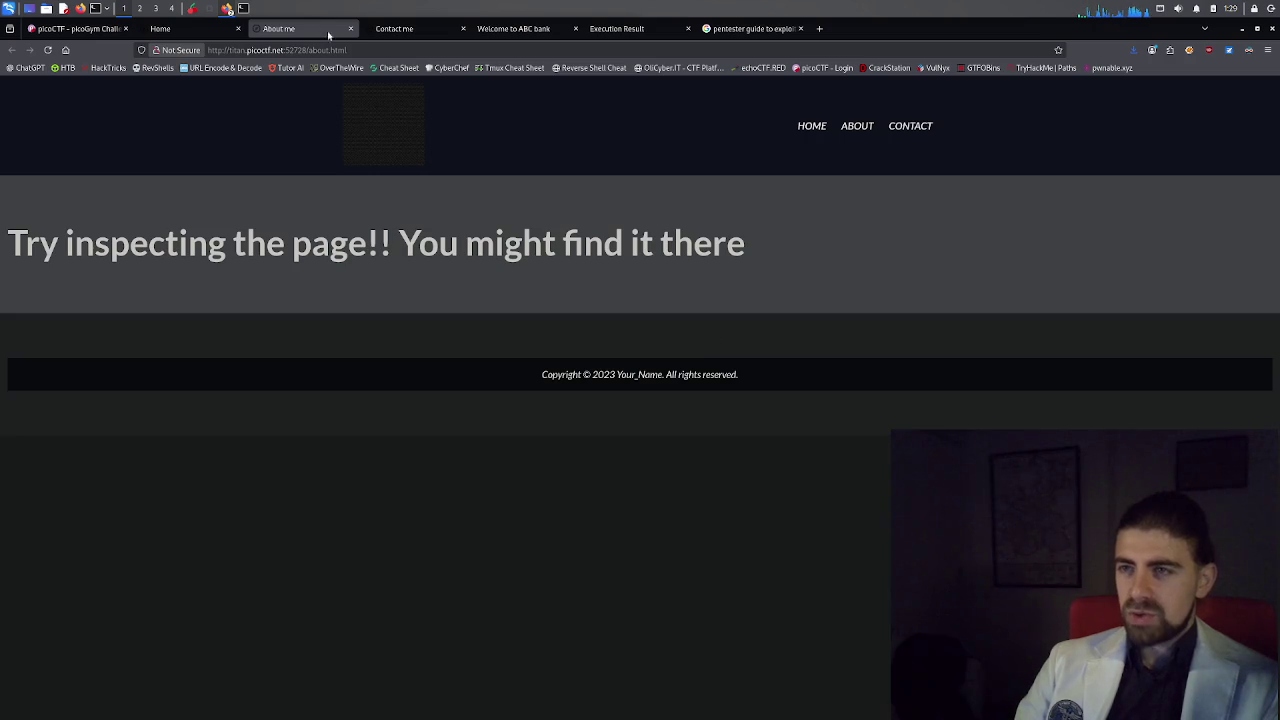
click(99, 34)
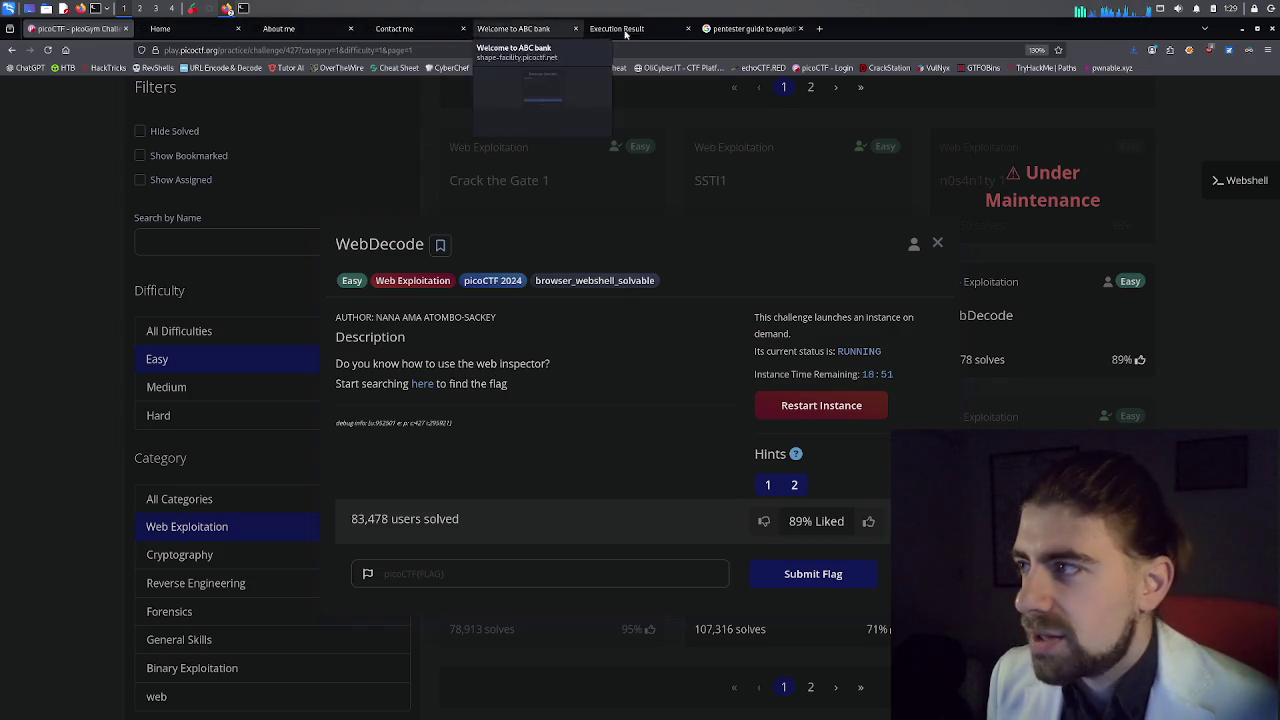
click(183, 30)
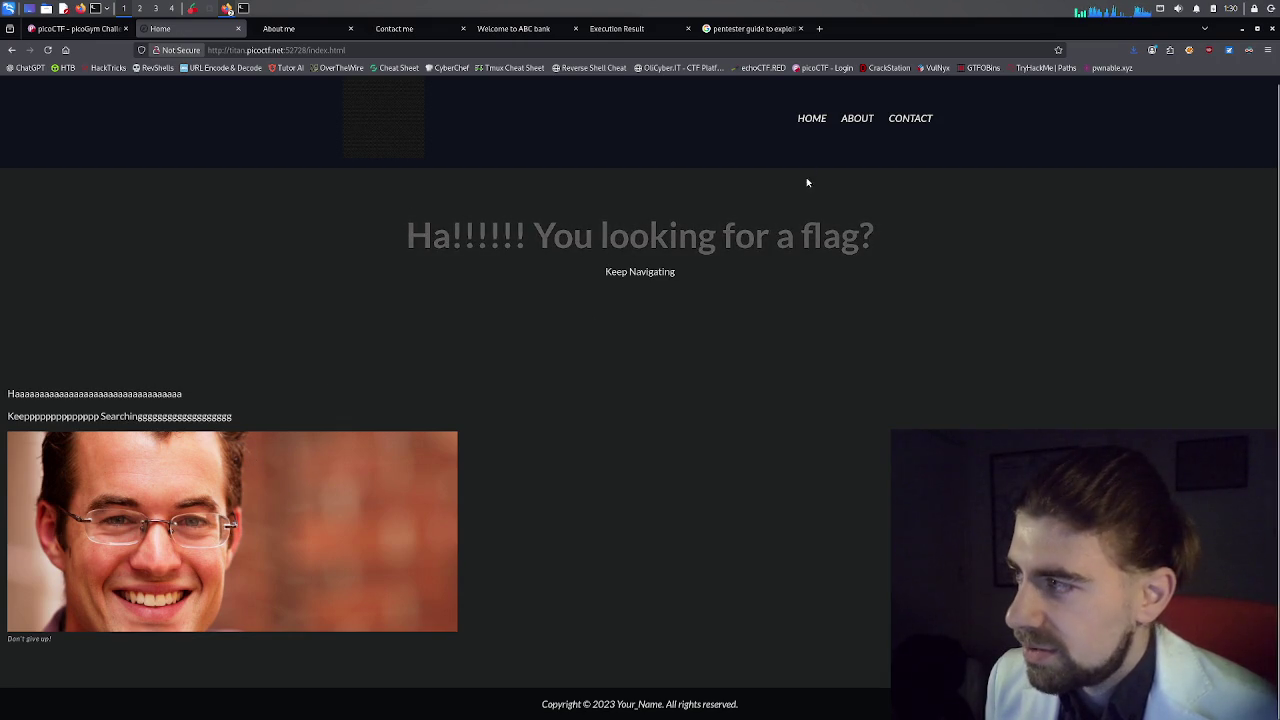
Inspect the Home page heading and paragraph, and expand the sec-intro section's markup.
right_click(715, 244)
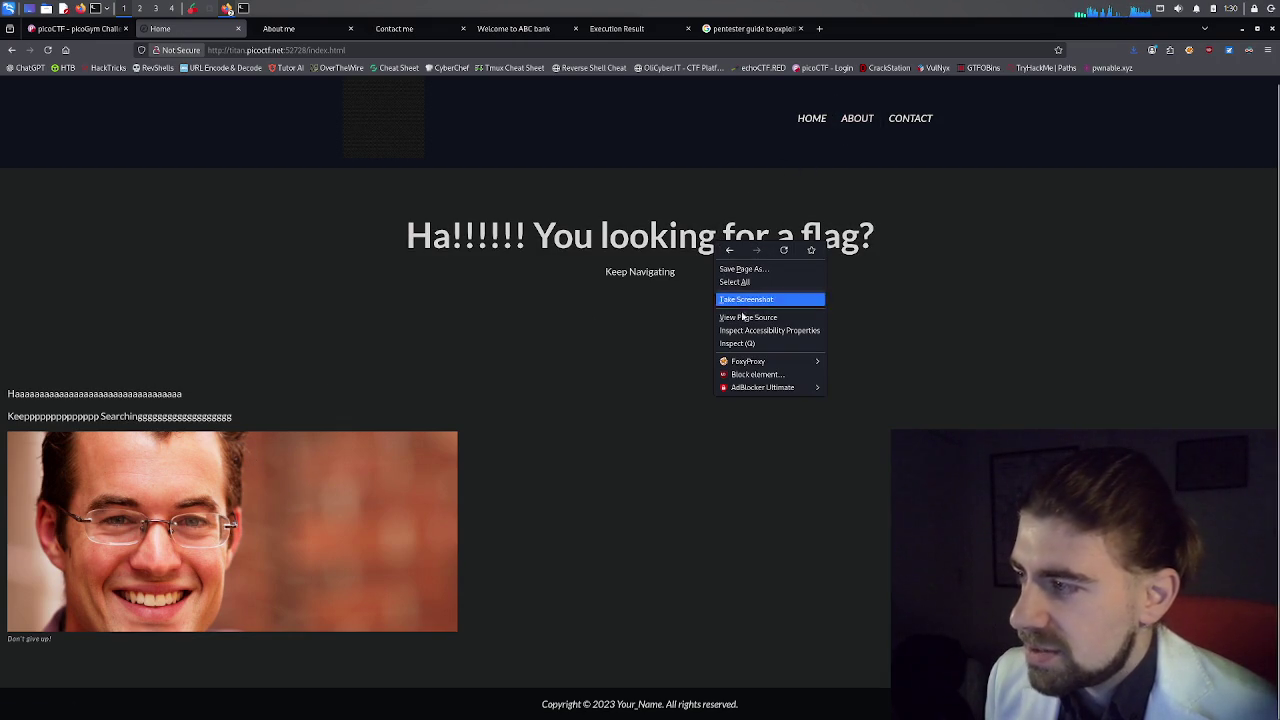
click(743, 343)
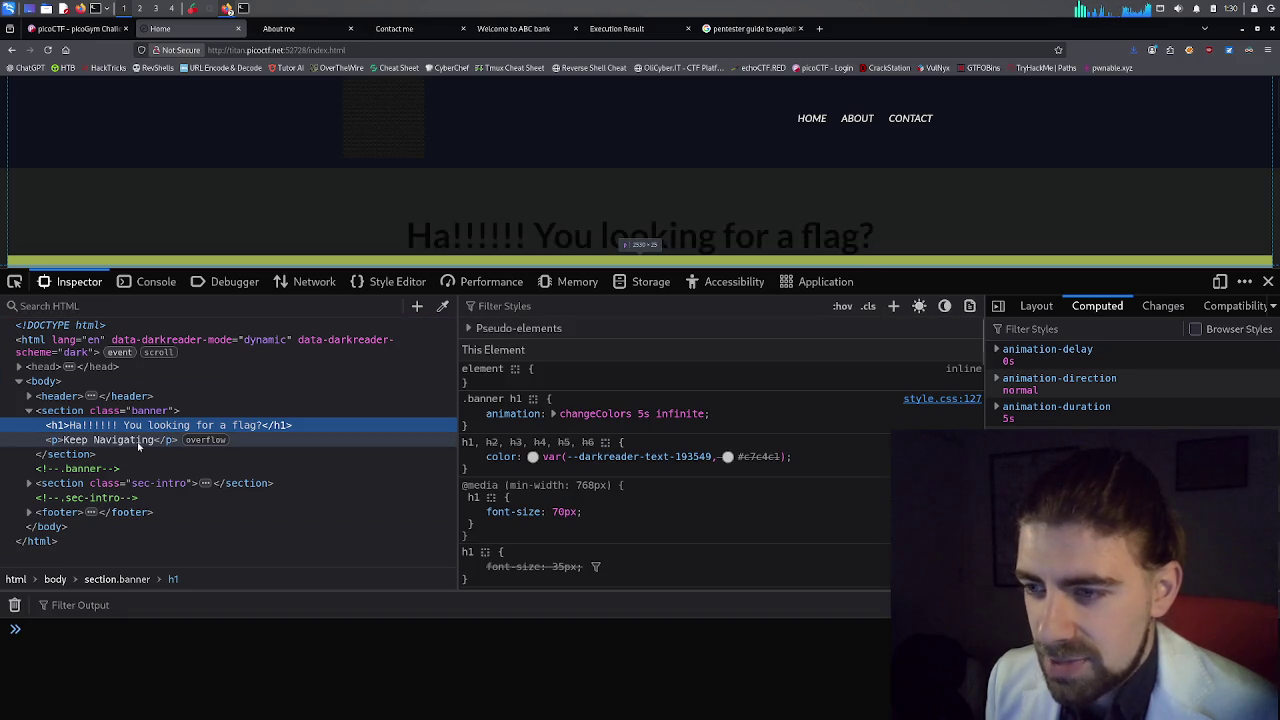
click(215, 442)
mouse_move(219, 444)
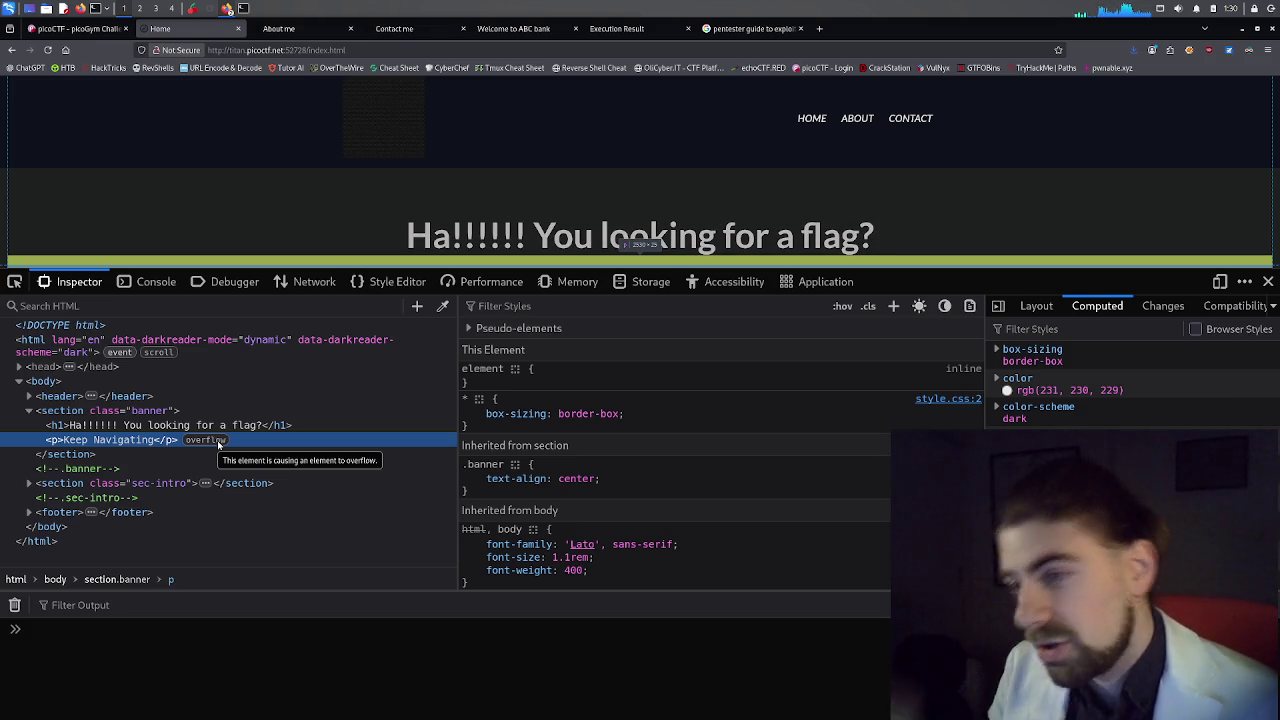
click(29, 483)
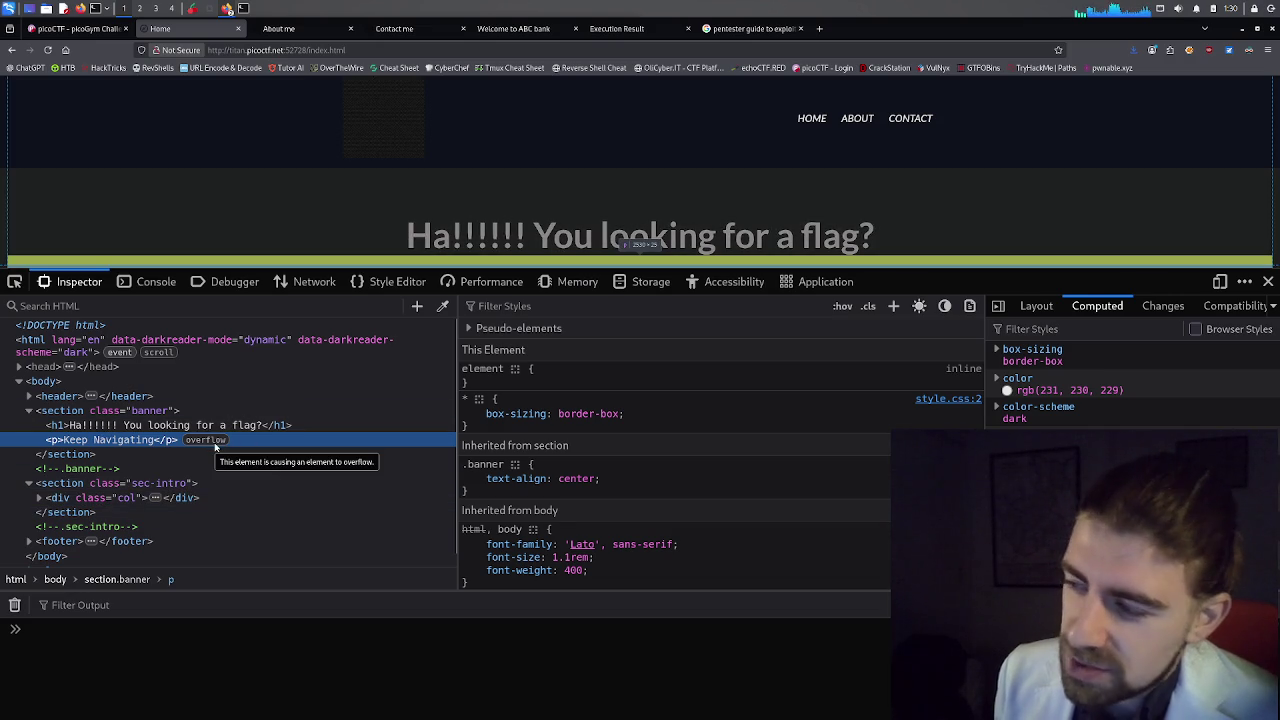
scroll(543, 463, down, 8)
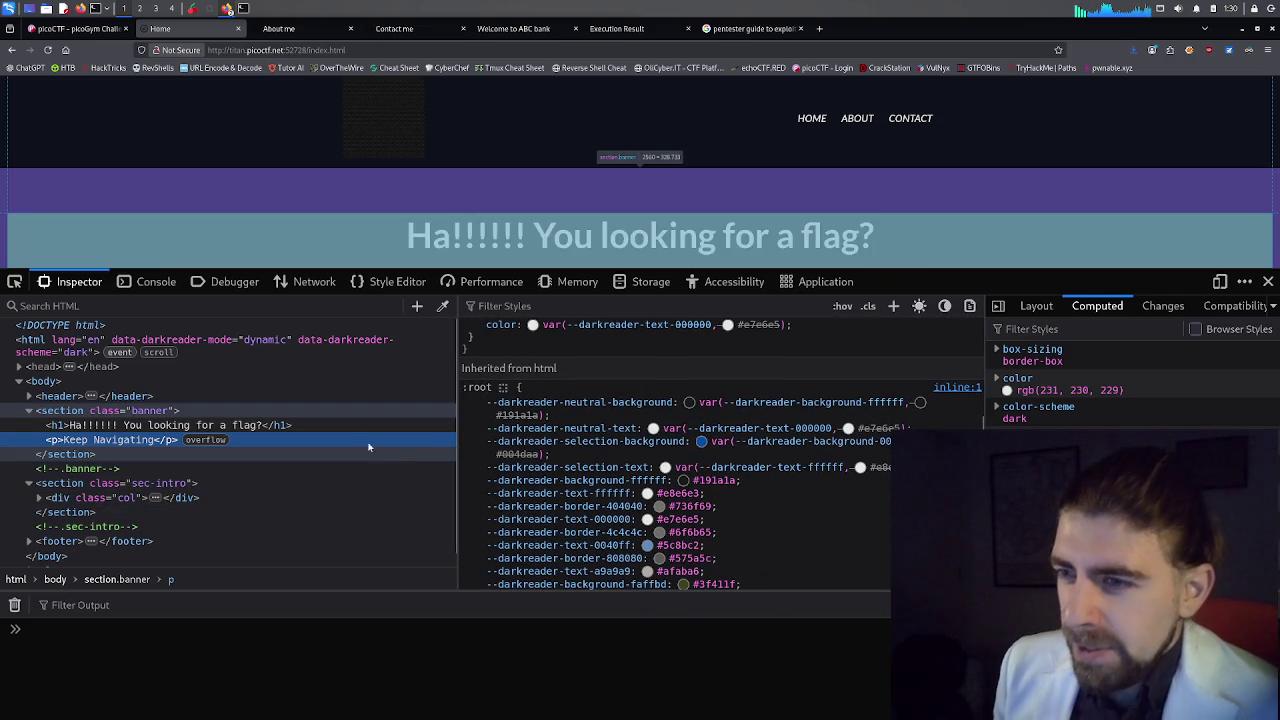
Search the Home page's HTML for 'pico', find no matches, and switch to About me.
click(267, 308)
text(pico)
key(Return)
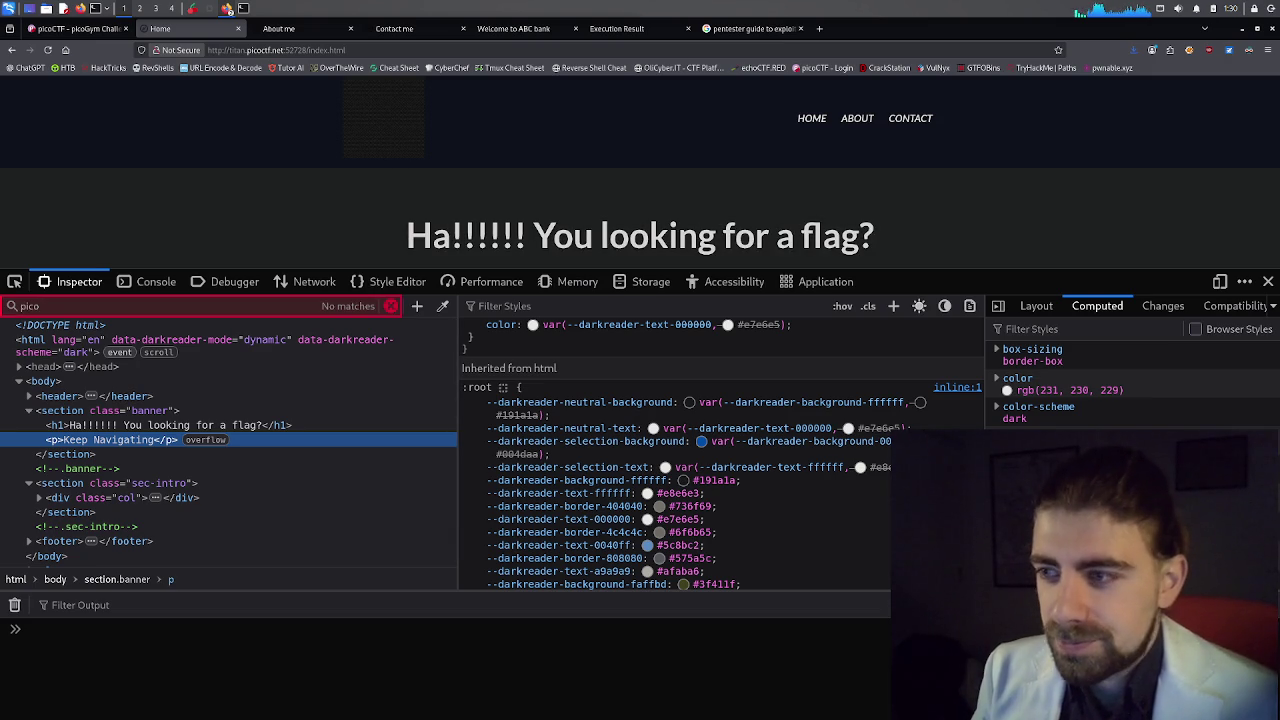
click(280, 28)
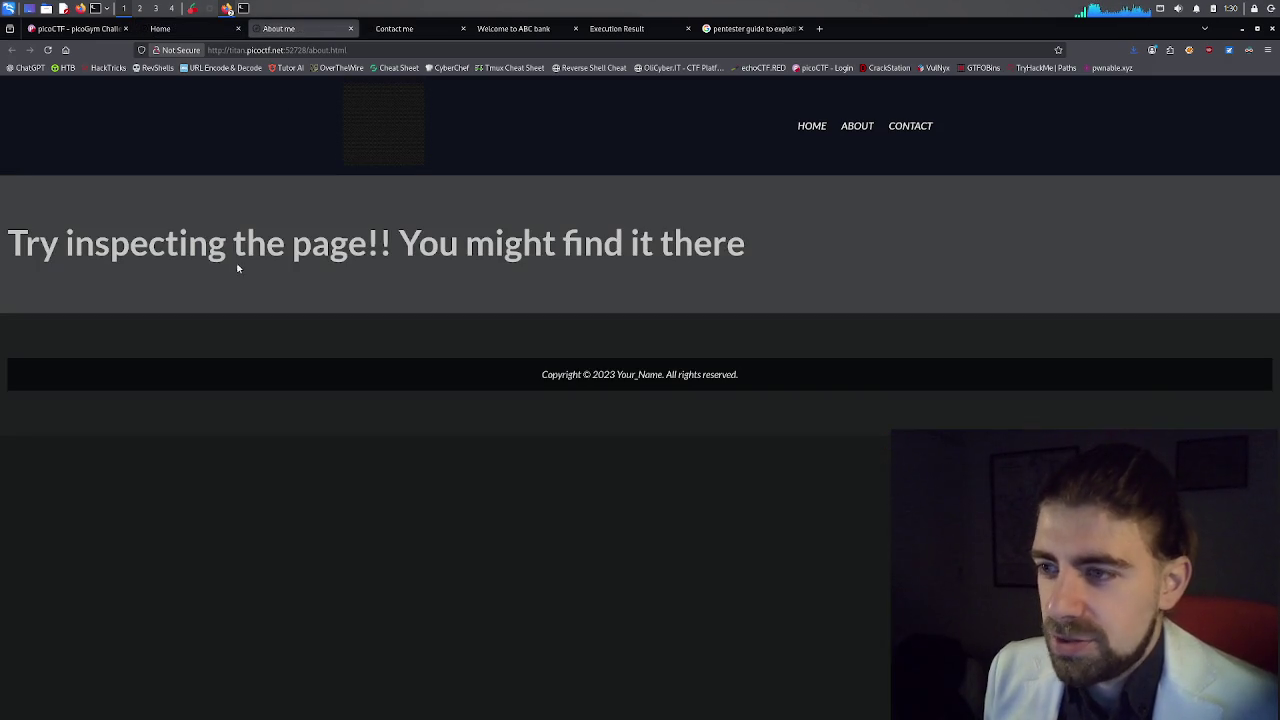
Inspect the About page, search its HTML for 'pico' with no matches, then move to Contact me.
right_click(292, 316)
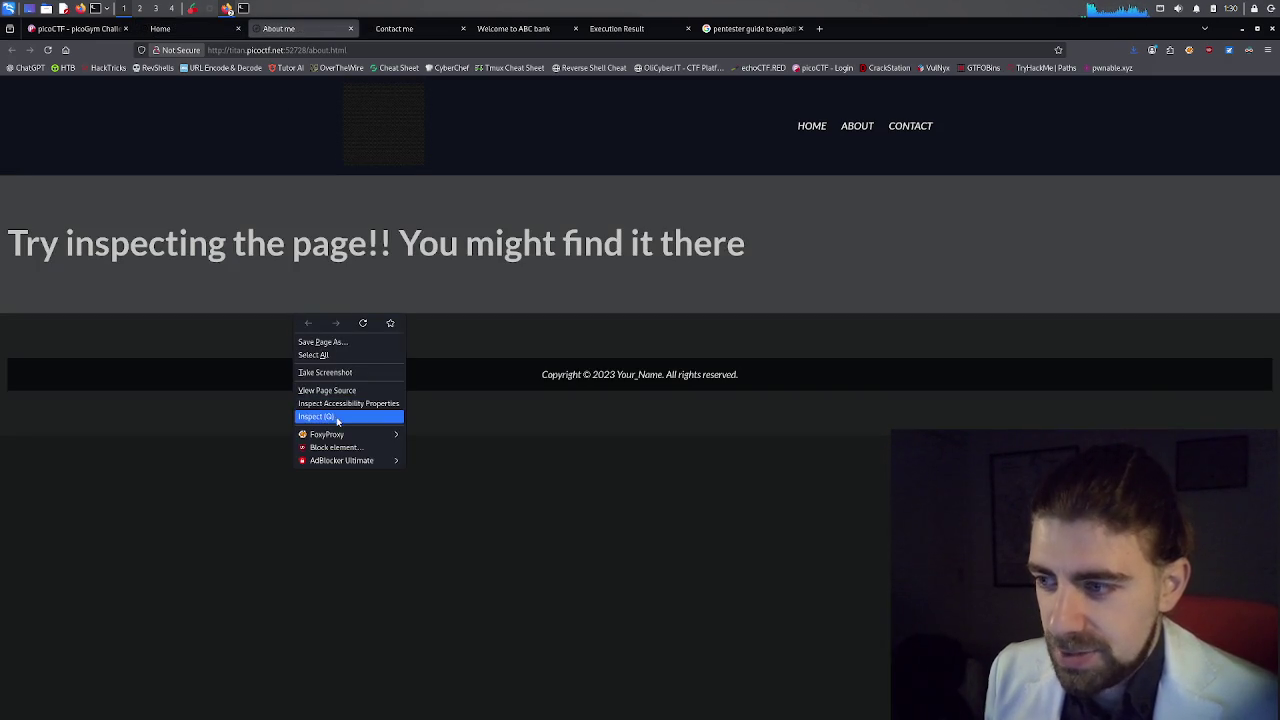
click(338, 420)
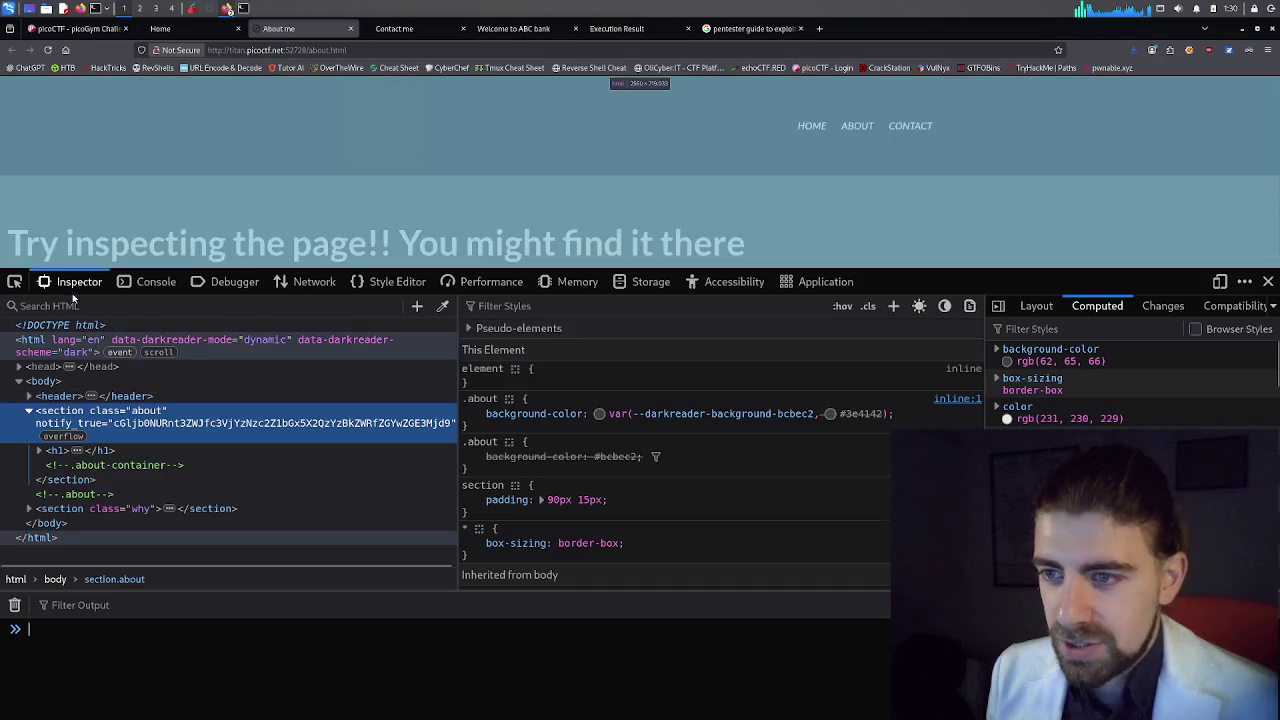
click(72, 306)
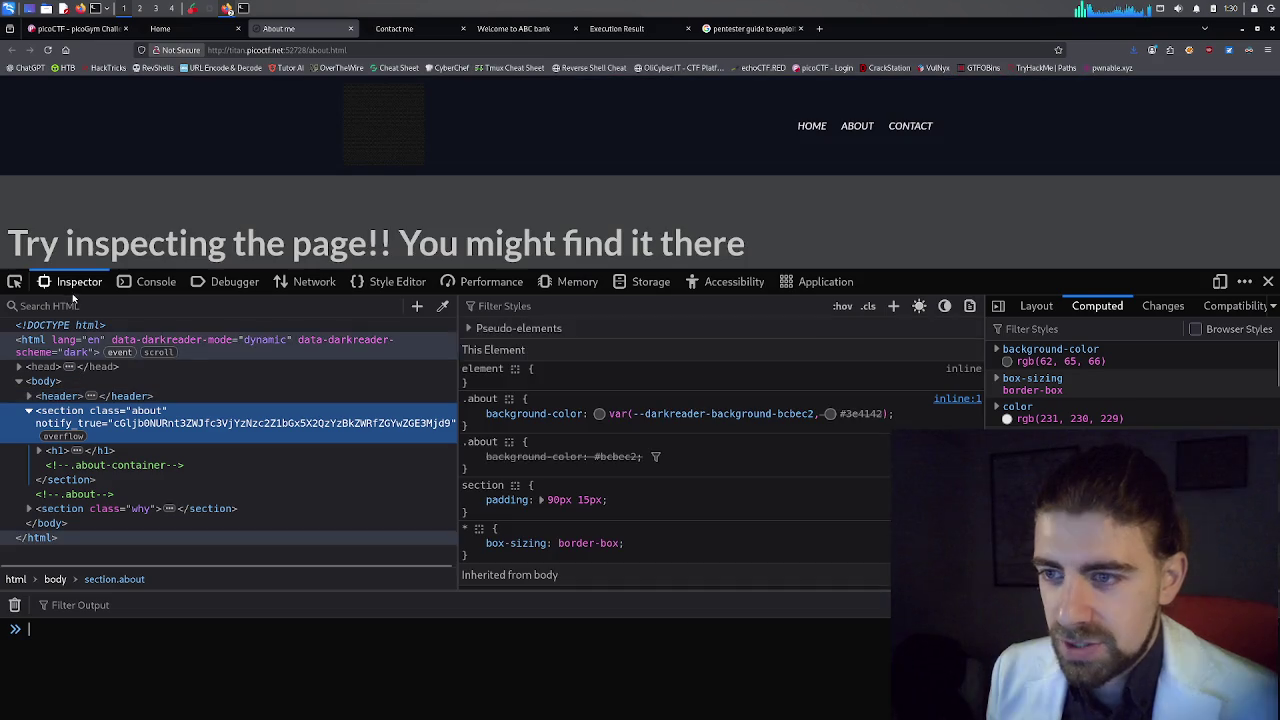
text(pico)
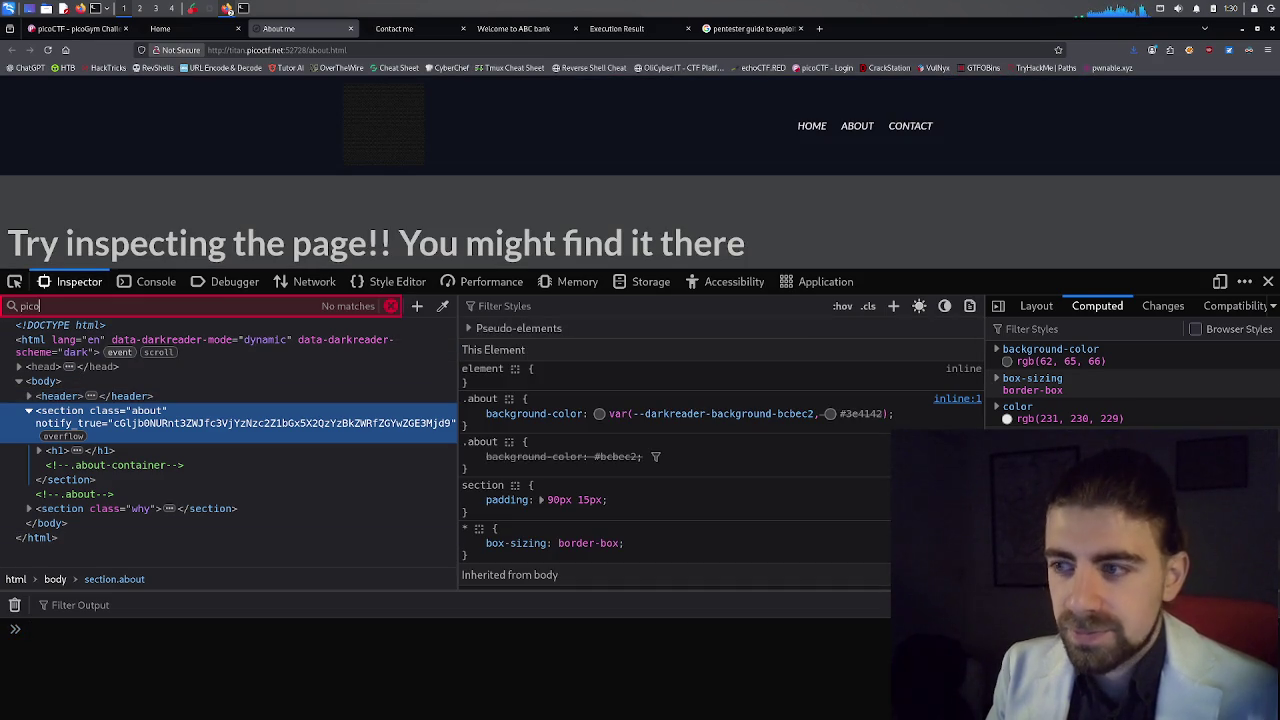
click(392, 28)
right_click(352, 167)
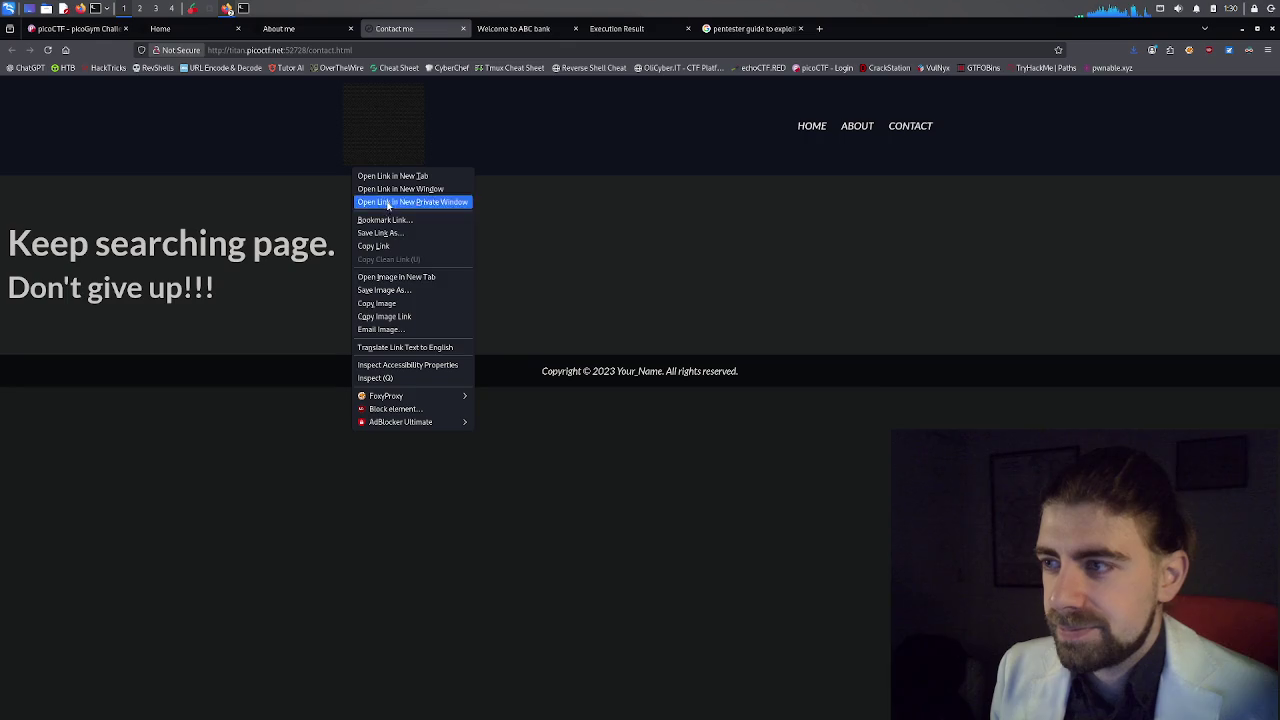
Inspect the Contact page, search its HTML for 'pico', retry the search, then close developer tools.
click(385, 378)
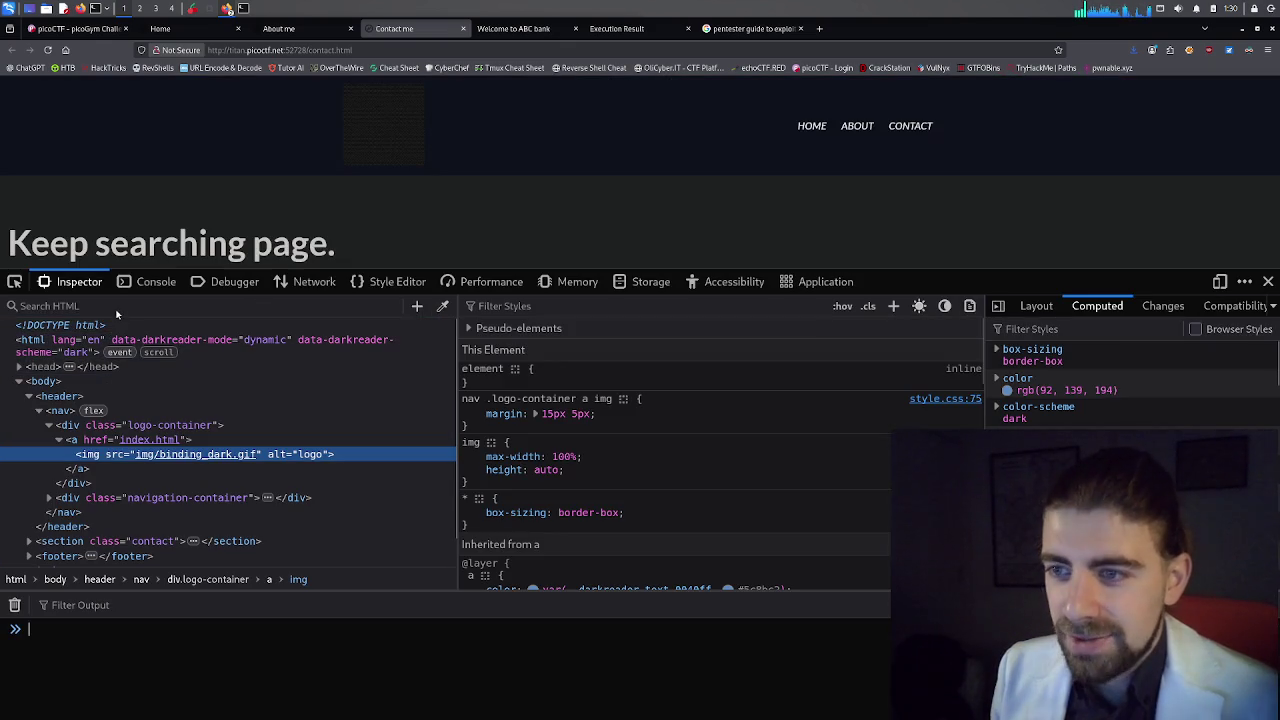
click(125, 305)
text(pi)
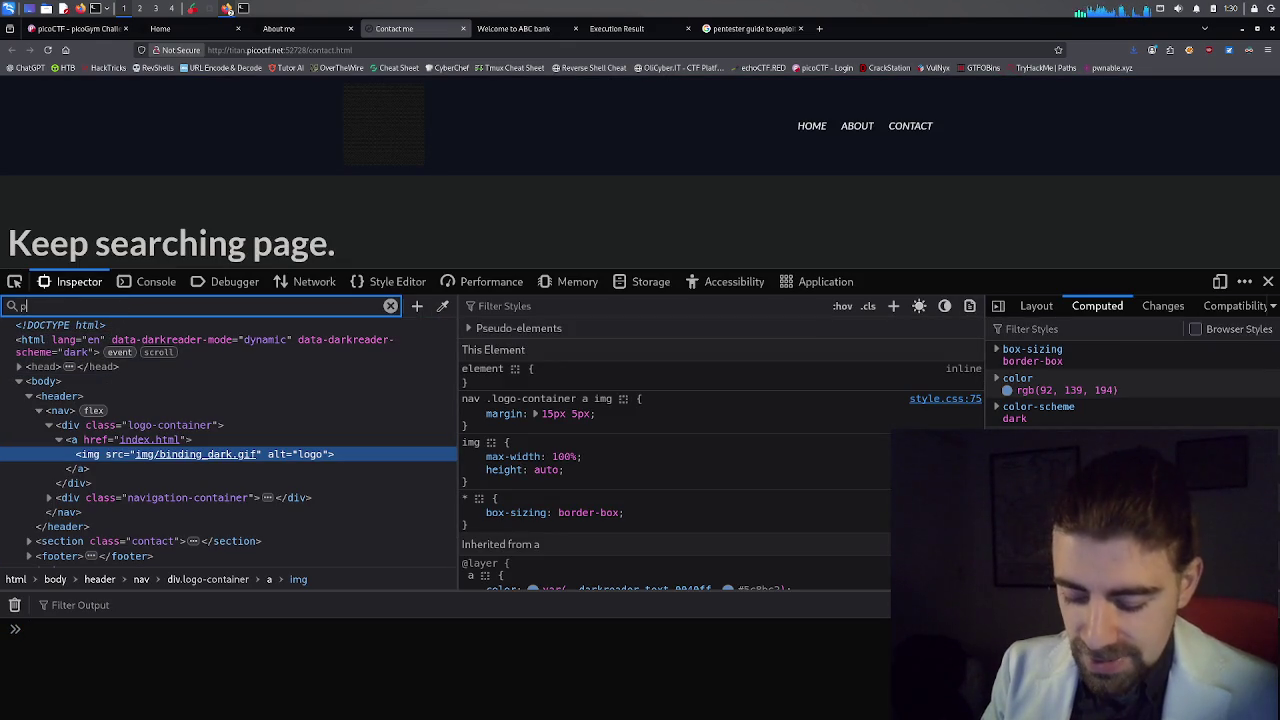
text(co)
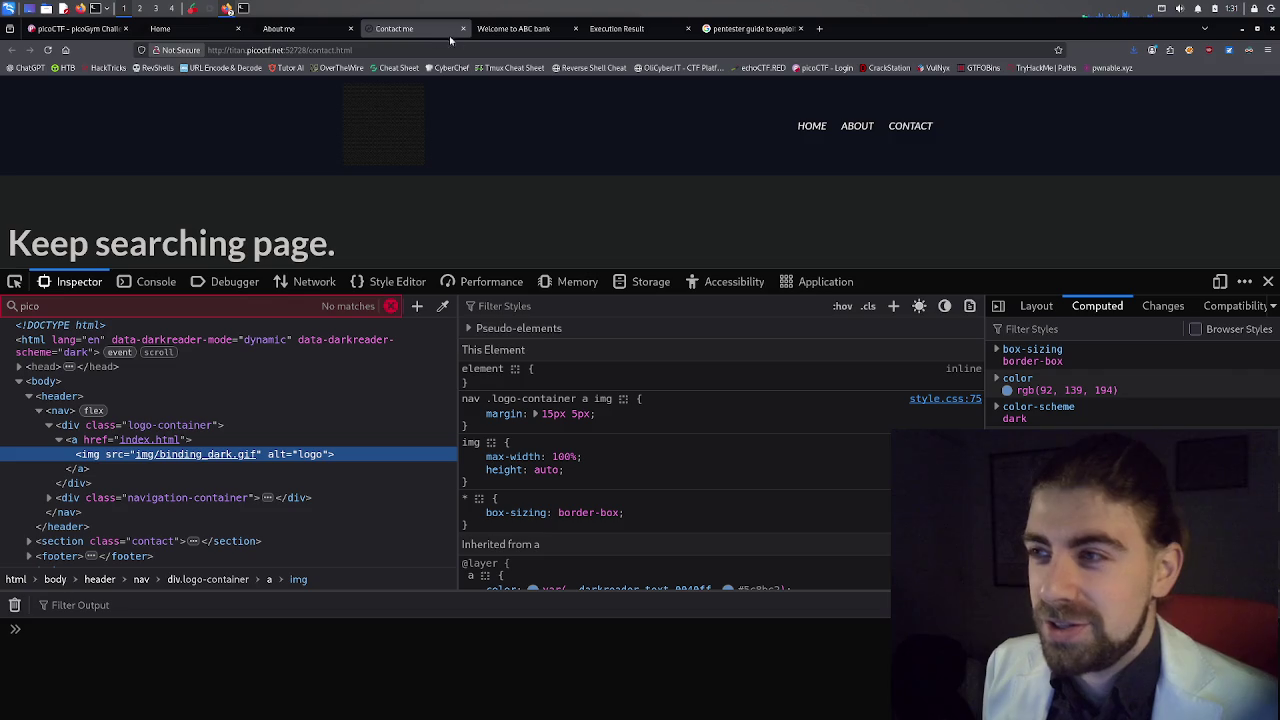
click(391, 306)
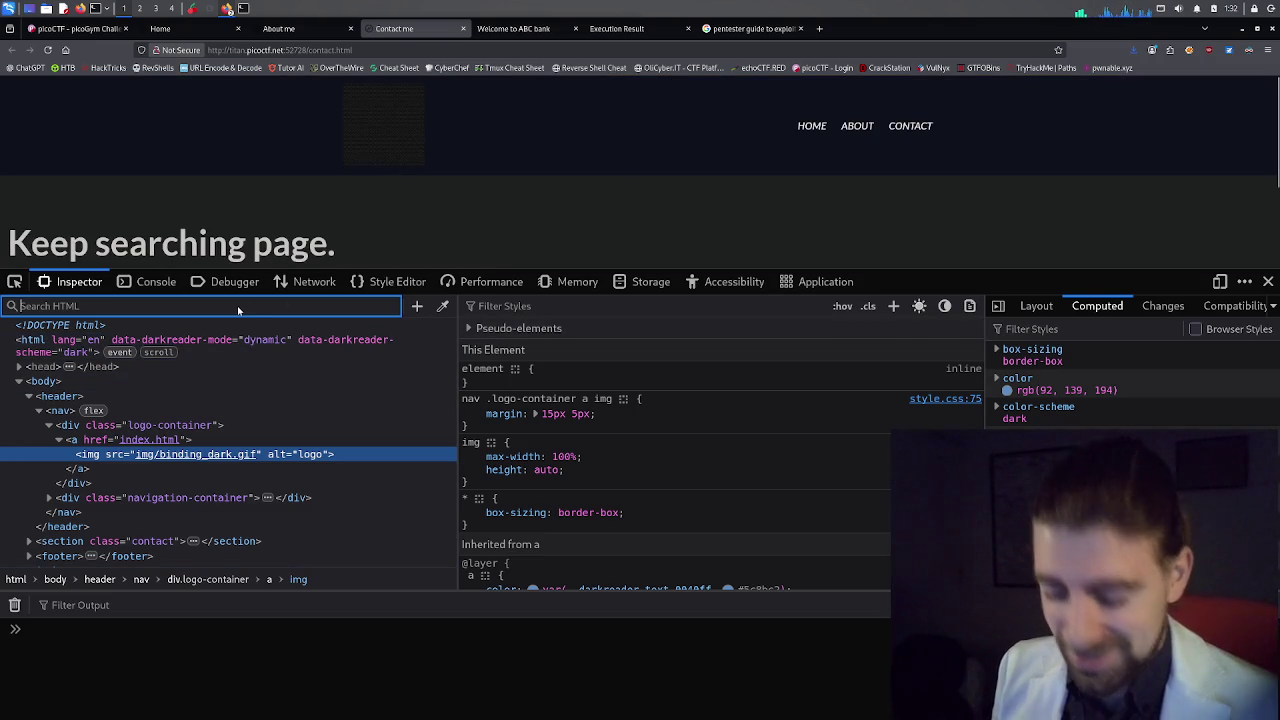
text(pi)
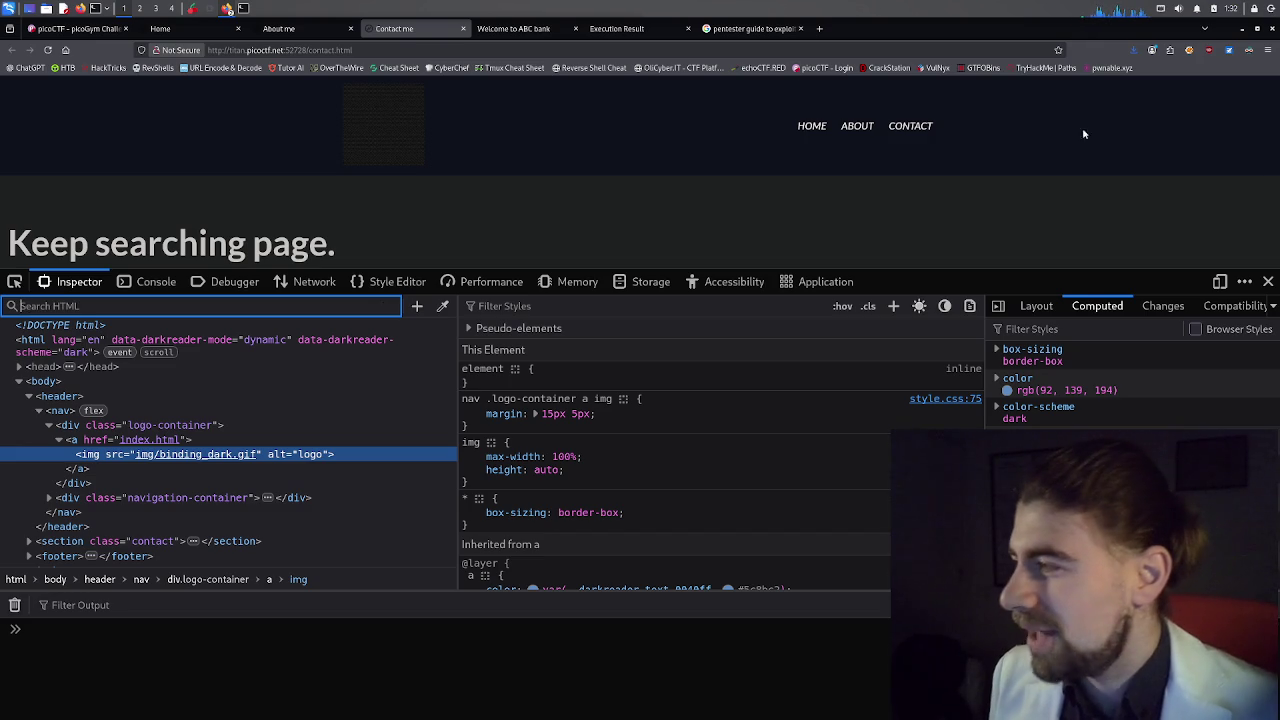
click(1268, 281)
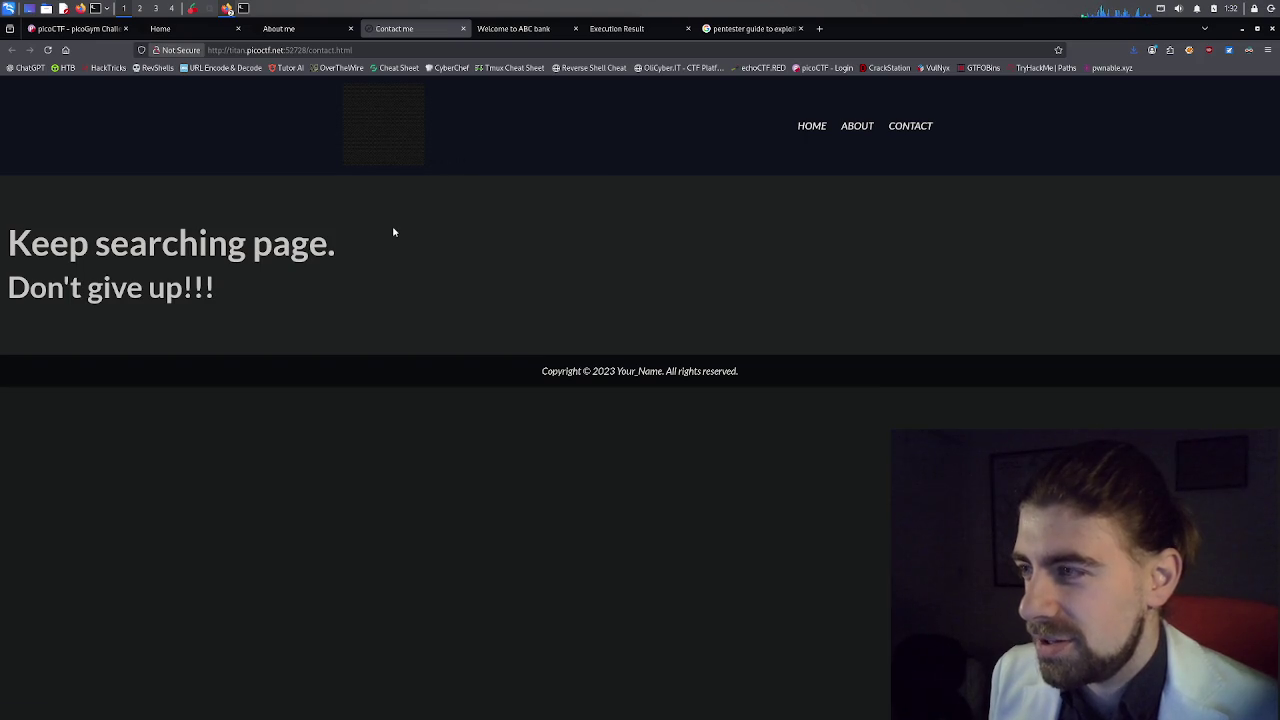
Inspect the Contact page and filter its CSS rules for 'pico'.
right_click(428, 221)
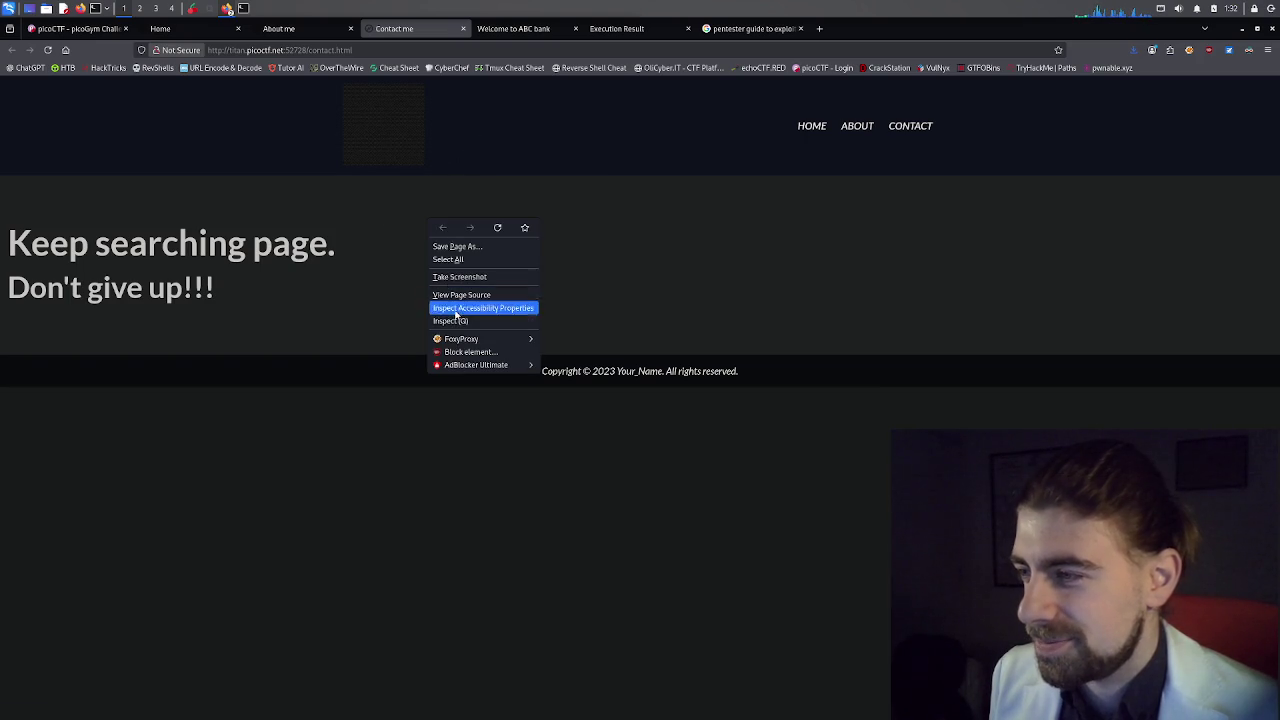
click(452, 316)
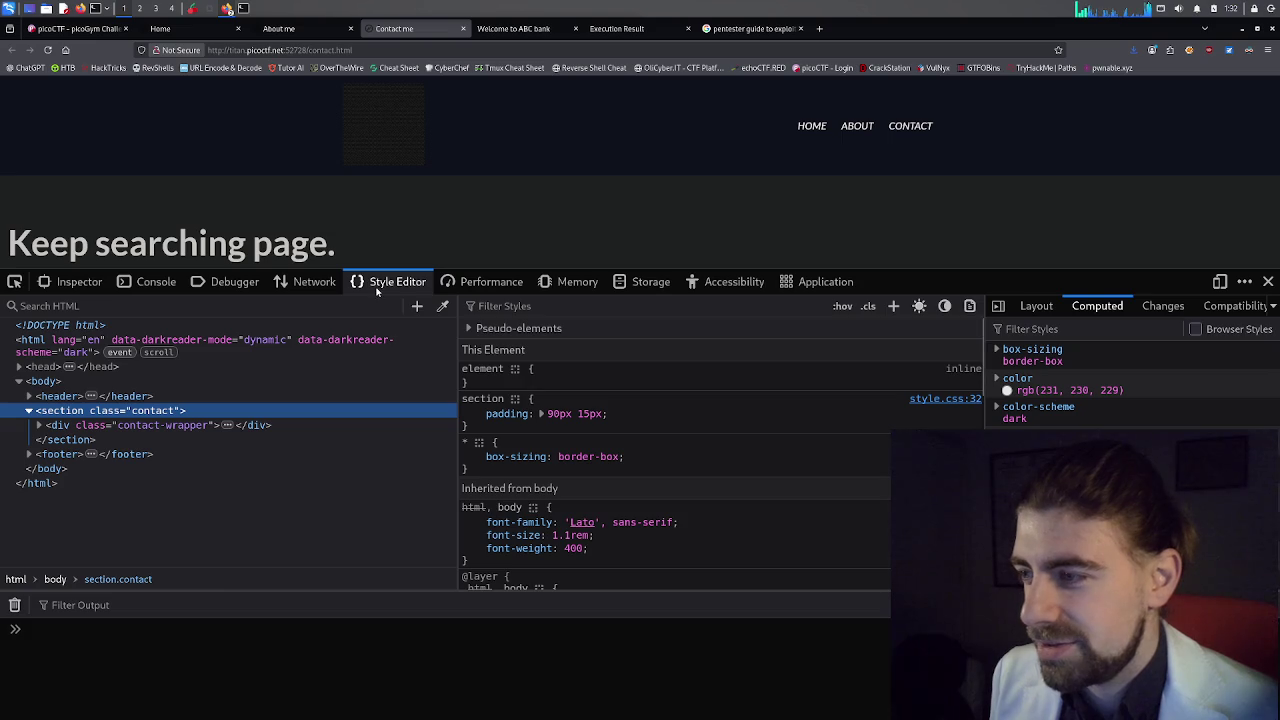
click(381, 285)
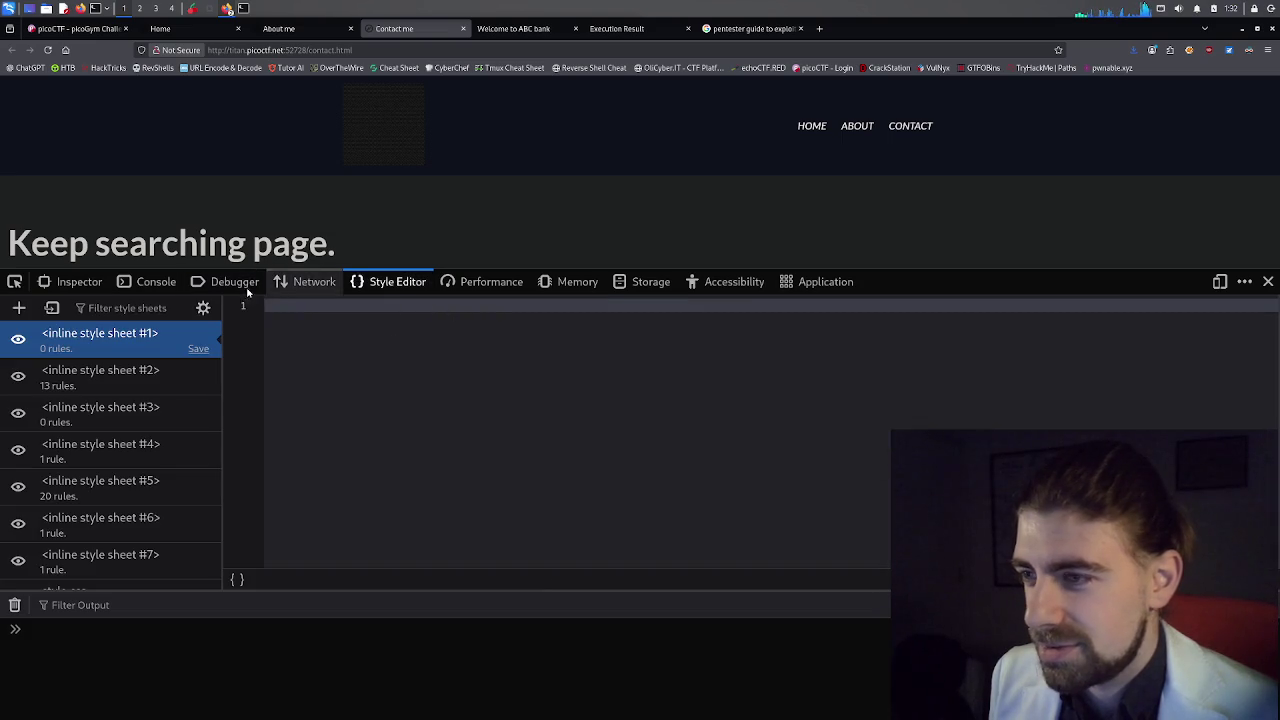
click(72, 282)
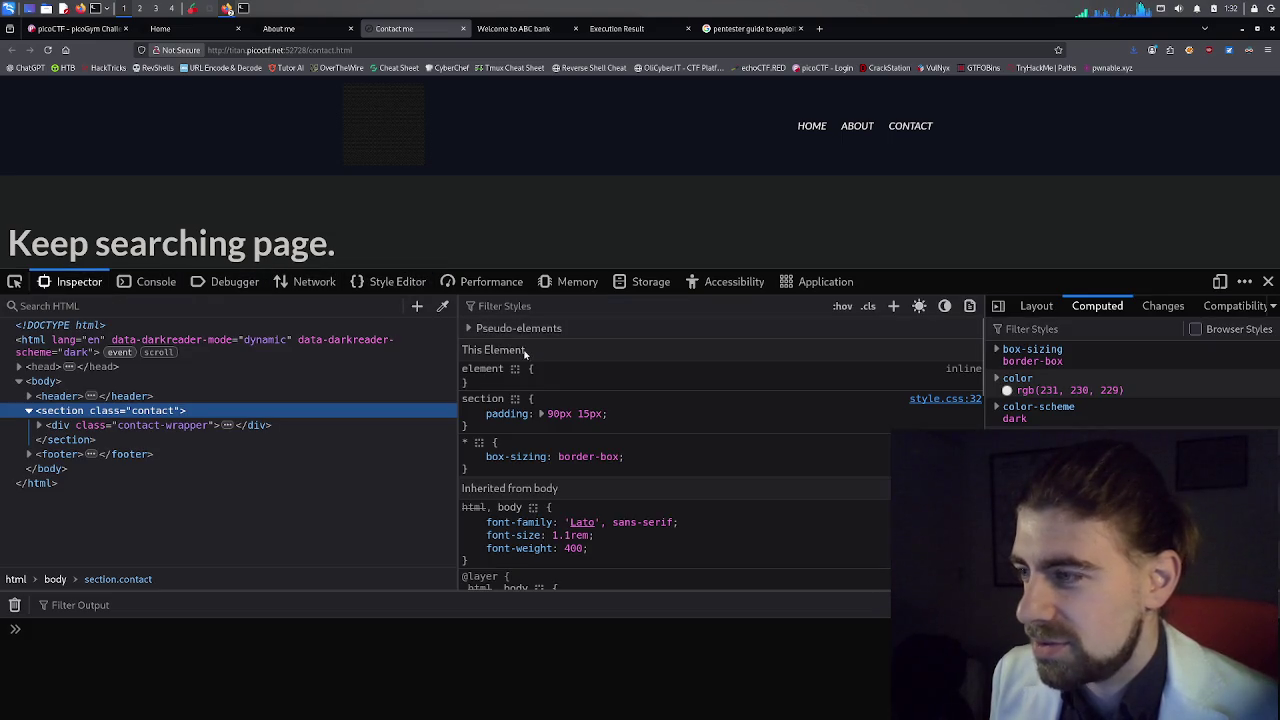
click(538, 313)
text(pico)
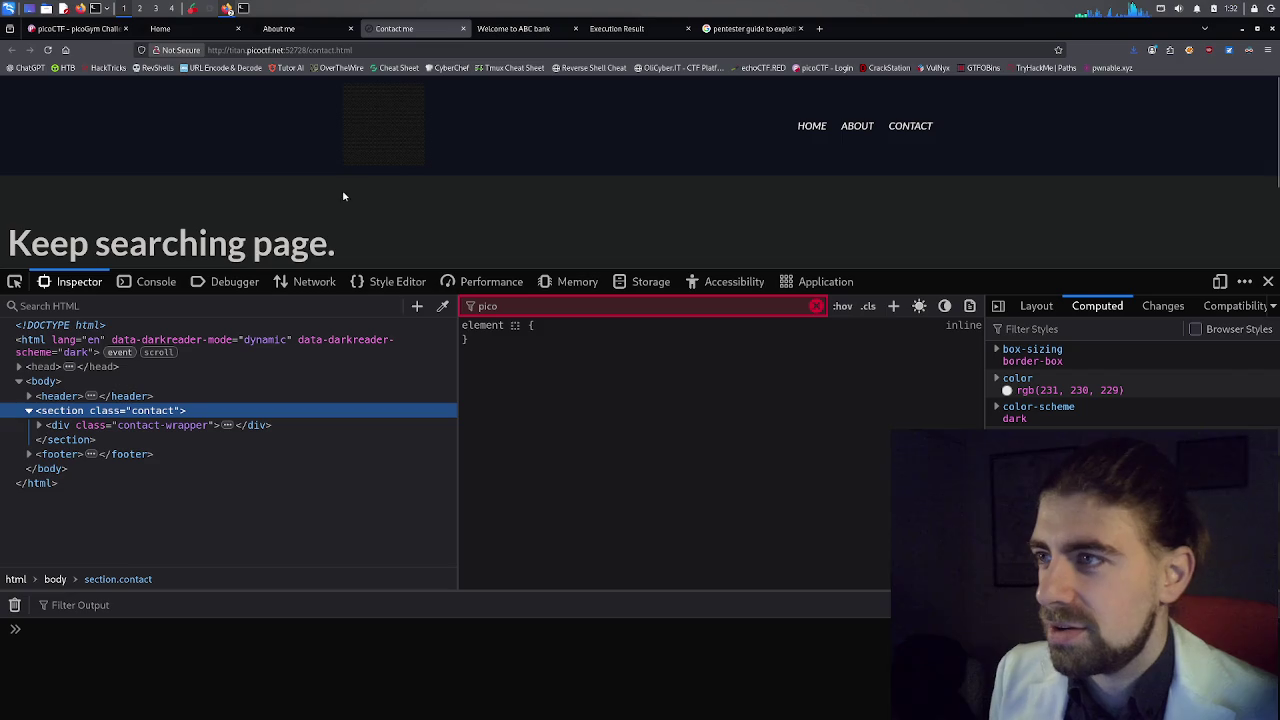
Filter the About me page's CSS rules for 'pico' in the inspector.
click(337, 35)
right_click(488, 204)
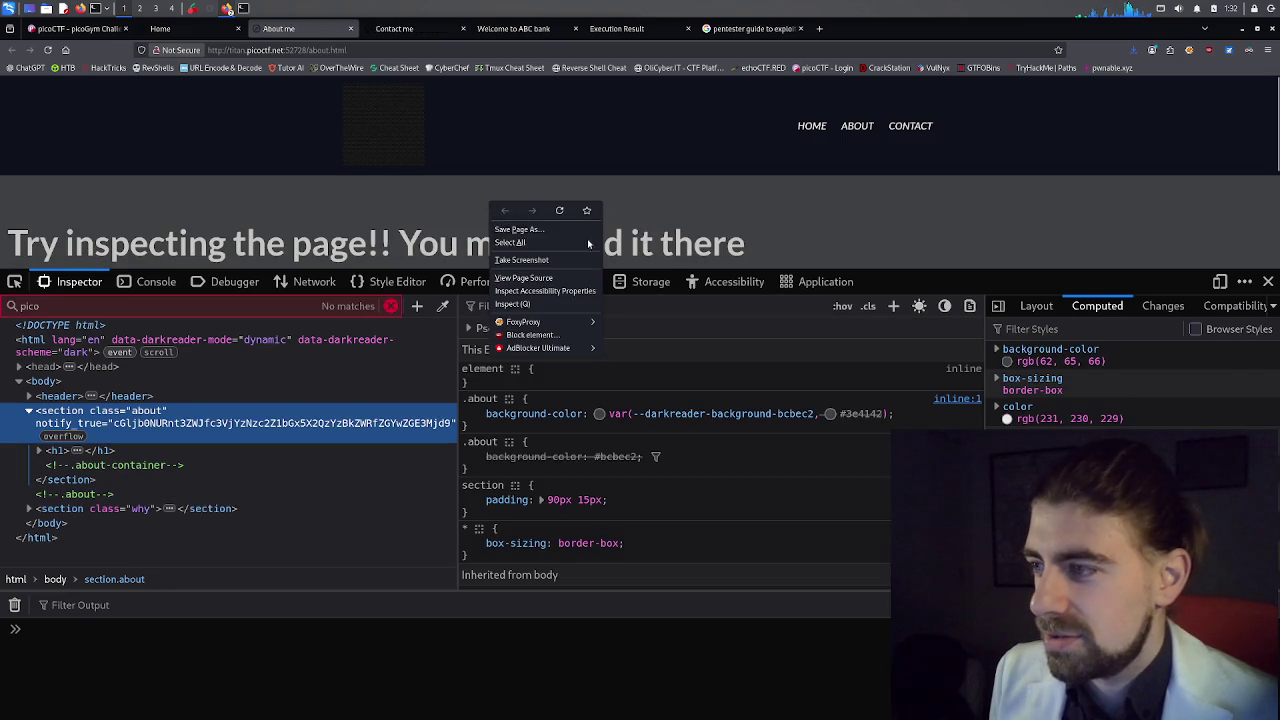
click(740, 223)
click(598, 313)
text(pico)
Filter the Home page's CSS rules for 'pico', then open the site's Storage panel.
click(178, 30)
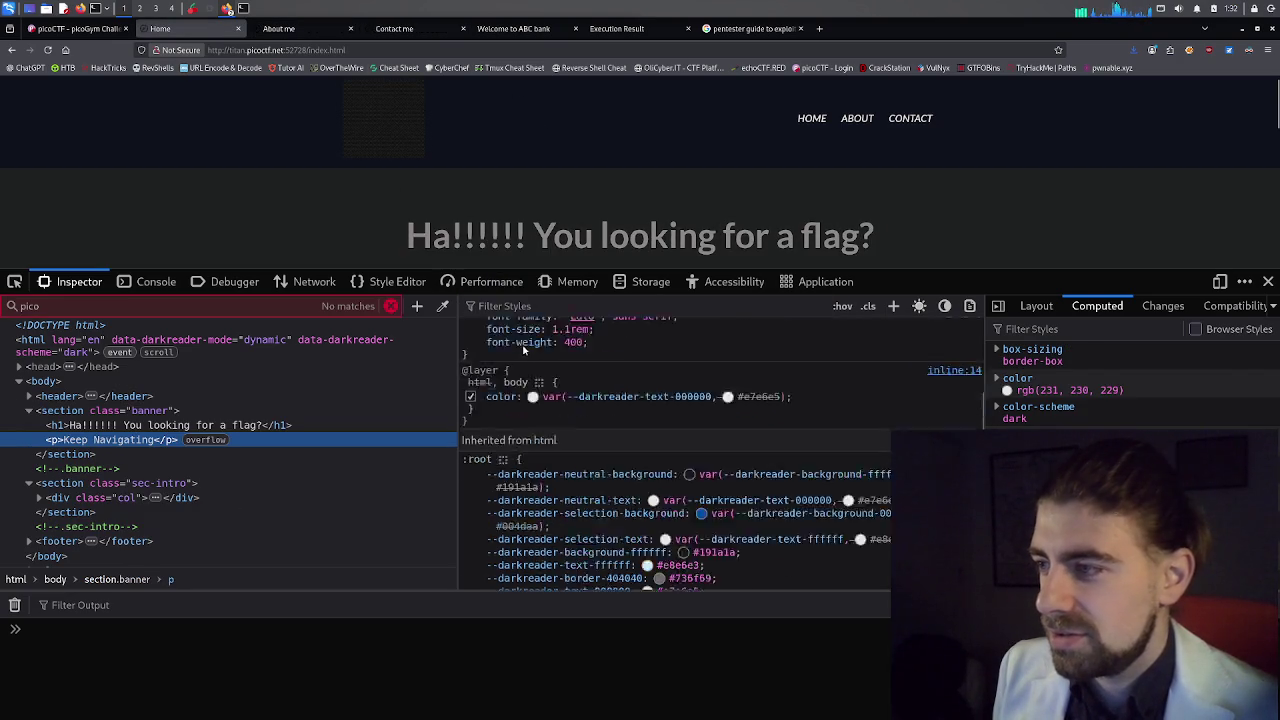
click(520, 306)
text(pico)
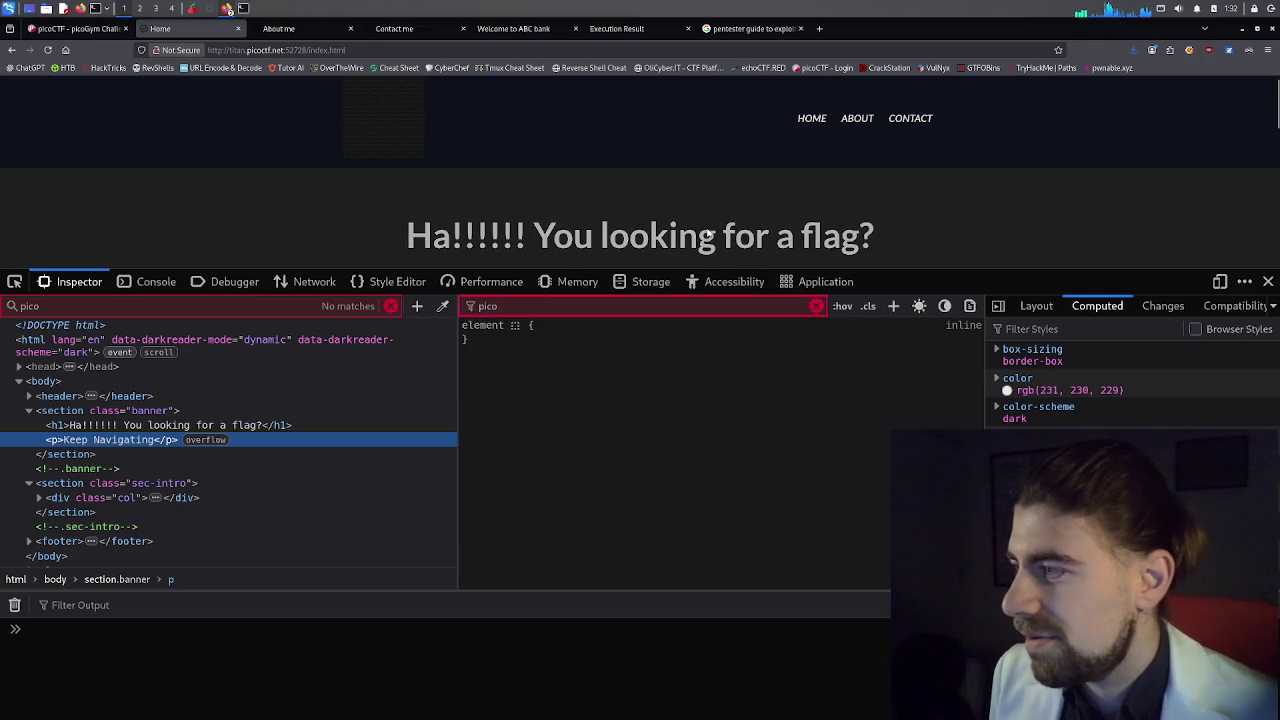
click(645, 282)
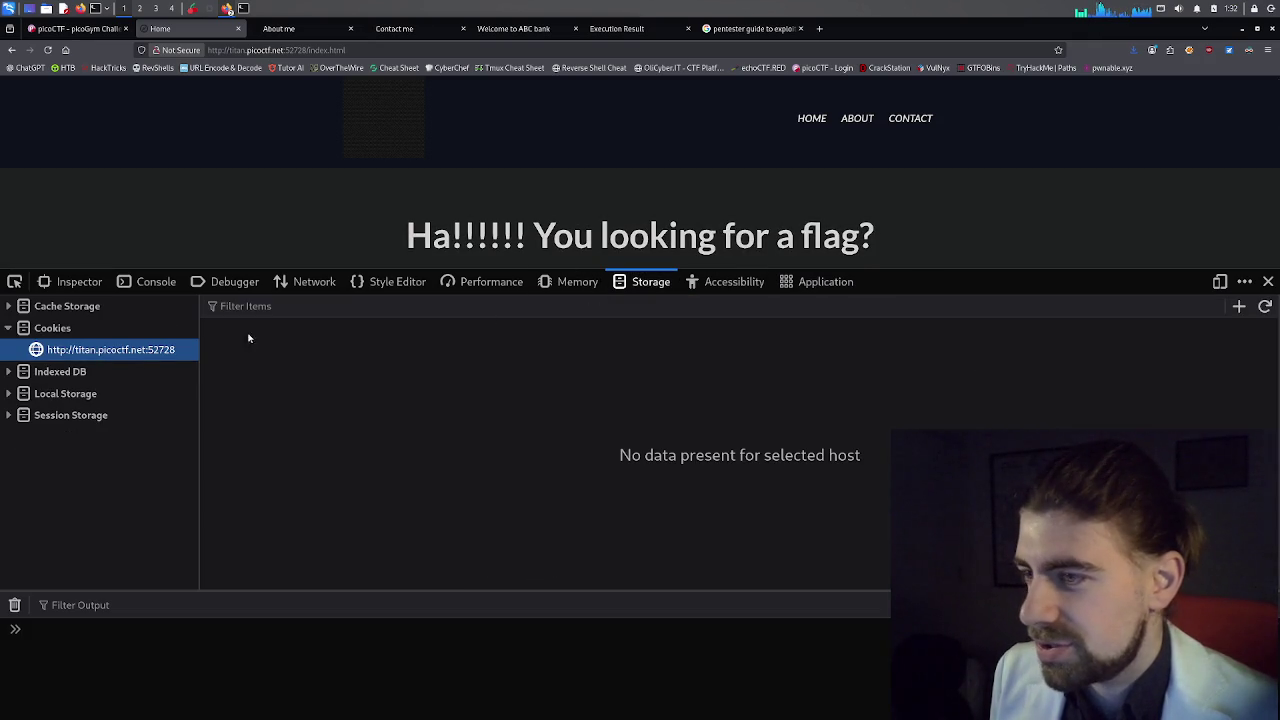
Check cache, IndexedDB, local and session storage, including the darkreader session entry, for the flag.
click(113, 310)
click(117, 330)
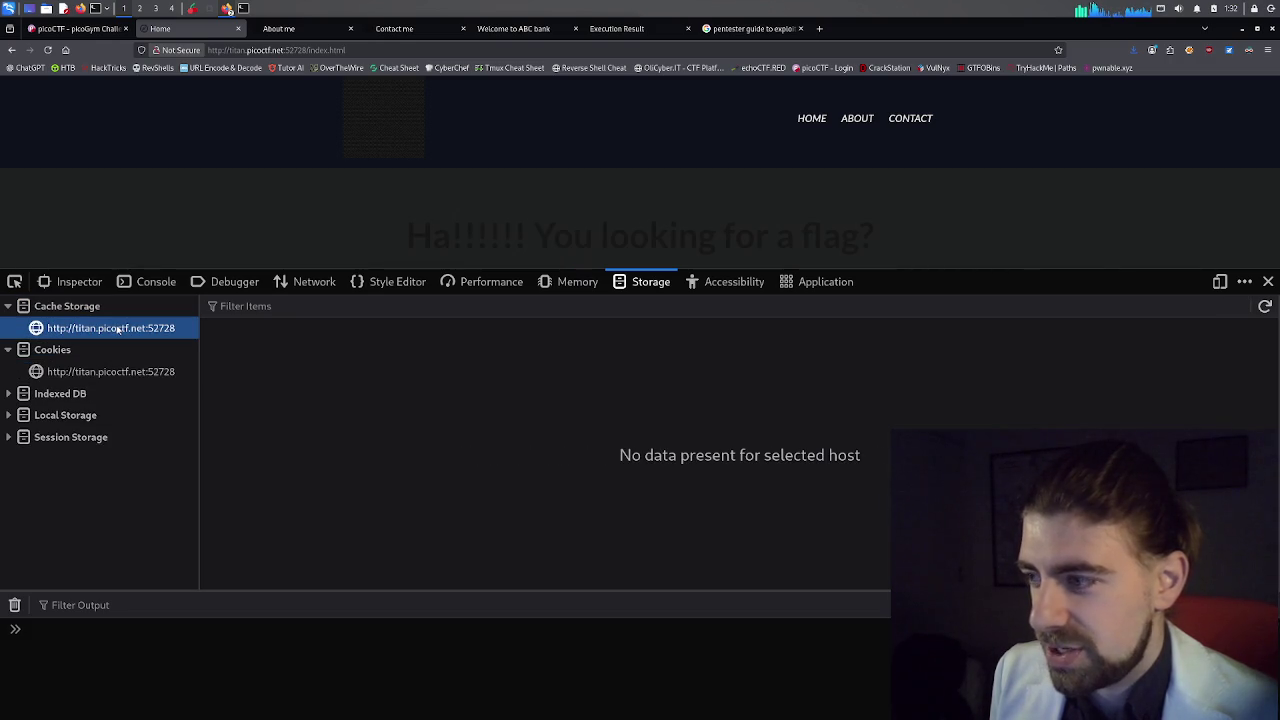
click(106, 393)
click(106, 418)
click(100, 437)
click(105, 458)
click(102, 480)
click(107, 503)
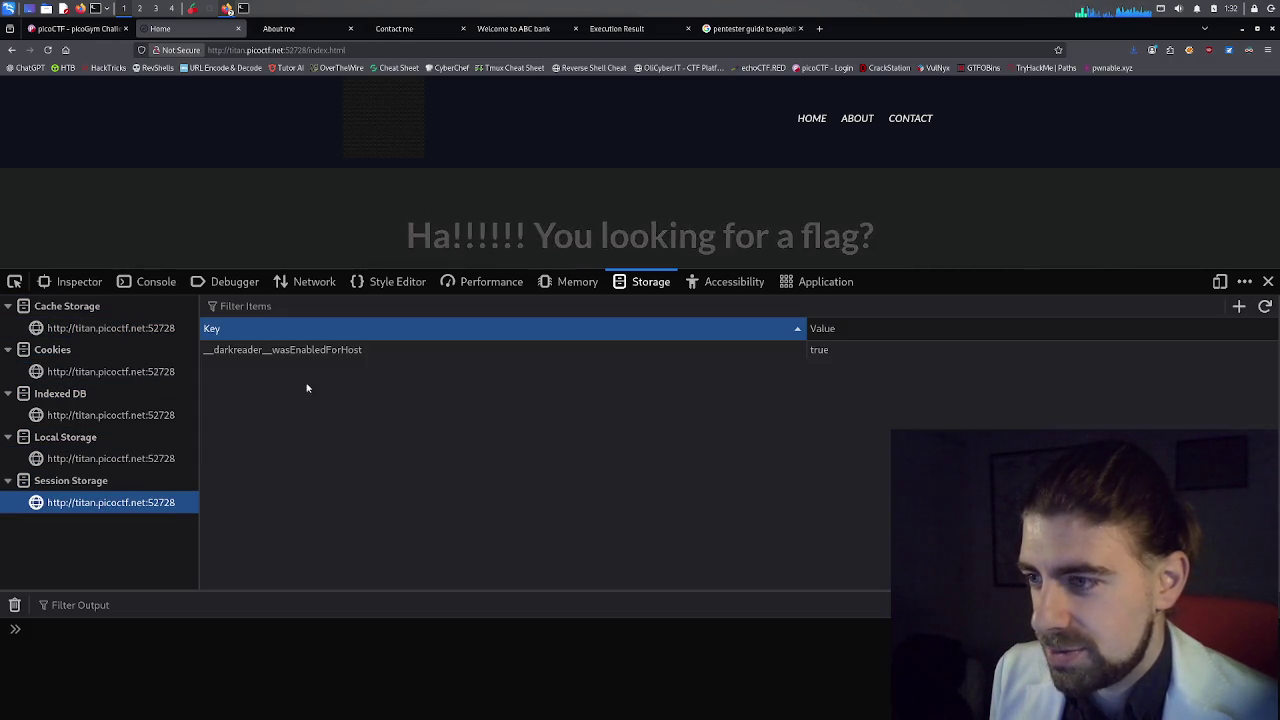
click(273, 350)
click(307, 328)
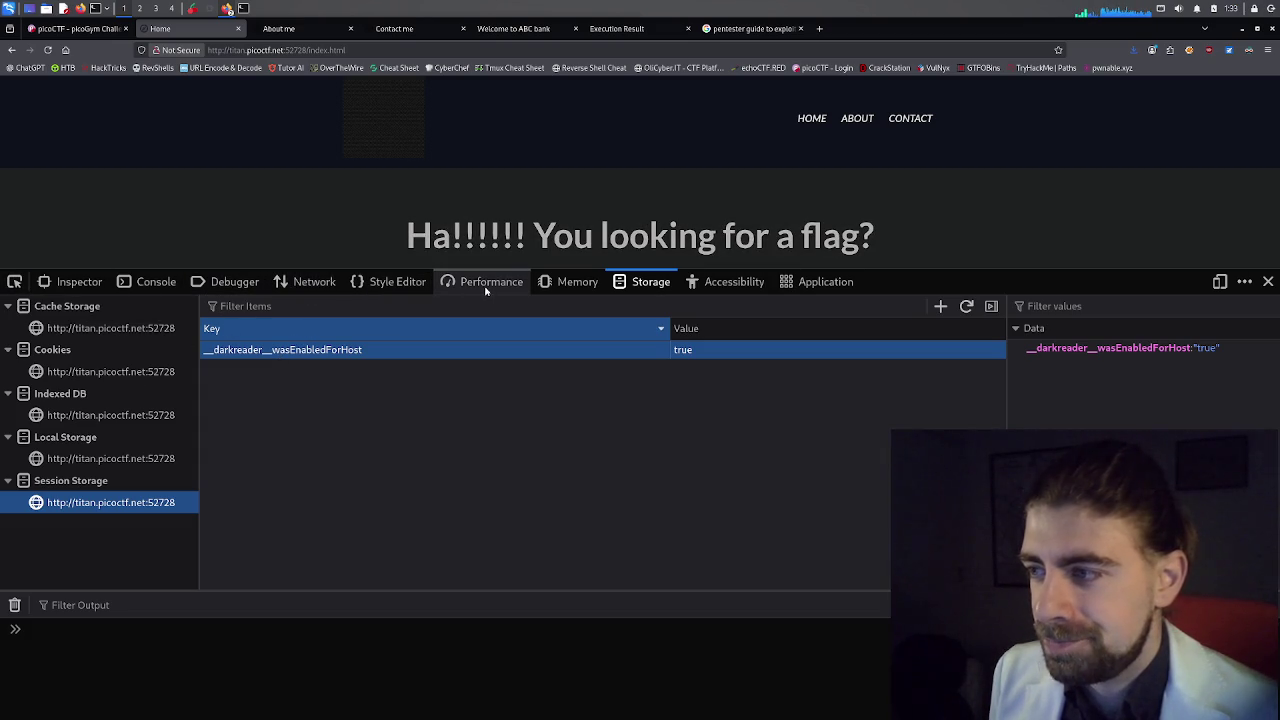
Look through the Accessibility, Application and Performance panels, ending on the Style Editor's inline style sheets.
click(731, 283)
click(808, 284)
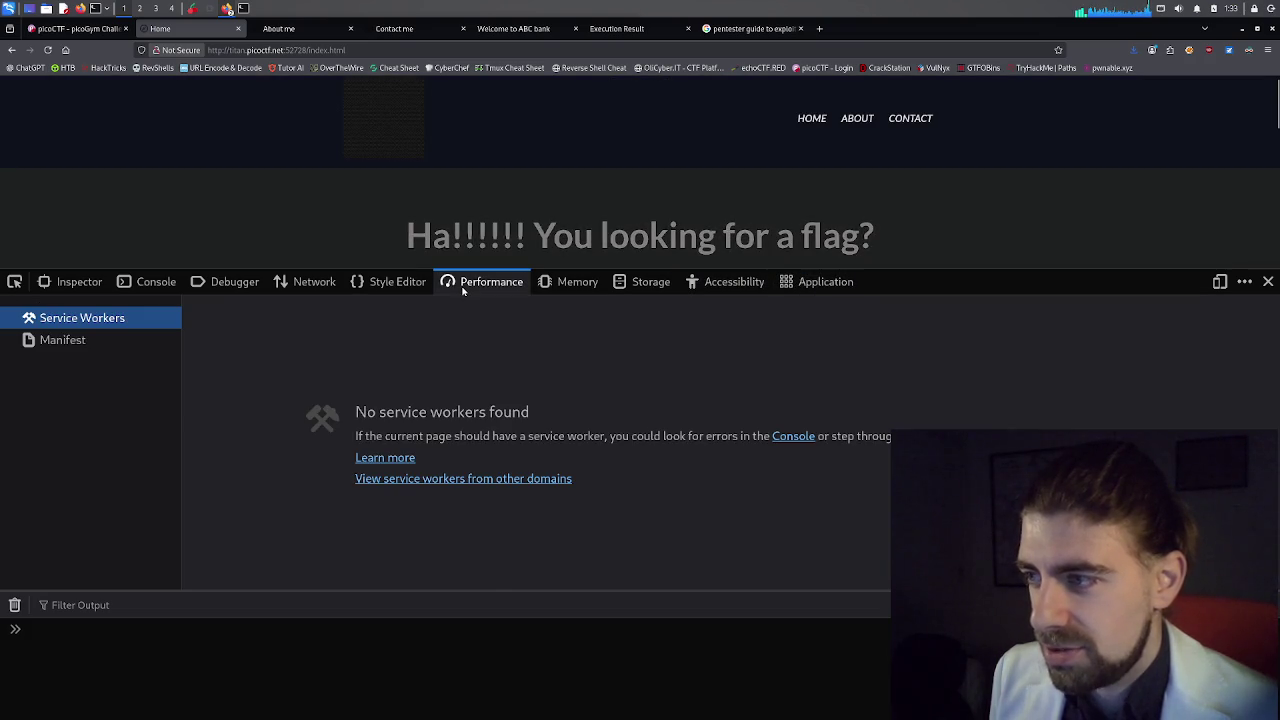
click(459, 283)
click(371, 283)
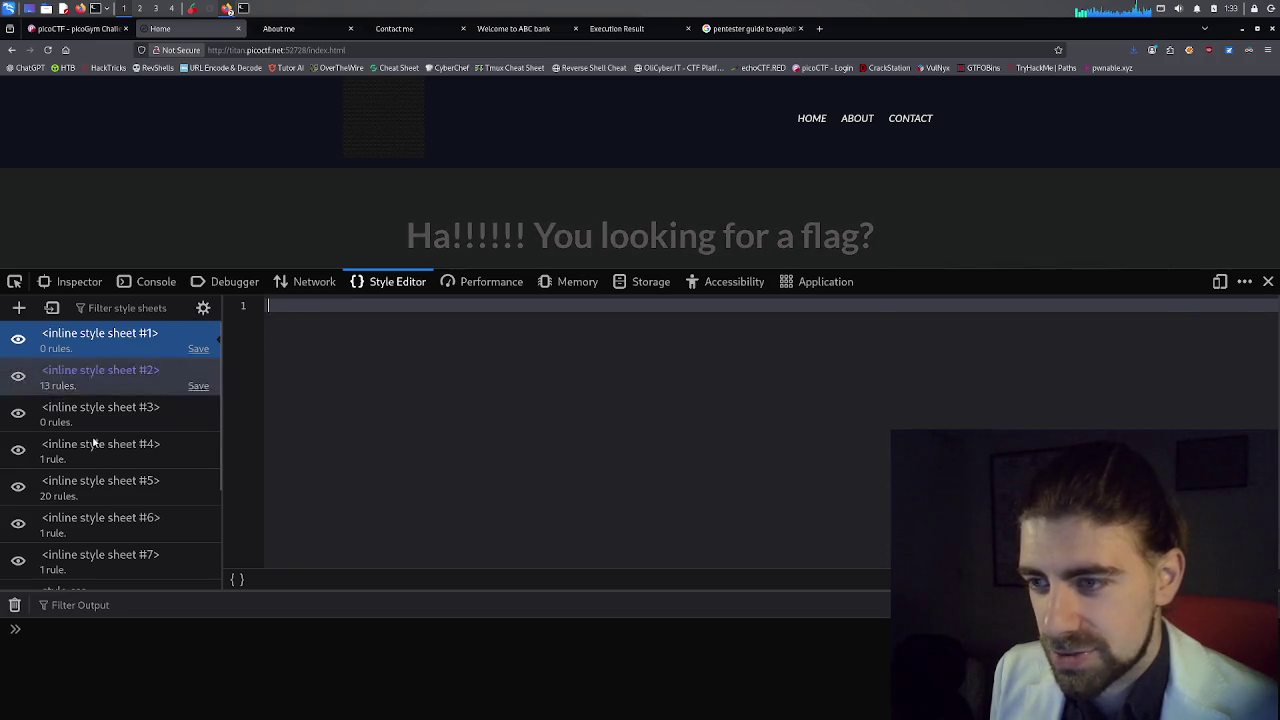
Reload the Home page in the Network panel and filter request URLs by 'pico'.
click(305, 281)
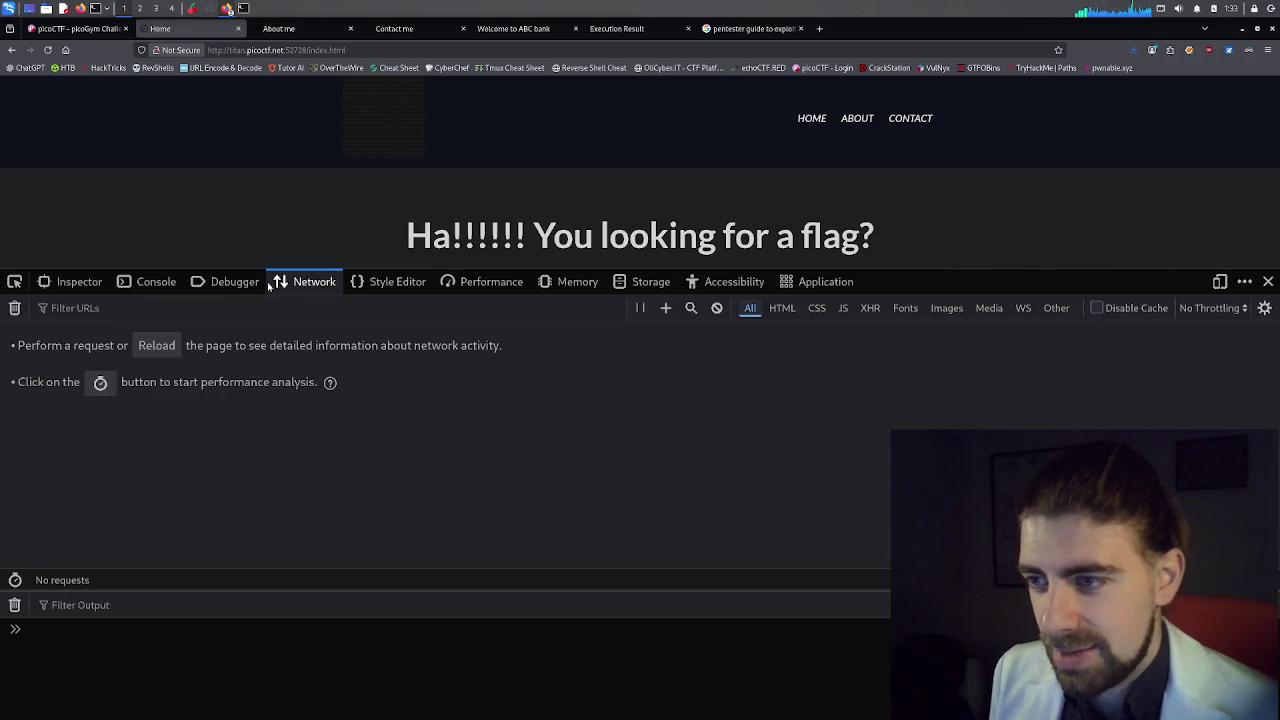
click(157, 345)
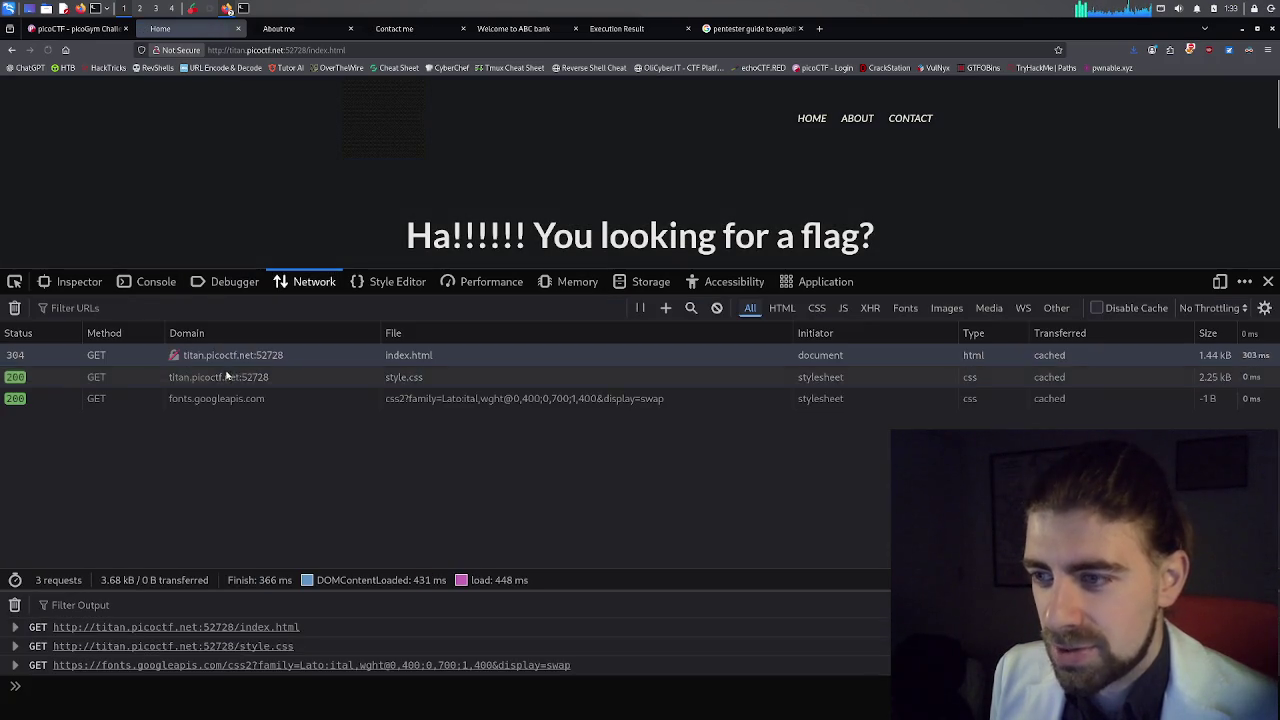
click(449, 314)
text(pico)
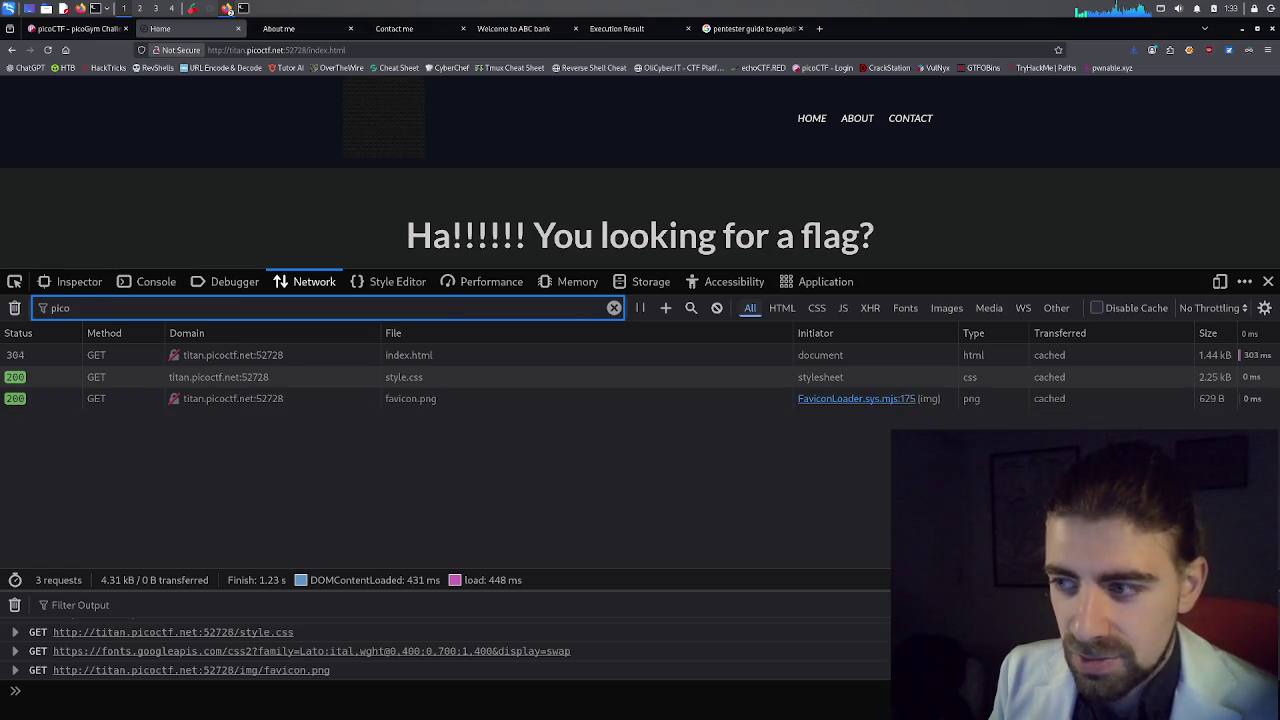
Inspect the style.css request's headers filtered for 'pico', plus its cookies, response, cache and timings.
click(341, 377)
click(858, 360)
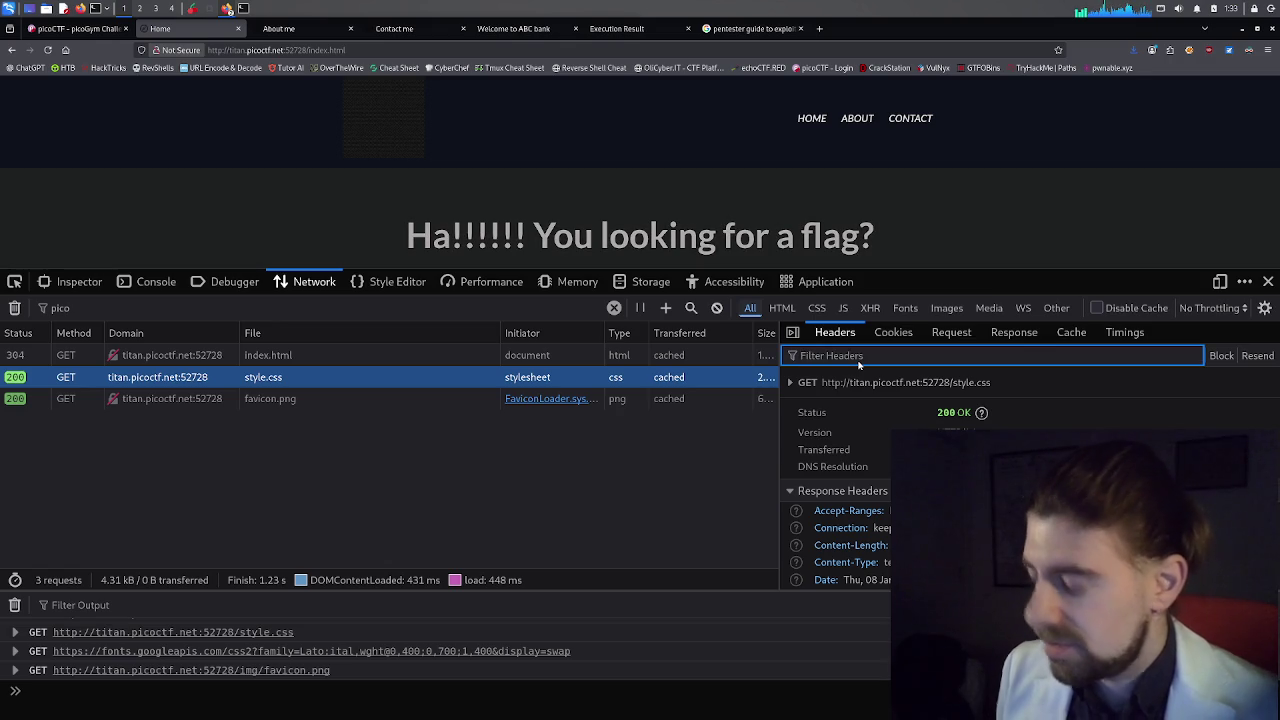
text(pico)
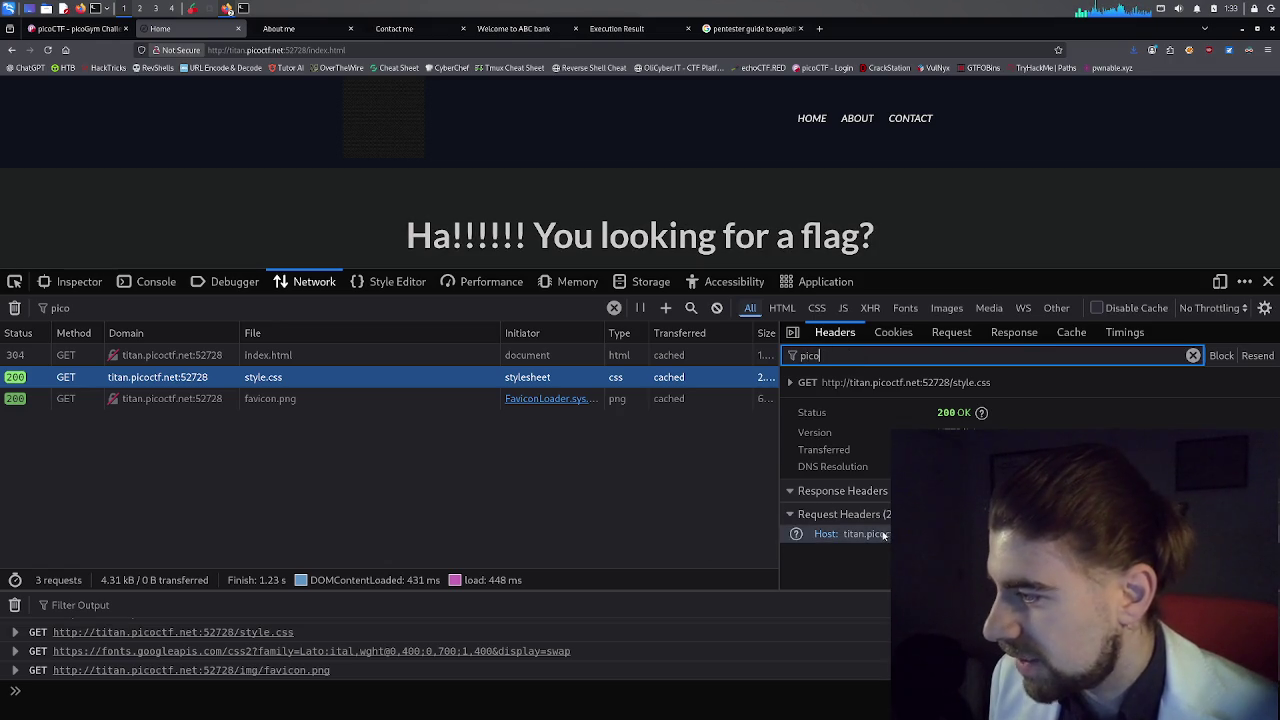
click(804, 494)
click(797, 494)
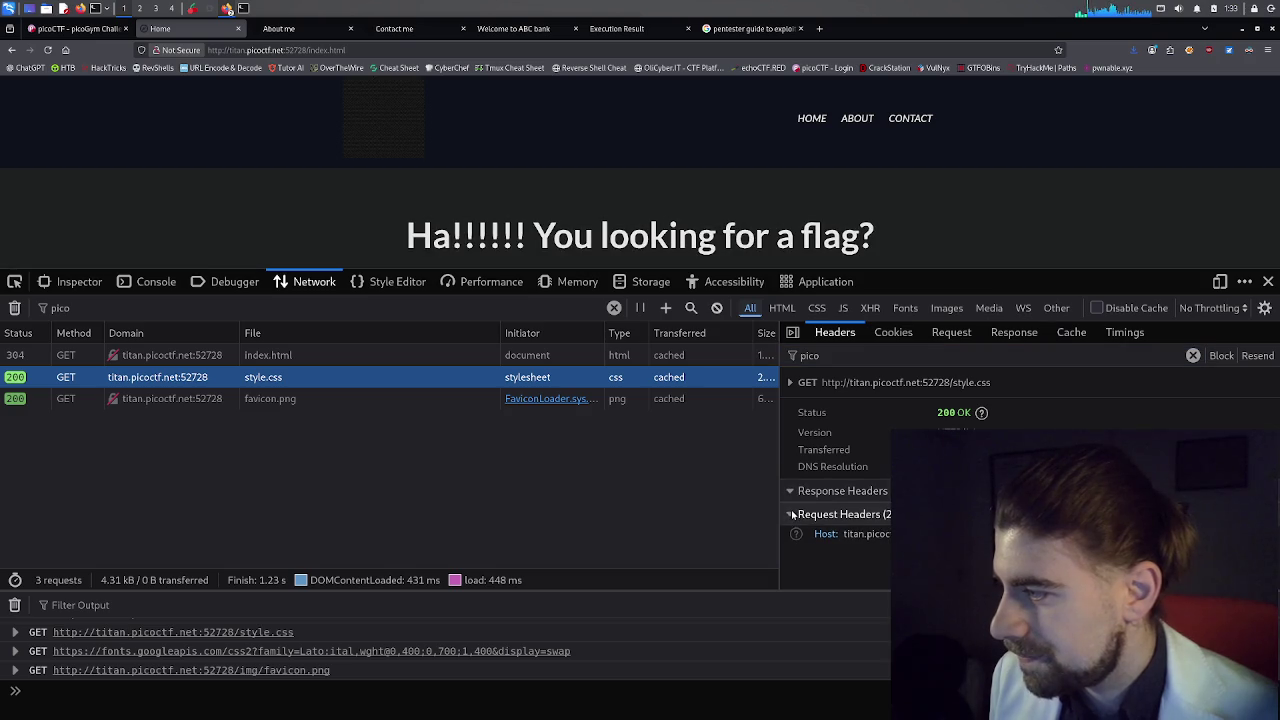
click(792, 514)
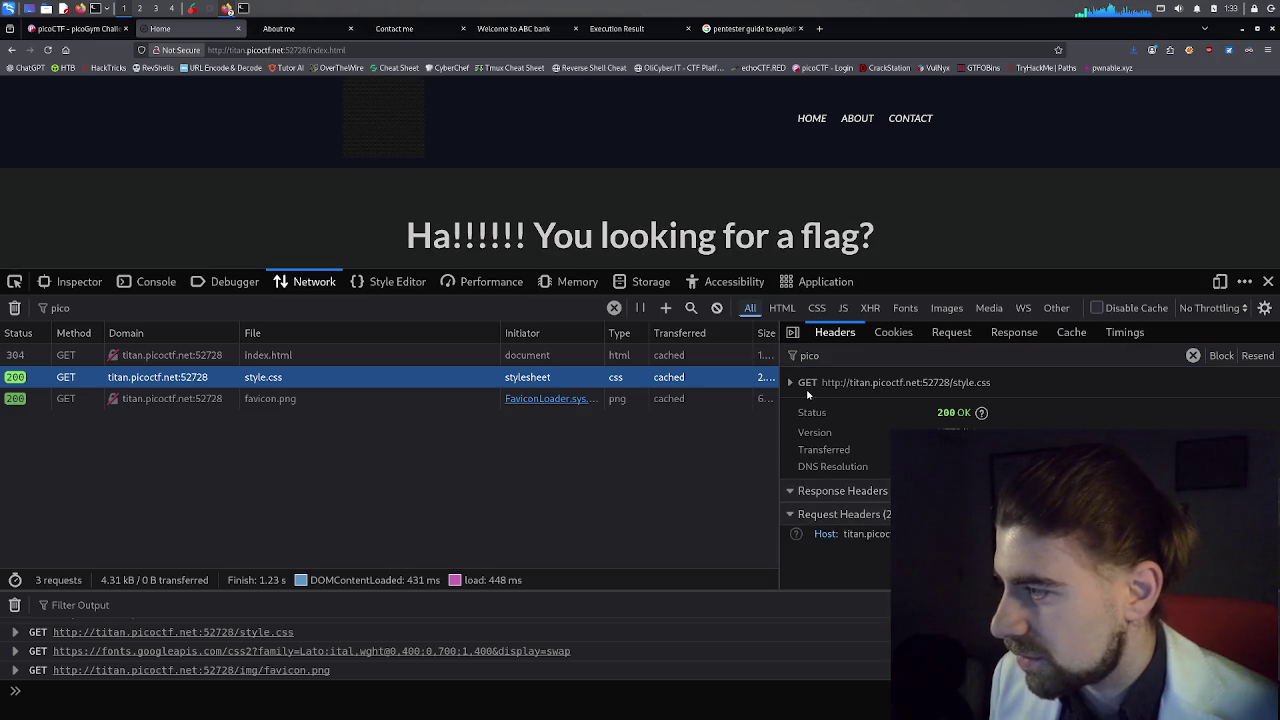
click(892, 332)
click(945, 333)
click(1012, 334)
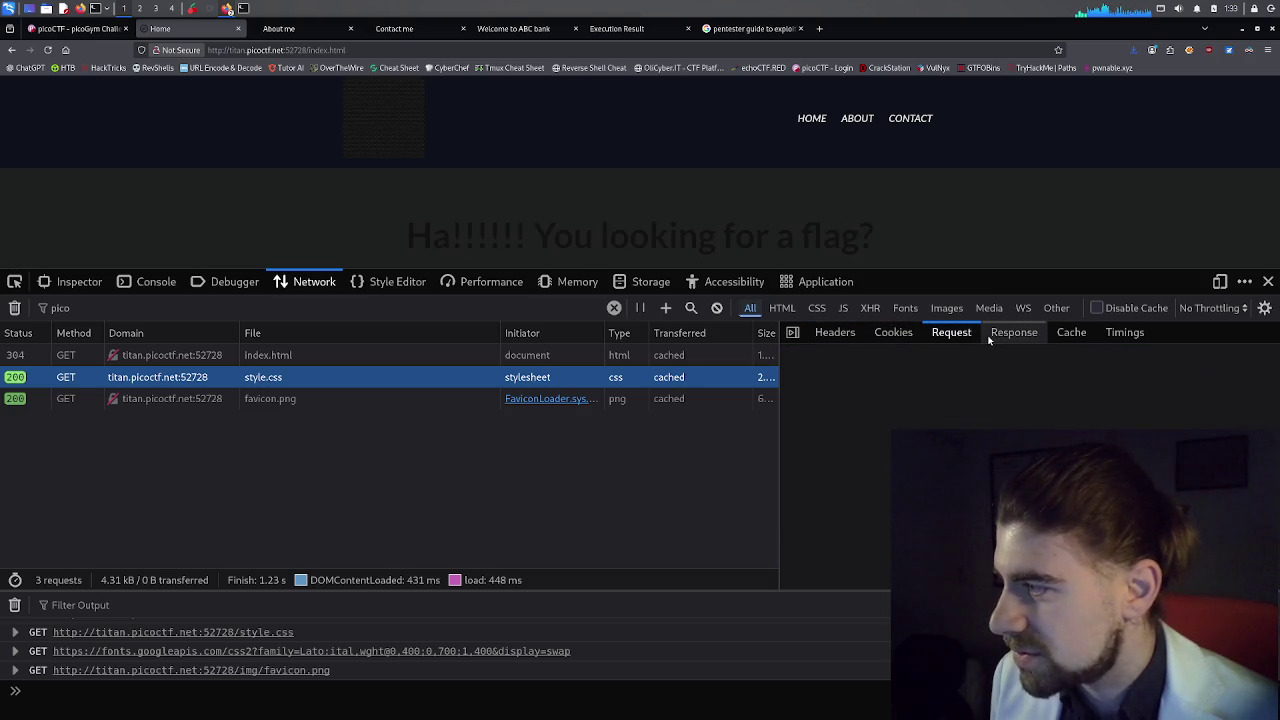
click(1070, 334)
click(1112, 333)
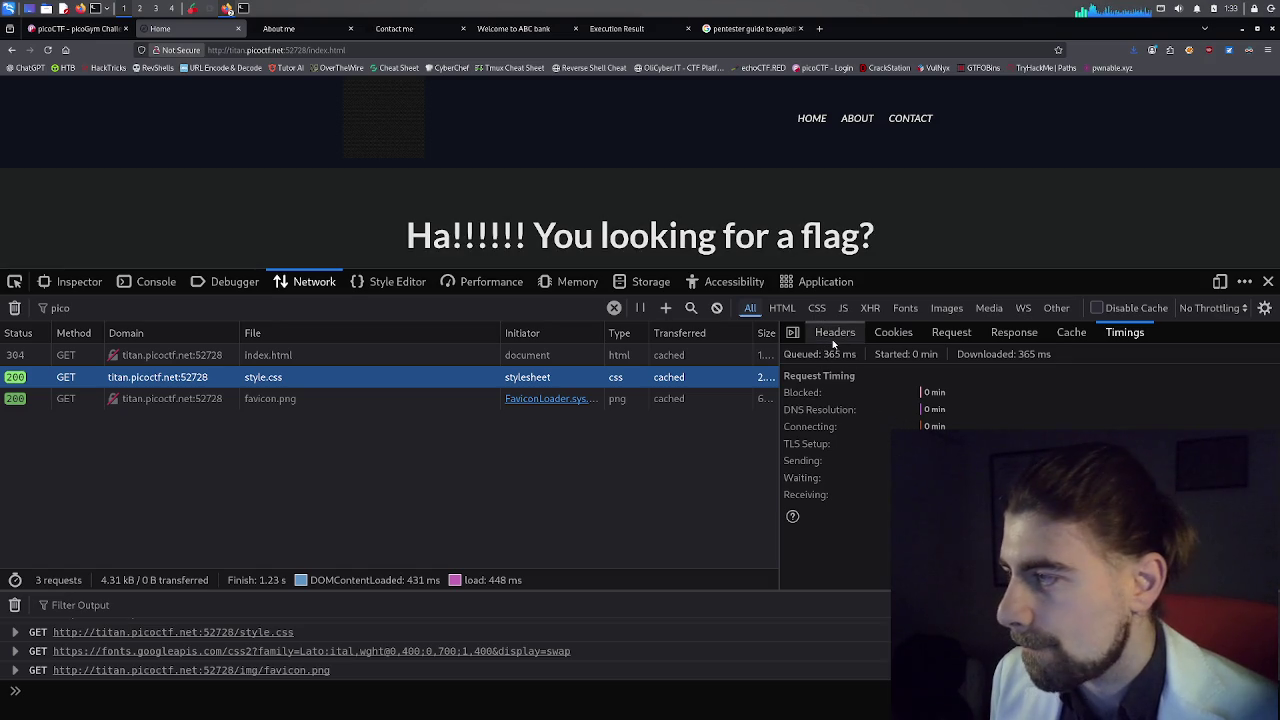
Inspect the index.html request's cookies, response preview, cache and headers, widening the details pane.
click(627, 358)
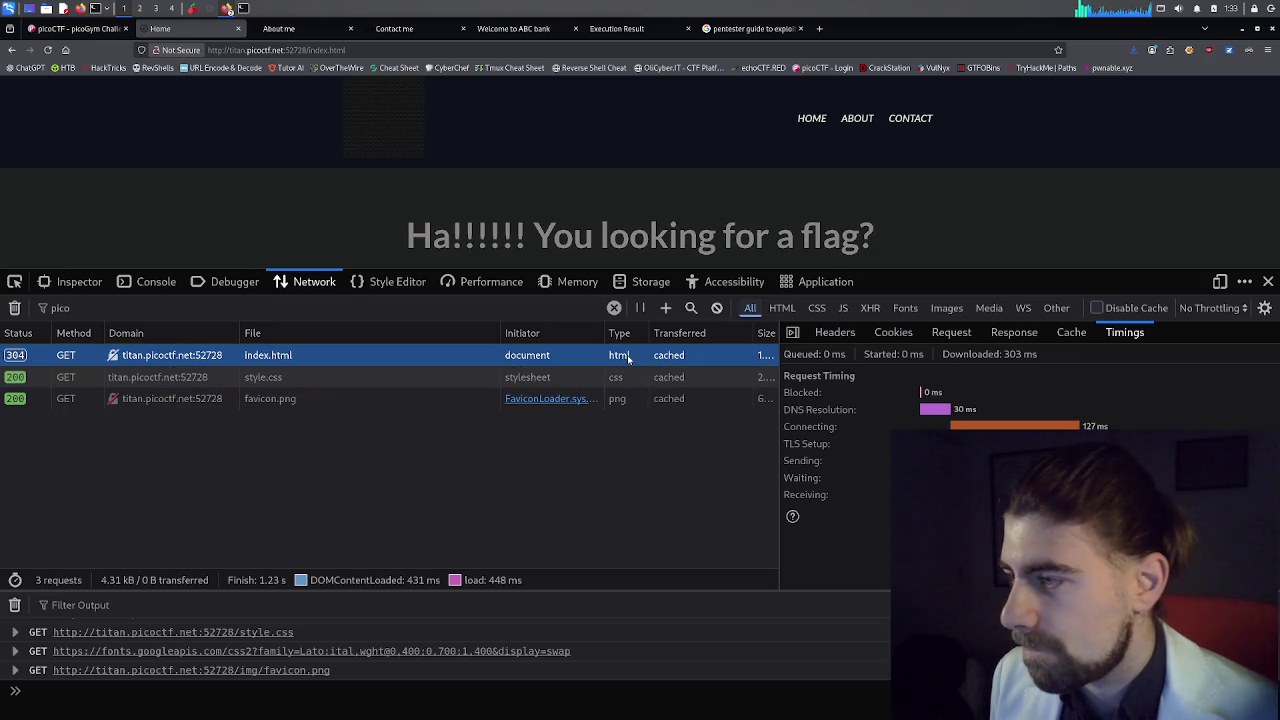
click(891, 332)
click(963, 334)
click(1014, 332)
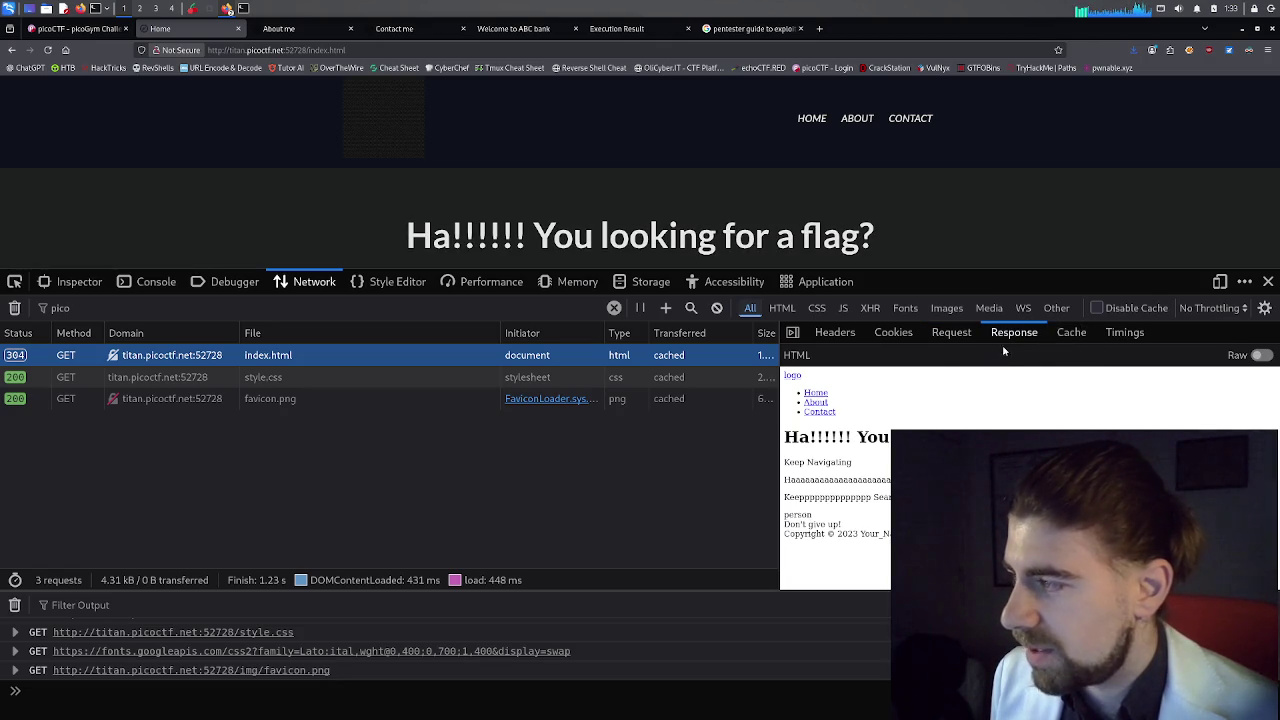
click(1063, 334)
click(834, 334)
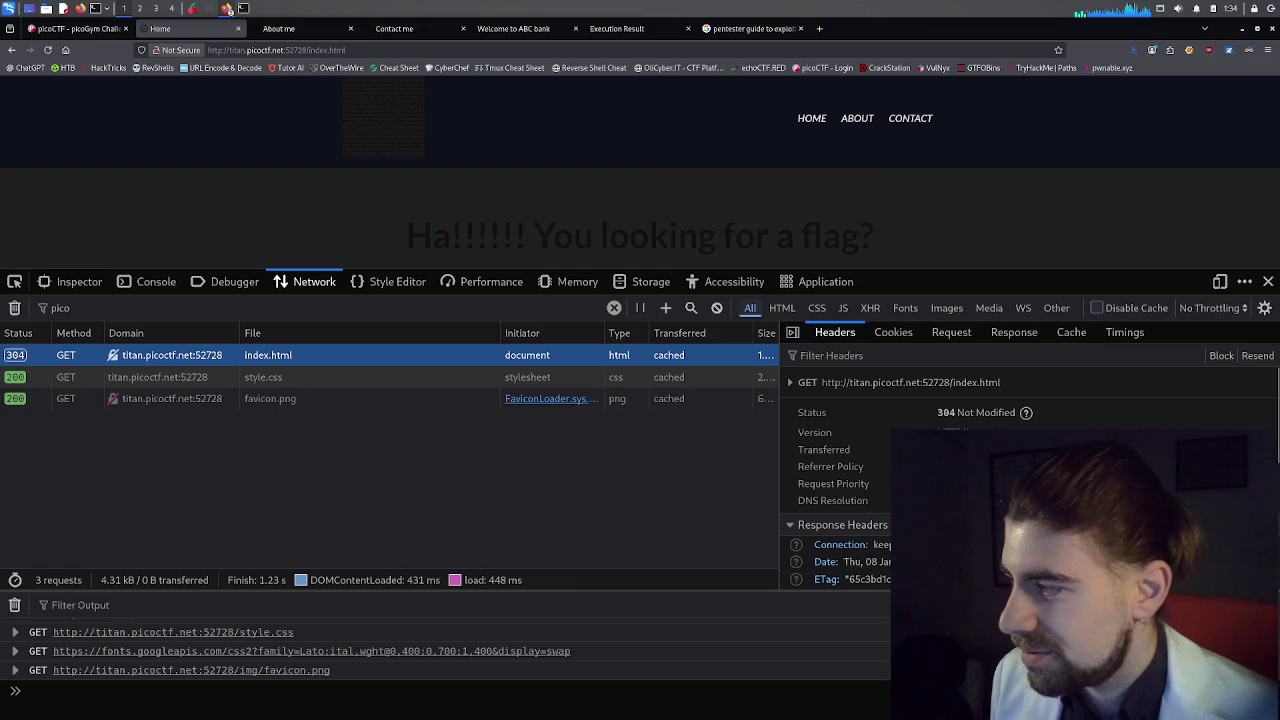
scroll(850, 447, down, 5)
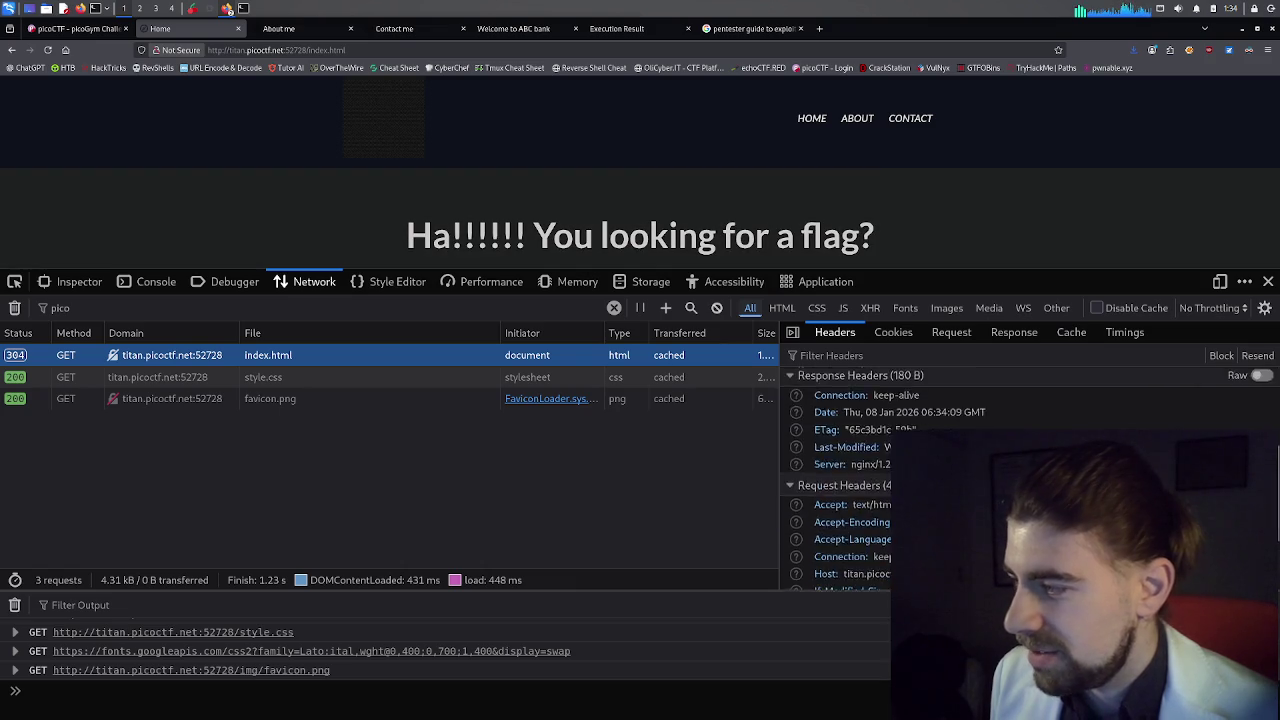
scroll(850, 446, down, 1)
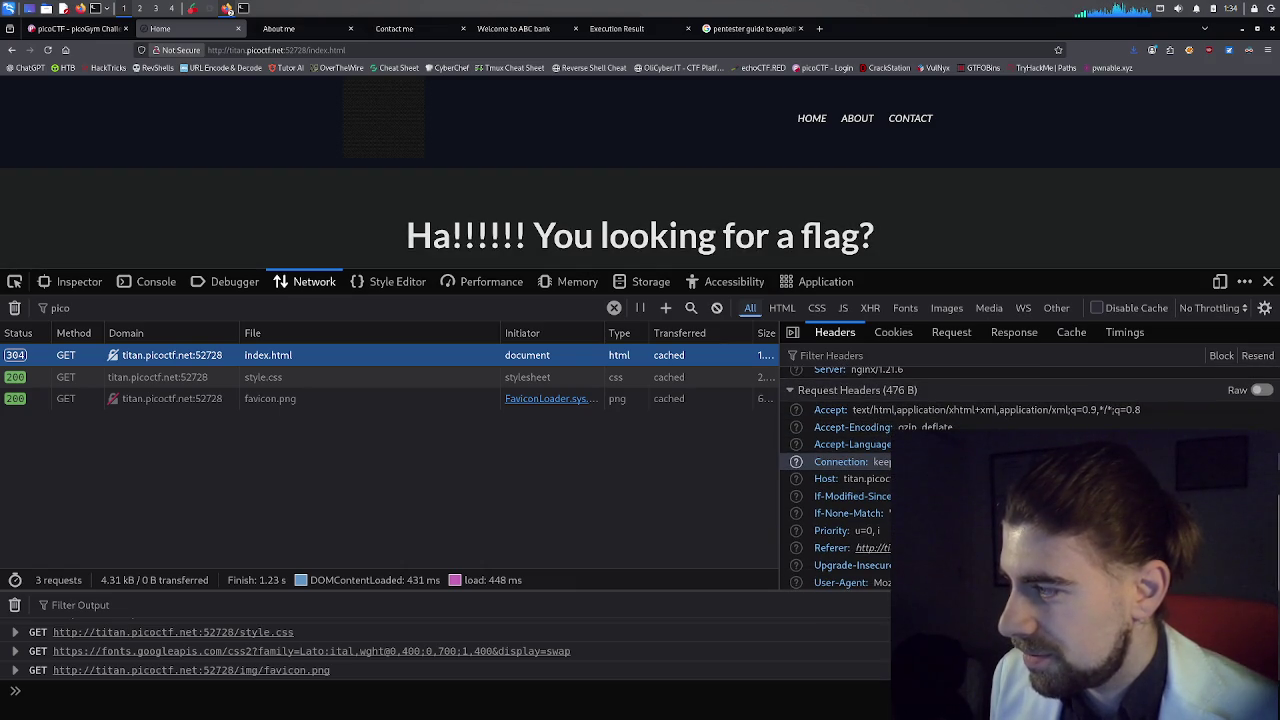
scroll(850, 461, up, 3)
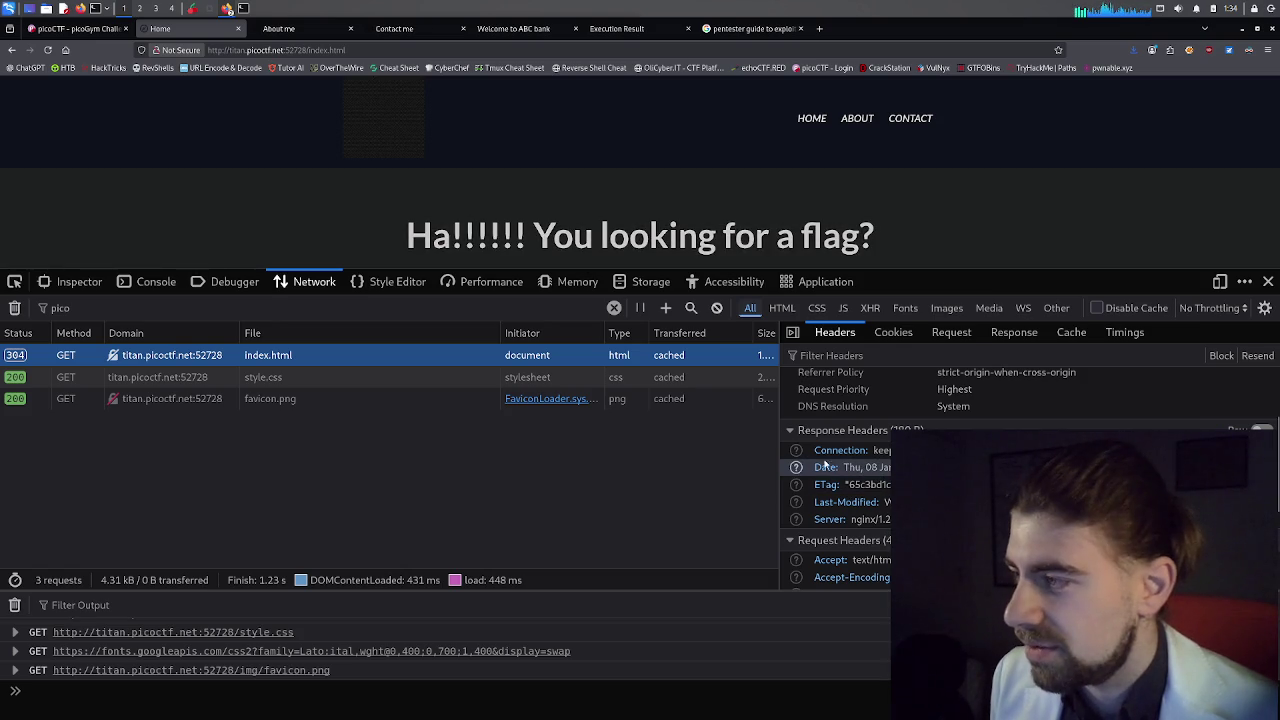
drag(779, 444, 737, 443)
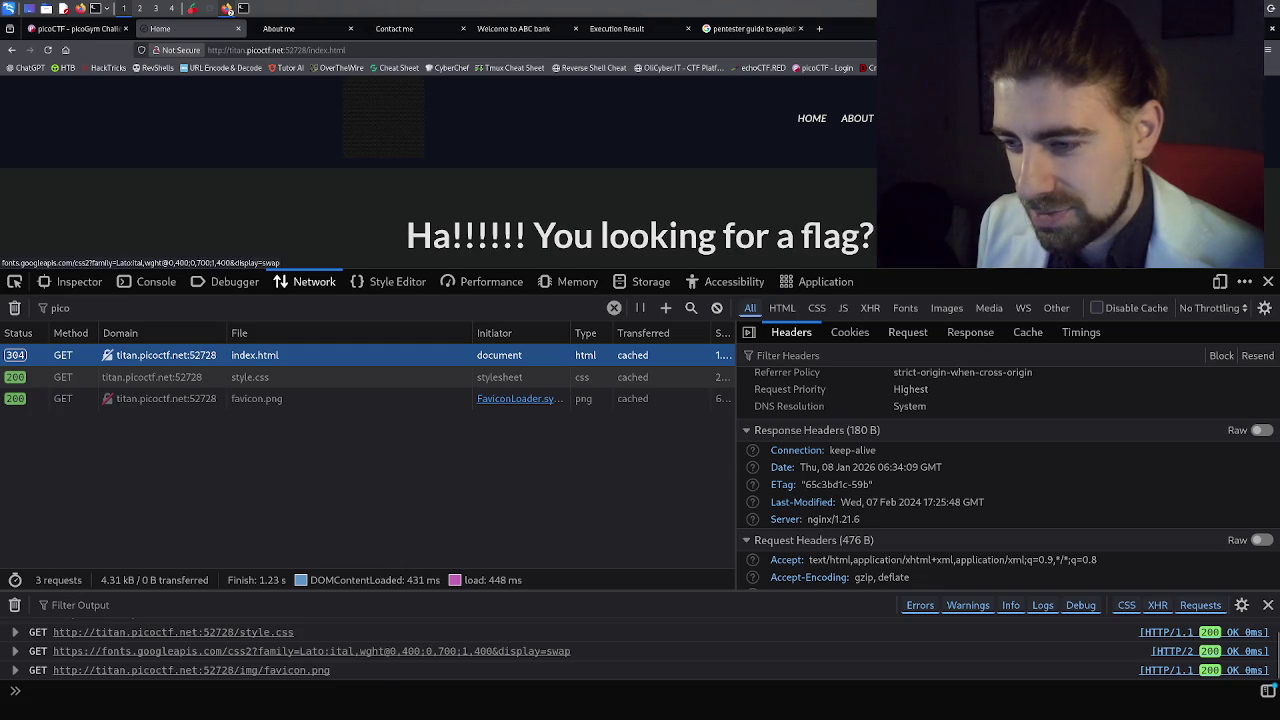
Filter the console output to 'pico' and expand the style.css GET entry.
scroll(300, 650, up, 1)
click(219, 605)
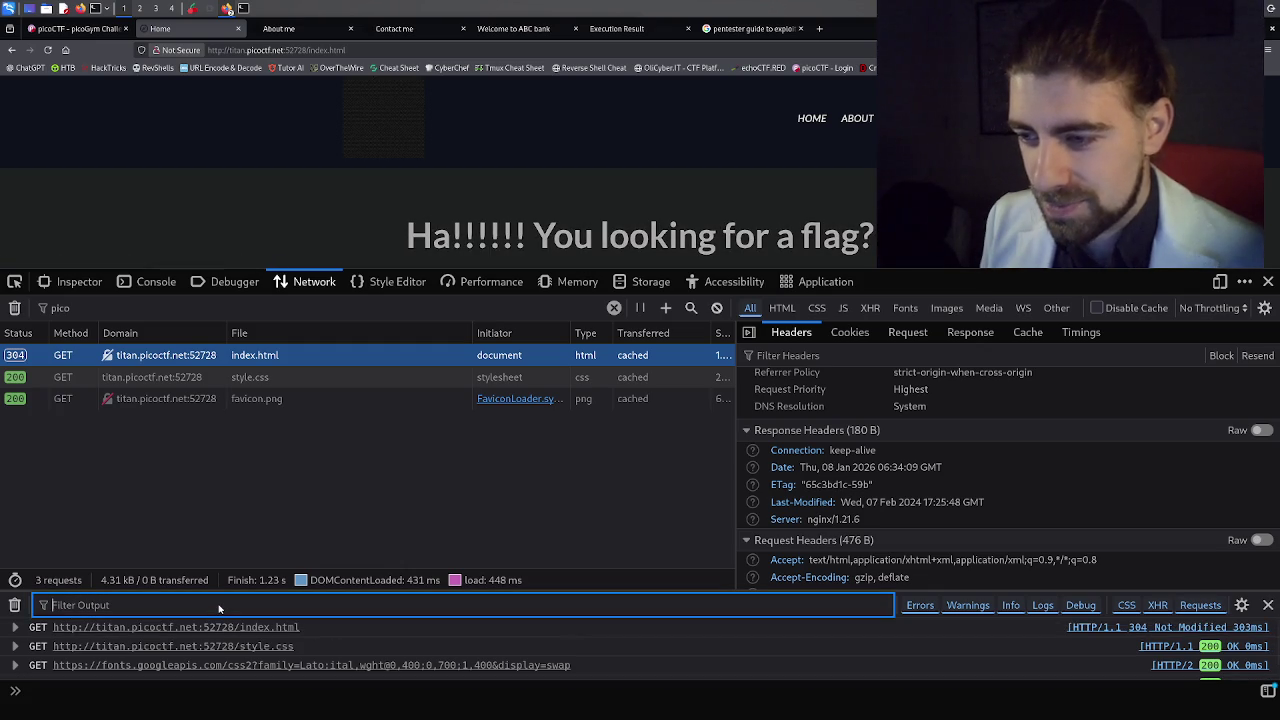
text(pico)
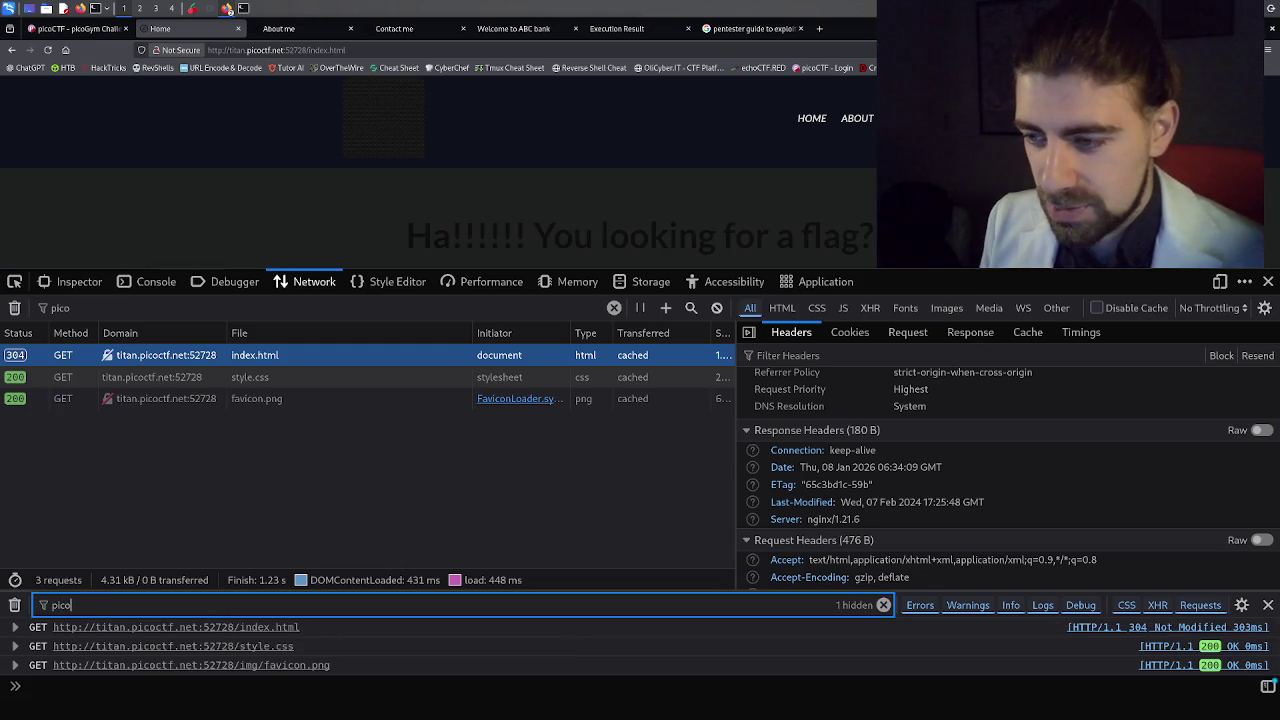
click(226, 647)
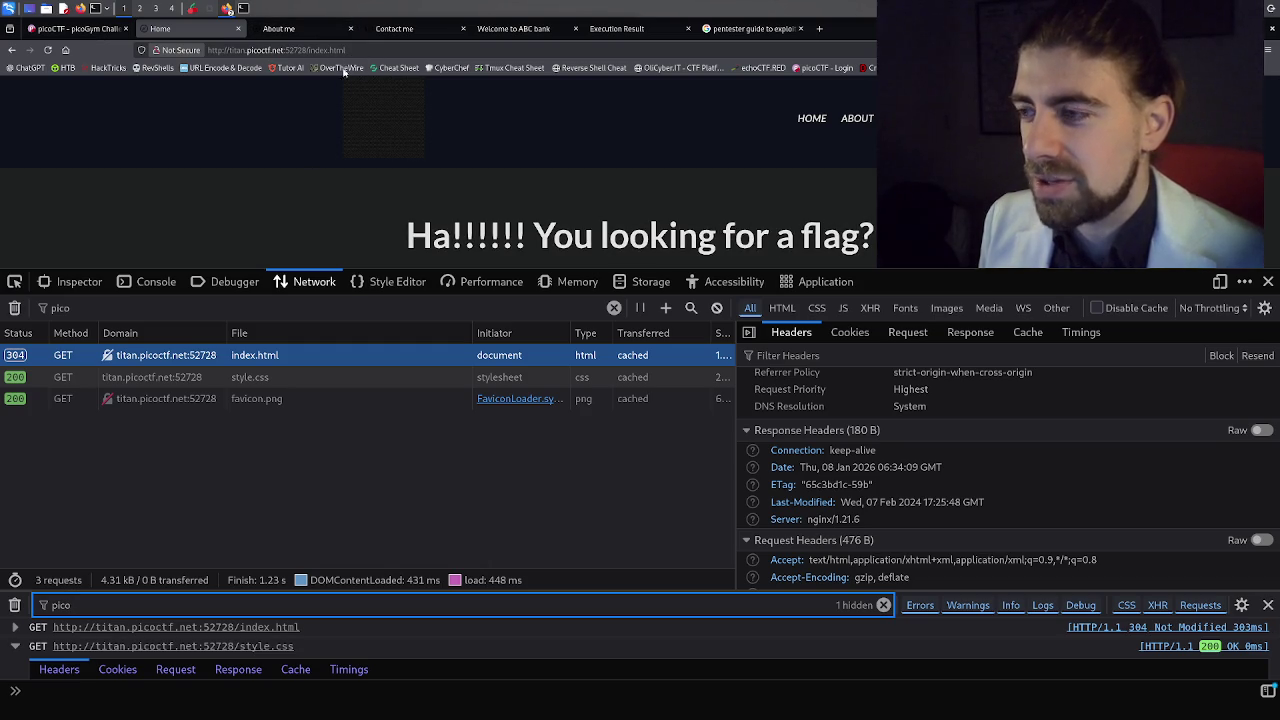
Browse the style.css entry's cookies, request, response, cache and timings in the console.
click(232, 281)
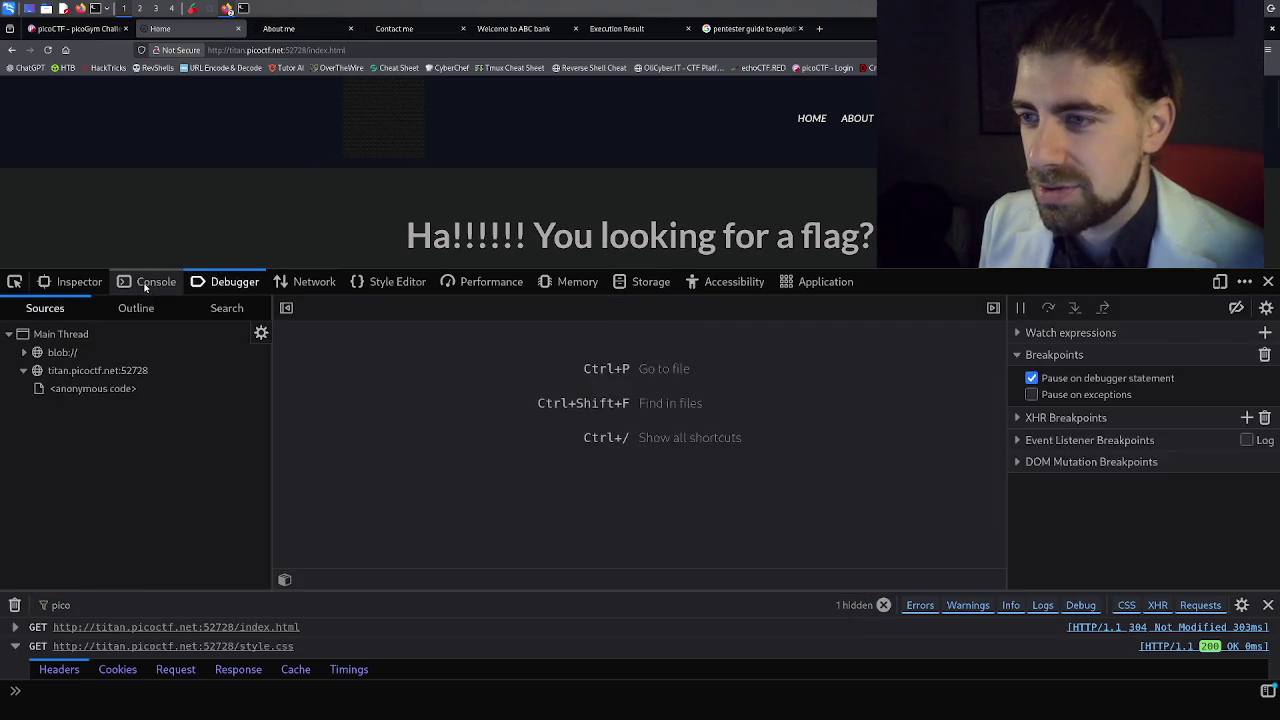
click(141, 282)
click(117, 372)
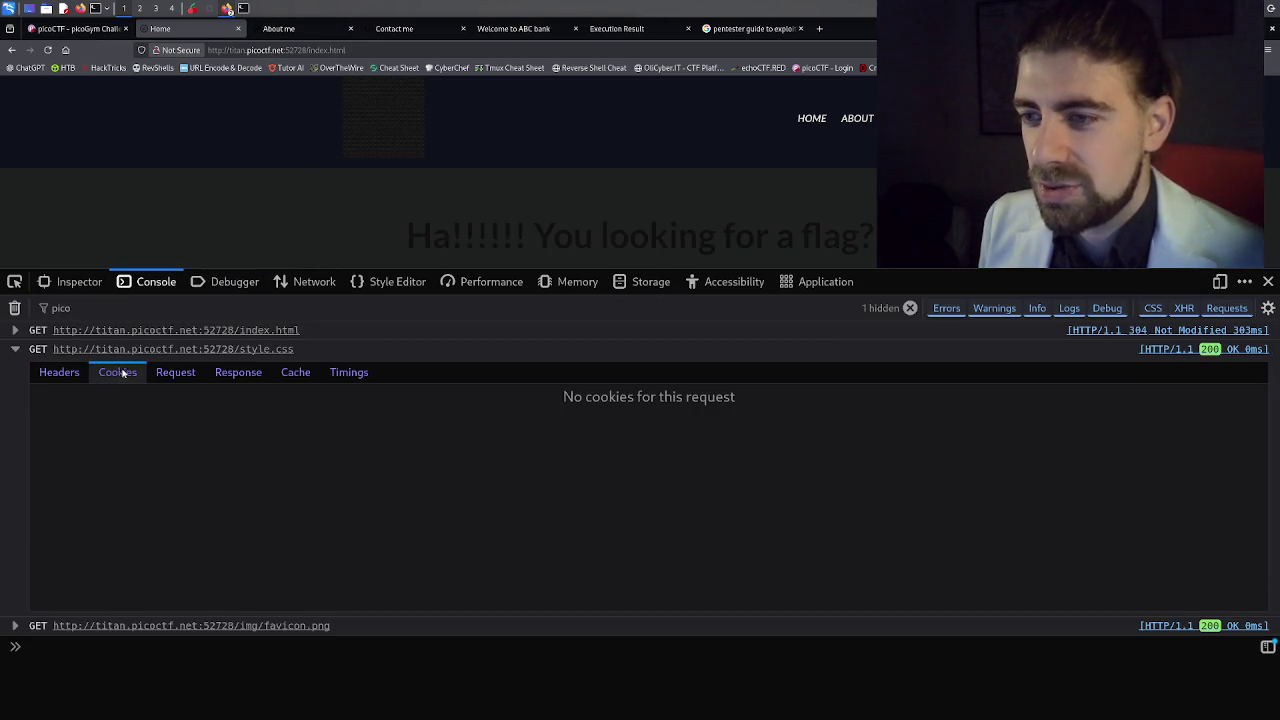
click(176, 376)
click(241, 372)
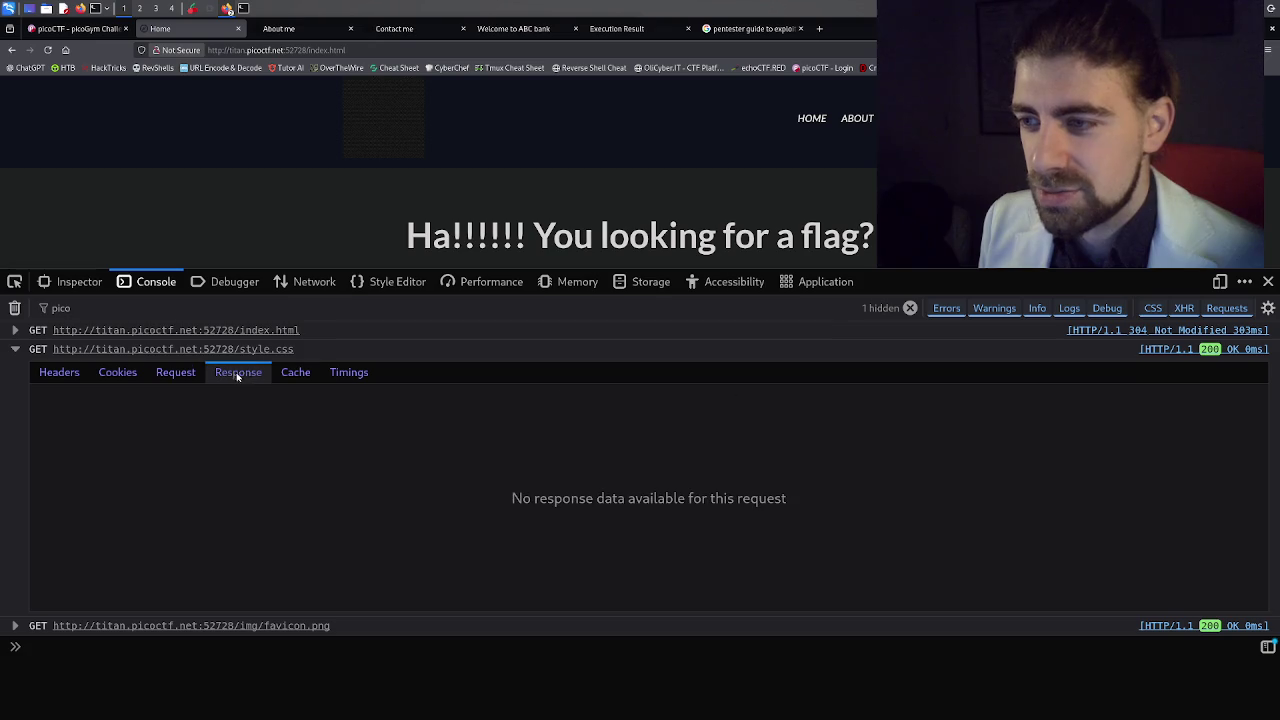
click(297, 377)
click(340, 372)
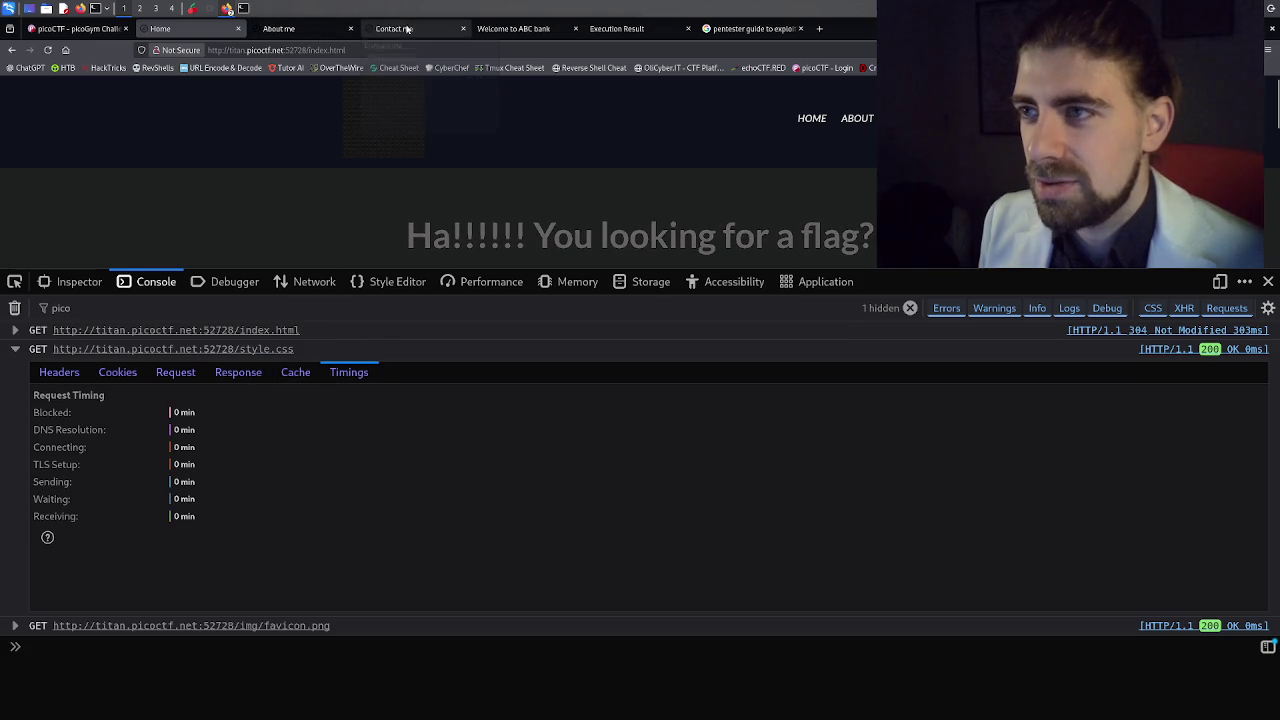
click(410, 28)
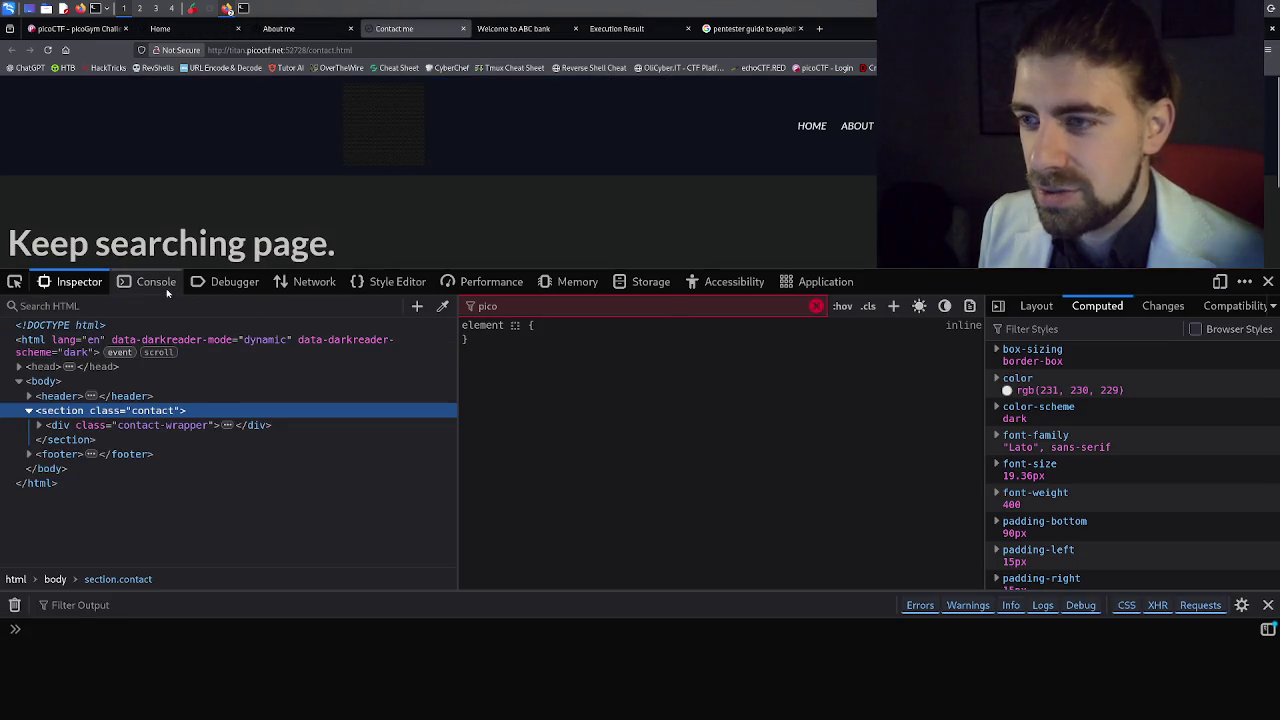
Cycle through the Debugger, Network, Style Editor, Memory, Storage and Performance panels on the Contact page.
click(150, 282)
click(255, 282)
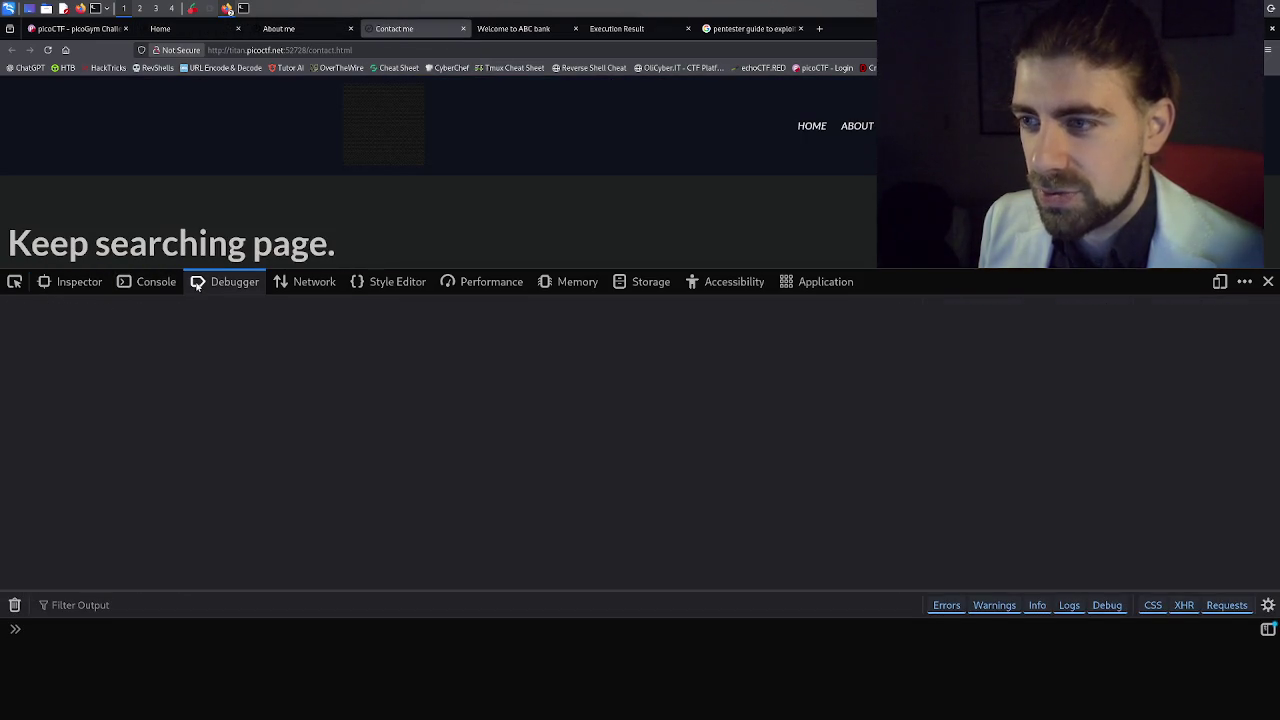
click(305, 282)
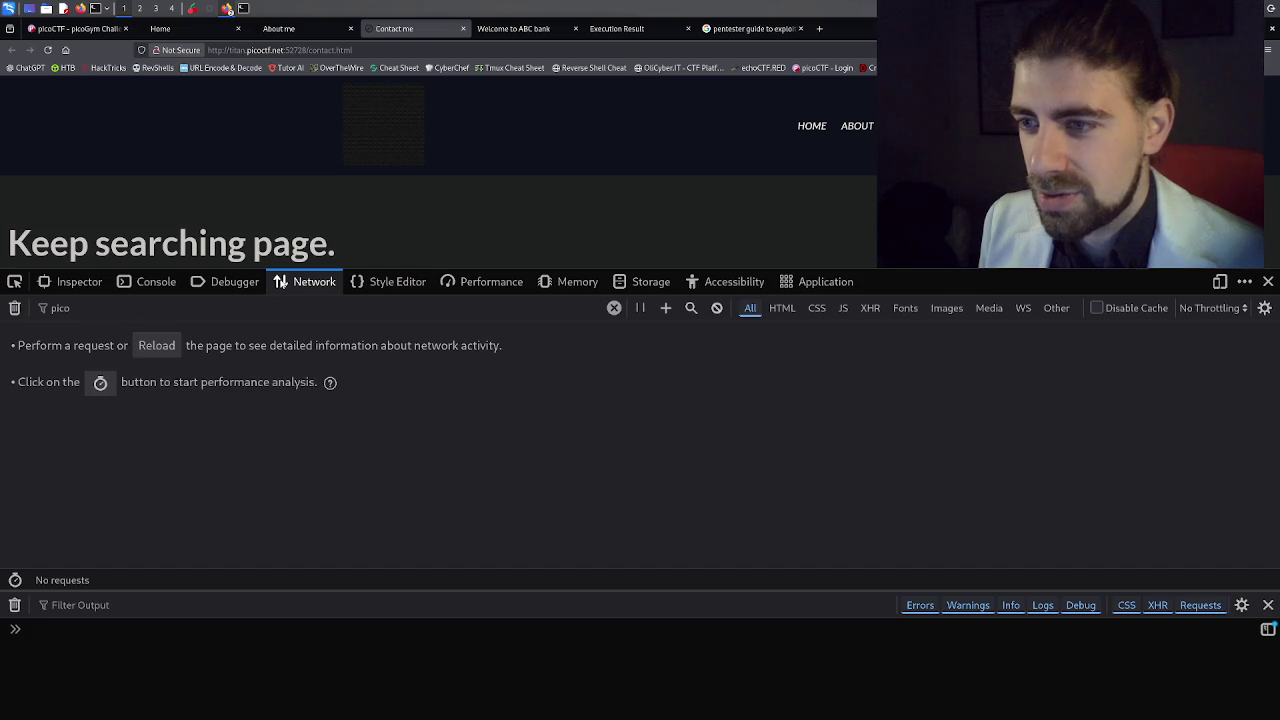
click(378, 285)
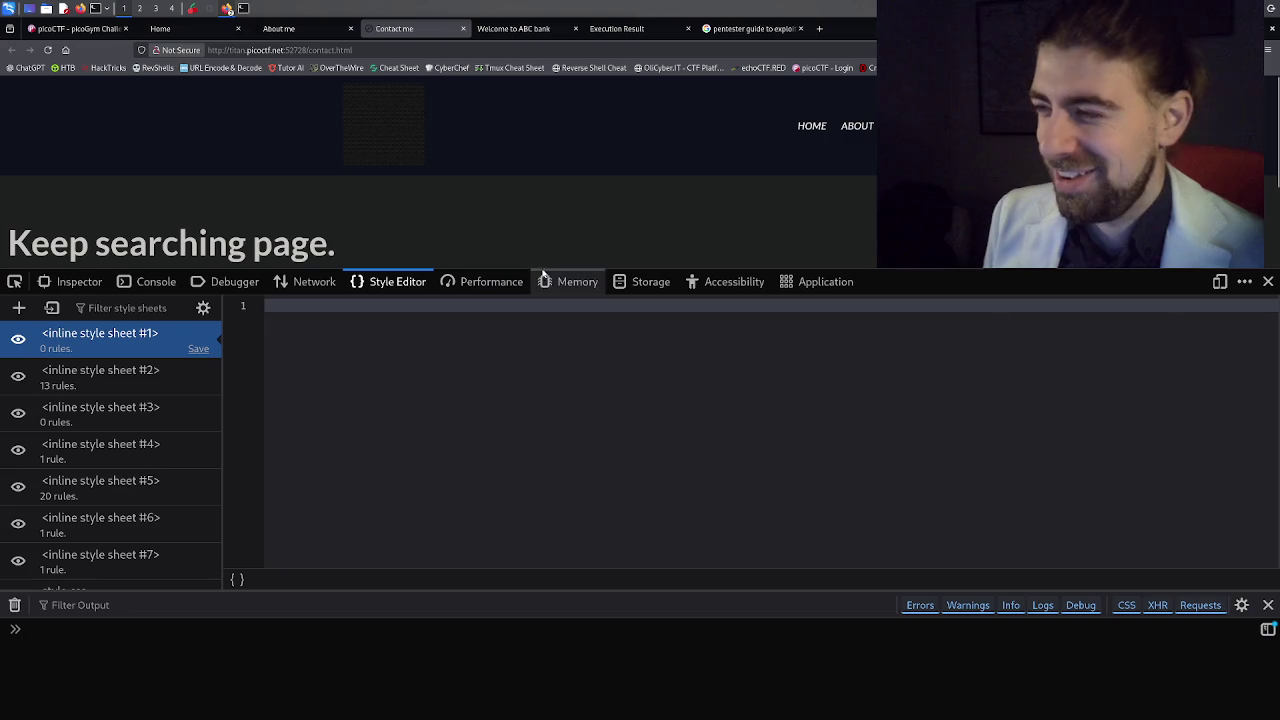
click(578, 283)
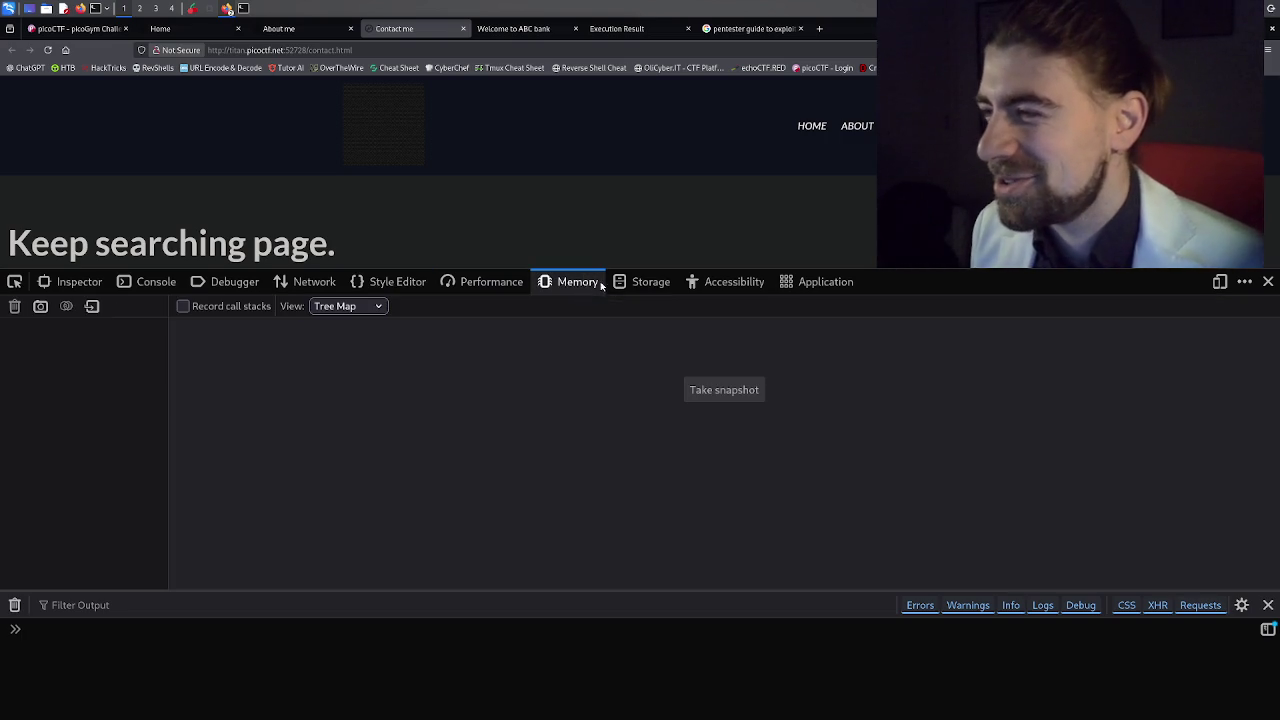
click(626, 286)
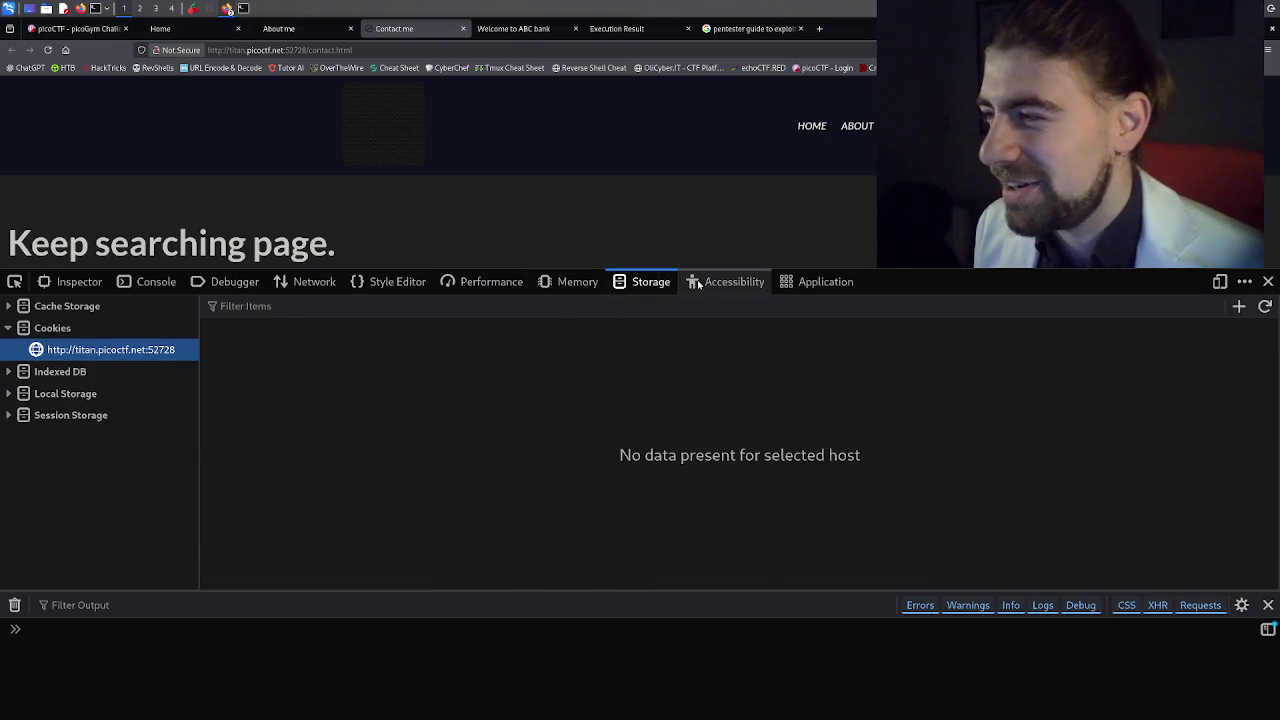
click(580, 285)
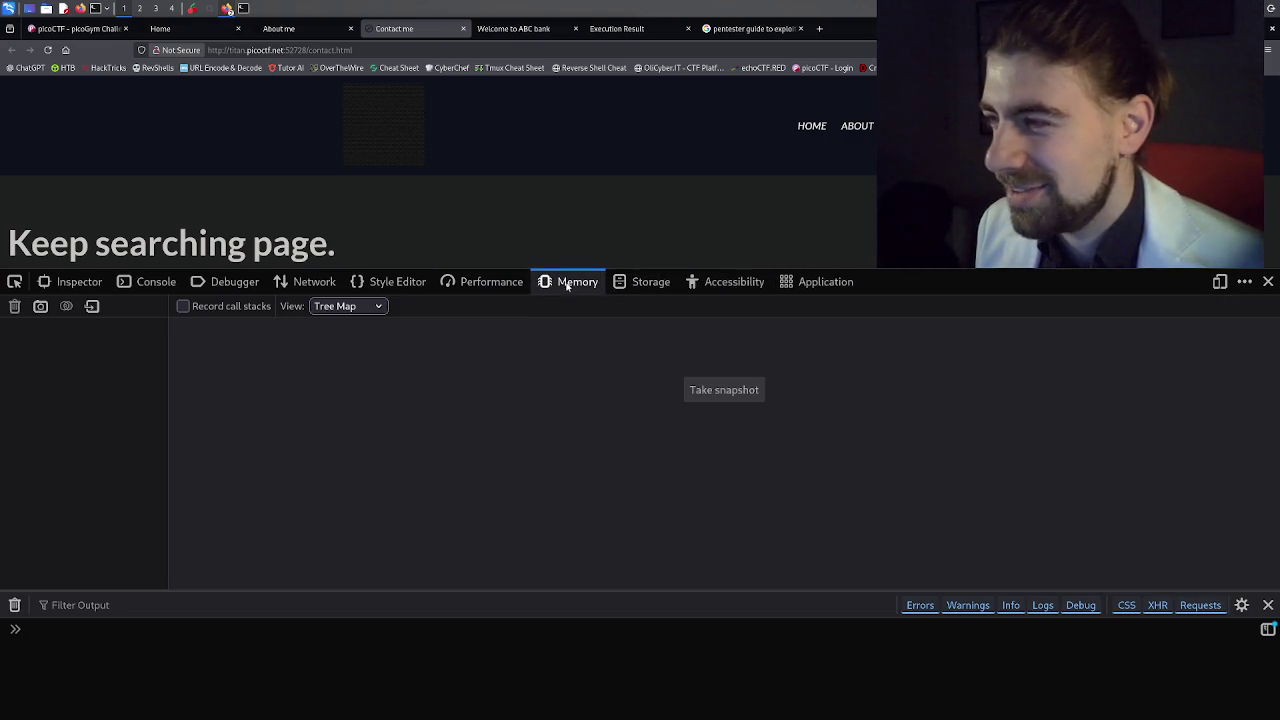
click(487, 285)
click(385, 284)
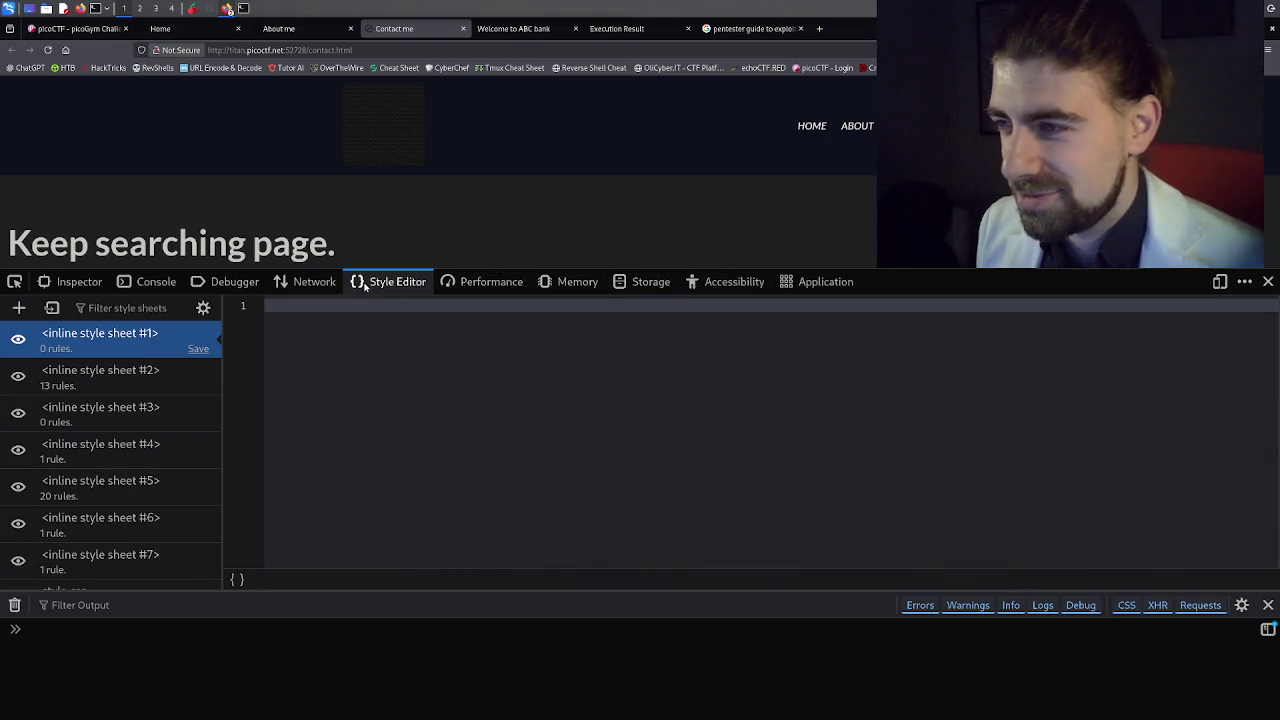
click(311, 285)
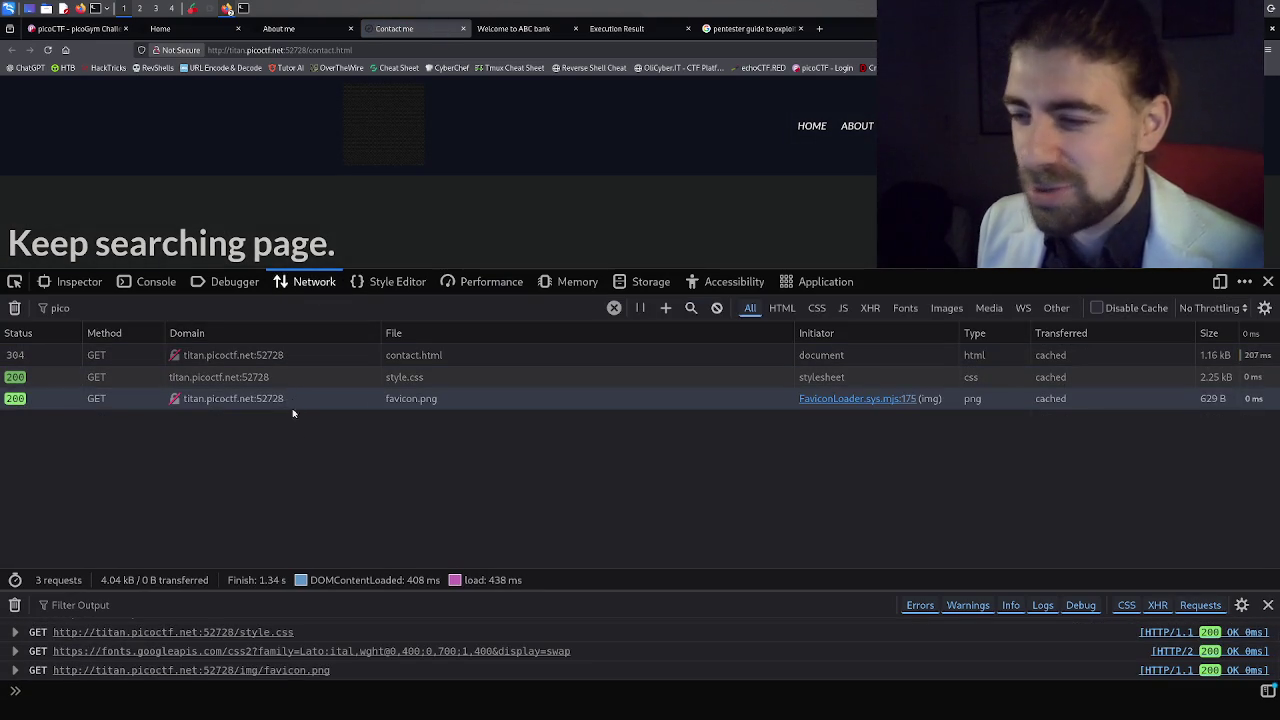
Filter the console output to 'pico', listing contact.html, style.css and favicon.png, then open the Debugger.
click(211, 603)
text(picio)
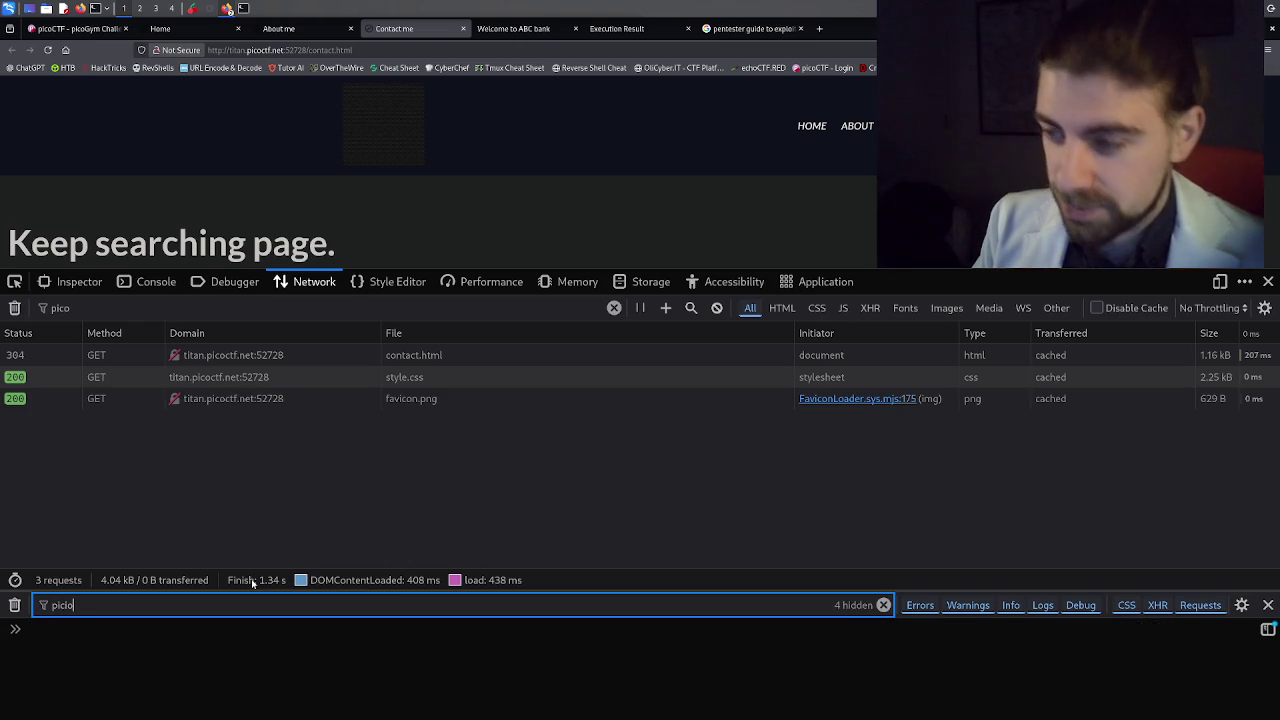
key(BackSpace)
key(BackSpace)
text(o)
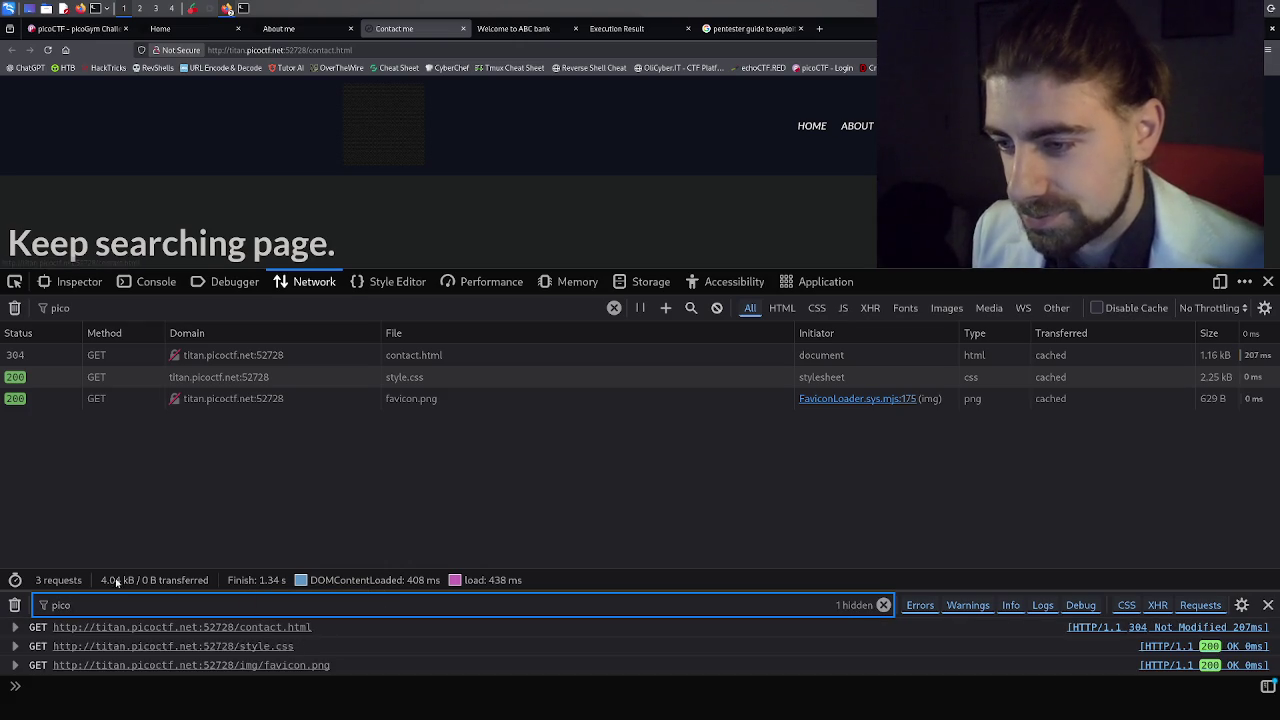
click(205, 285)
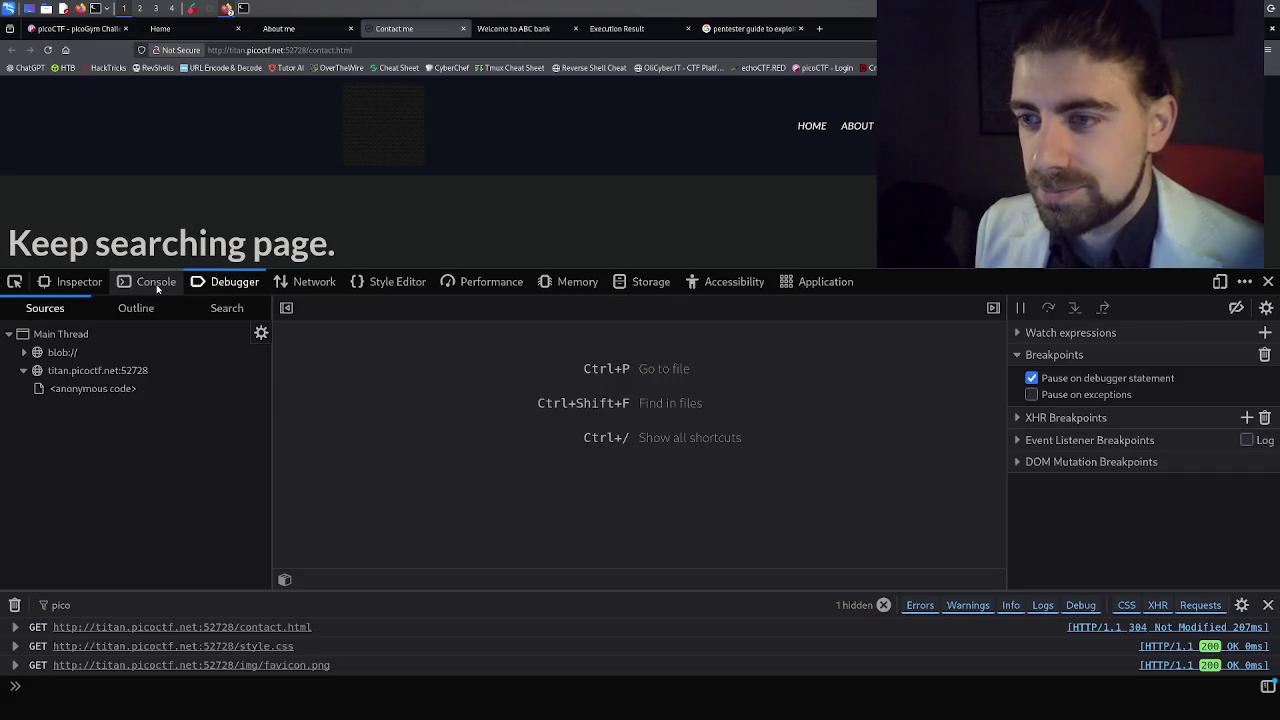
Open the <anonymous code> source in the debugger and scroll through it.
click(66, 390)
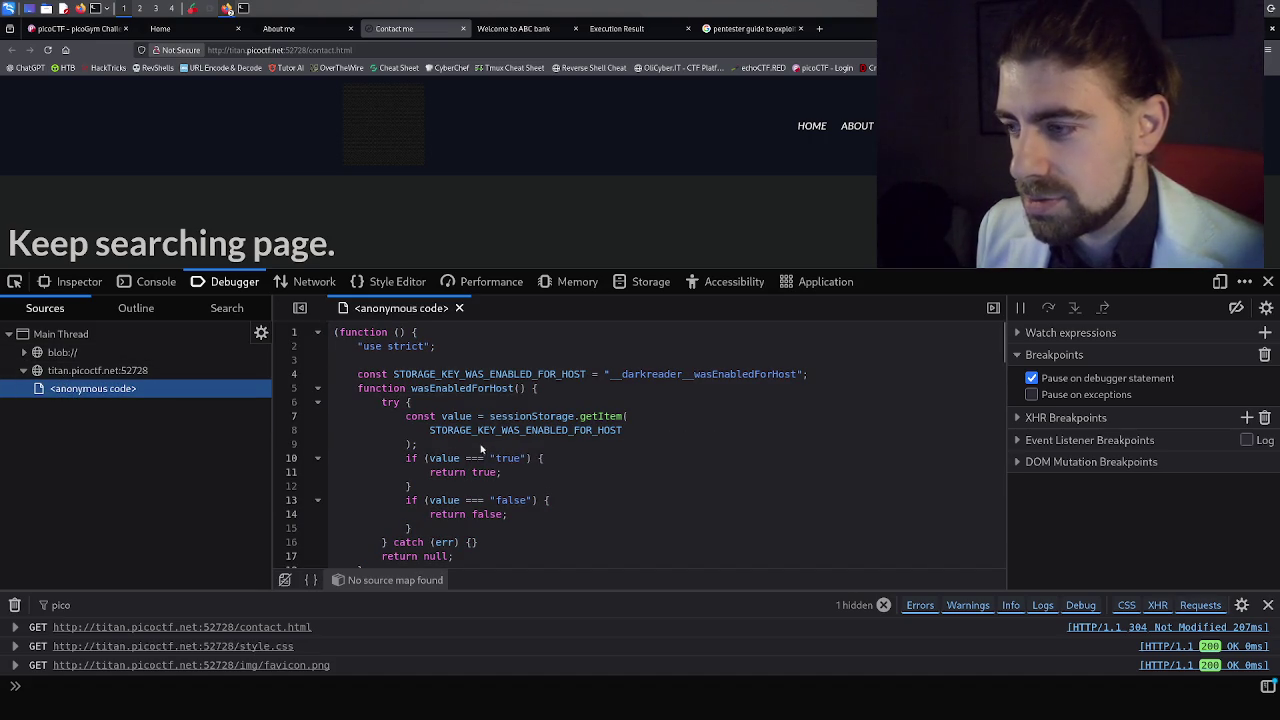
scroll(491, 456, down, 7)
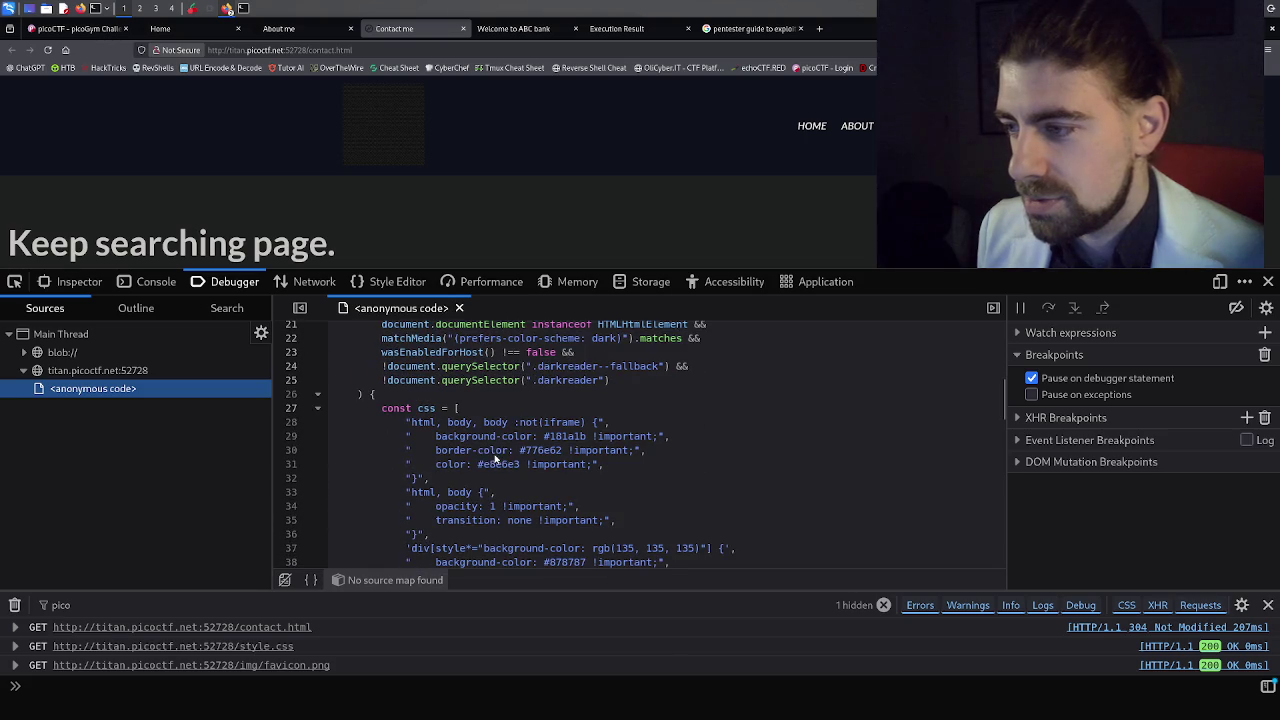
scroll(527, 451, down, 5)
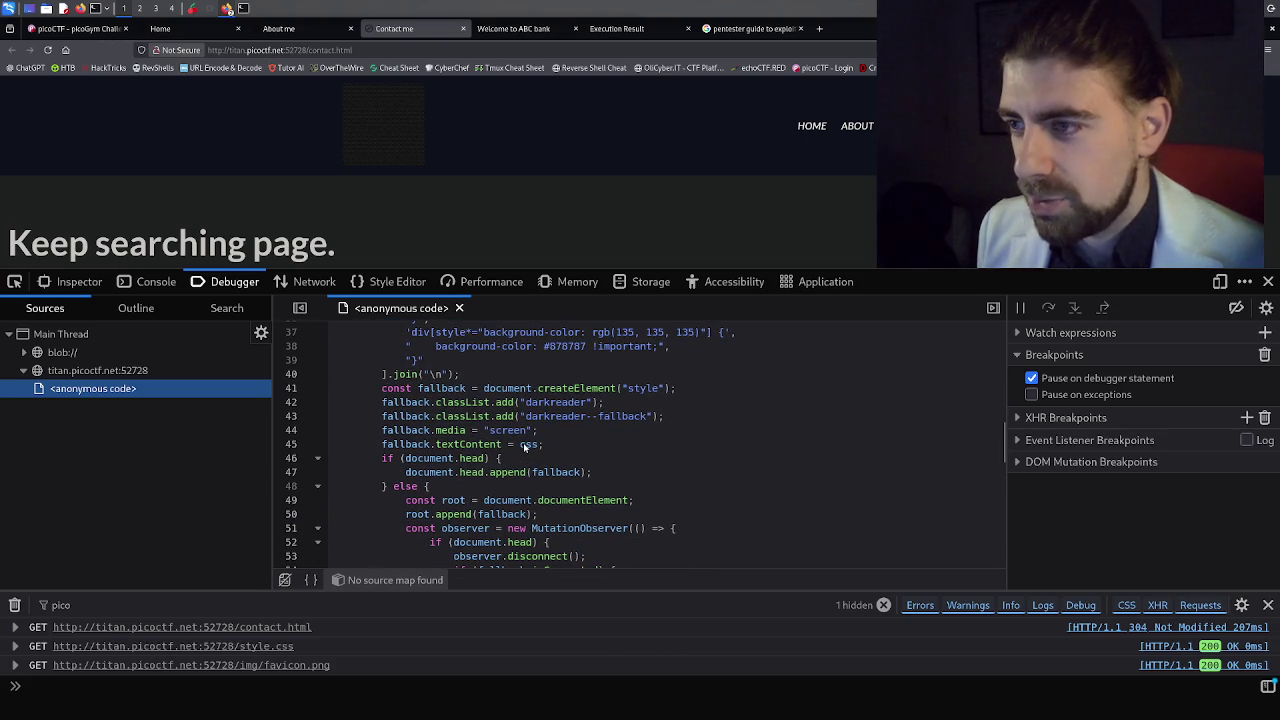
scroll(523, 446, down, 7)
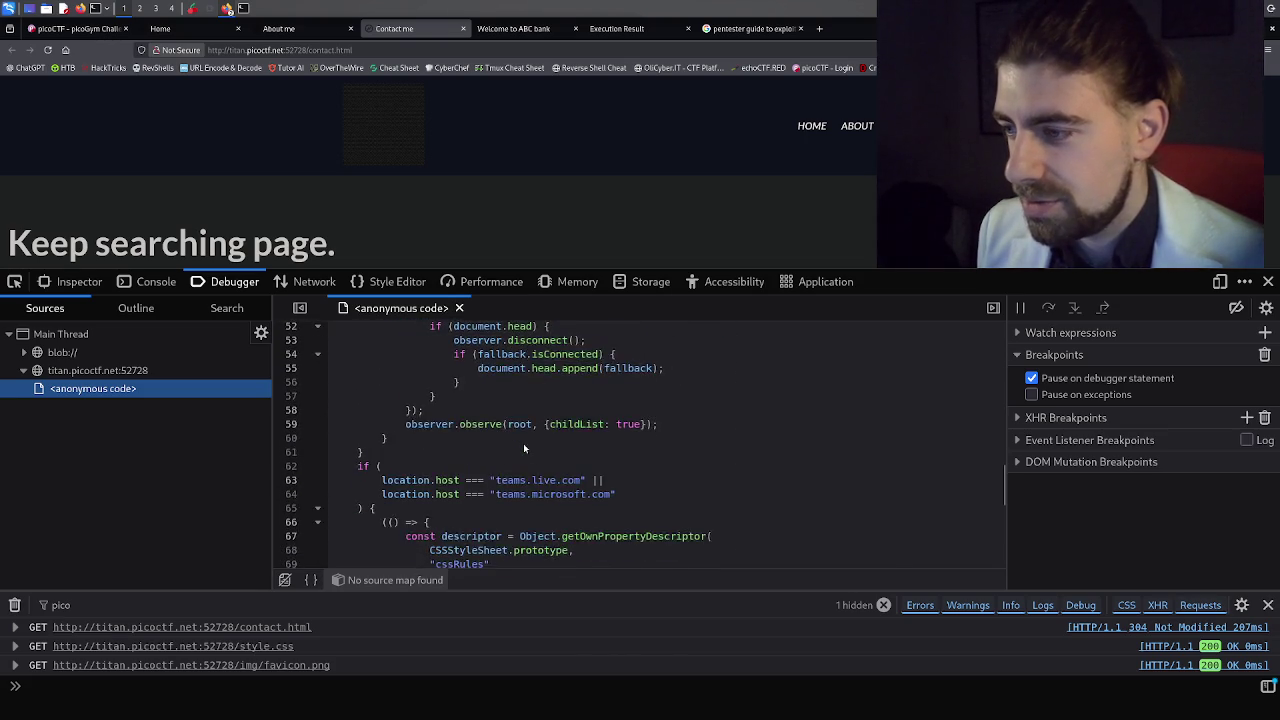
scroll(520, 445, down, 6)
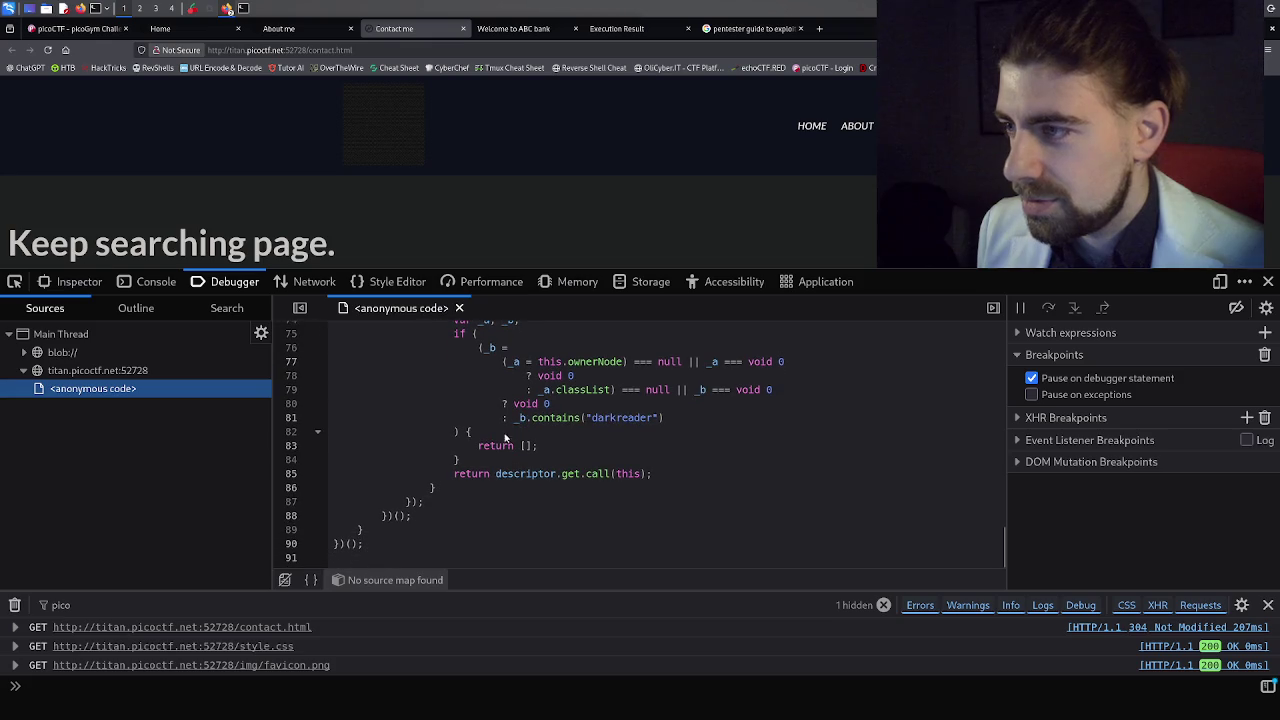
Search the anonymous script for 'pico', finding no matches, and expand the blob sources.
click(487, 438)
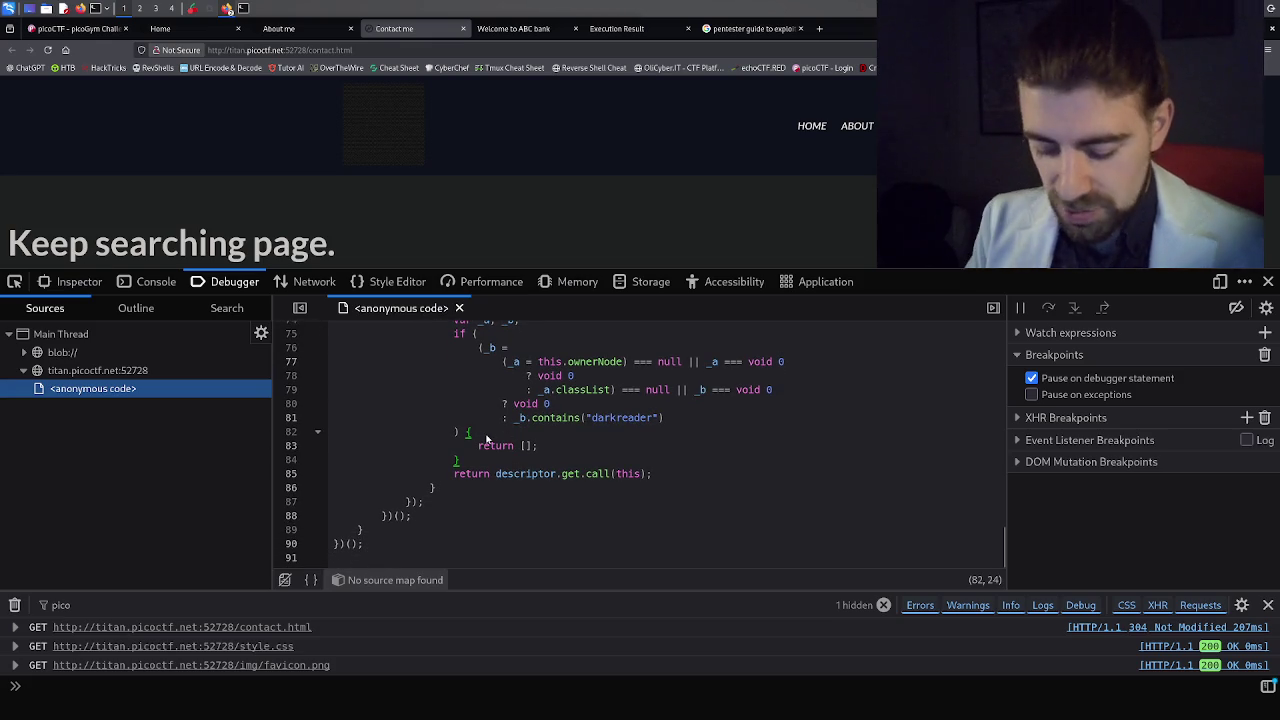
key(ctrl+f)
text(pico)
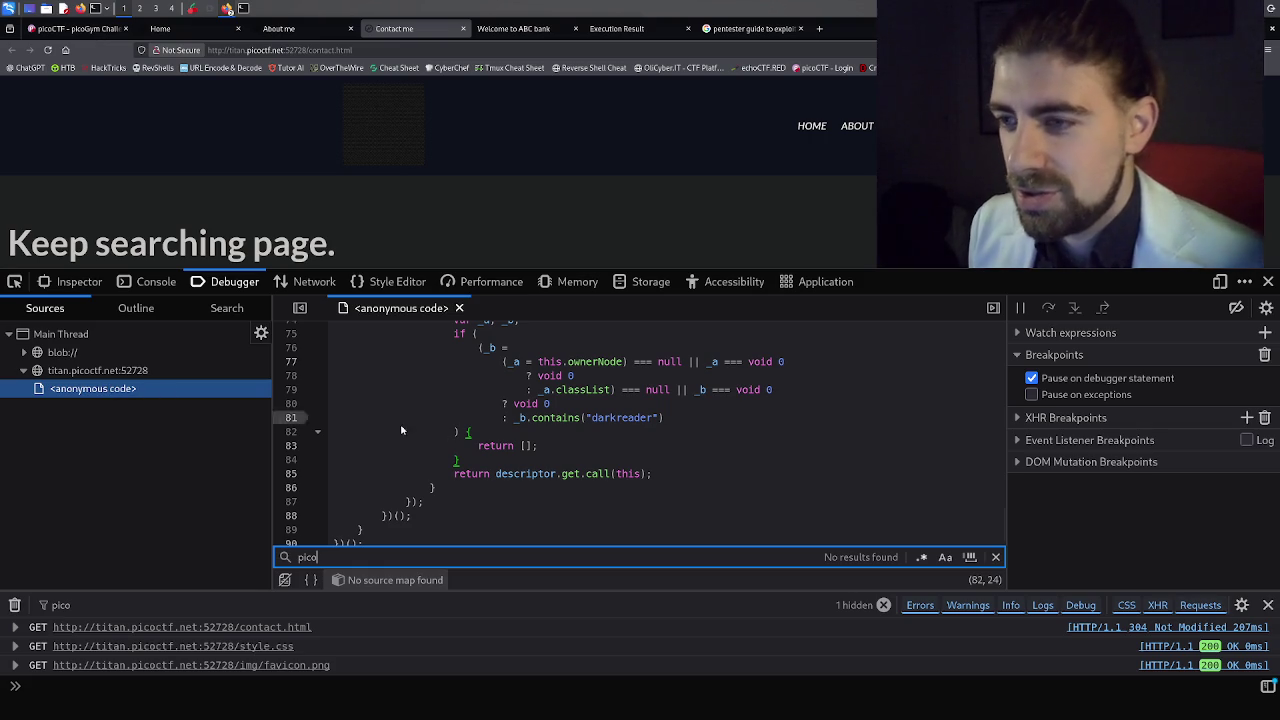
scroll(481, 430, up, 3)
scroll(481, 430, up, 20)
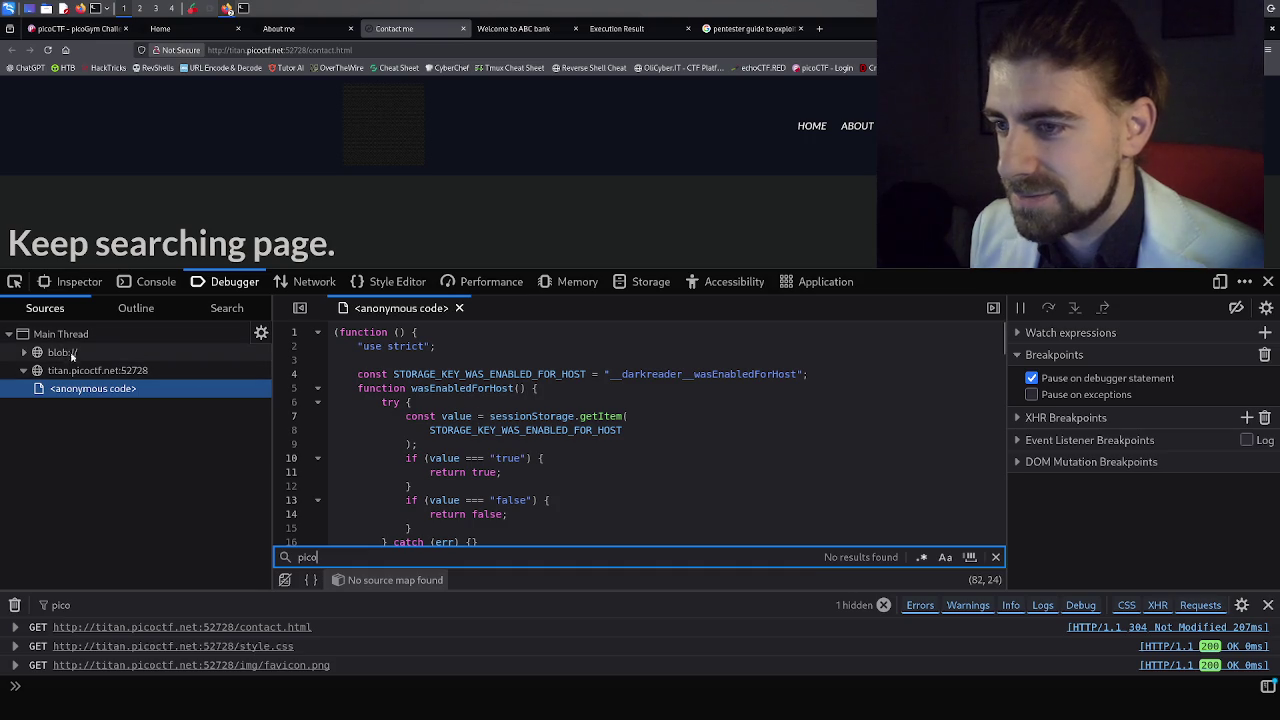
click(26, 353)
Open the blob script's source, scroll through it, and return to the 'pico' in-file search.
click(68, 371)
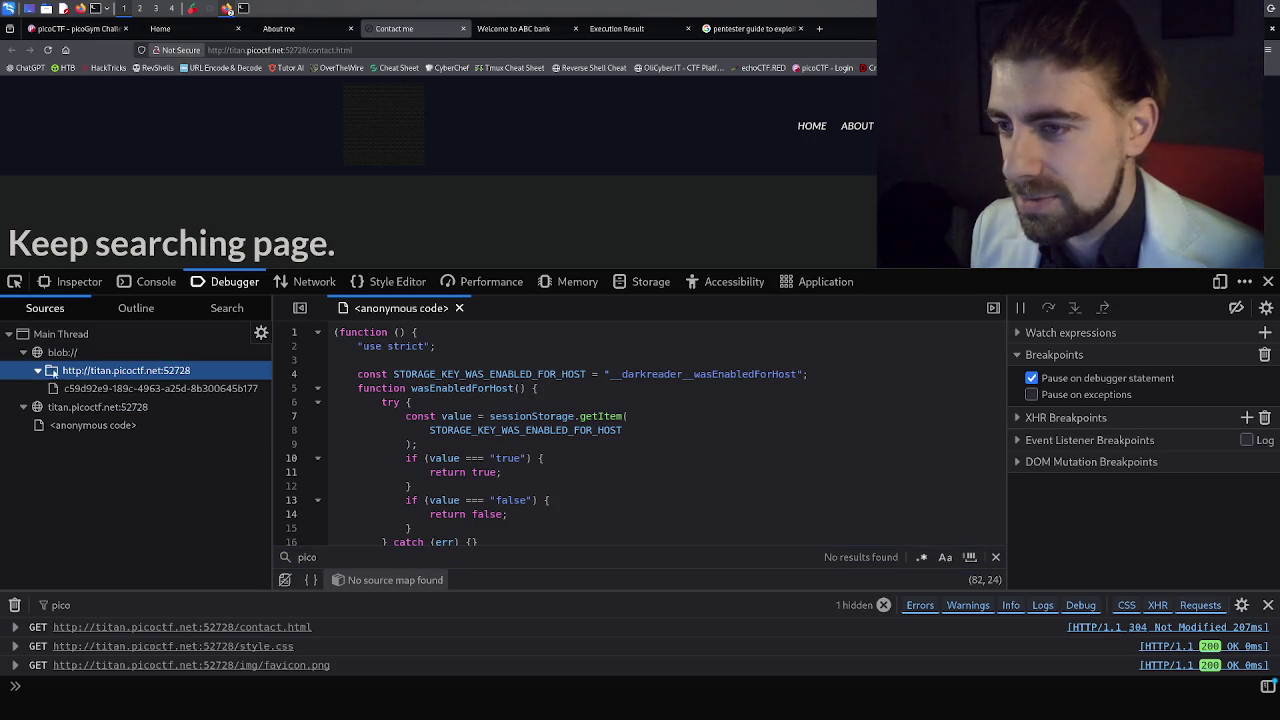
click(69, 388)
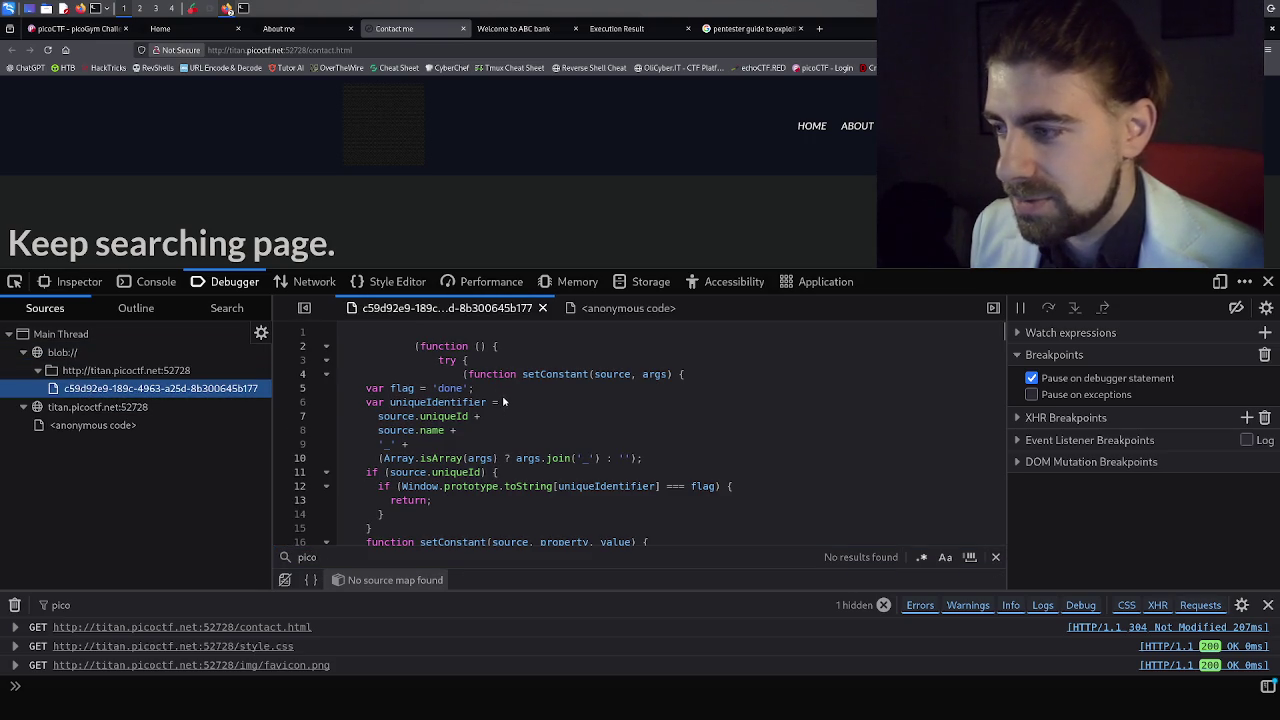
scroll(504, 401, down, 7)
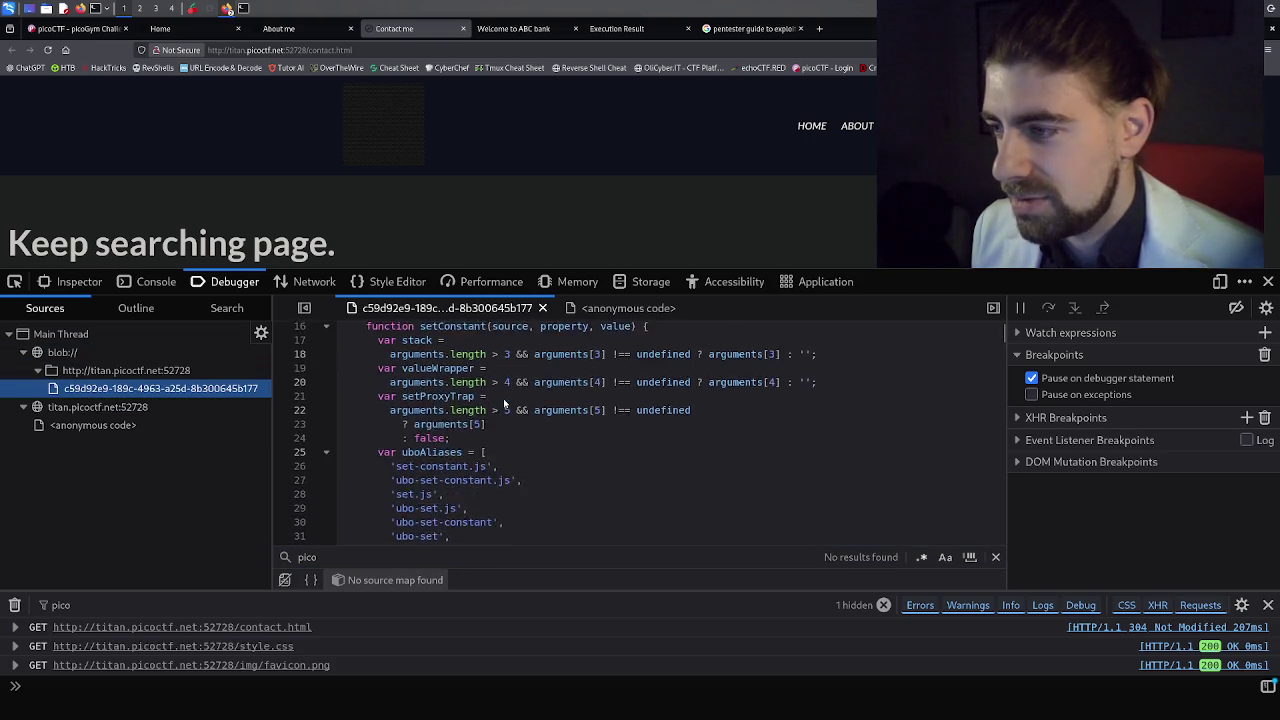
scroll(496, 400, down, 2)
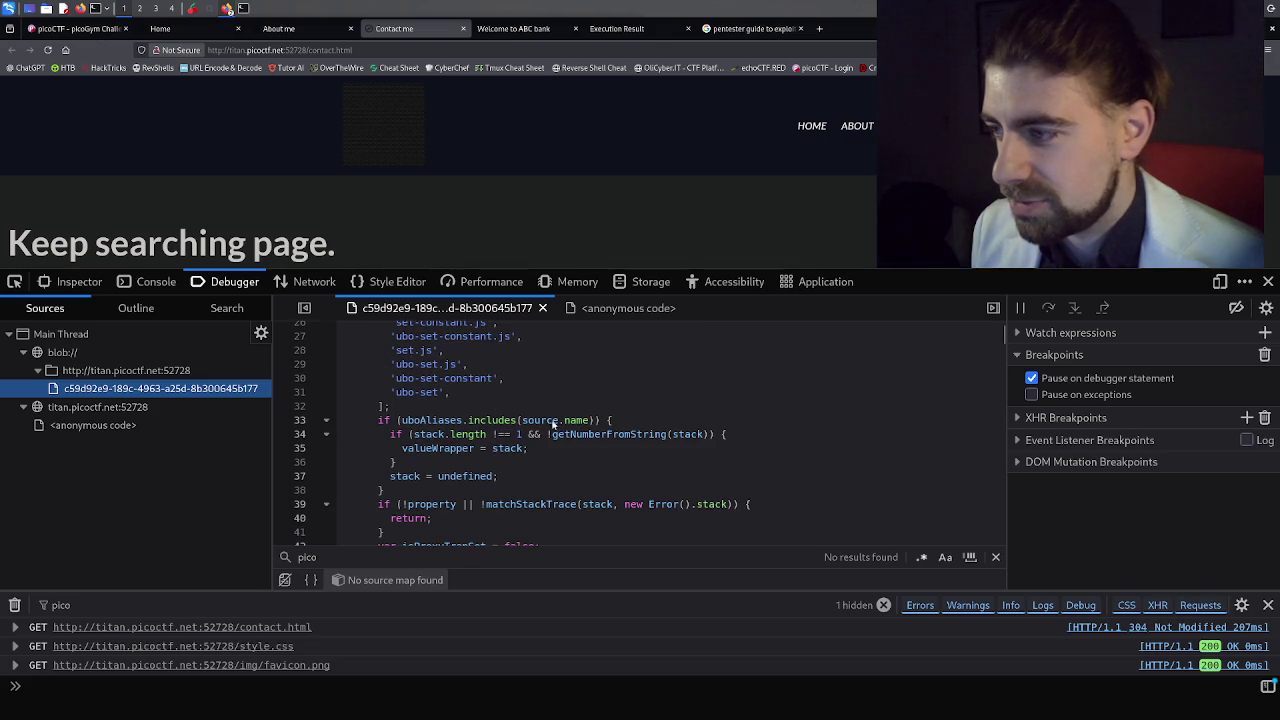
scroll(583, 447, down, 5)
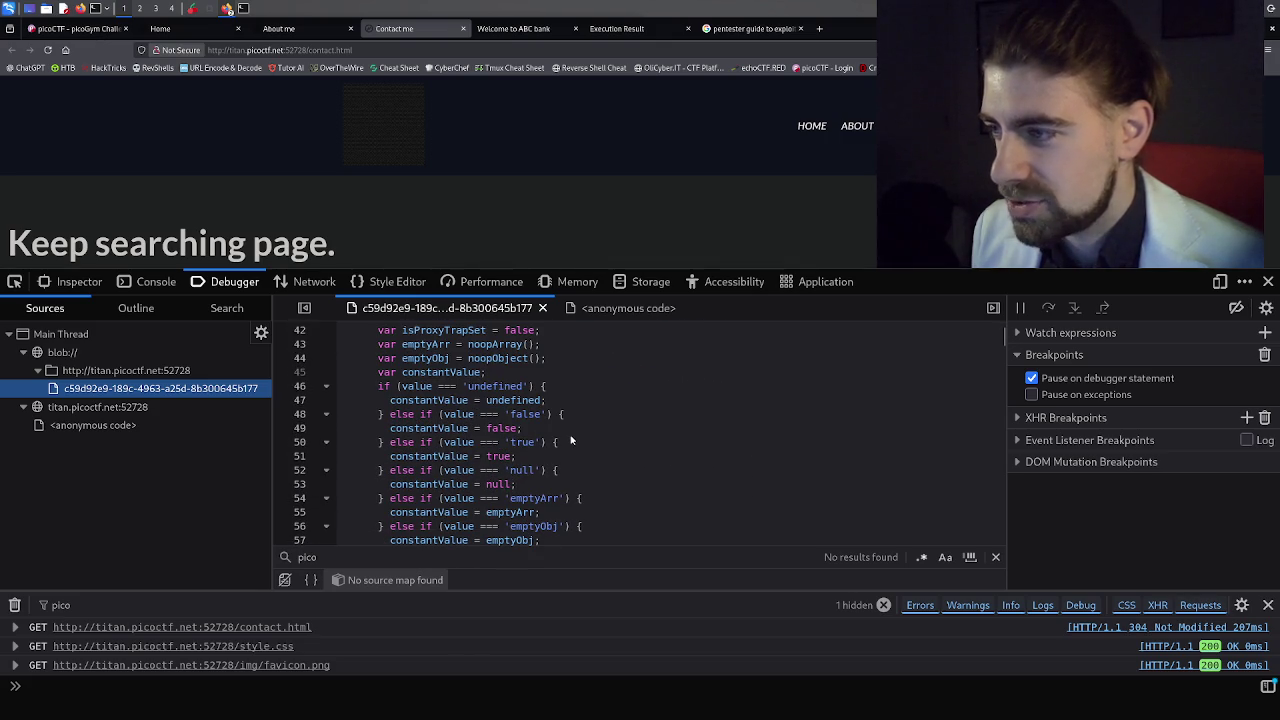
scroll(566, 435, down, 8)
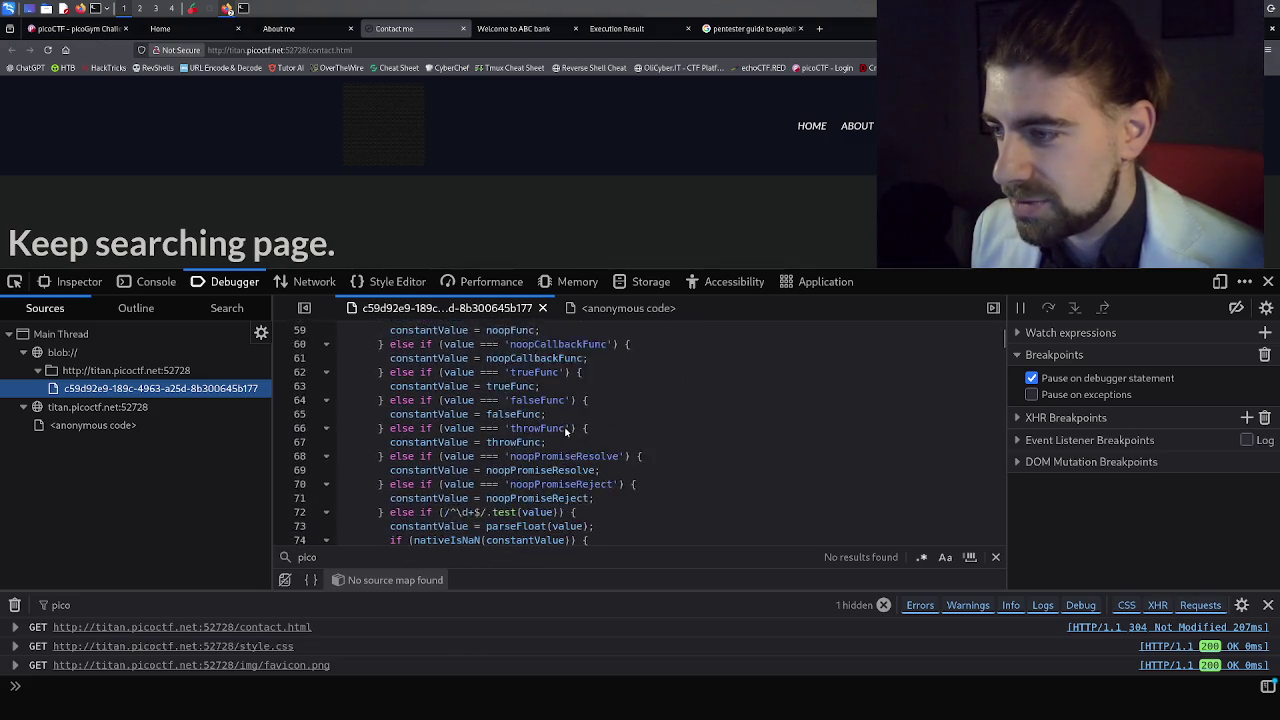
scroll(564, 419, down, 6)
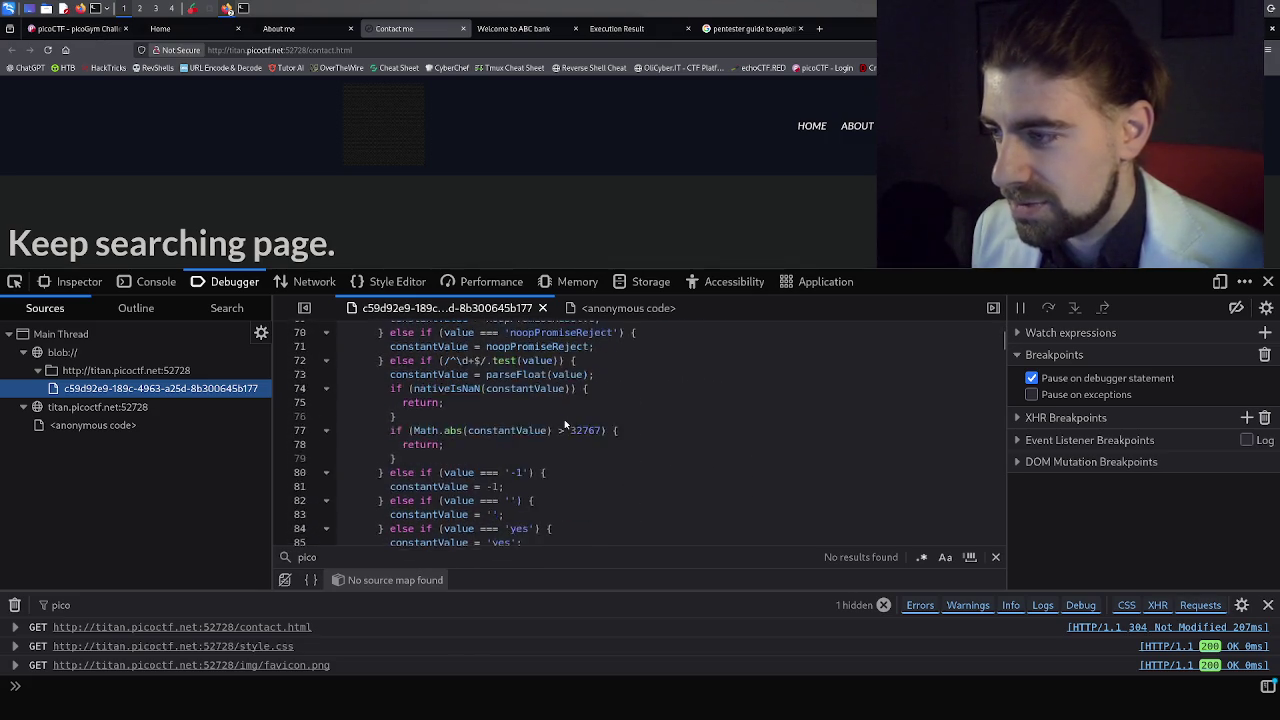
scroll(561, 418, down, 8)
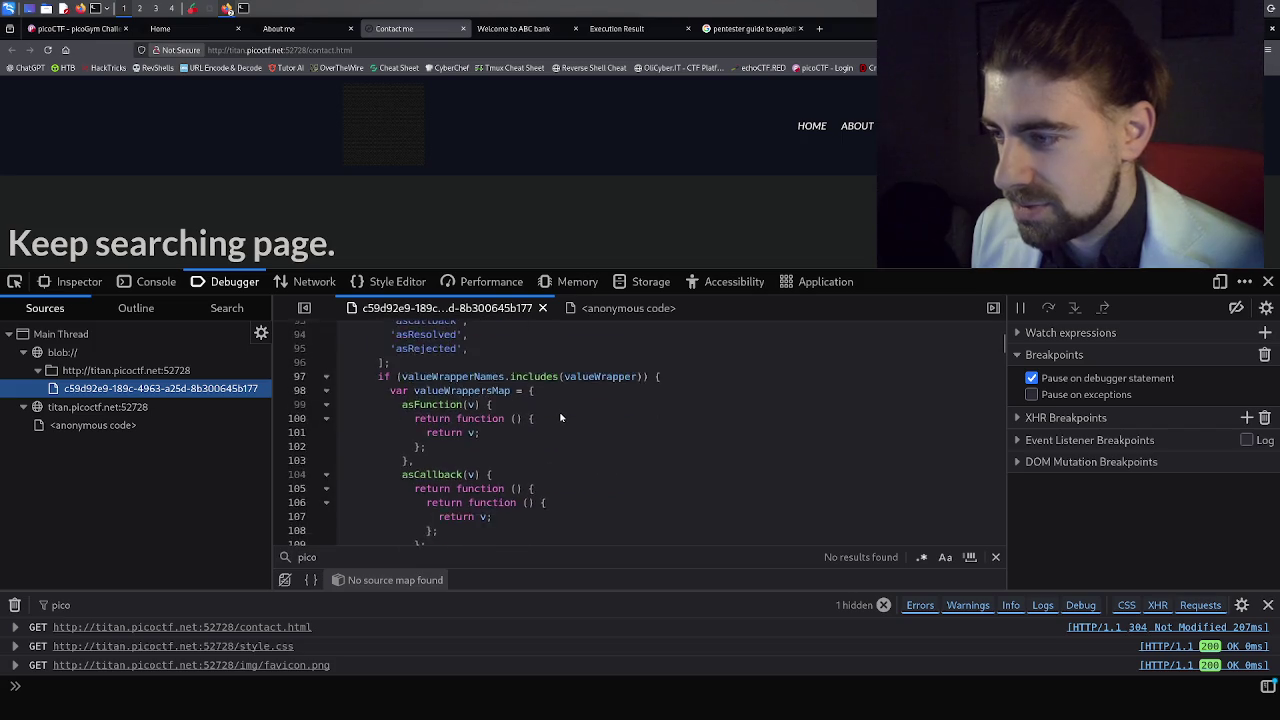
scroll(561, 418, down, 6)
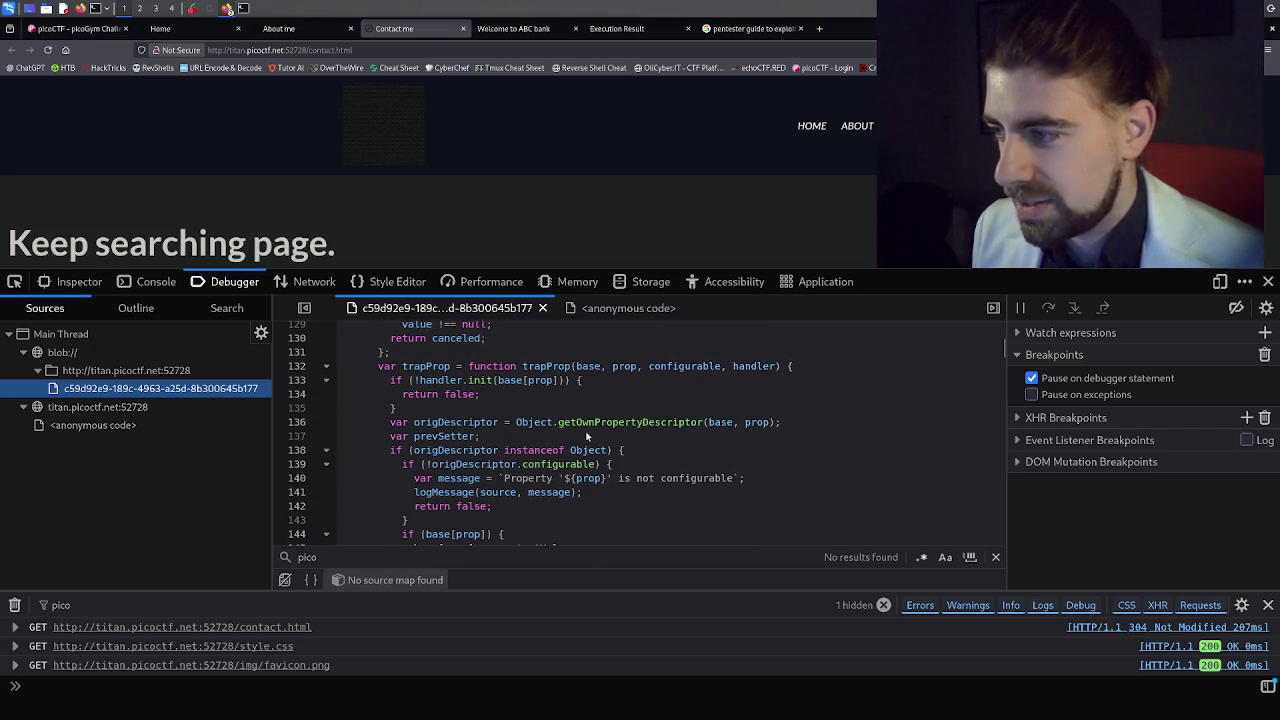
scroll(584, 440, down, 5)
scroll(580, 442, down, 6)
scroll(578, 441, down, 6)
scroll(577, 441, down, 12)
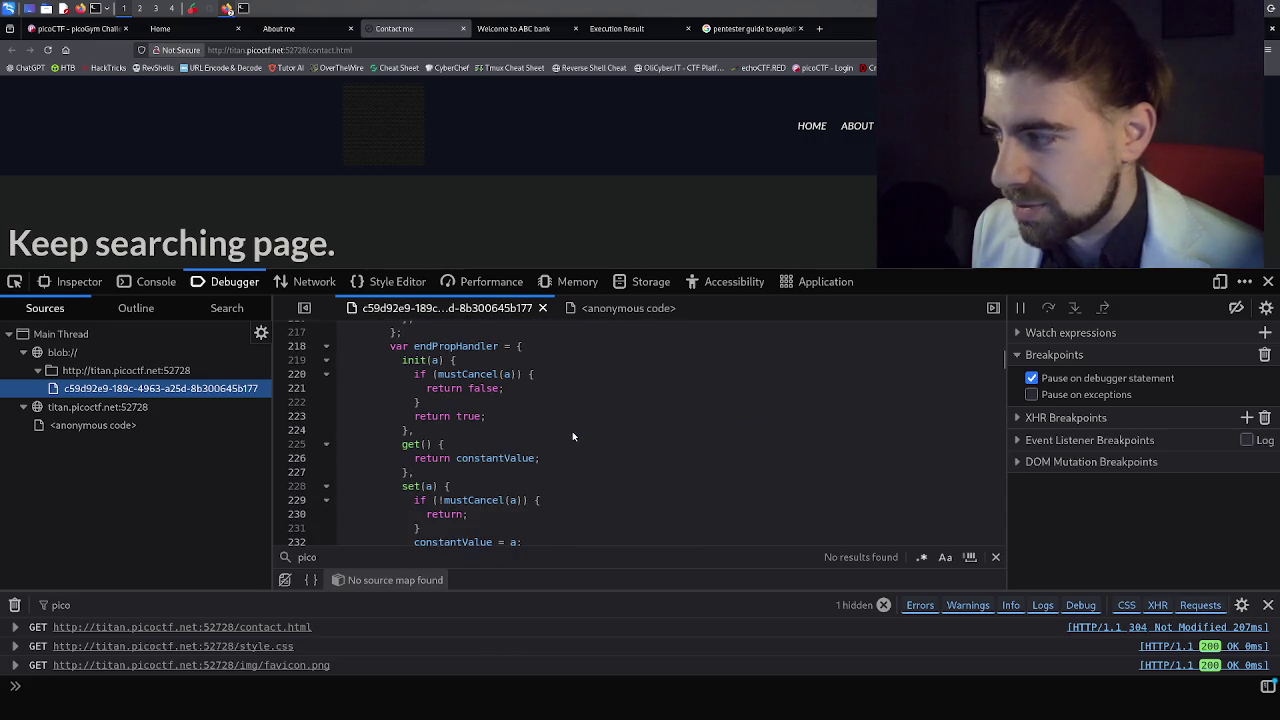
scroll(572, 436, down, 3)
click(459, 558)
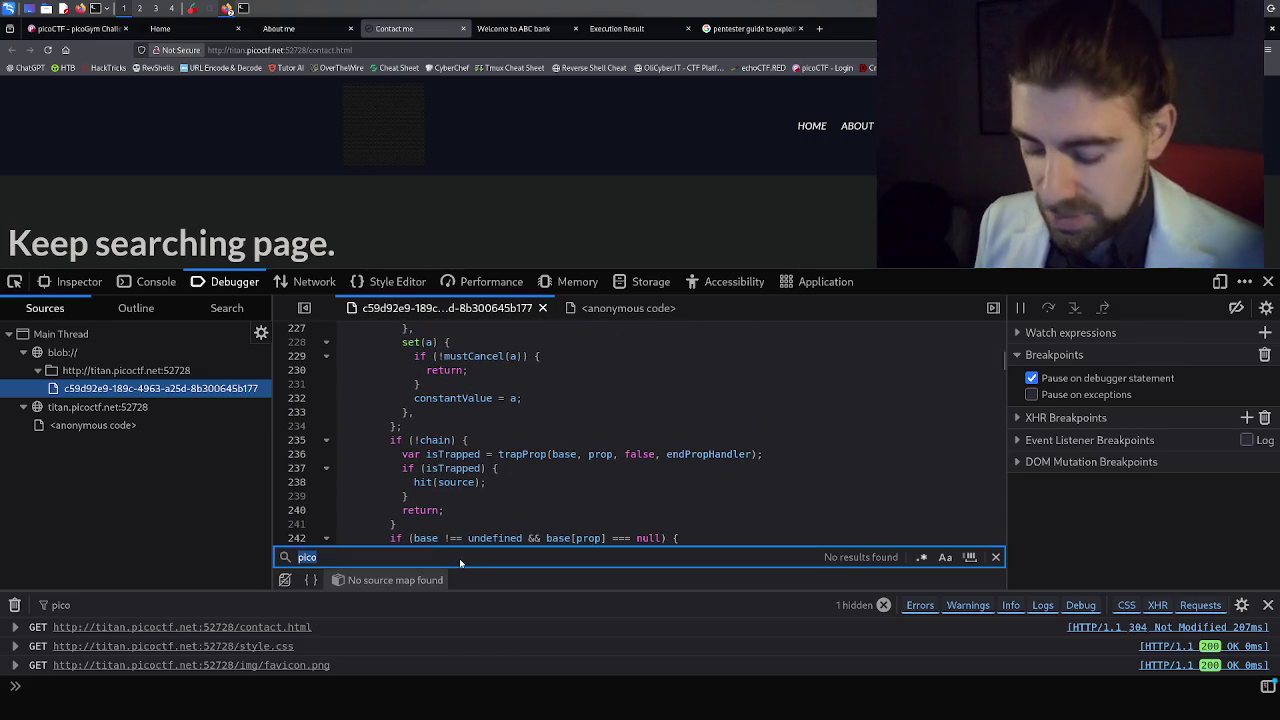
click(459, 558)
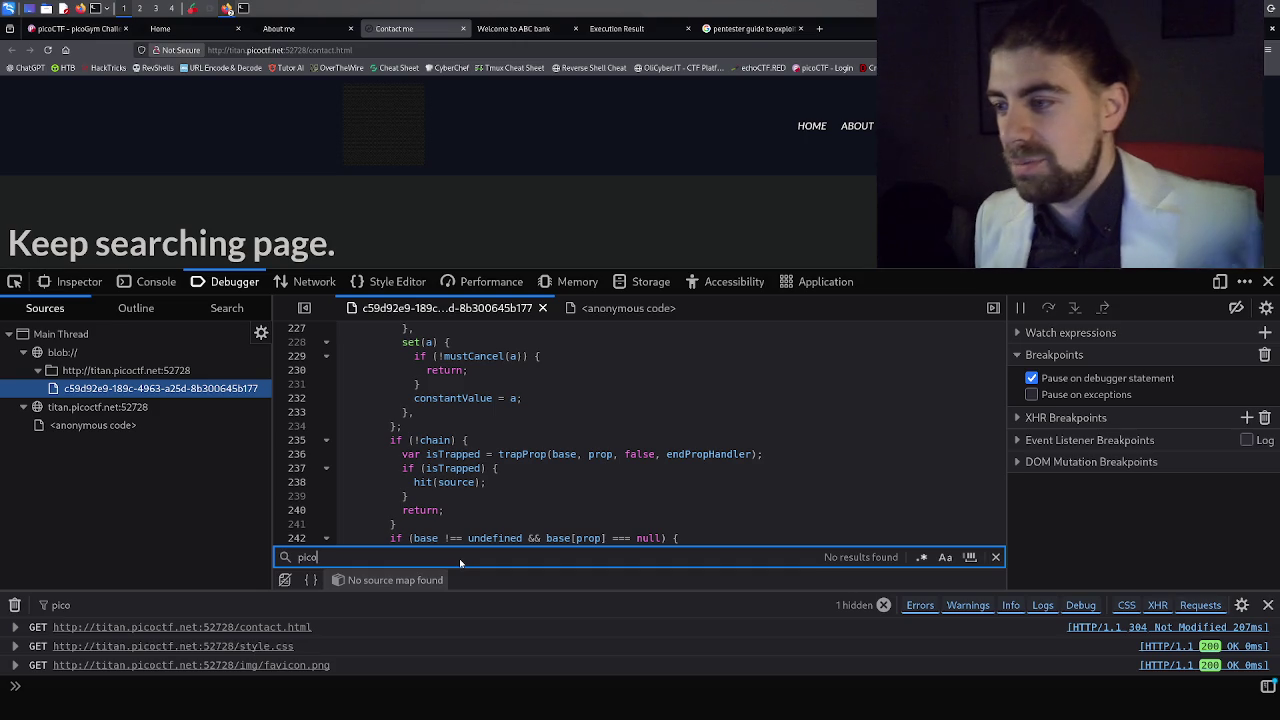
scroll(545, 458, down, 6)
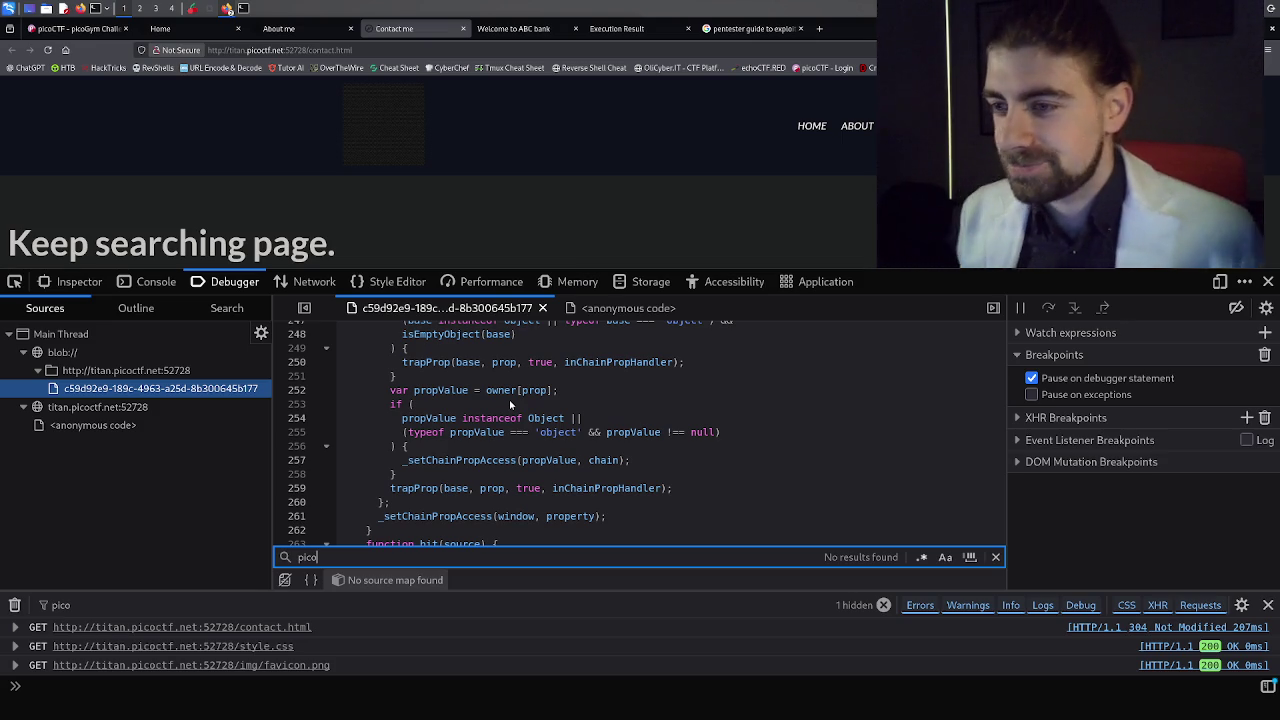
Reopen the anonymous script and examine its darkreader storage key and dark color-scheme check.
click(92, 427)
scroll(429, 429, down, 5)
scroll(430, 433, down, 10)
scroll(431, 433, down, 5)
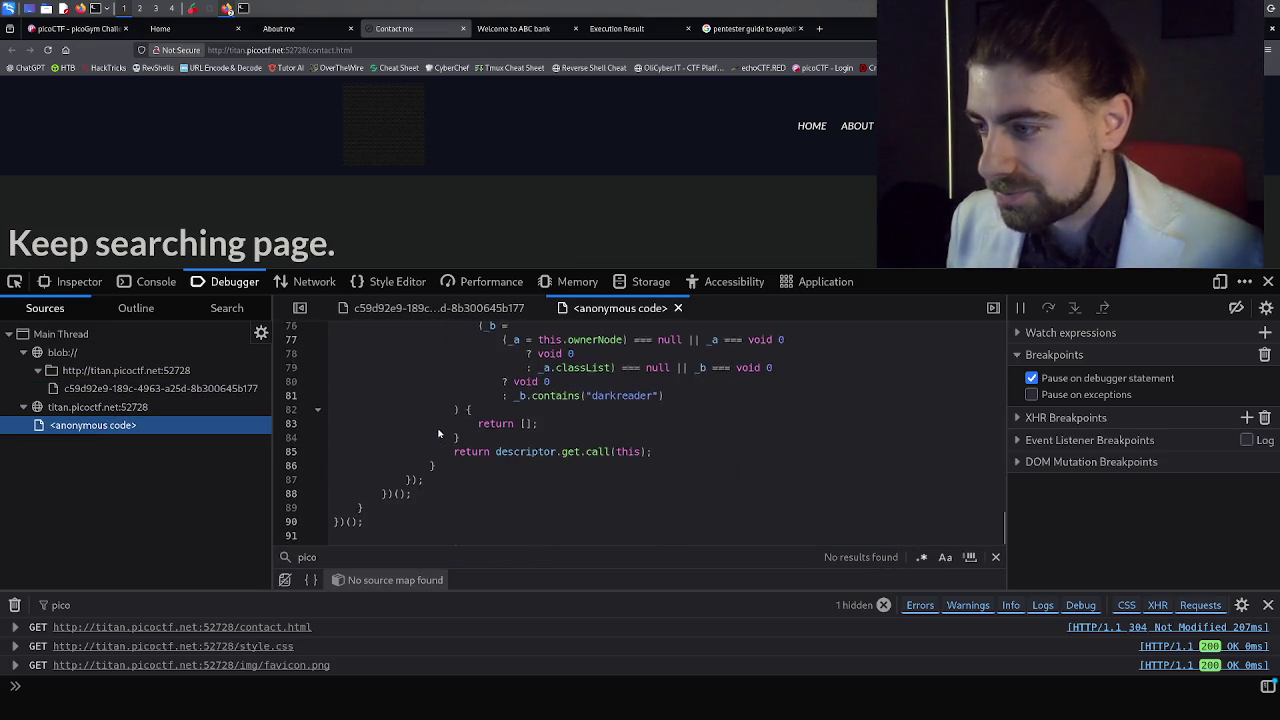
scroll(445, 432, up, 15)
scroll(461, 434, up, 4)
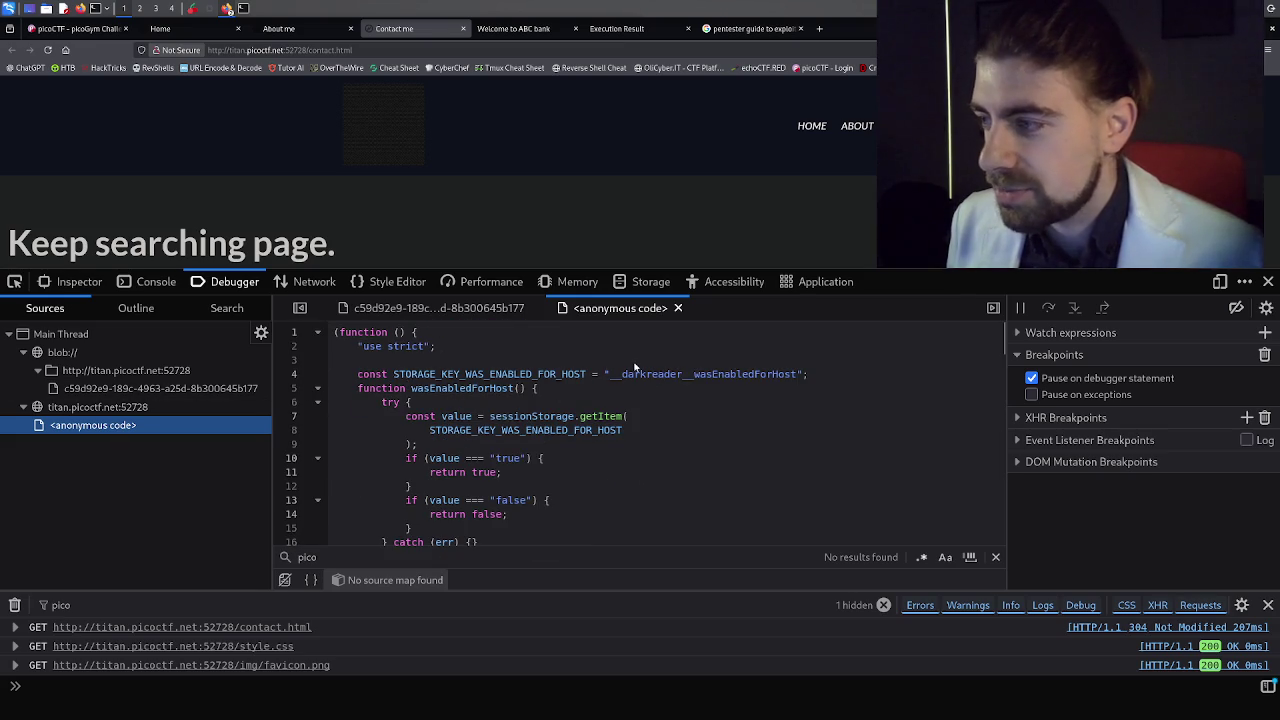
drag(624, 377, 738, 377)
click(738, 377)
scroll(711, 374, down, 3)
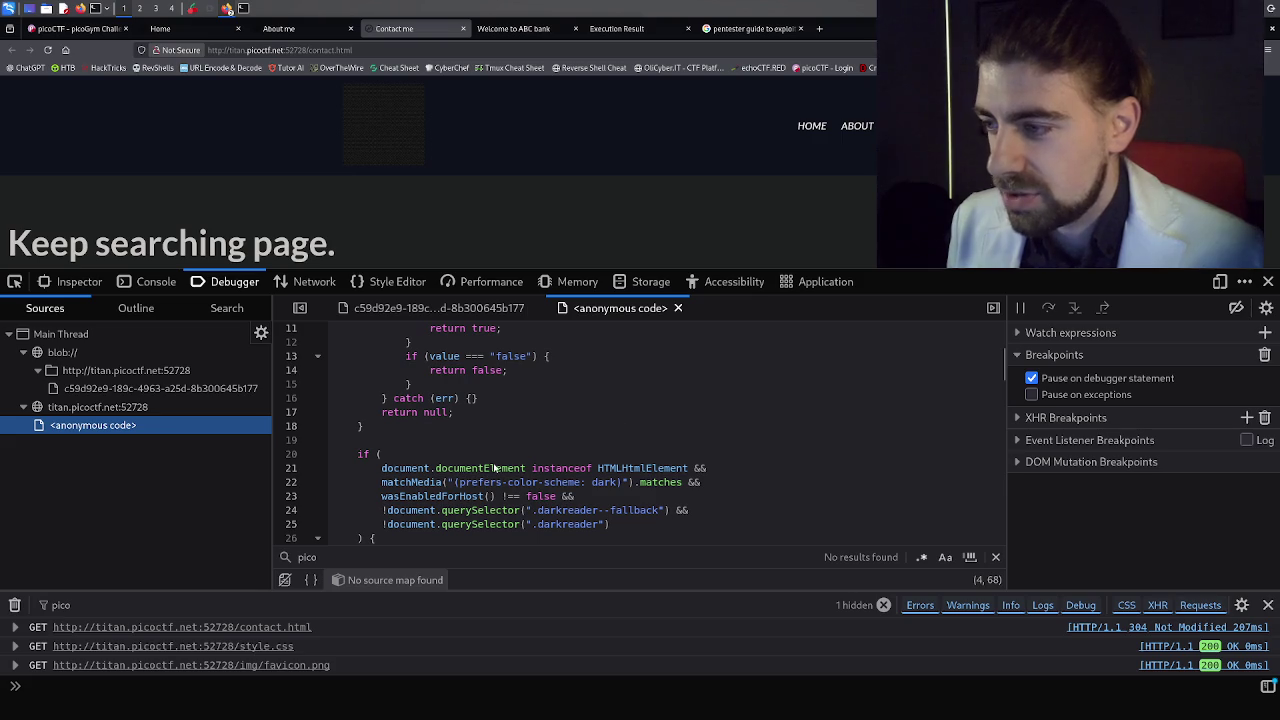
click(602, 483)
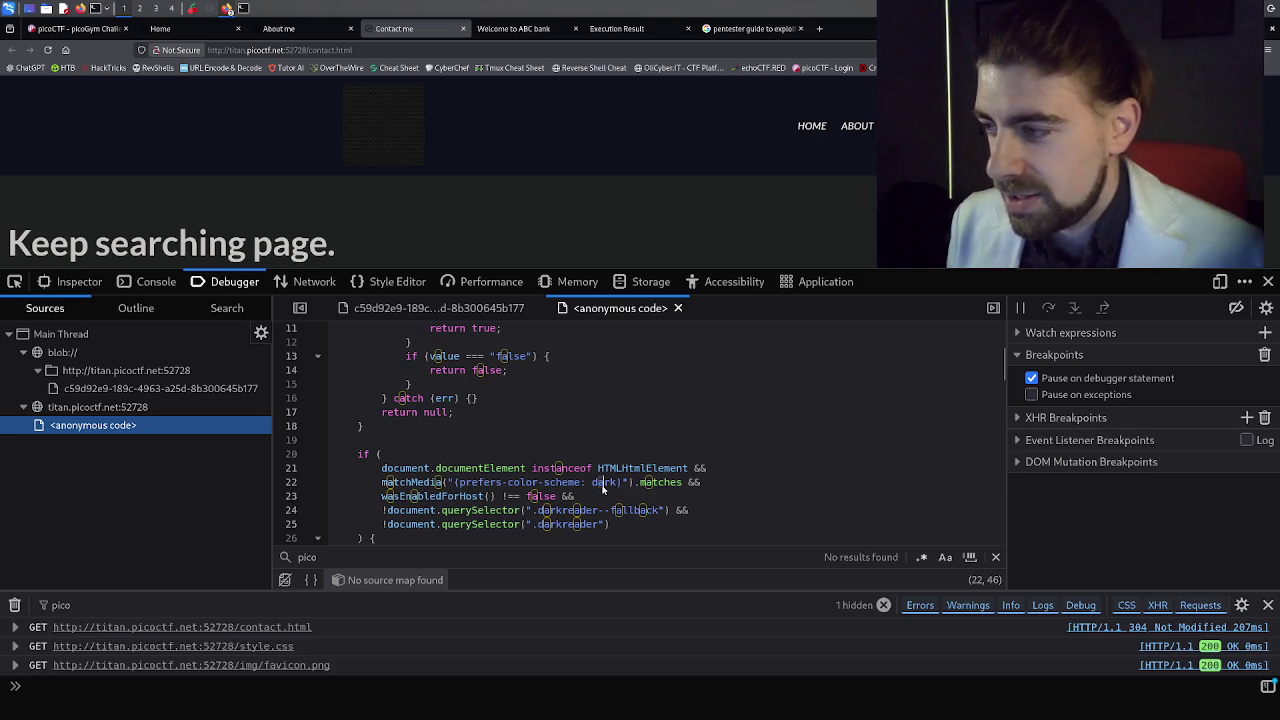
Return to the blob script's top and select the flag variable set to 'done' on line 5.
click(155, 390)
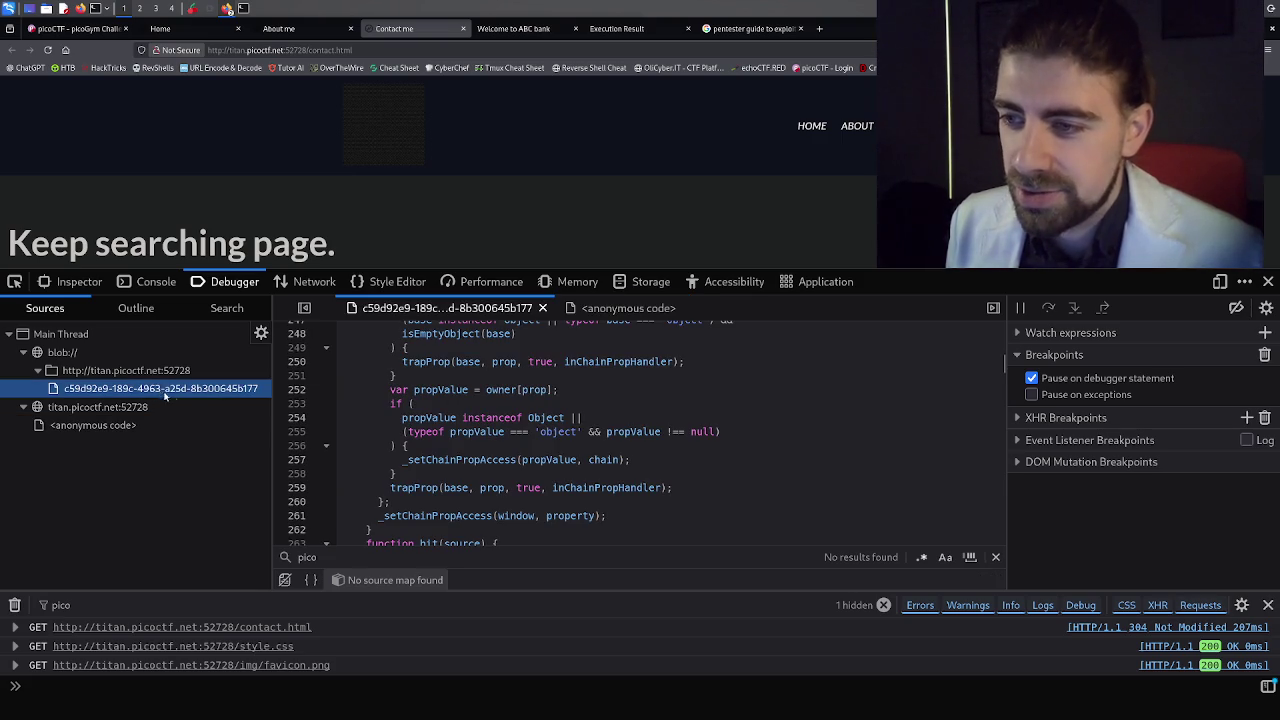
scroll(575, 431, up, 10)
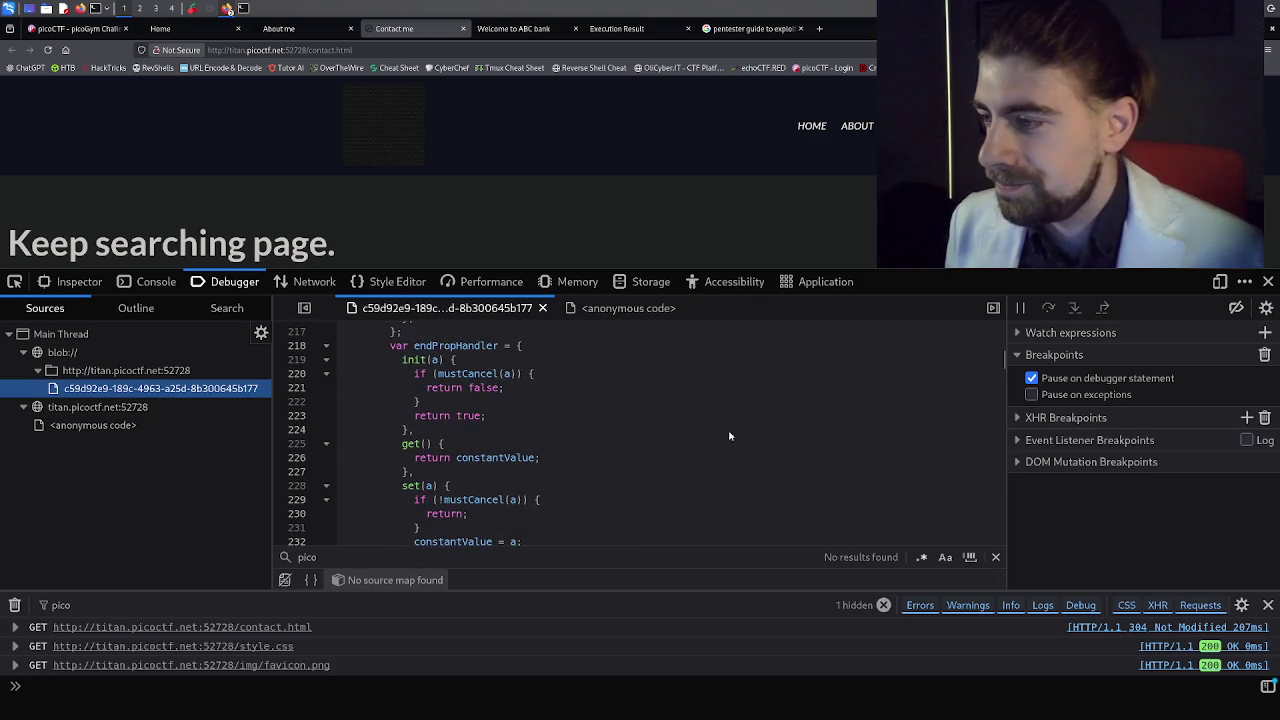
scroll(925, 472, up, 20)
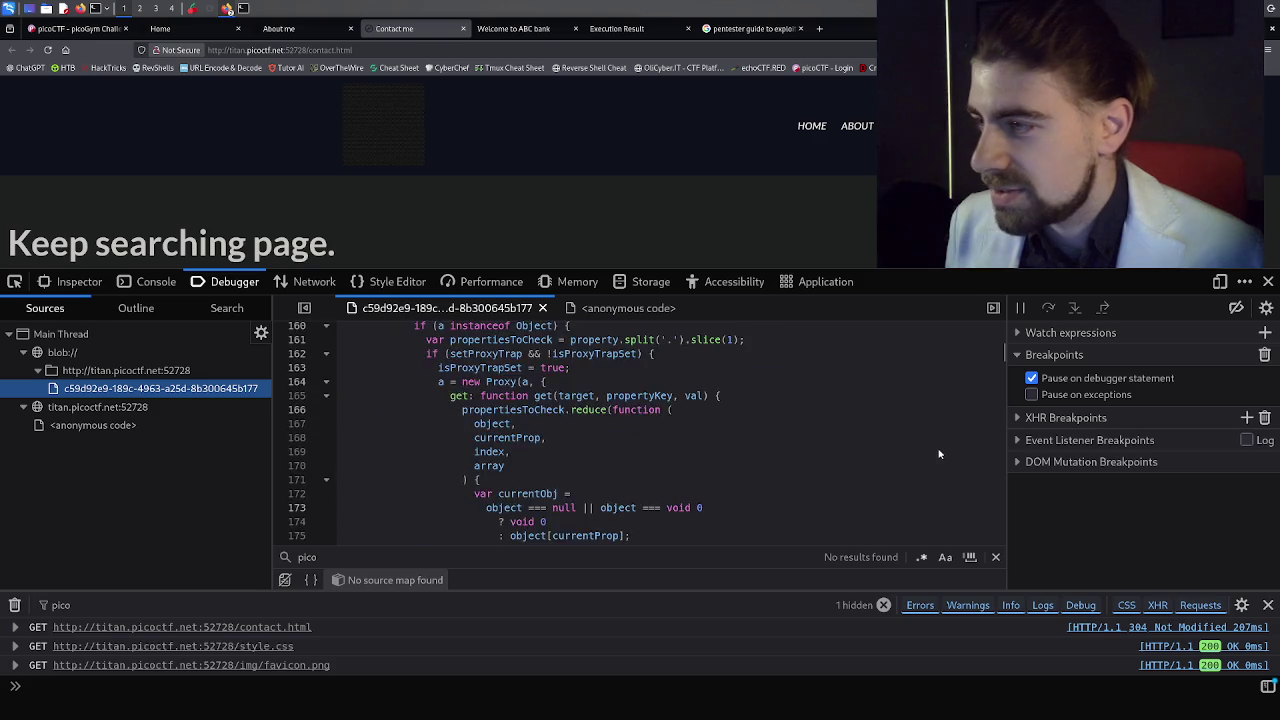
scroll(941, 450, up, 20)
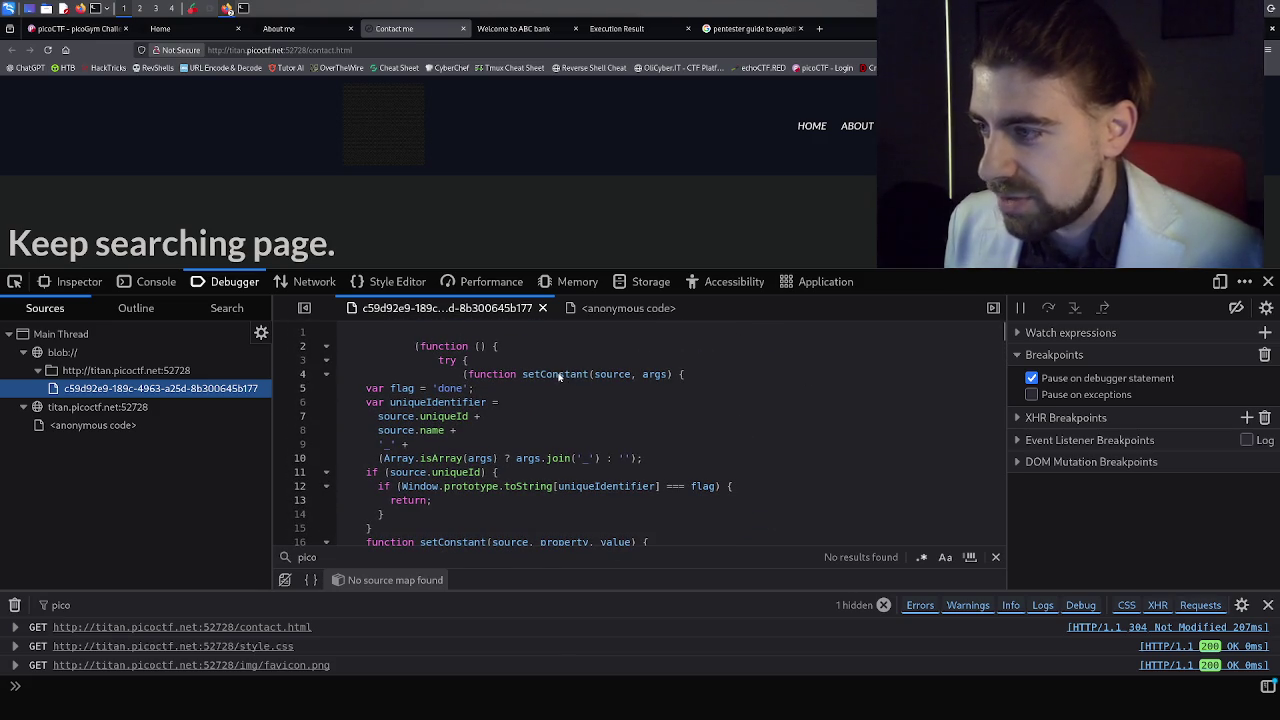
mouse_move(438, 390)
mouse_down()
mouse_move(463, 393)
mouse_move(411, 393)
mouse_up()
double_click(420, 397)
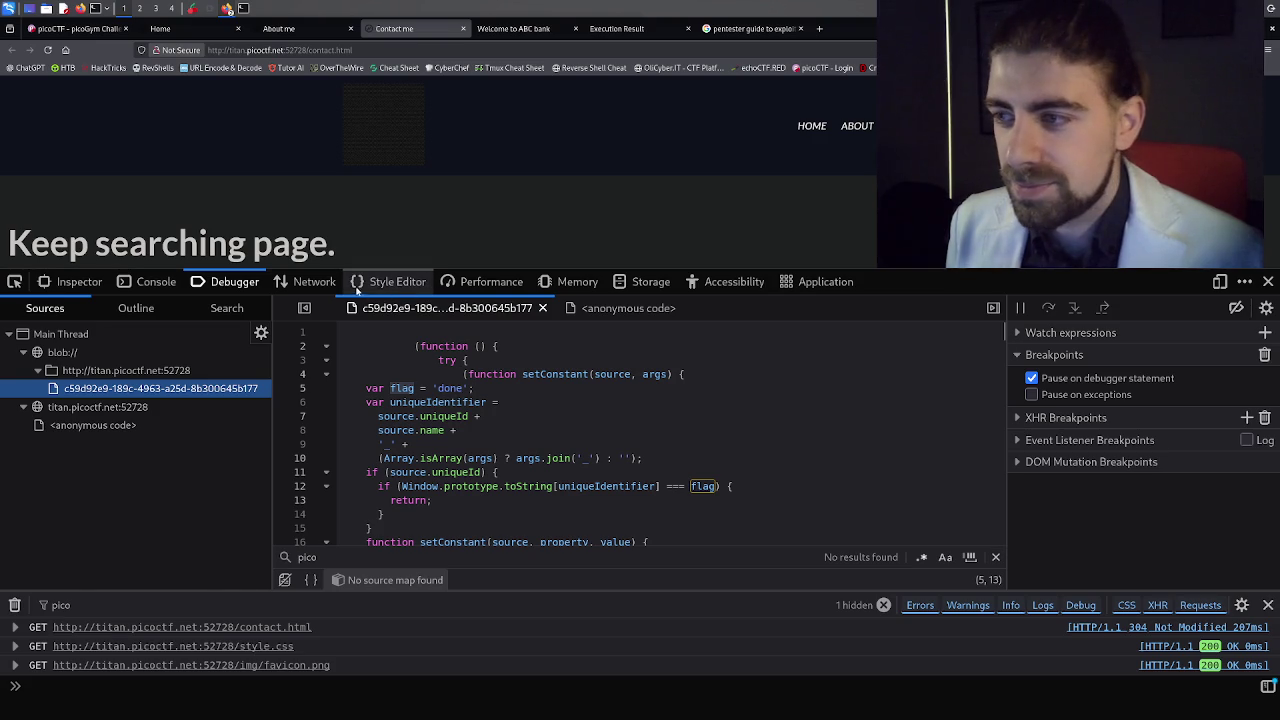
click(314, 283)
Browse the Style Editor, Performance, Memory and Storage panels for the Contact page.
click(386, 283)
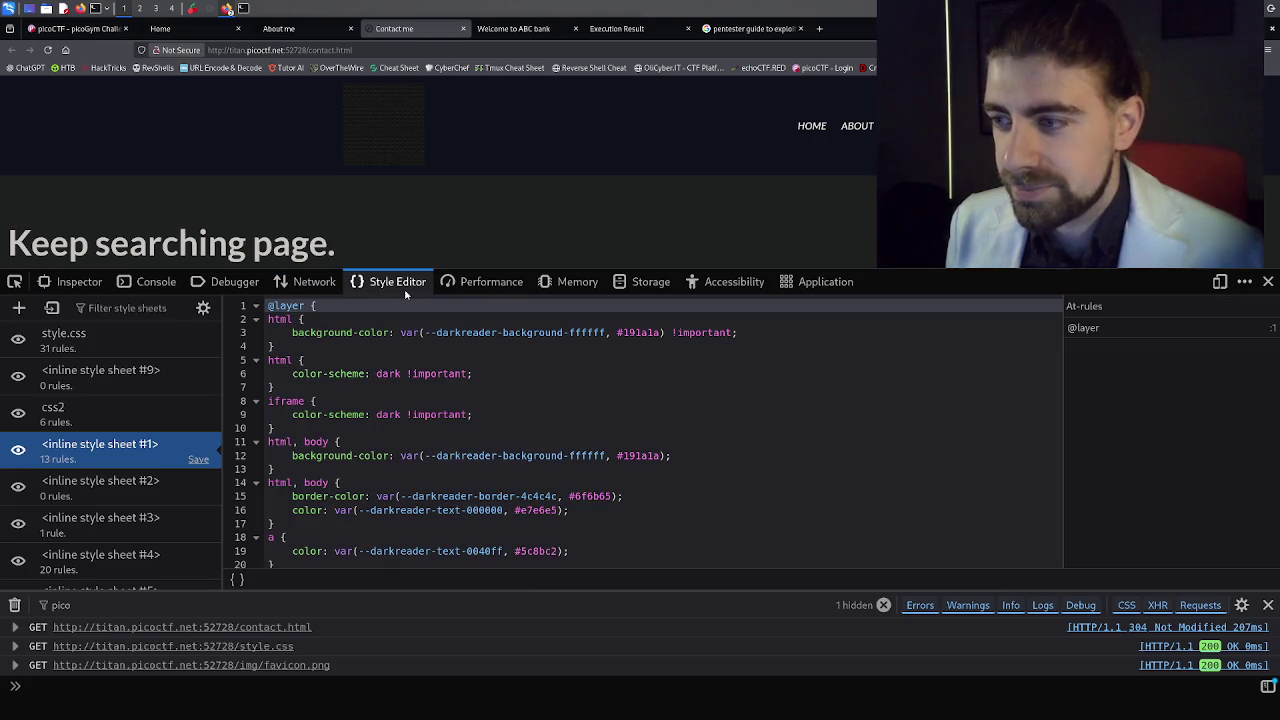
scroll(443, 398, down, 5)
scroll(443, 398, up, 5)
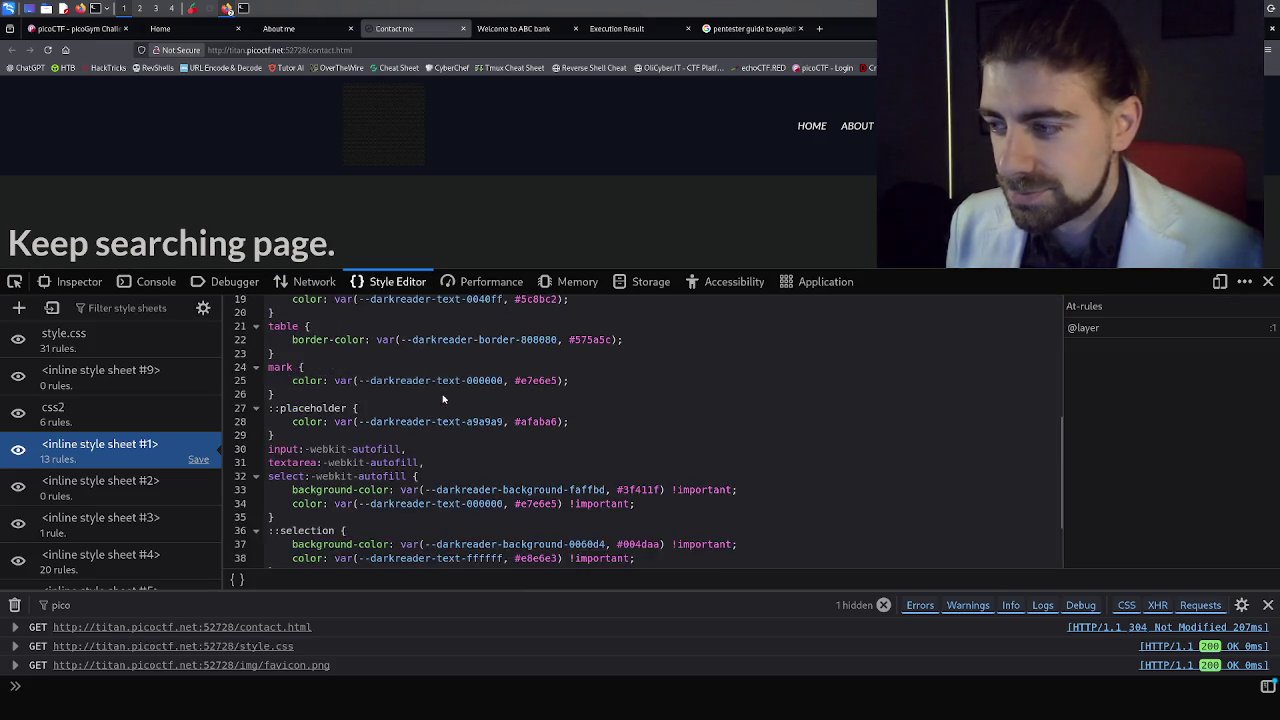
click(502, 286)
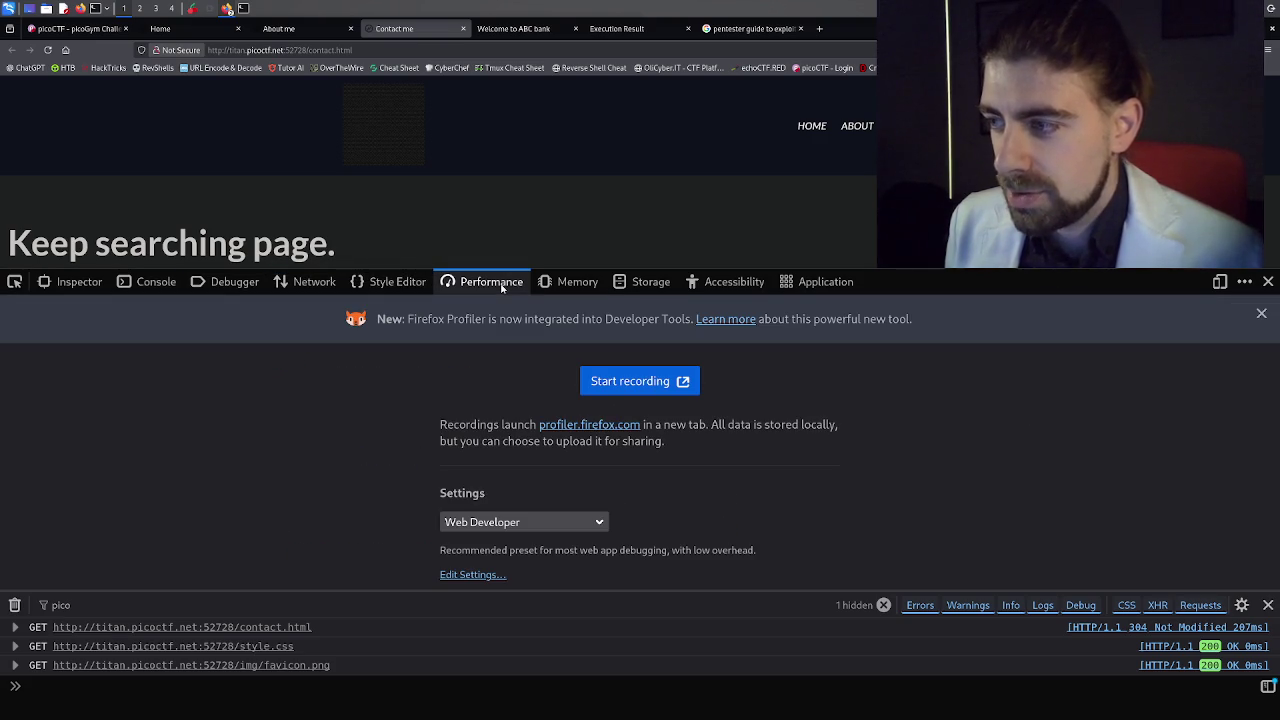
click(565, 283)
click(625, 288)
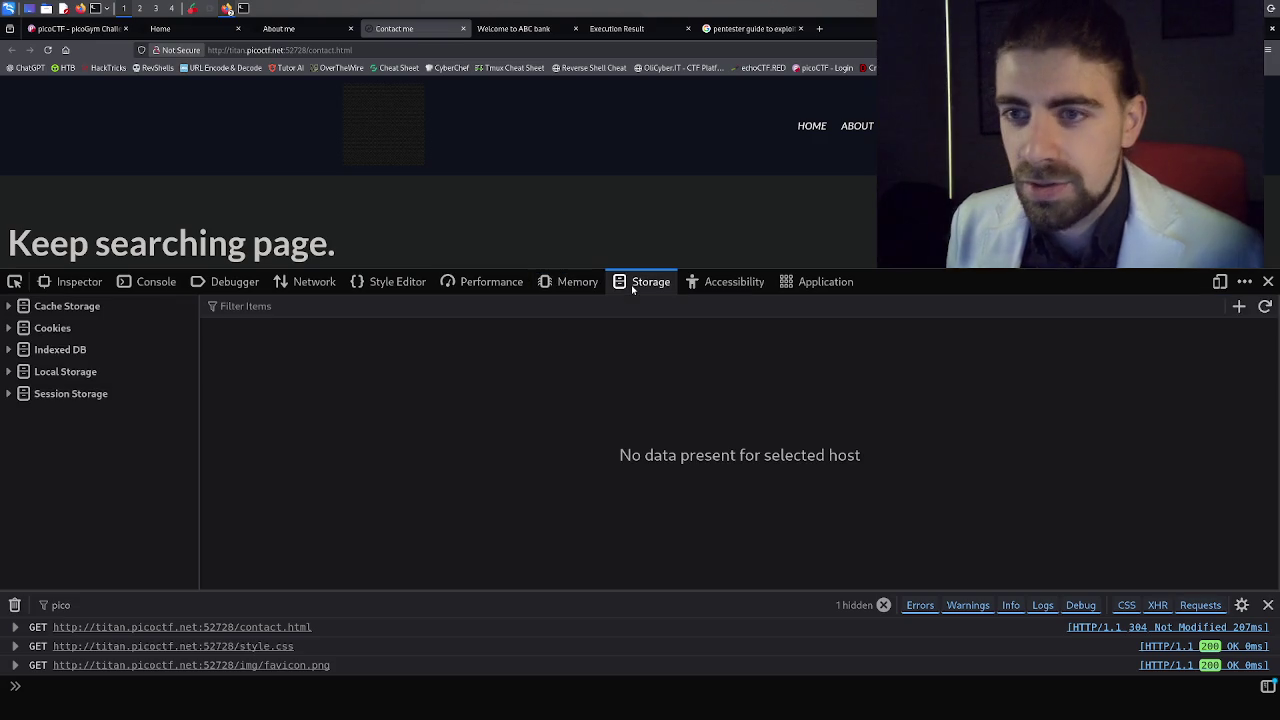
Expand the 'Contact me' document's accessibility states and relations, and enlarge the console area.
click(712, 288)
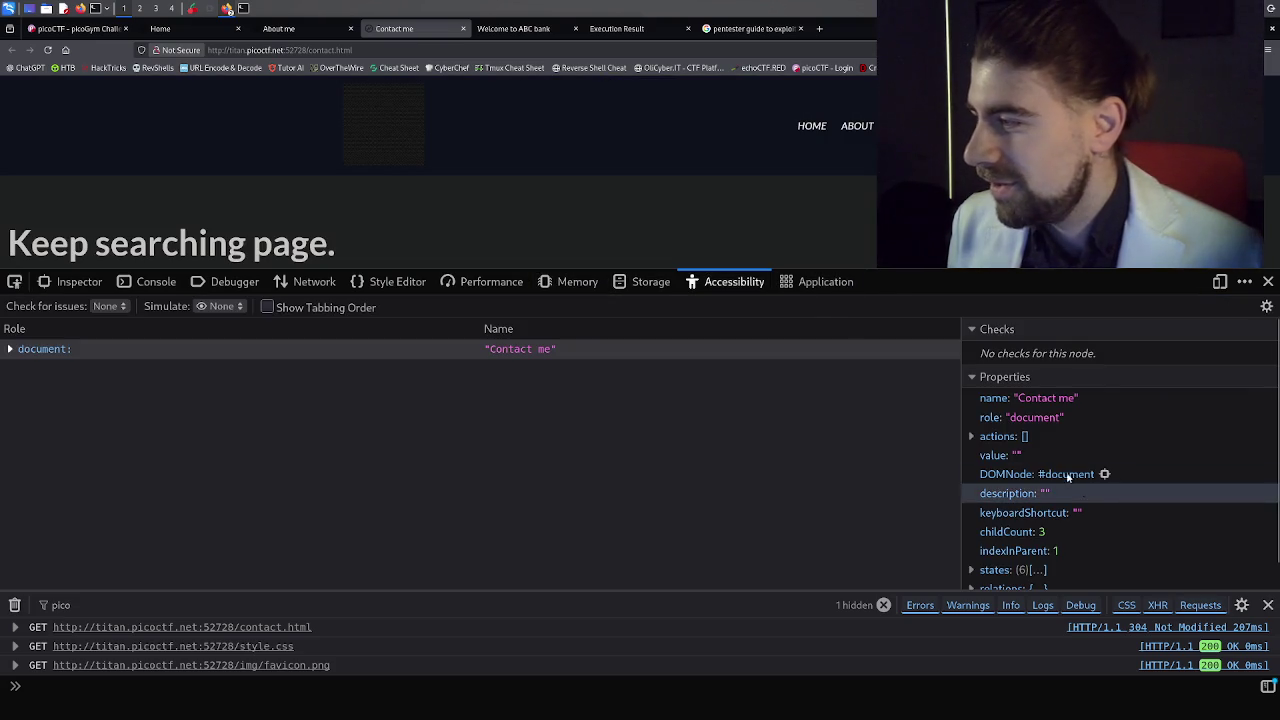
scroll(1049, 422, down, 1)
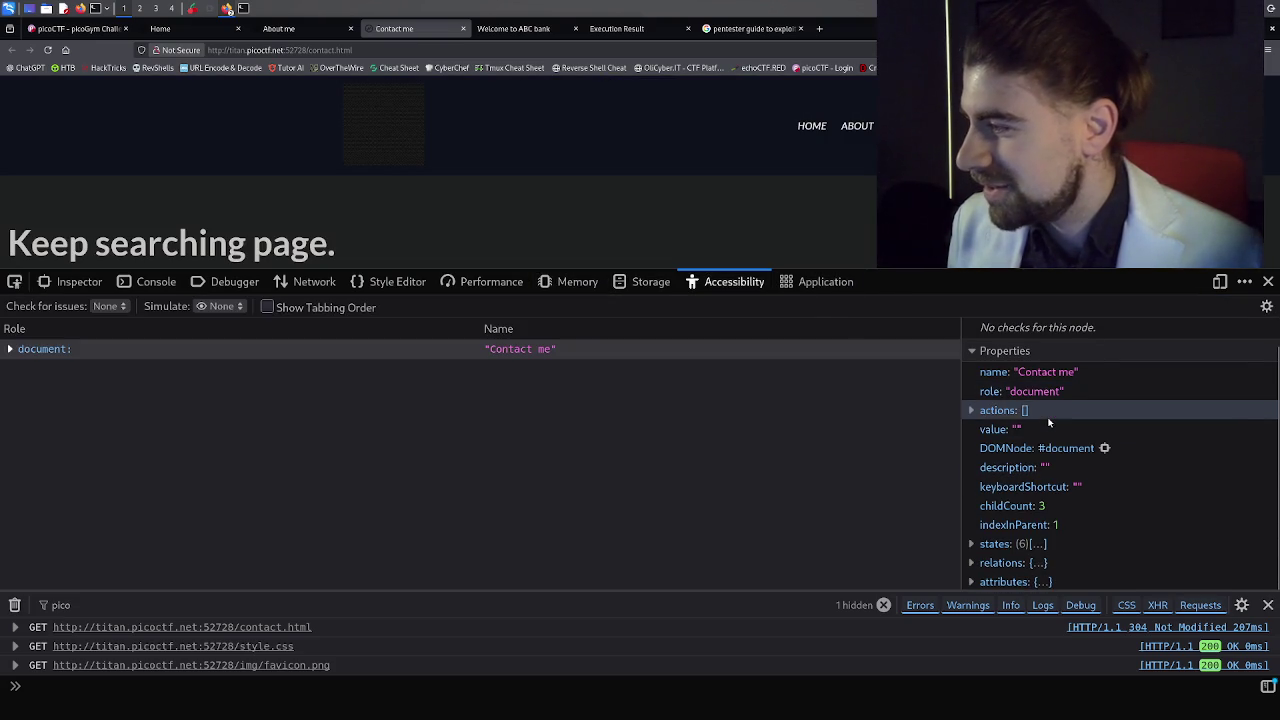
click(977, 544)
scroll(1015, 535, down, 2)
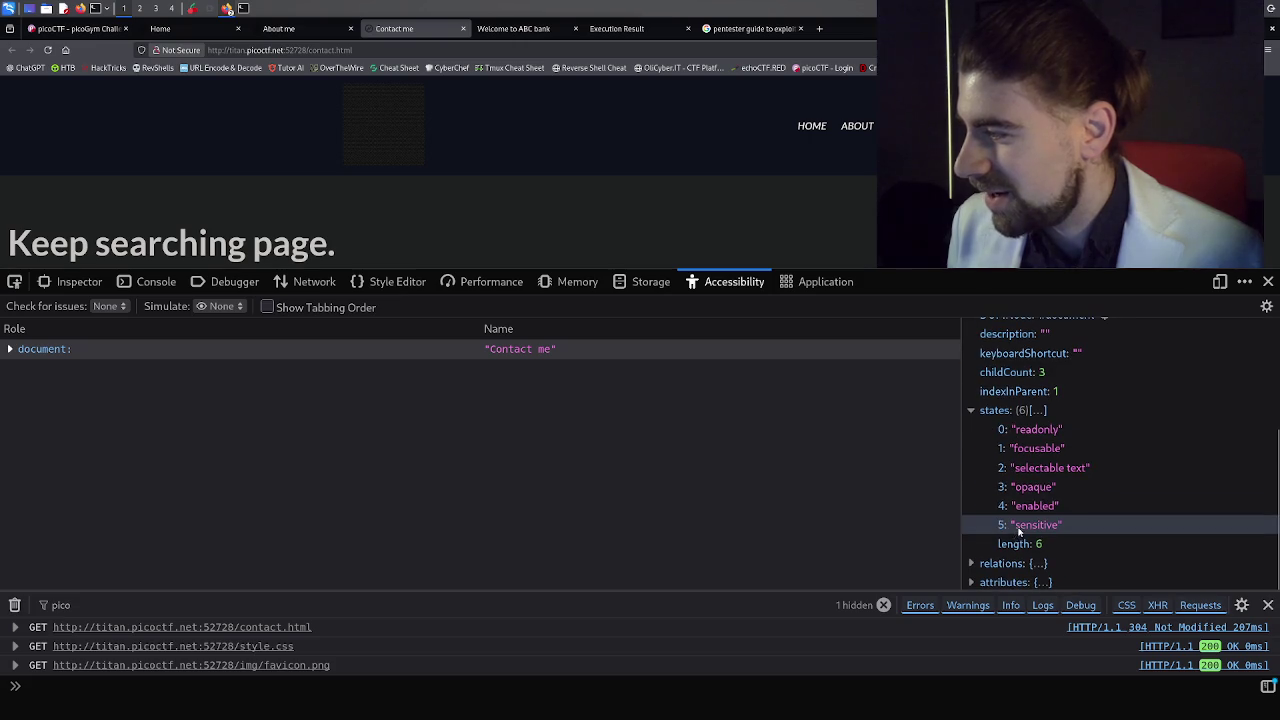
click(977, 564)
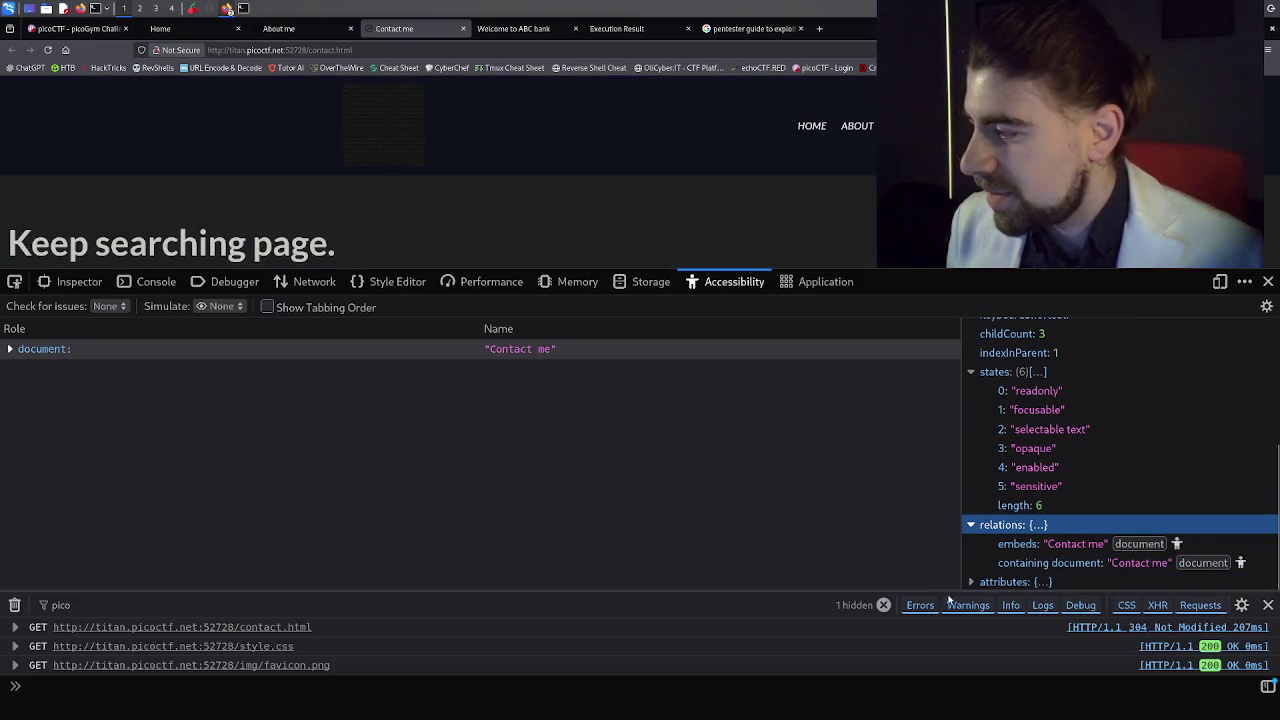
mouse_move(383, 594)
mouse_down()
mouse_move(400, 546)
mouse_move(400, 462)
mouse_up()
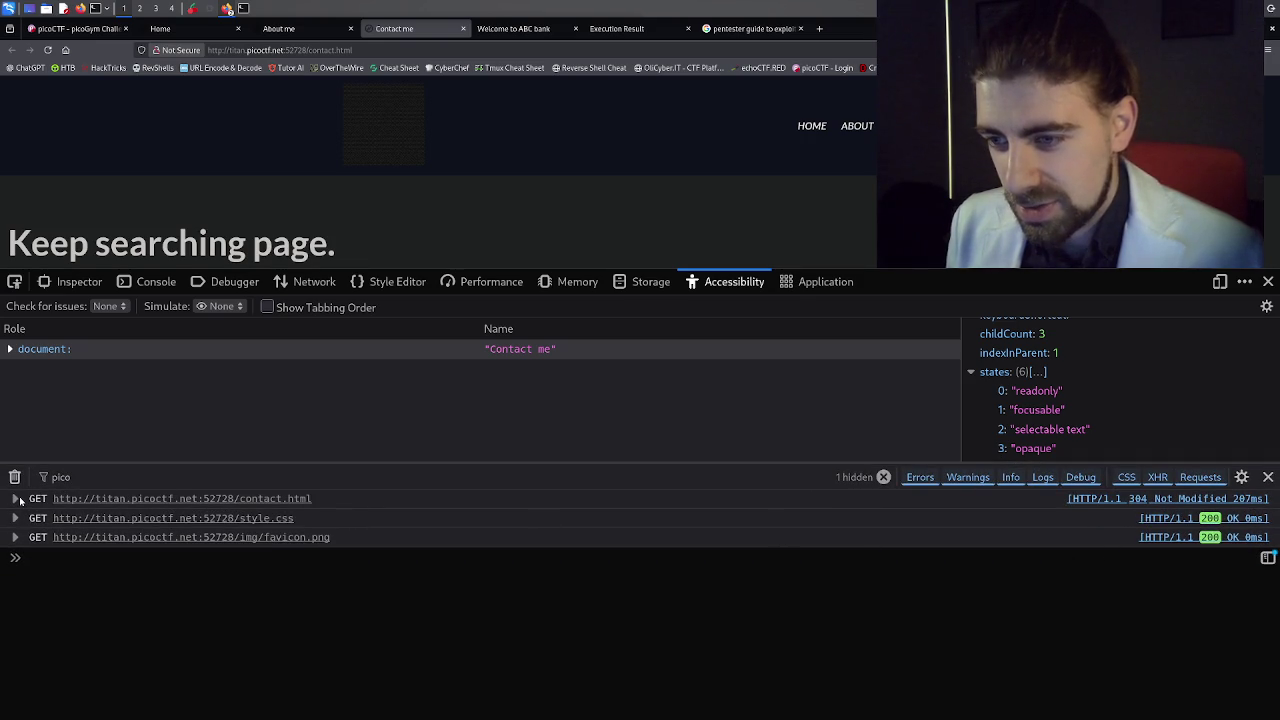
Expand the contact.html, style.css and favicon.png request entries in the console to inspect their details.
click(16, 498)
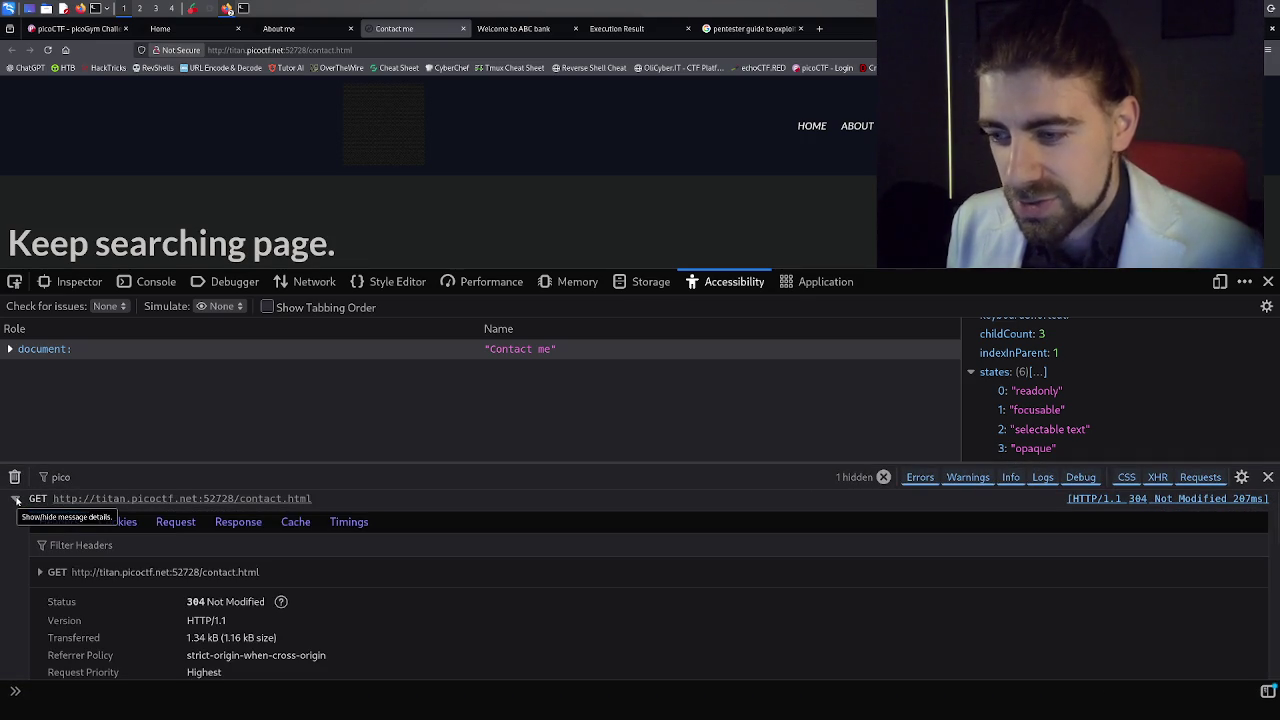
click(16, 499)
click(16, 518)
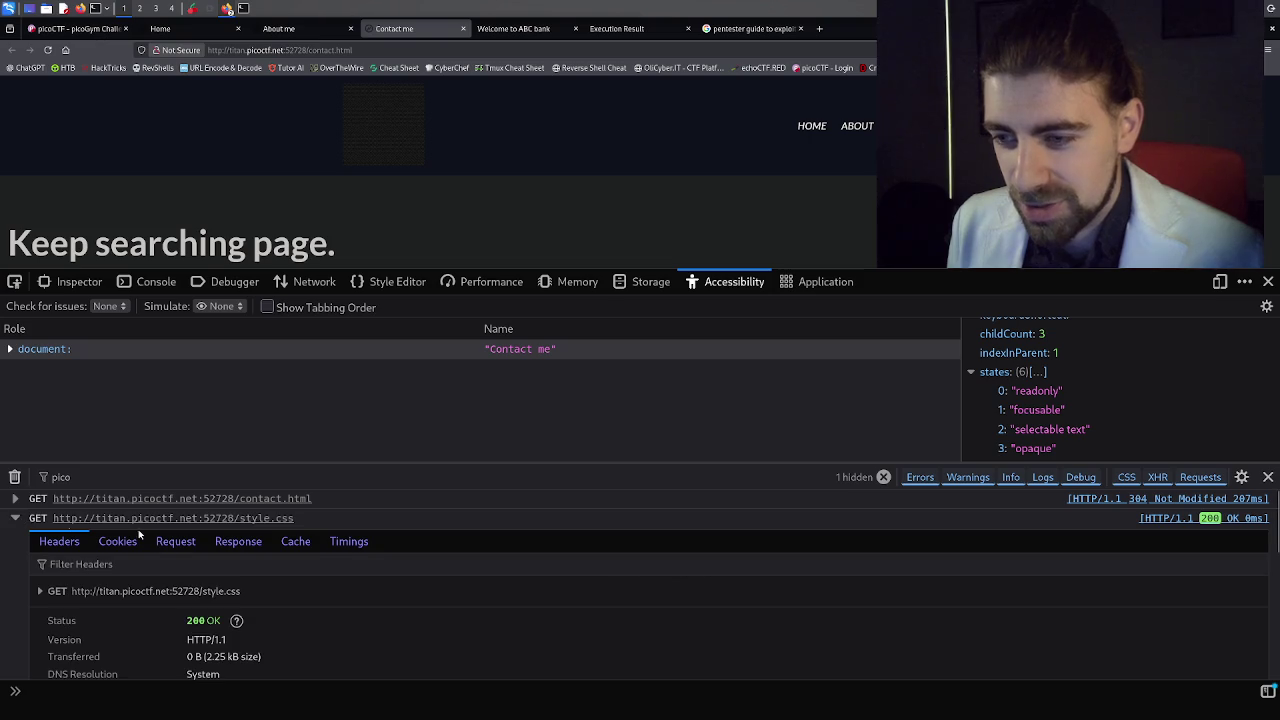
scroll(222, 538, down, 5)
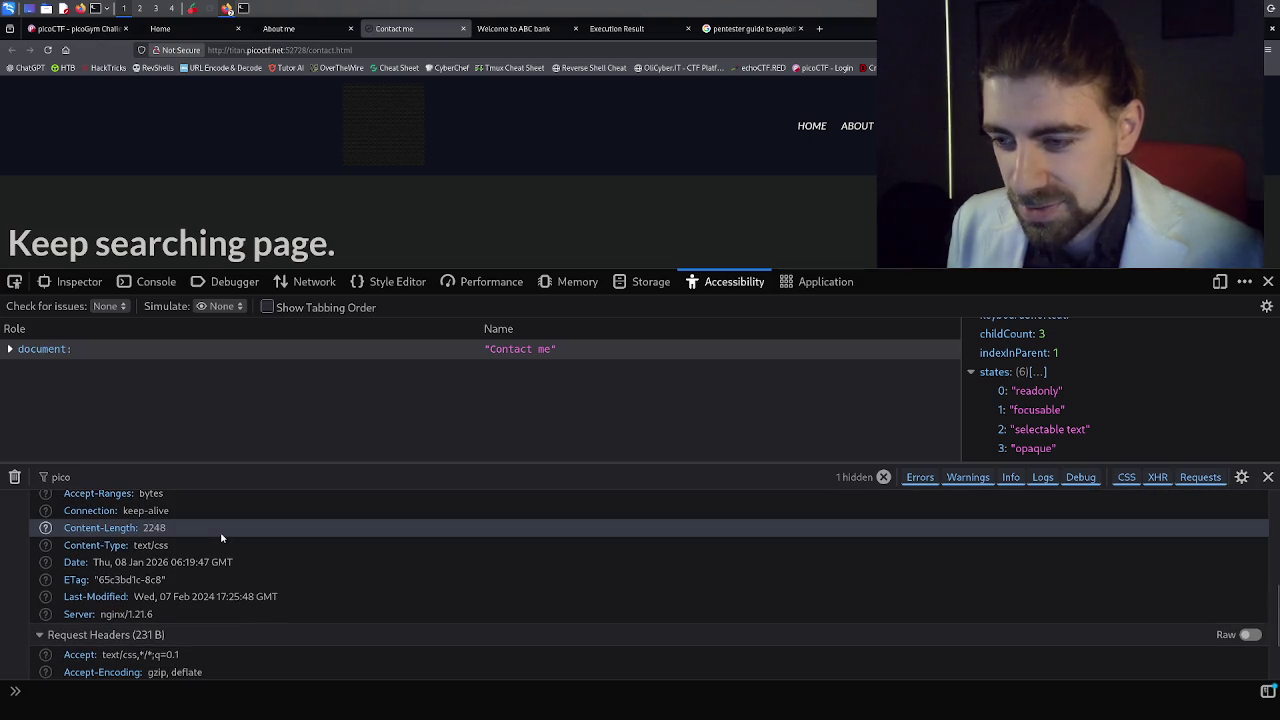
scroll(222, 538, down, 2)
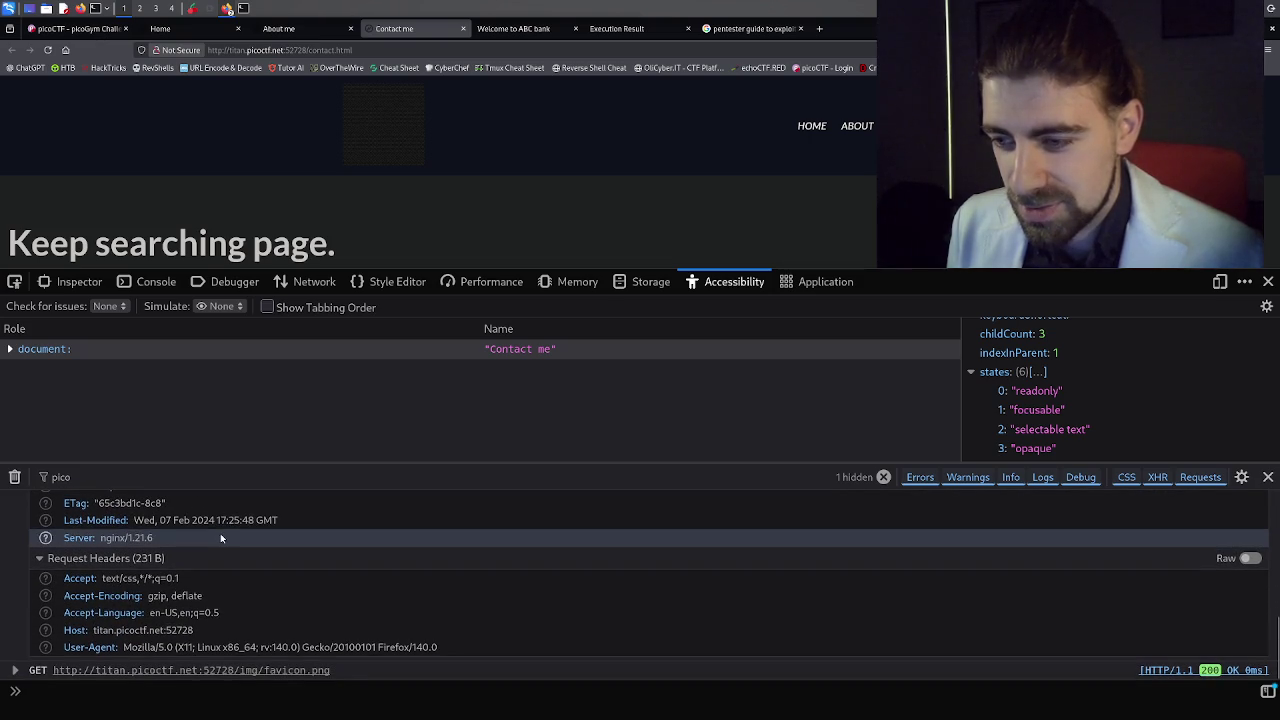
click(16, 670)
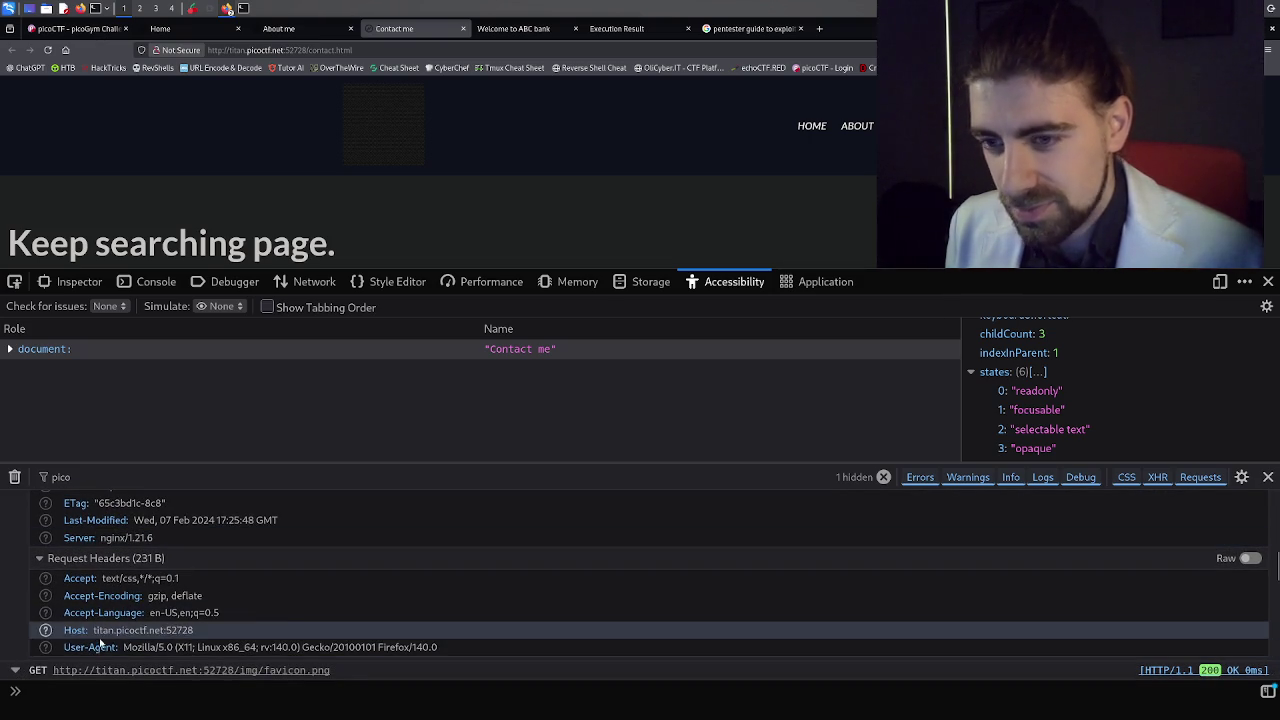
scroll(171, 616, down, 1)
scroll(171, 616, up, 2)
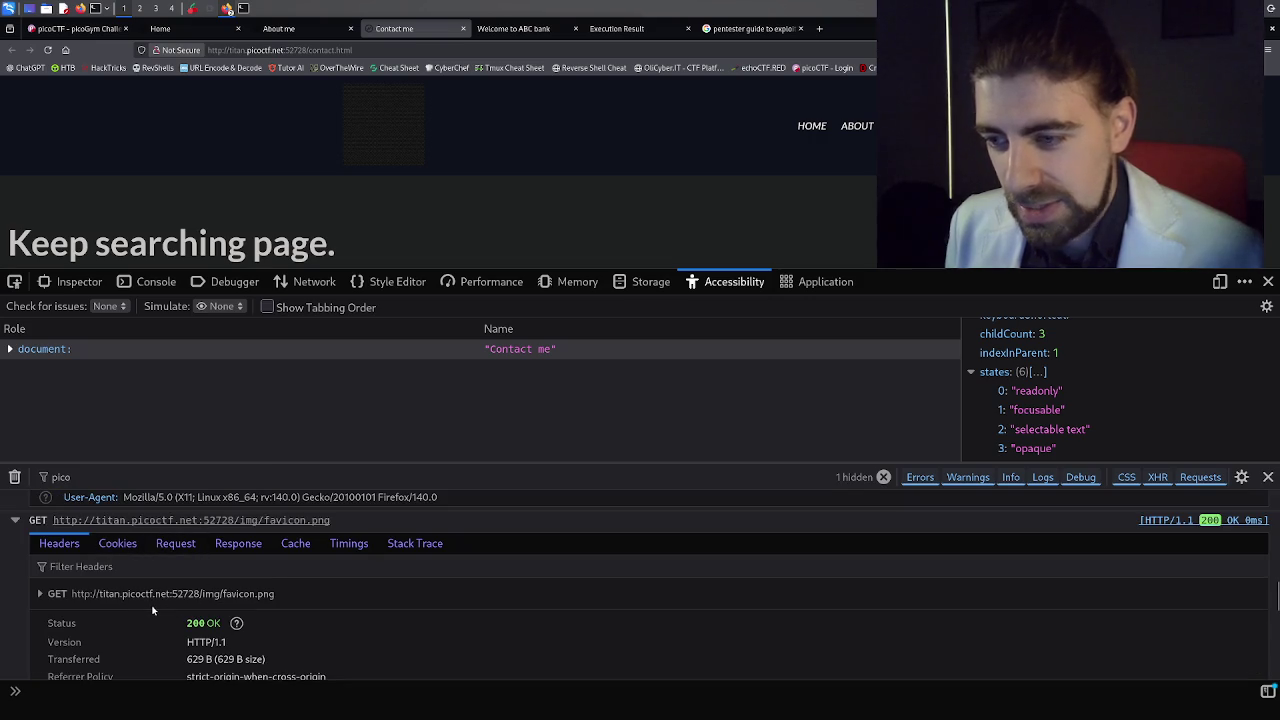
scroll(155, 610, down, 3)
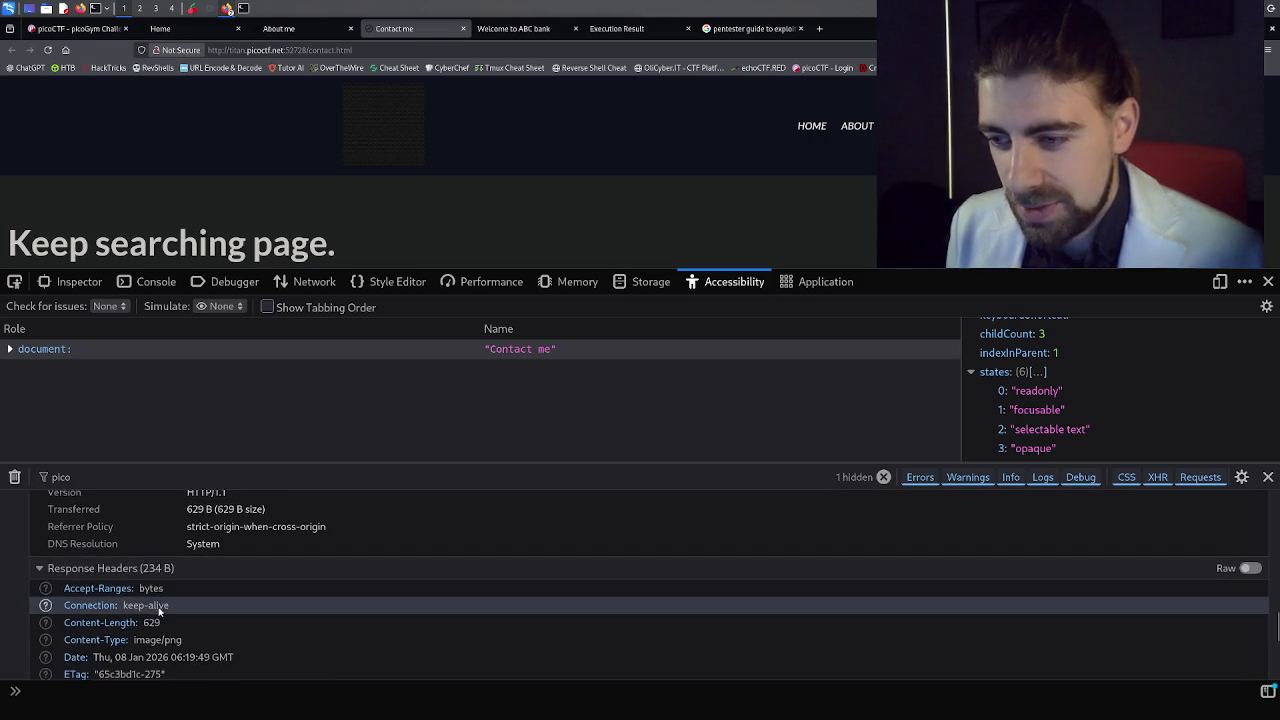
scroll(158, 612, down, 2)
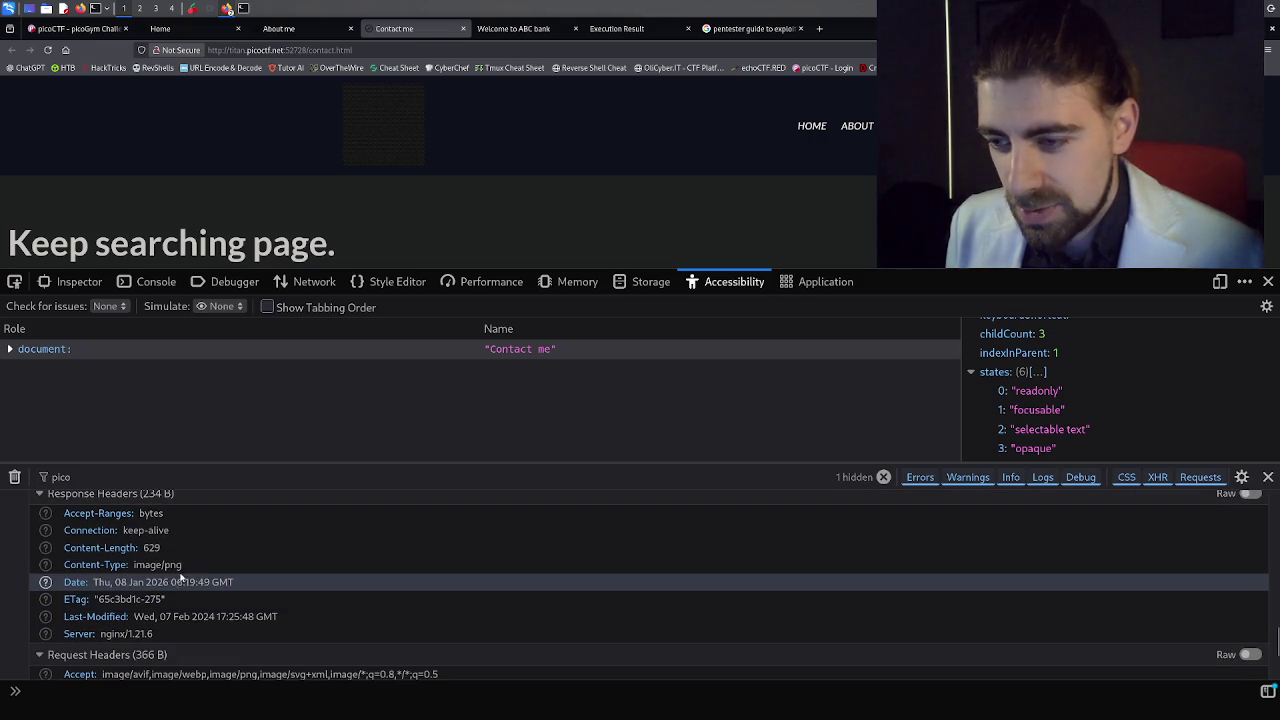
scroll(179, 568, down, 2)
scroll(181, 574, down, 1)
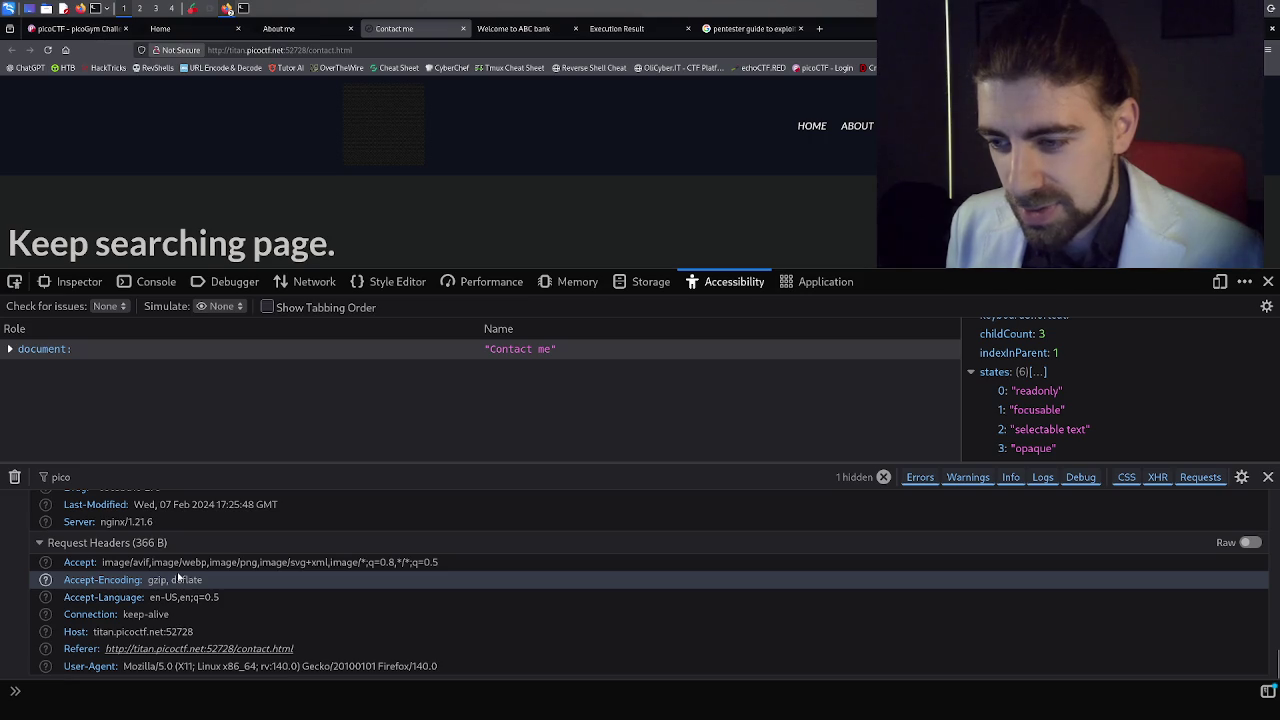
scroll(178, 577, up, 1)
scroll(178, 577, down, 5)
scroll(178, 577, up, 3)
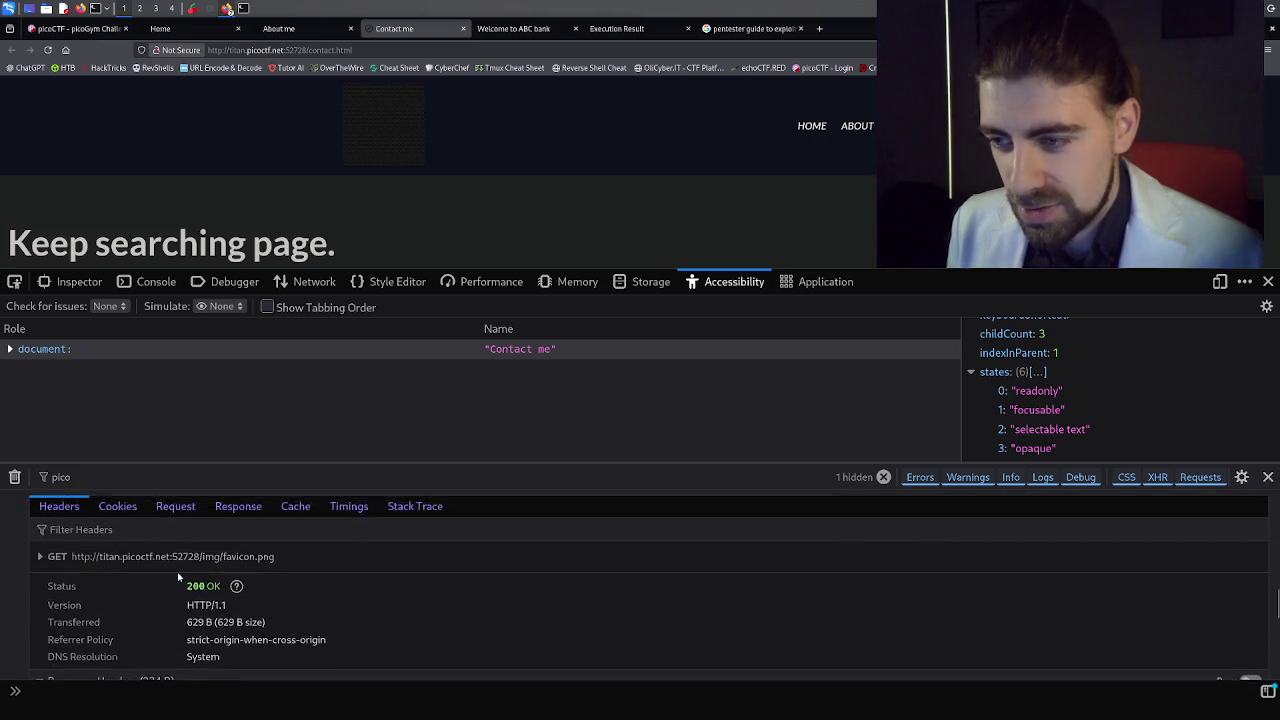
Review the favicon.png request's cookies, payload, response, cache, timings and stack trace.
click(126, 582)
scroll(200, 570, down, 2)
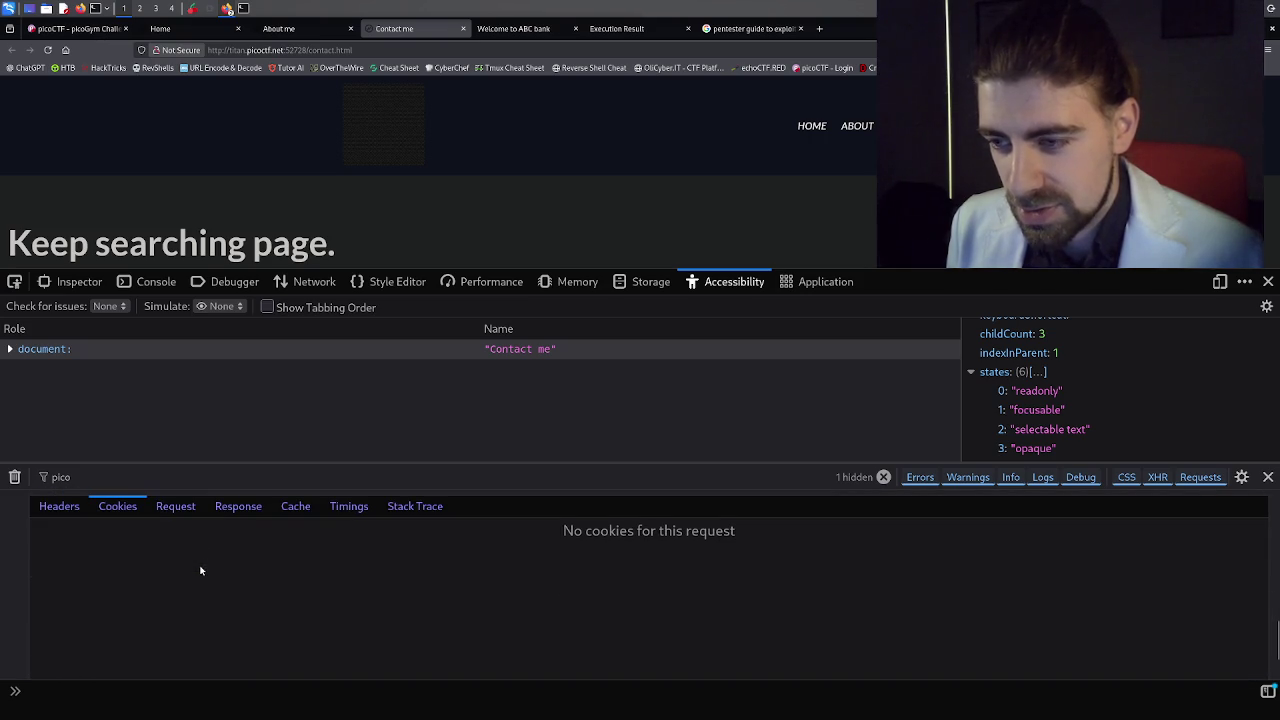
click(183, 513)
click(244, 512)
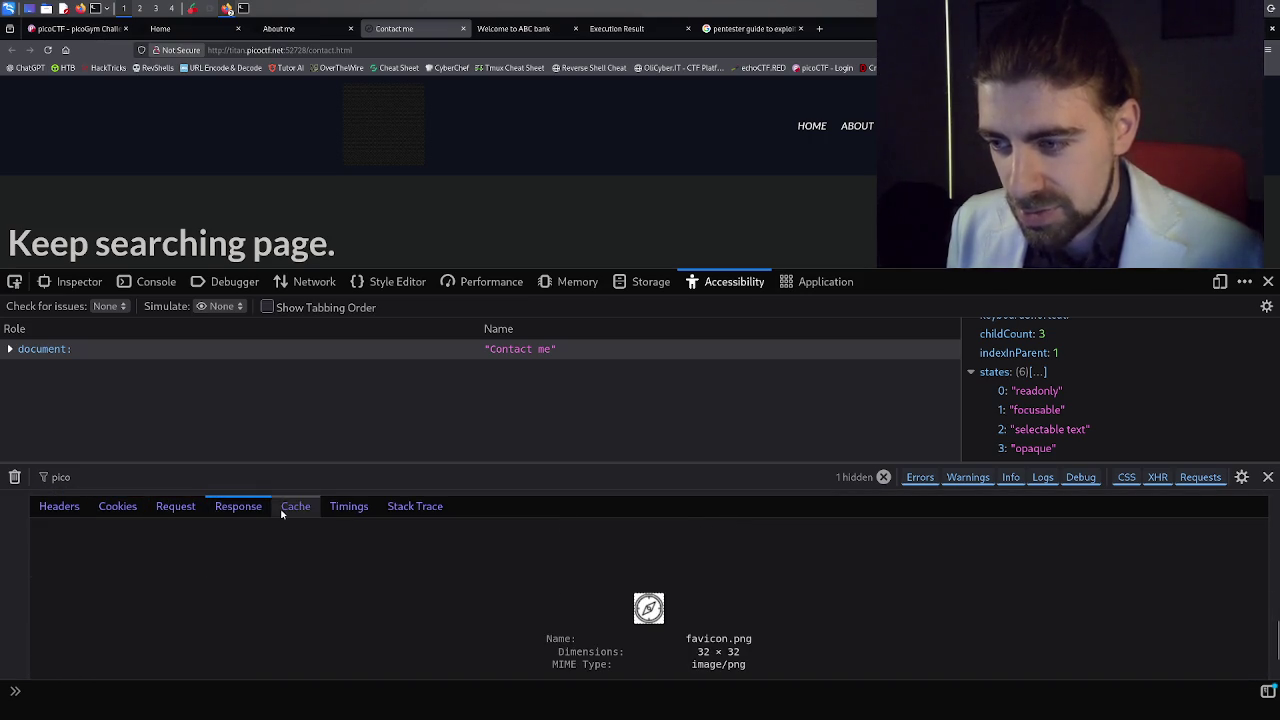
scroll(655, 615, down, 1)
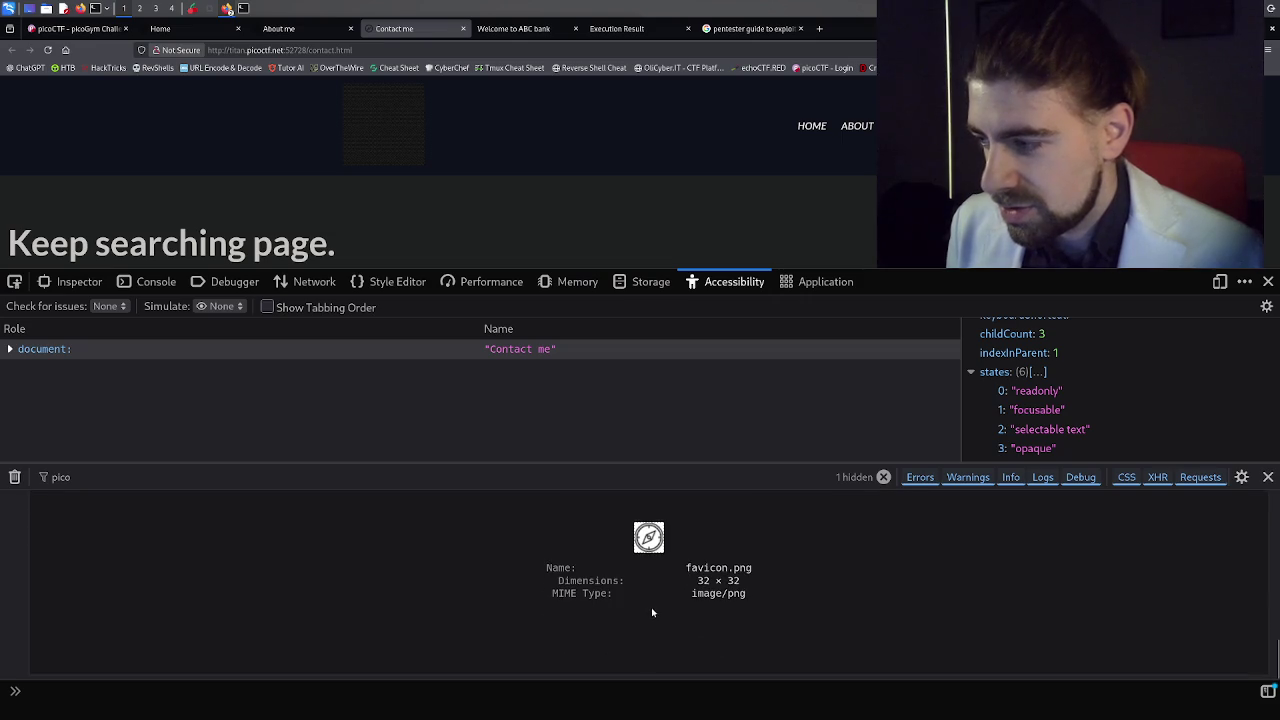
scroll(650, 610, up, 1)
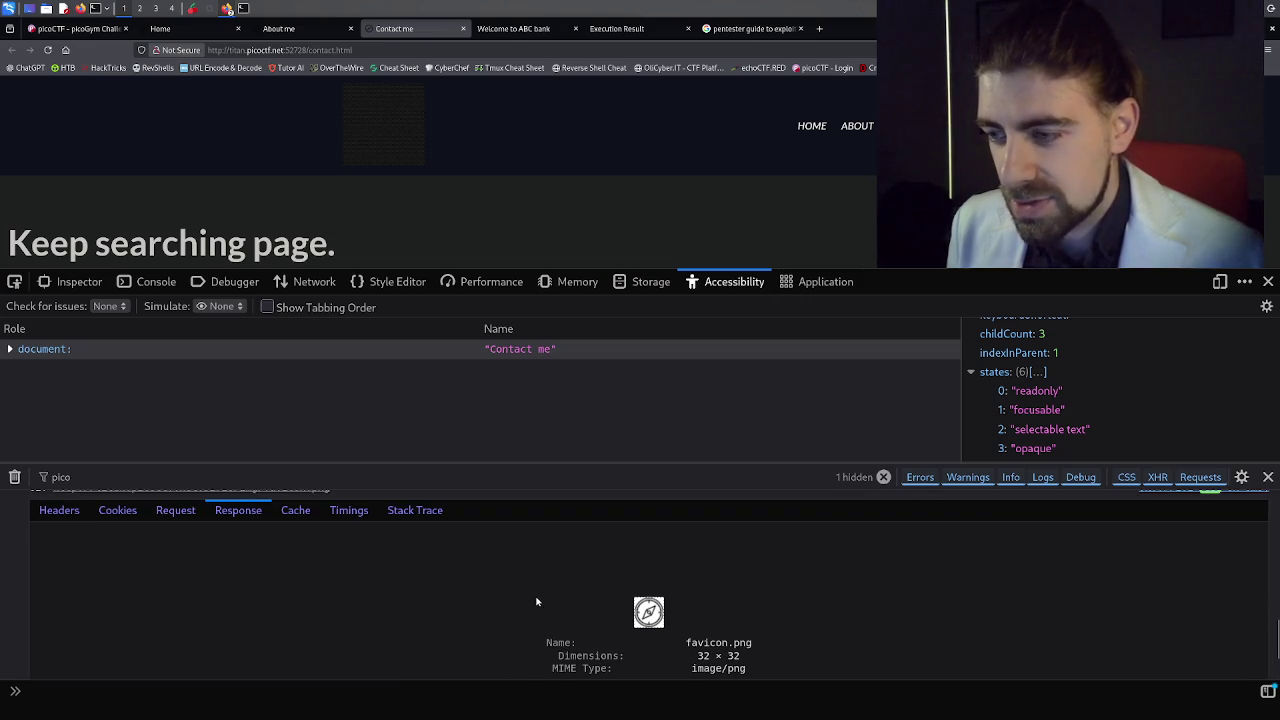
click(304, 515)
click(359, 515)
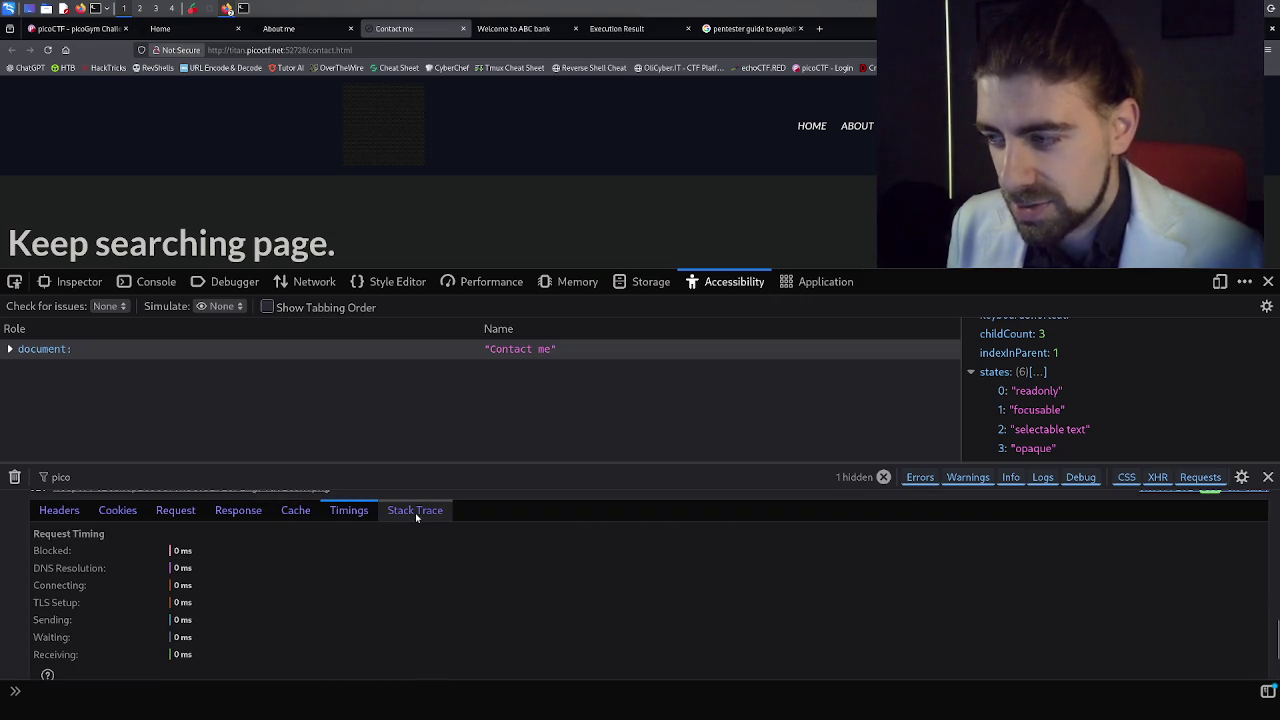
click(415, 513)
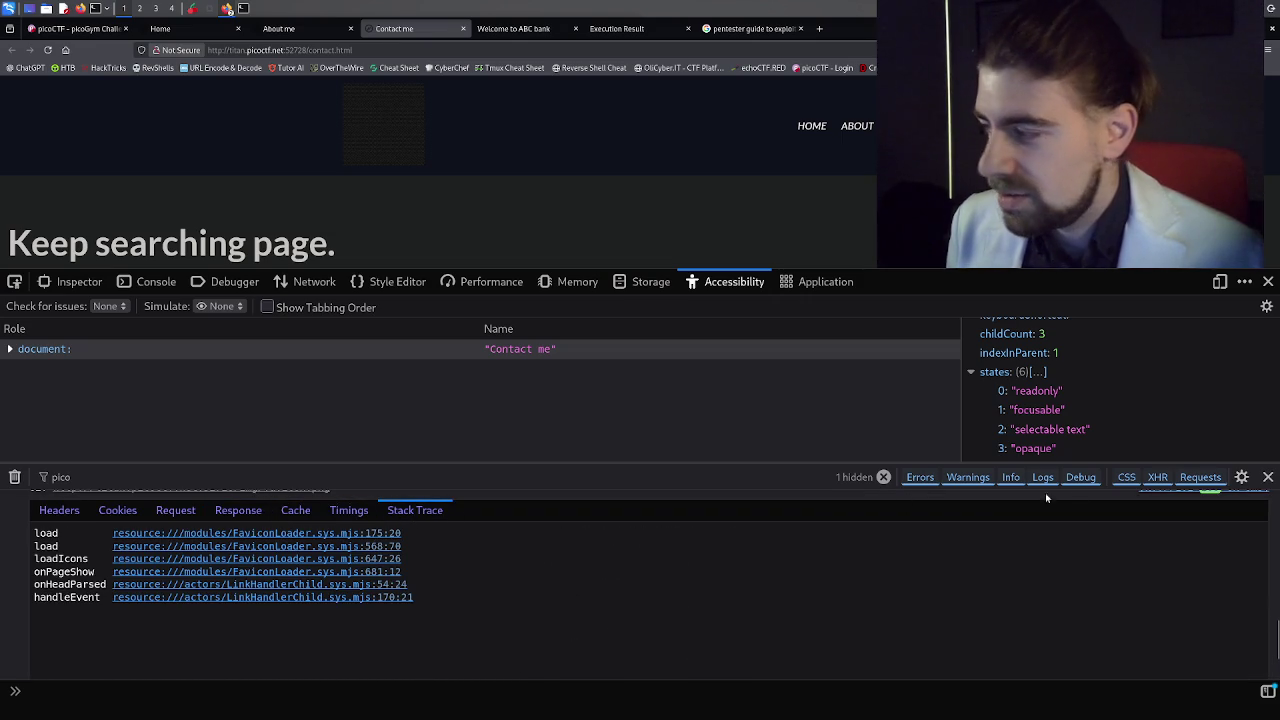
click(1266, 480)
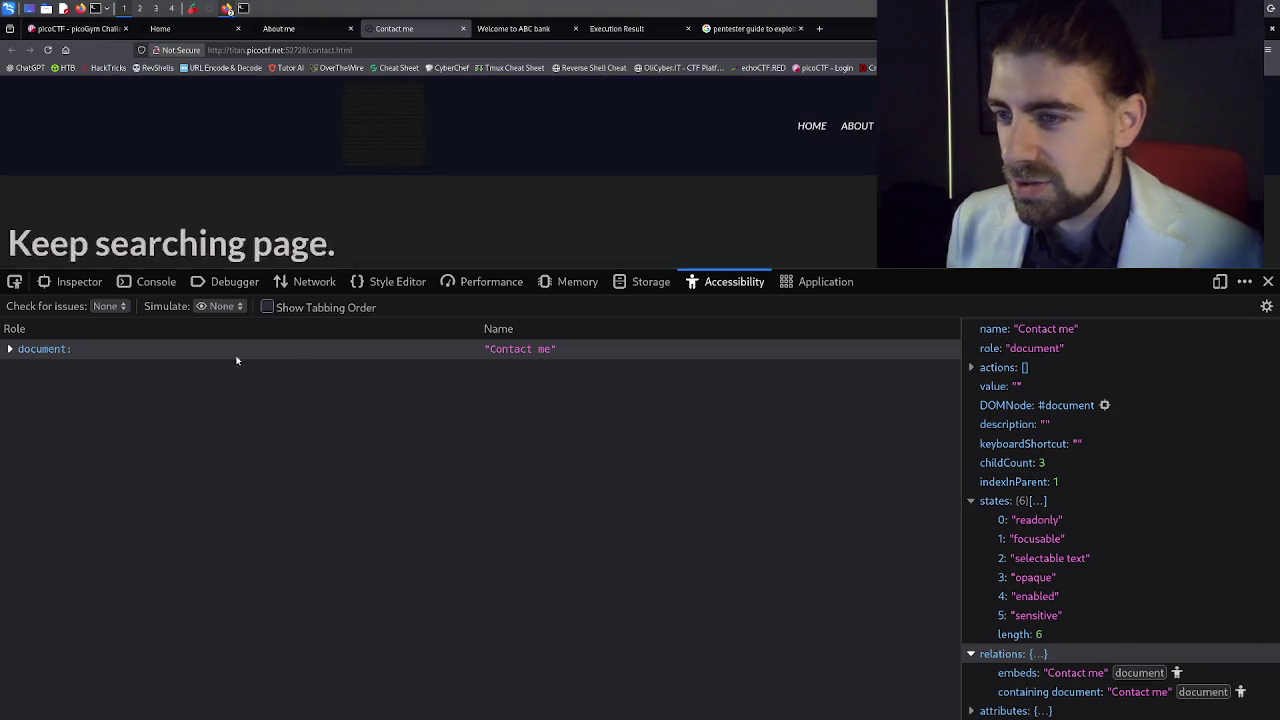
click(150, 284)
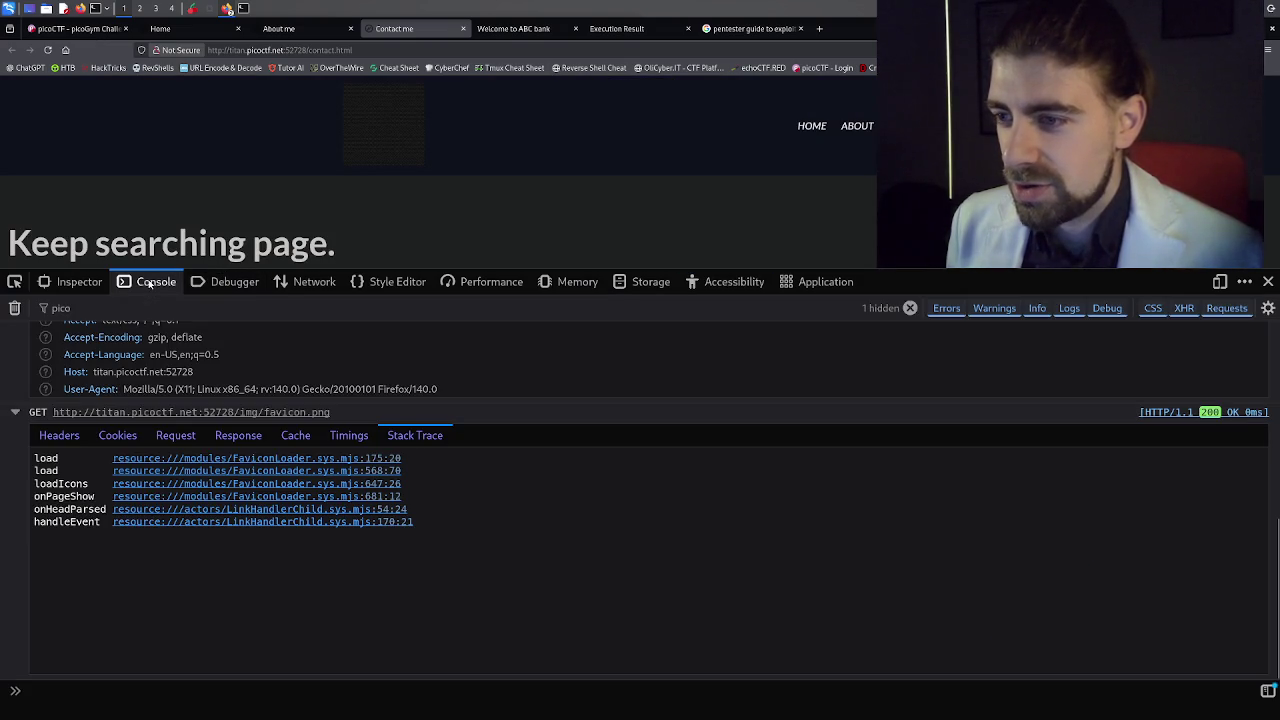
Expand div.contact-wrapper in the Inspector, clear the 'pico' rules filter, and return to the Debugger.
click(80, 284)
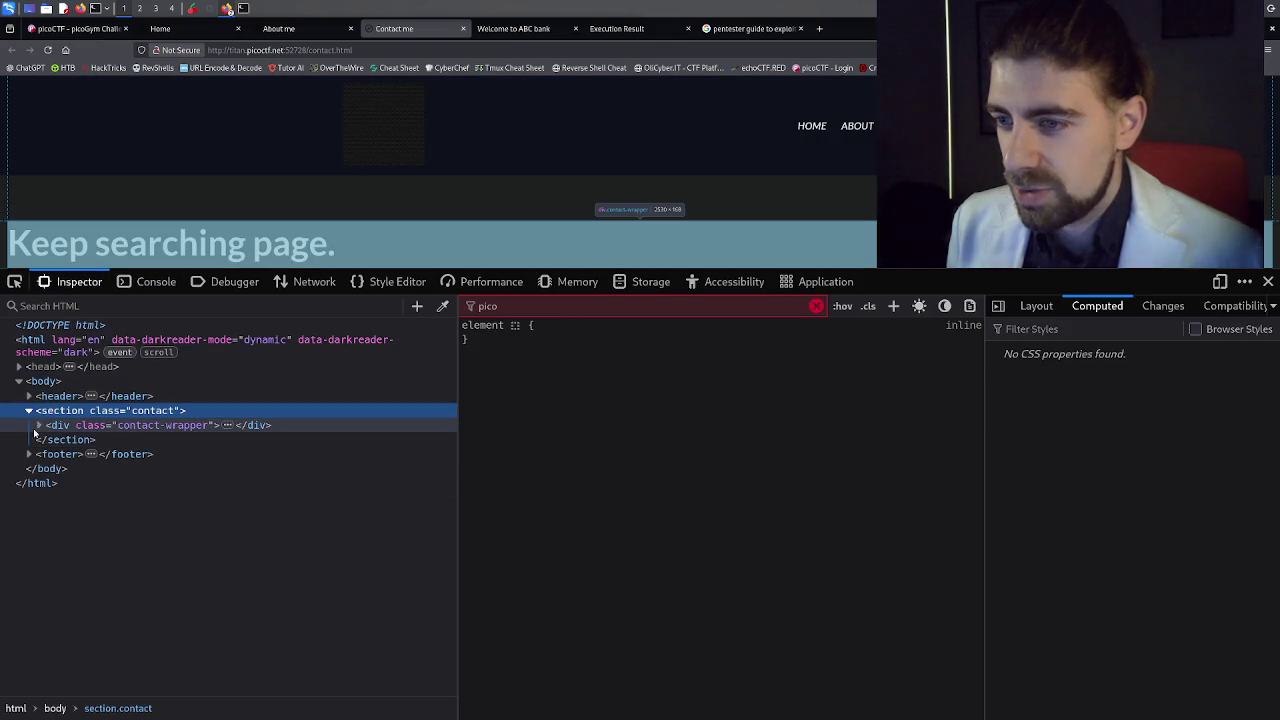
click(39, 425)
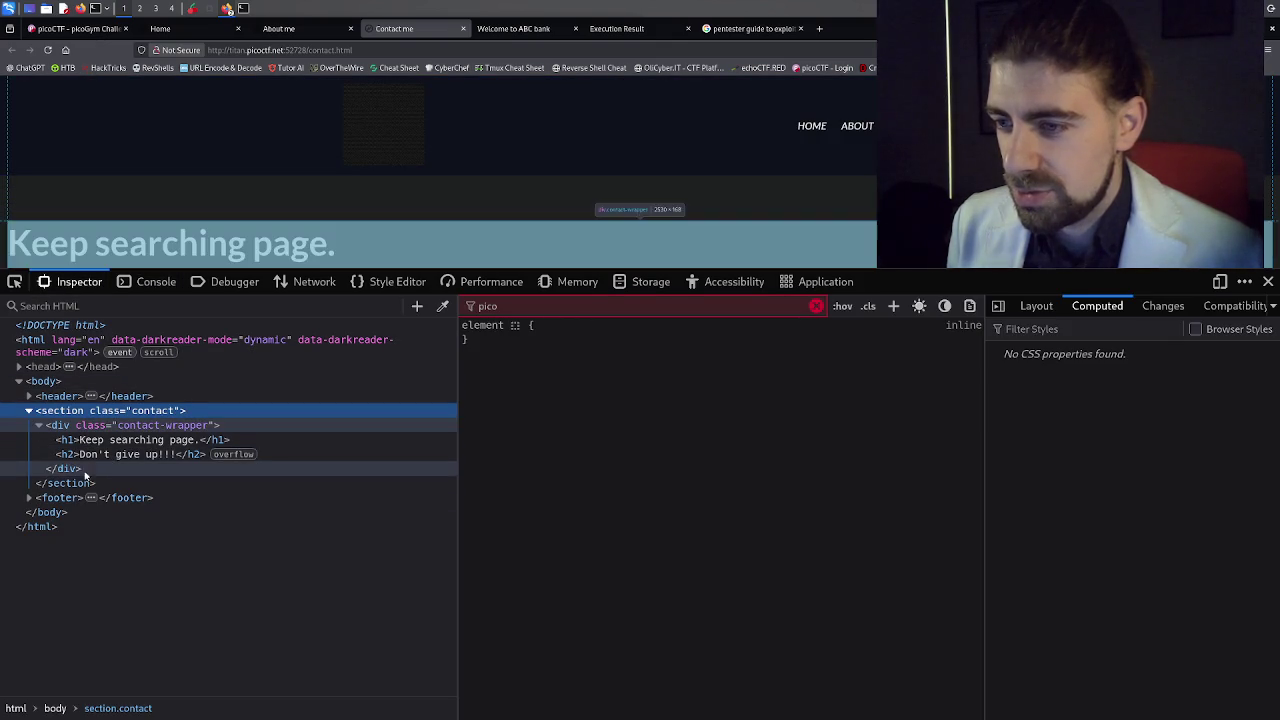
click(816, 306)
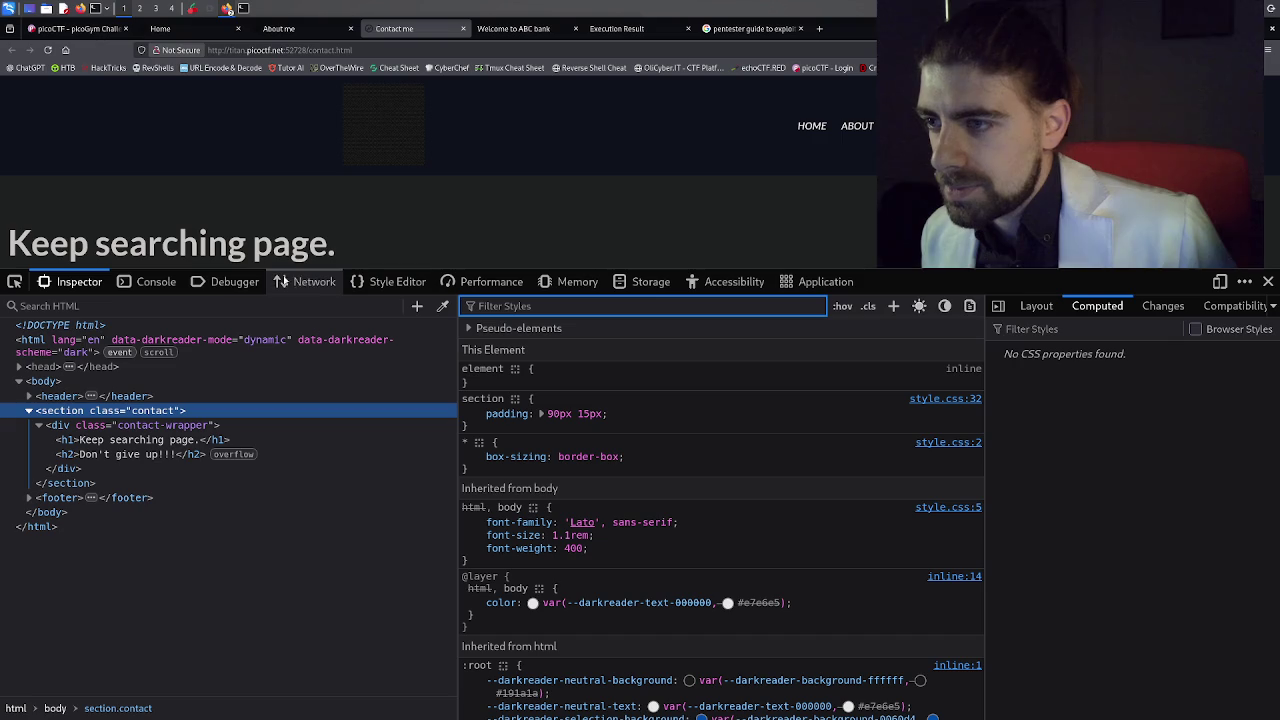
click(213, 284)
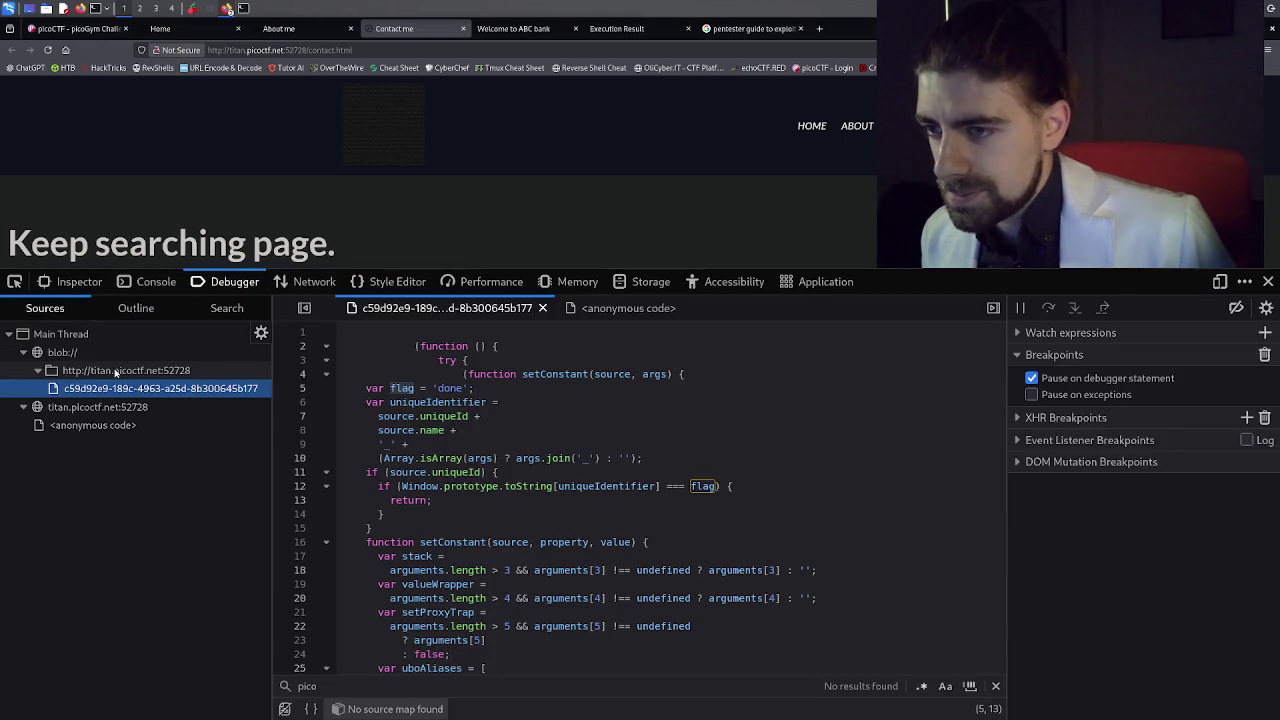
Reopen the blob script and replace the 'pico' search with 'flag', jumping to the line 12 match.
click(115, 371)
click(130, 374)
click(130, 388)
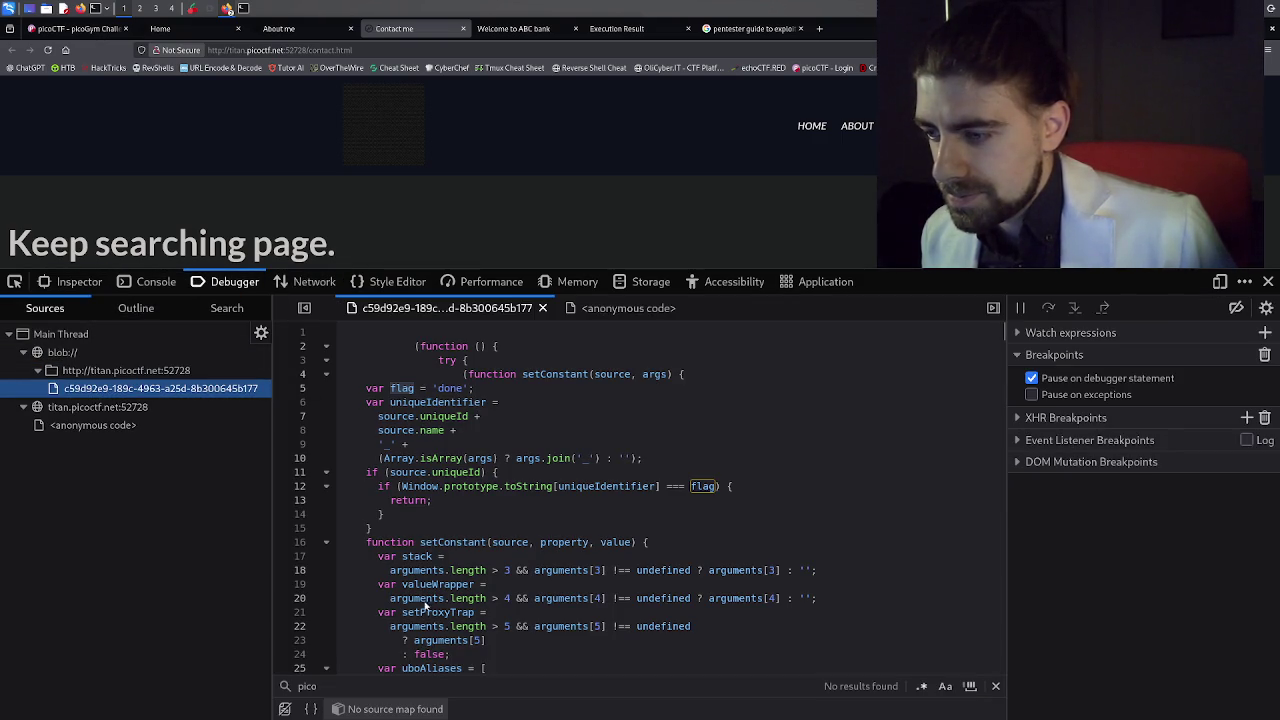
click(344, 687)
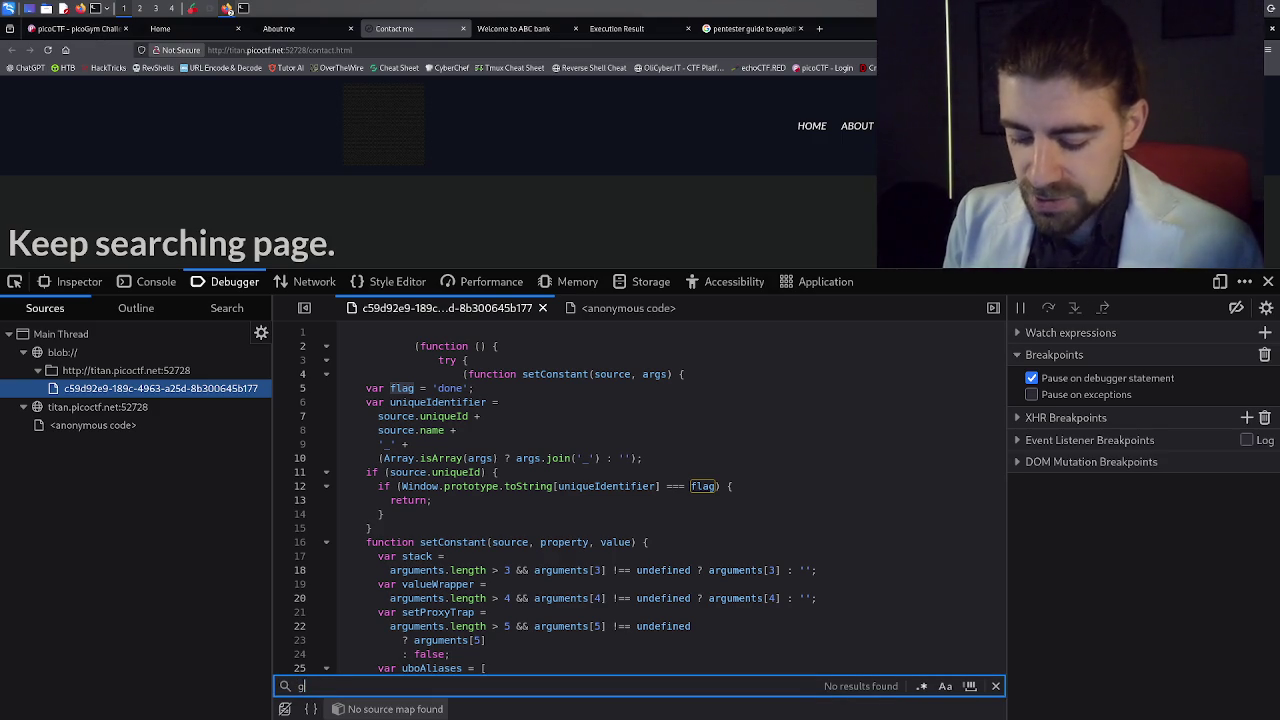
key(BackSpace)
text(fla)
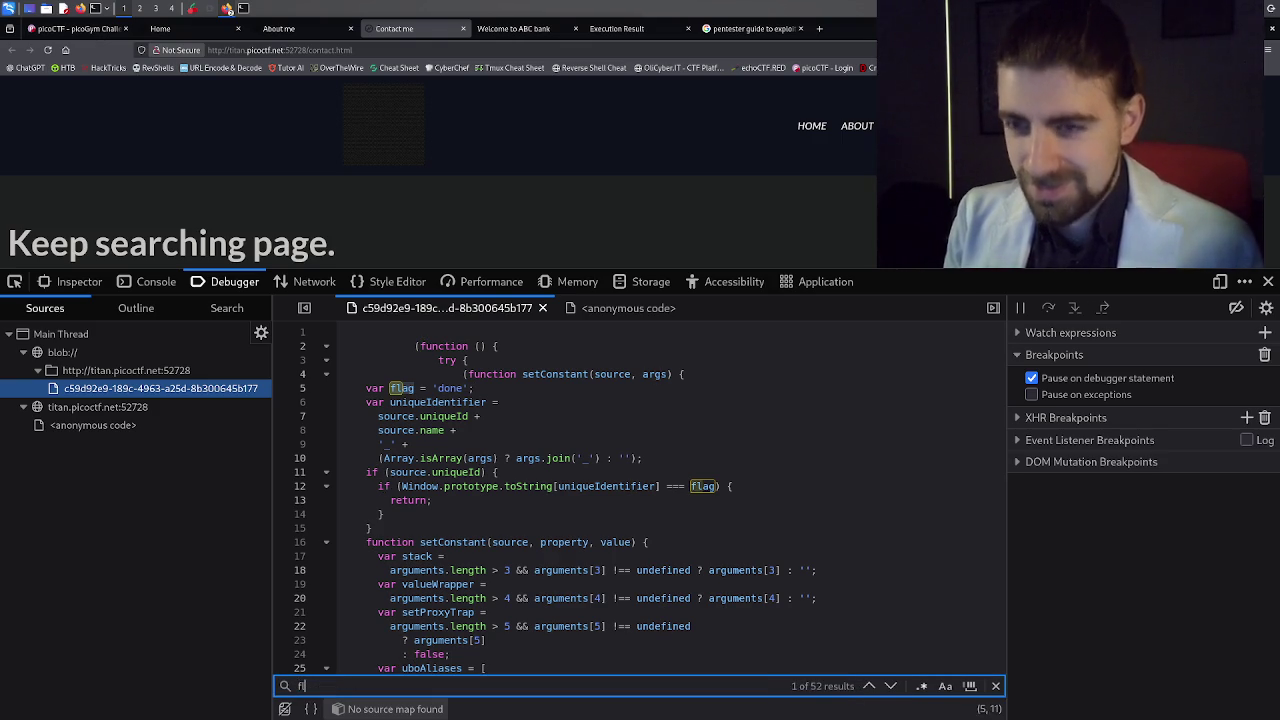
key(Return)
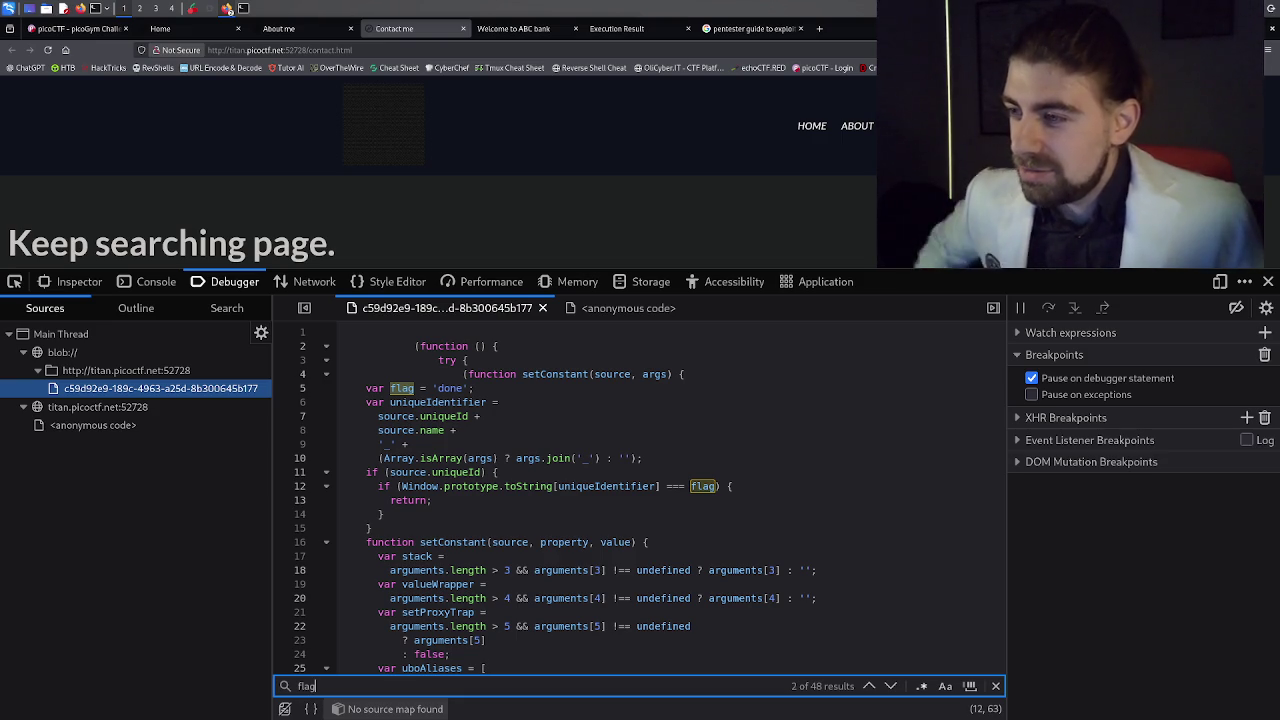
click(157, 284)
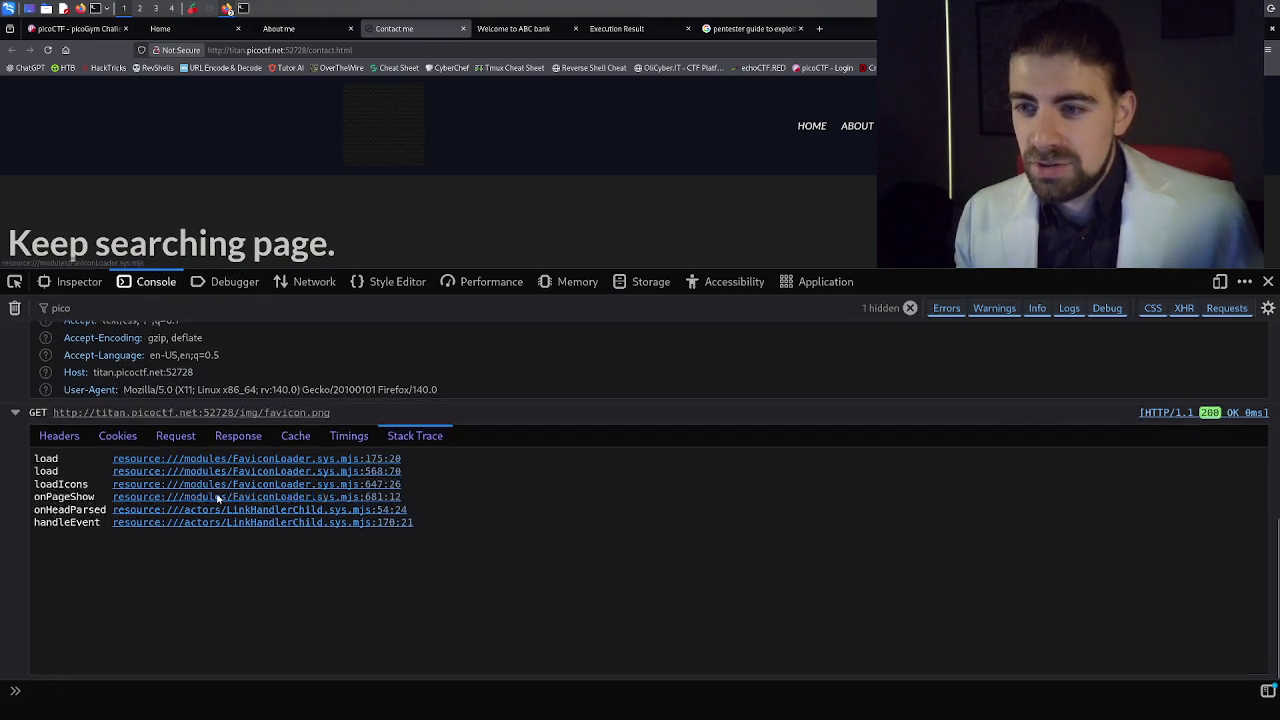
Clear the console output filter and collapse the style.css and favicon.png request entries.
scroll(200, 420, up, 5)
click(57, 310)
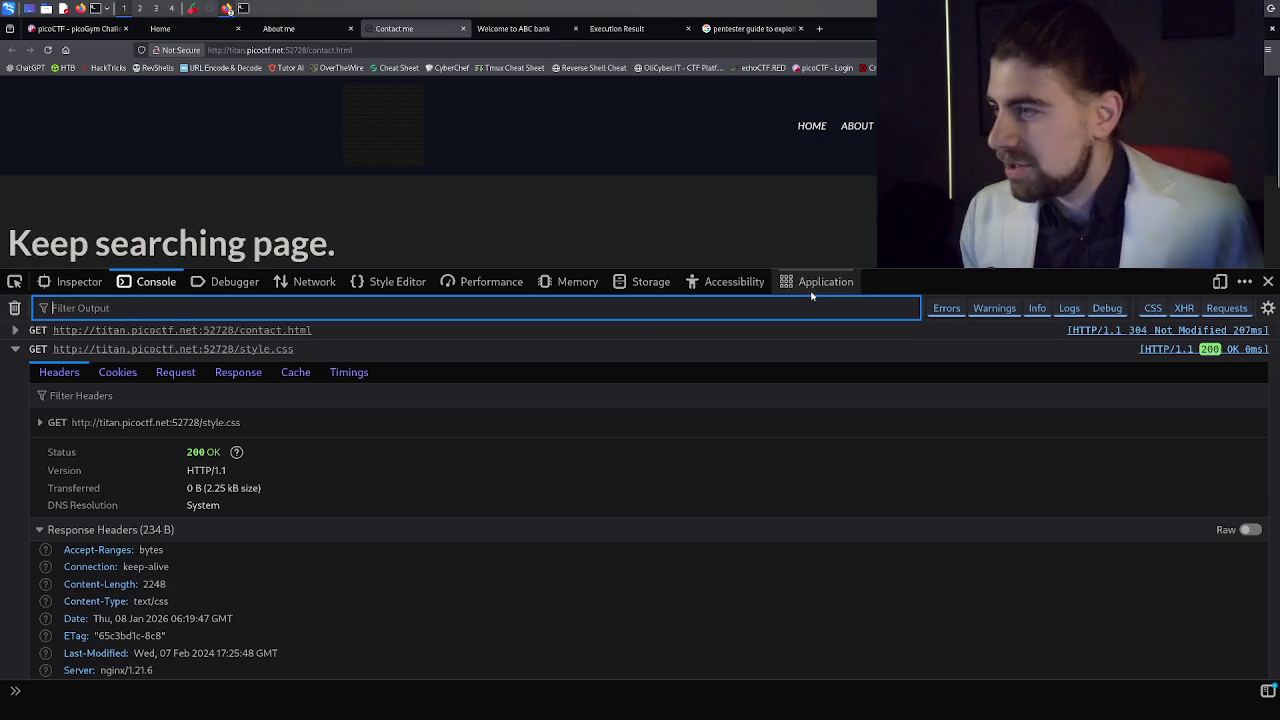
click(225, 282)
click(152, 282)
click(15, 350)
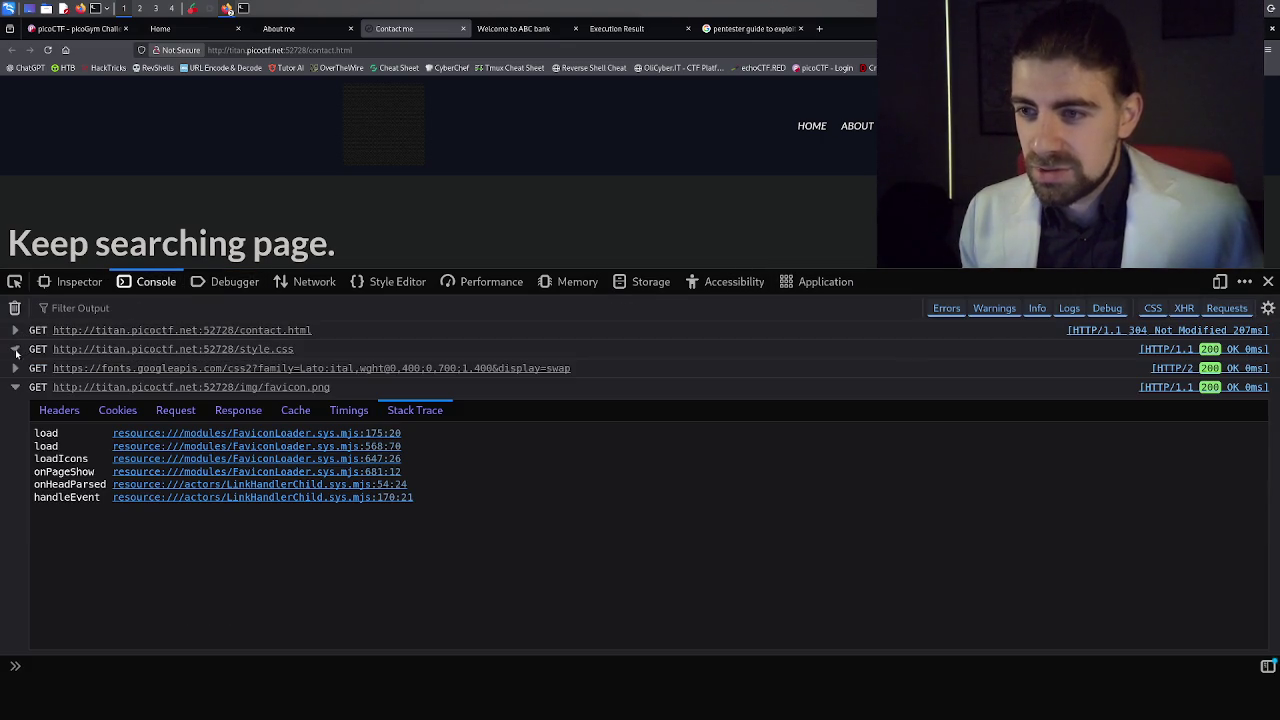
click(15, 388)
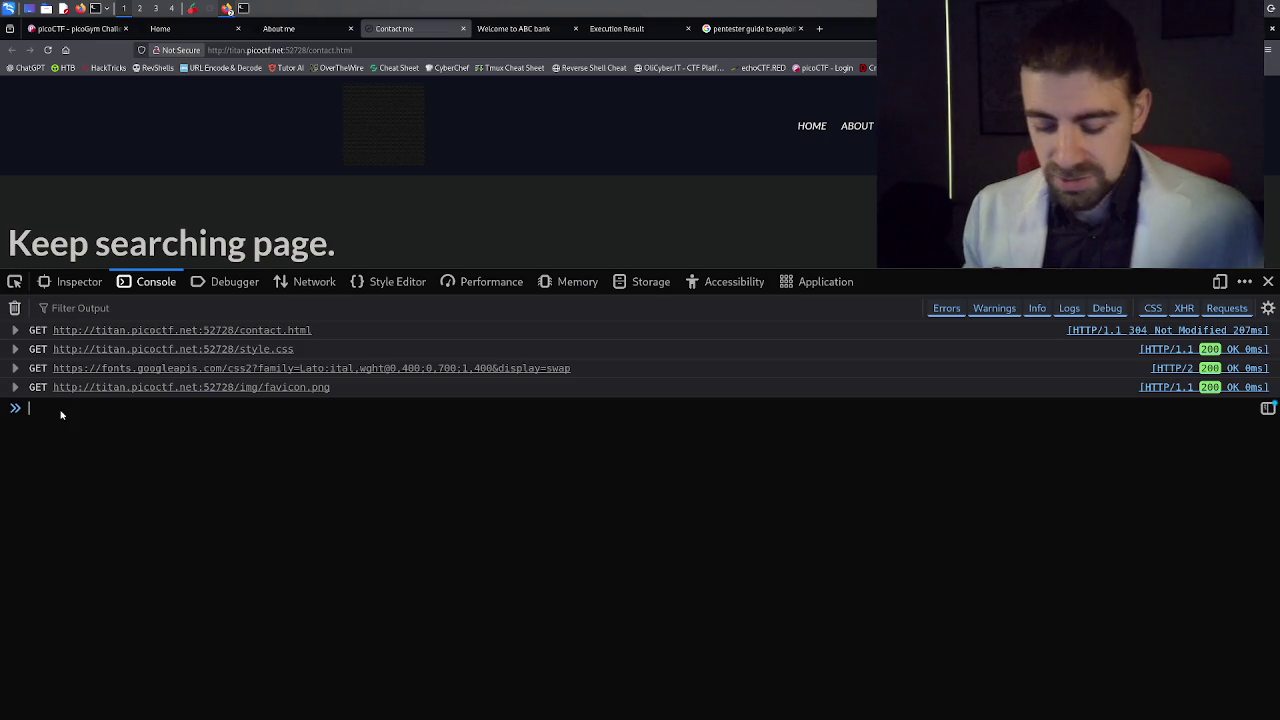
Run 'cat flag.txt', 'cat flag' and 'flag' in the Console, getting syntax and reference errors.
text(ca)
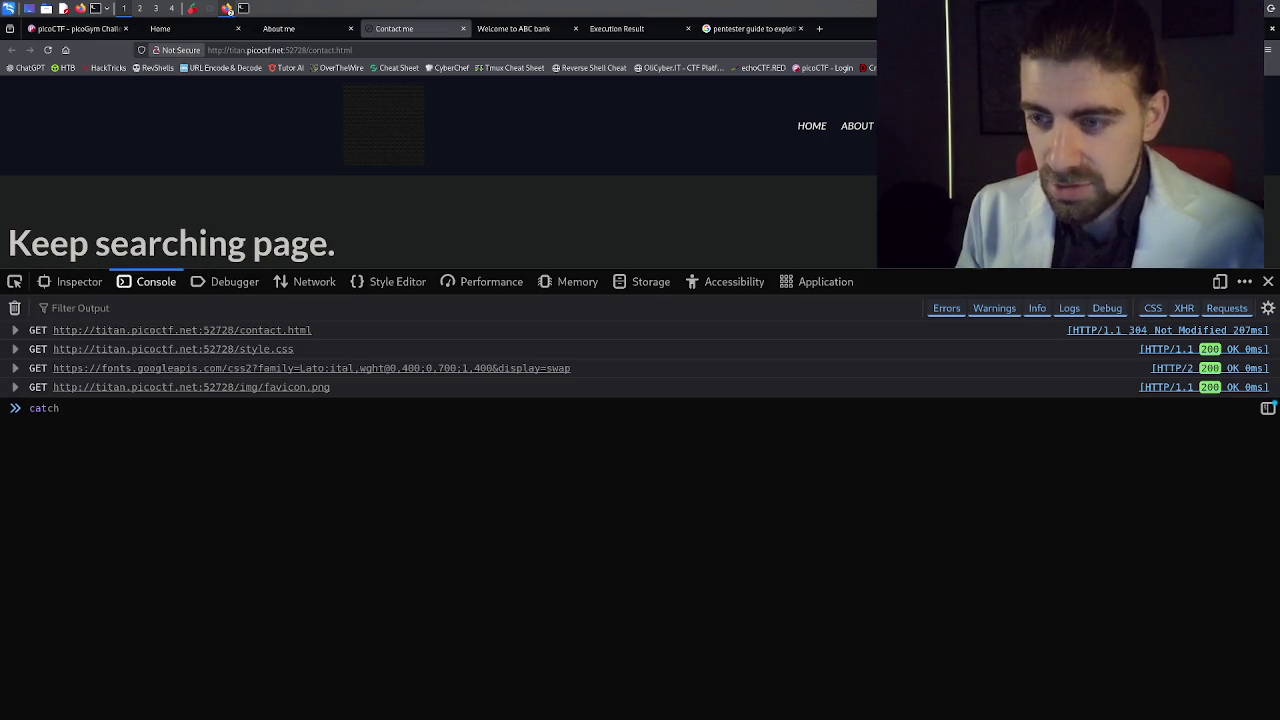
text(t flag.txt)
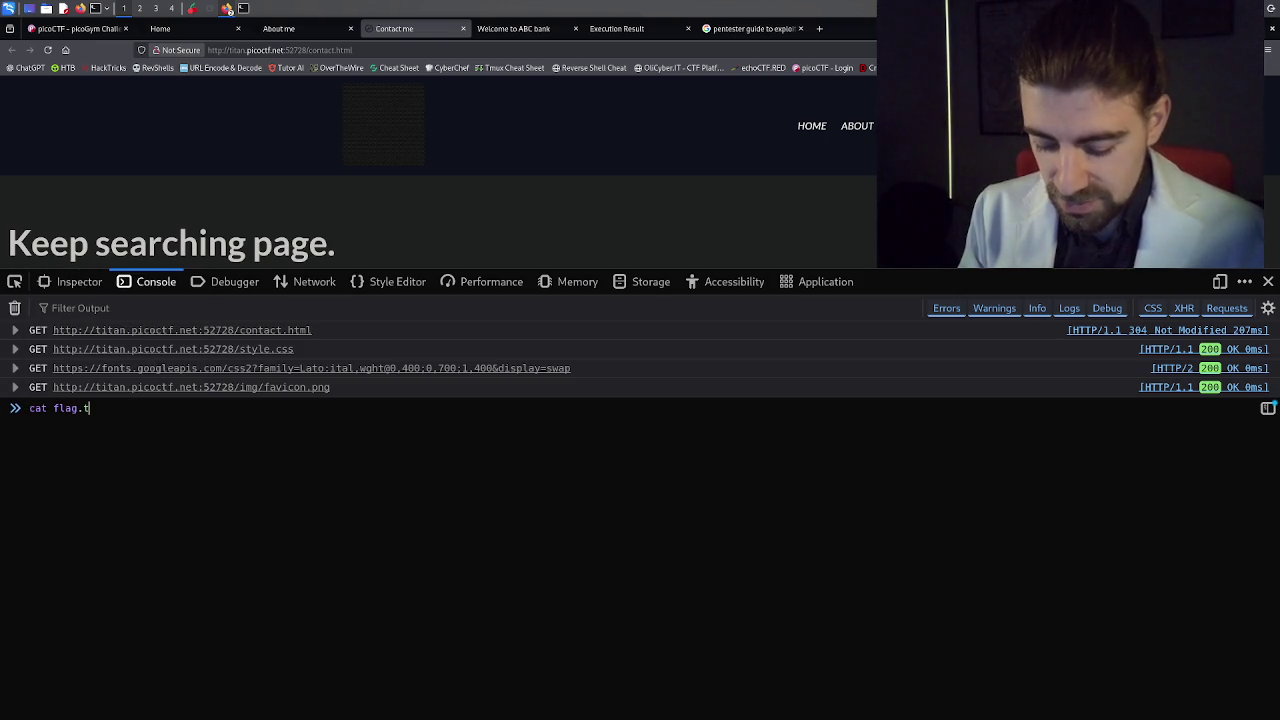
key(Return)
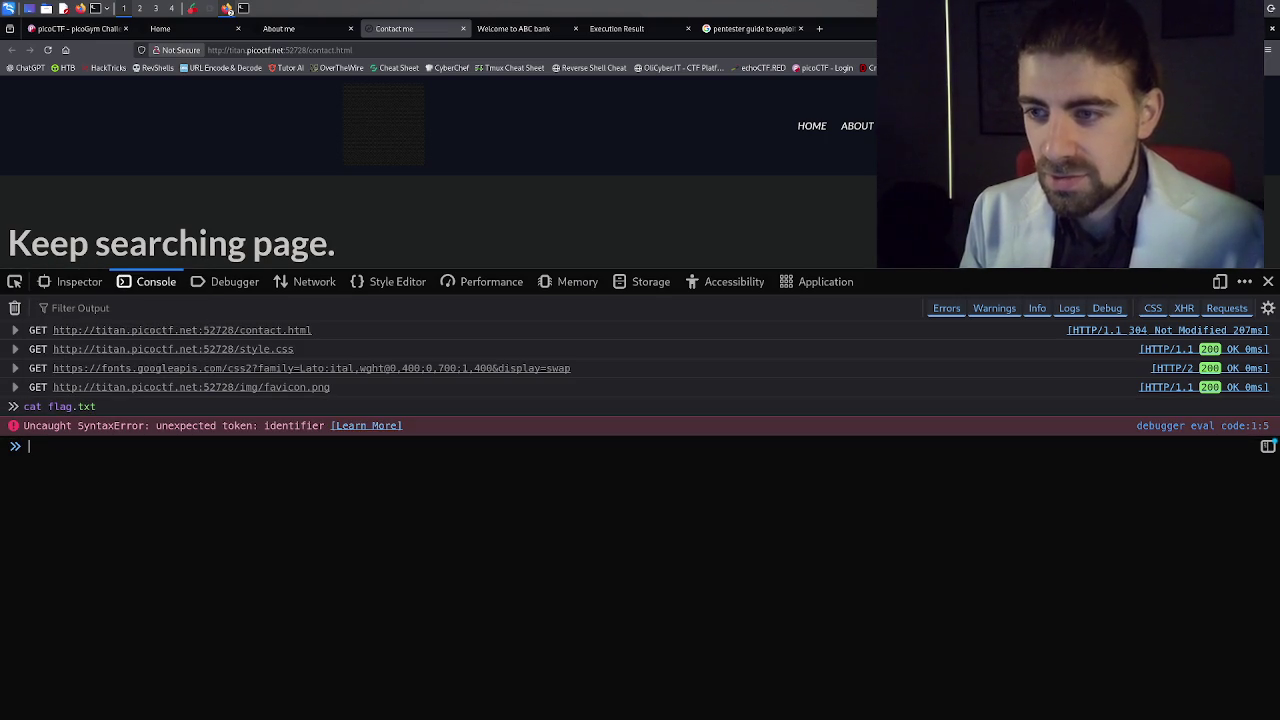
text(cat)
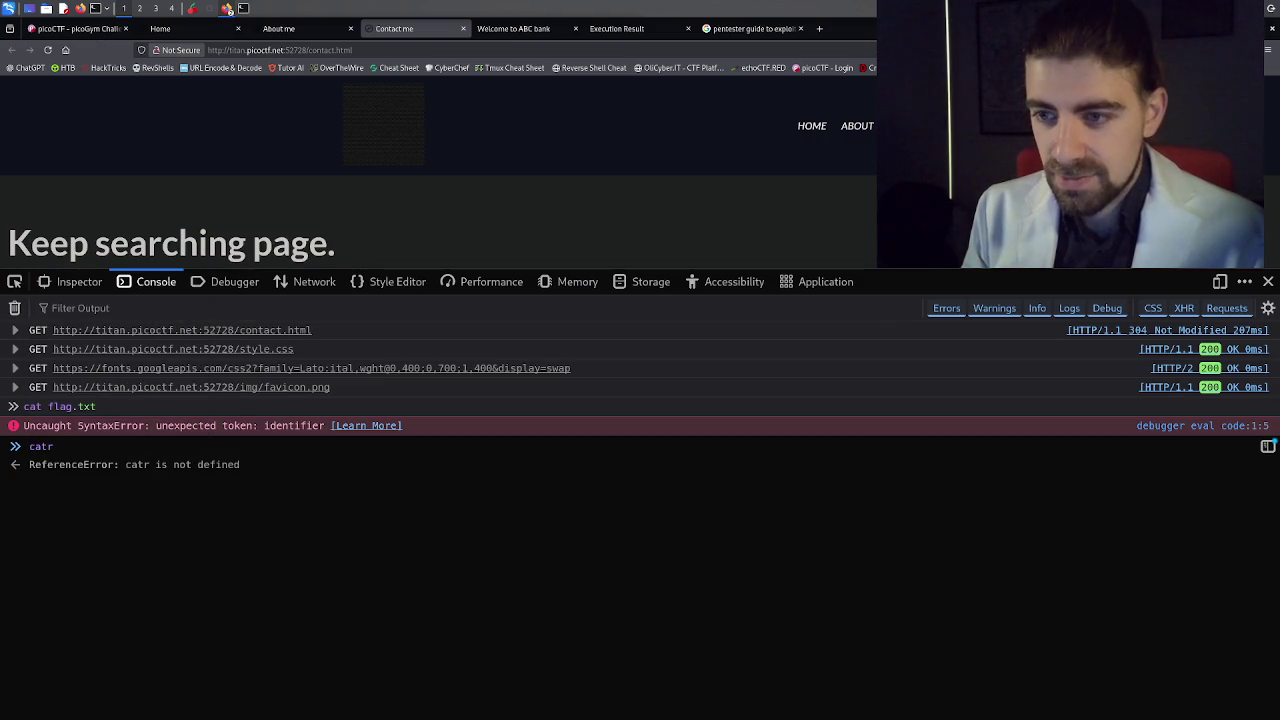
text( flag)
key(Return)
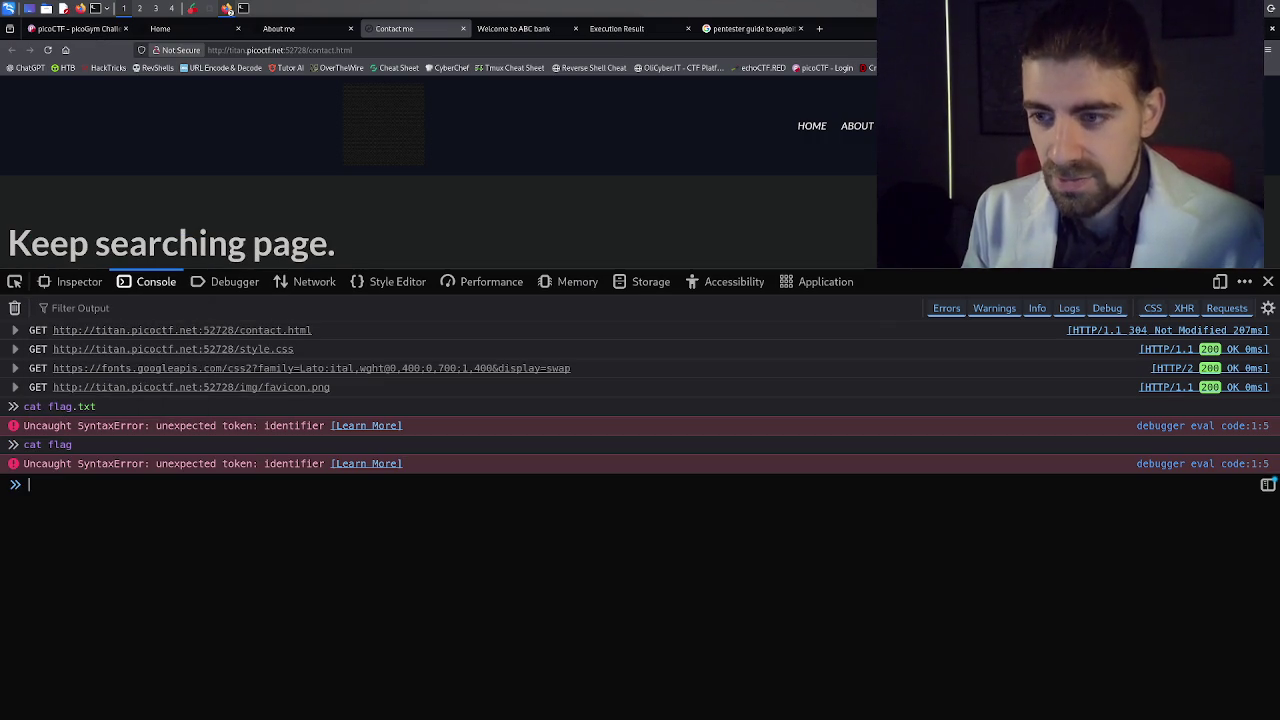
text(flag)
key(Return)
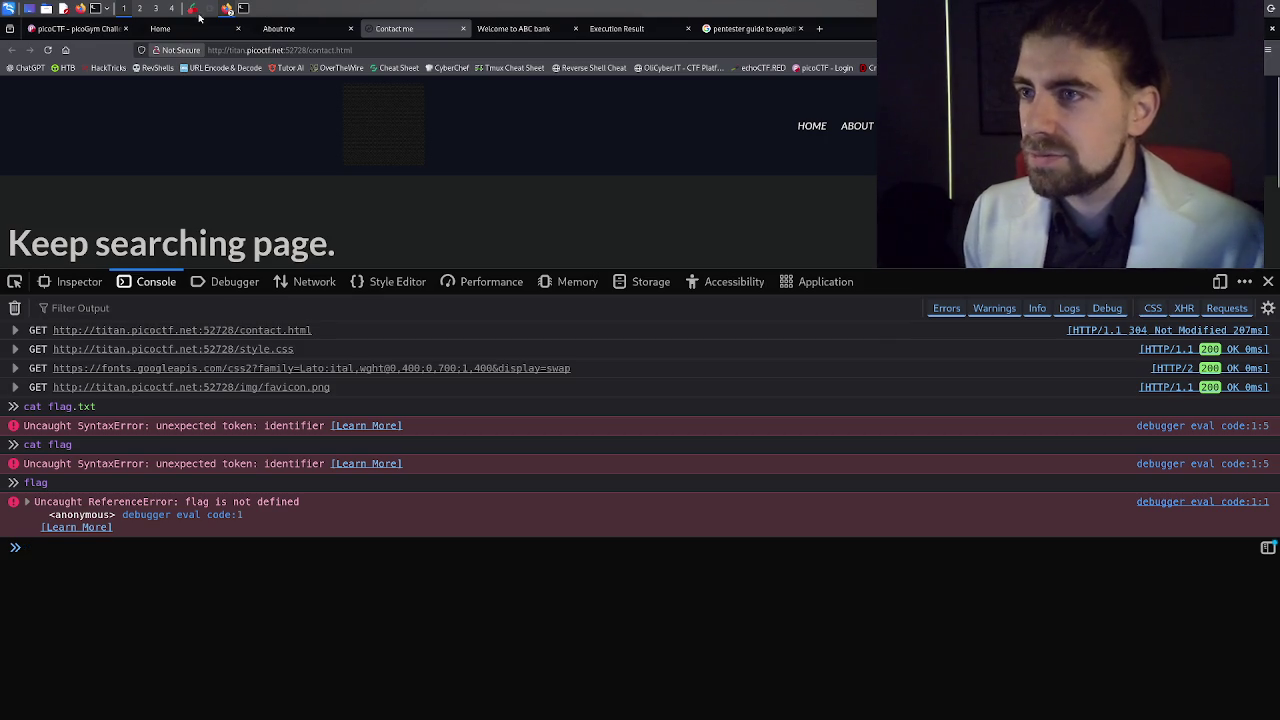
click(819, 28)
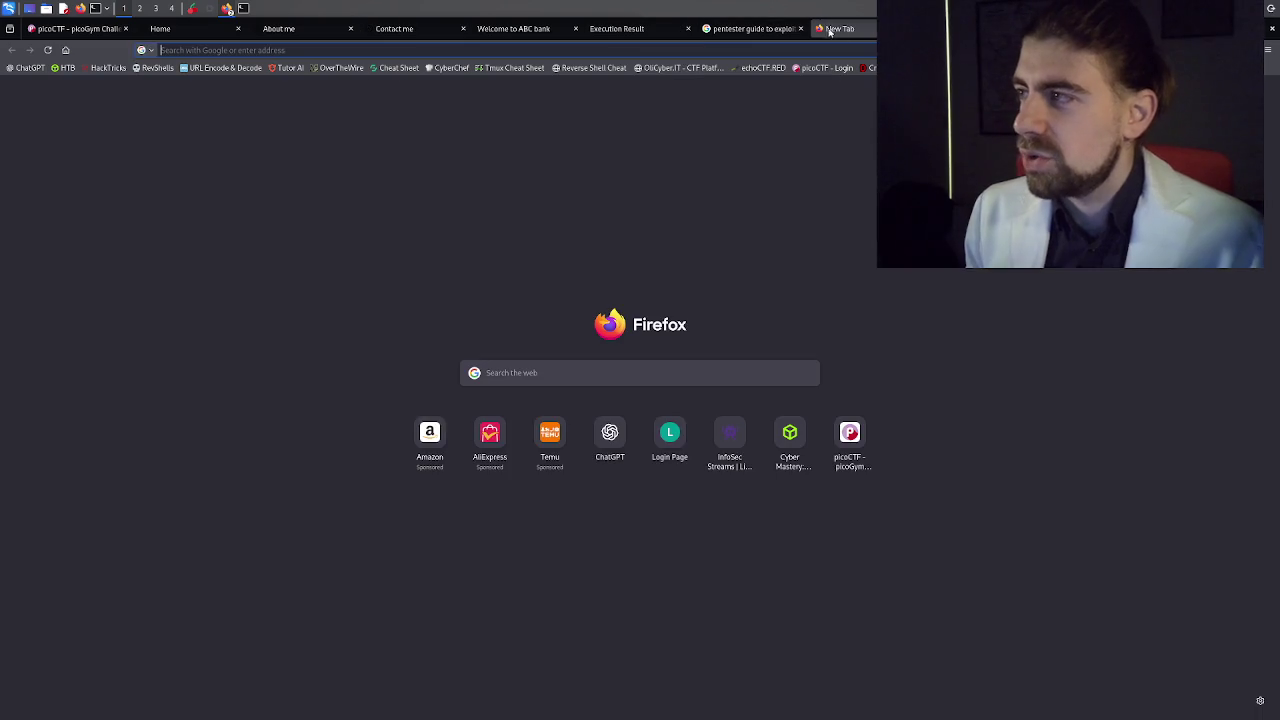
Google 'what code does the firefox console work on', learning that it runs JavaScript.
text(what do)
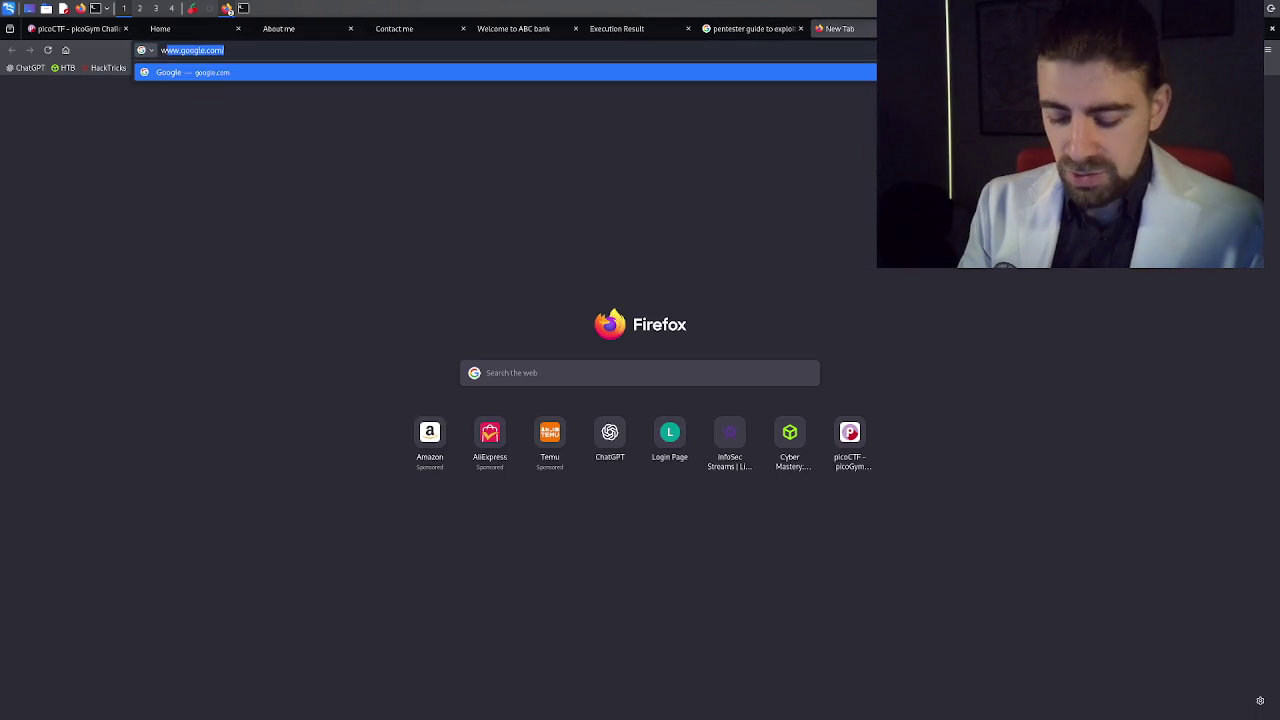
key(BackSpace)
key(BackSpace)
text(codes)
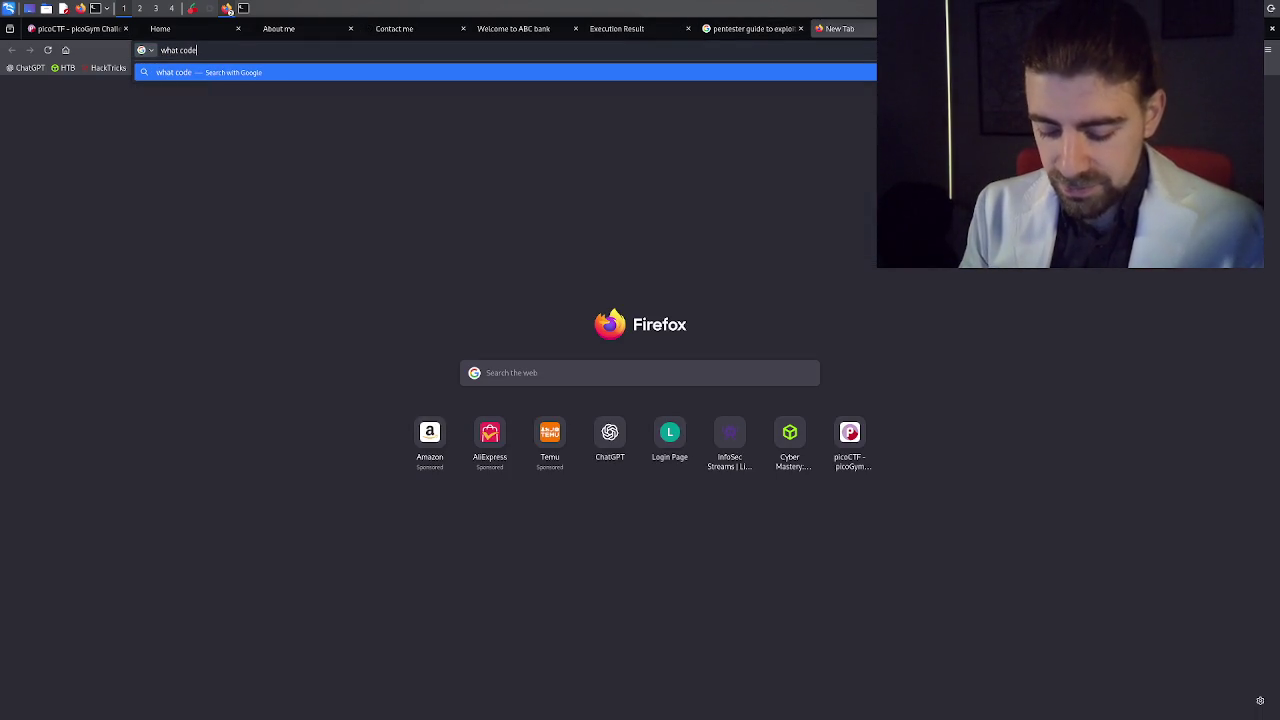
key(BackSpace)
text(d)
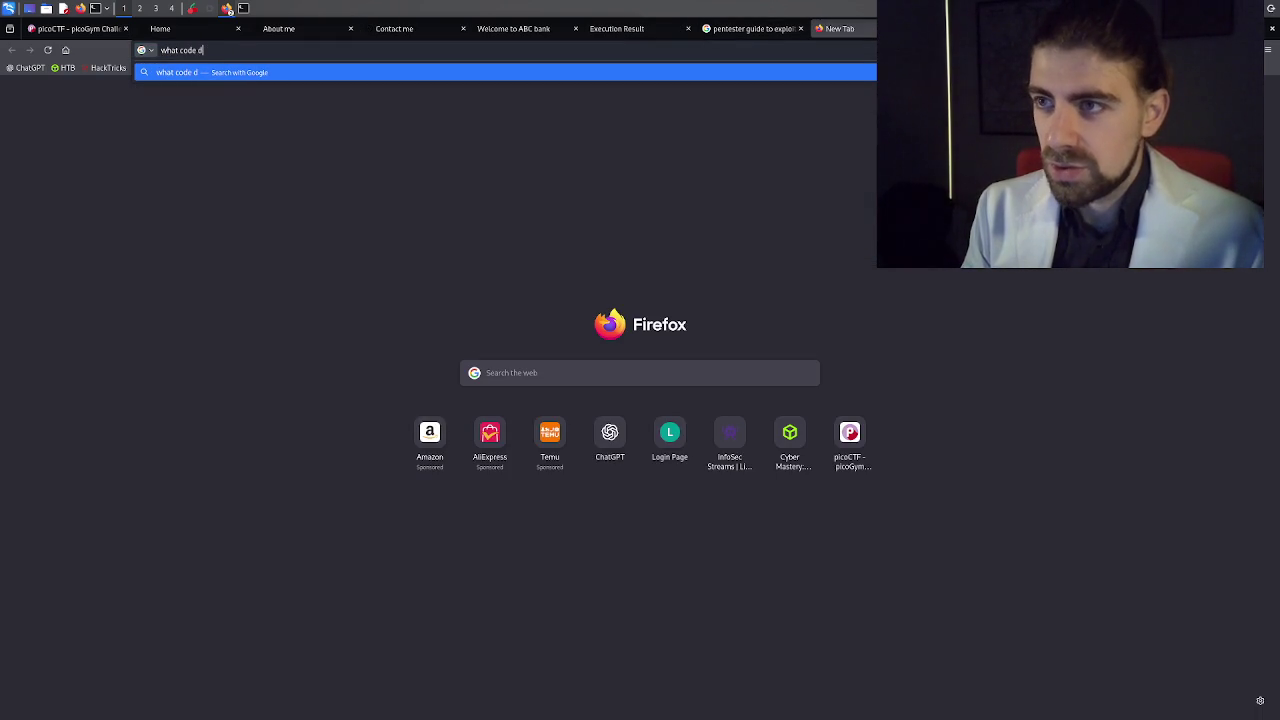
text(oes the fiure)
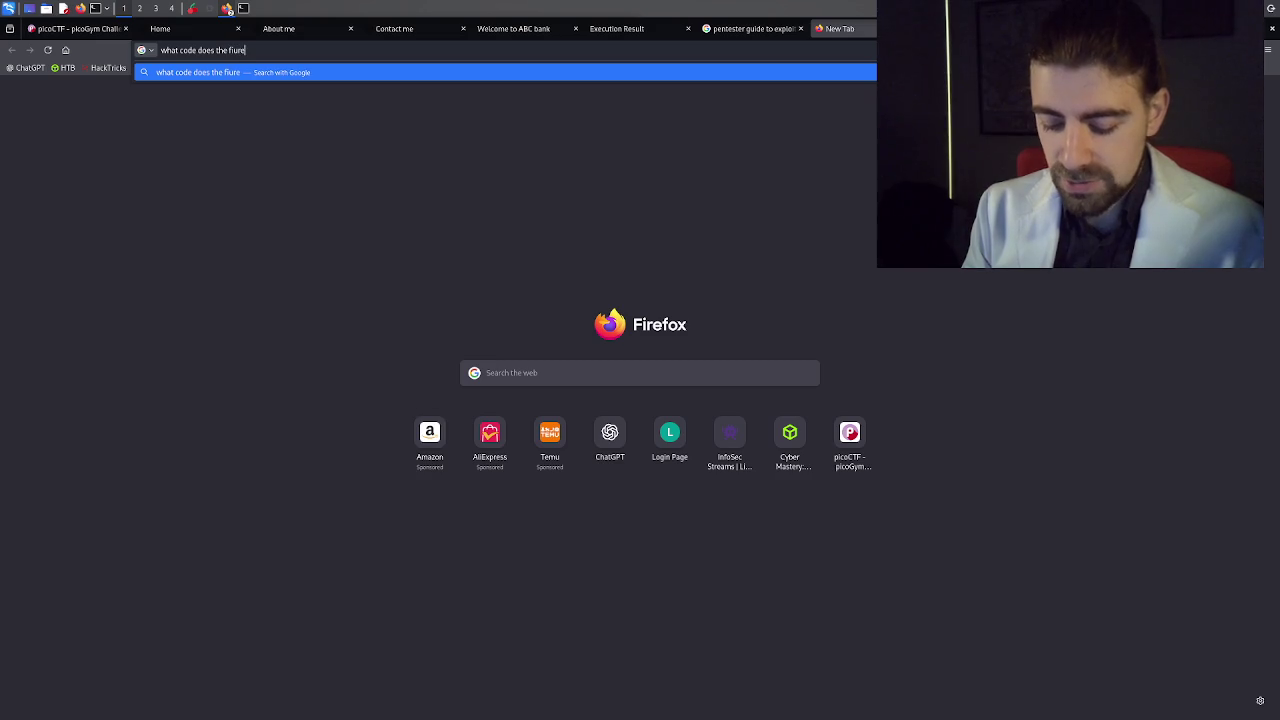
text(fox cons)
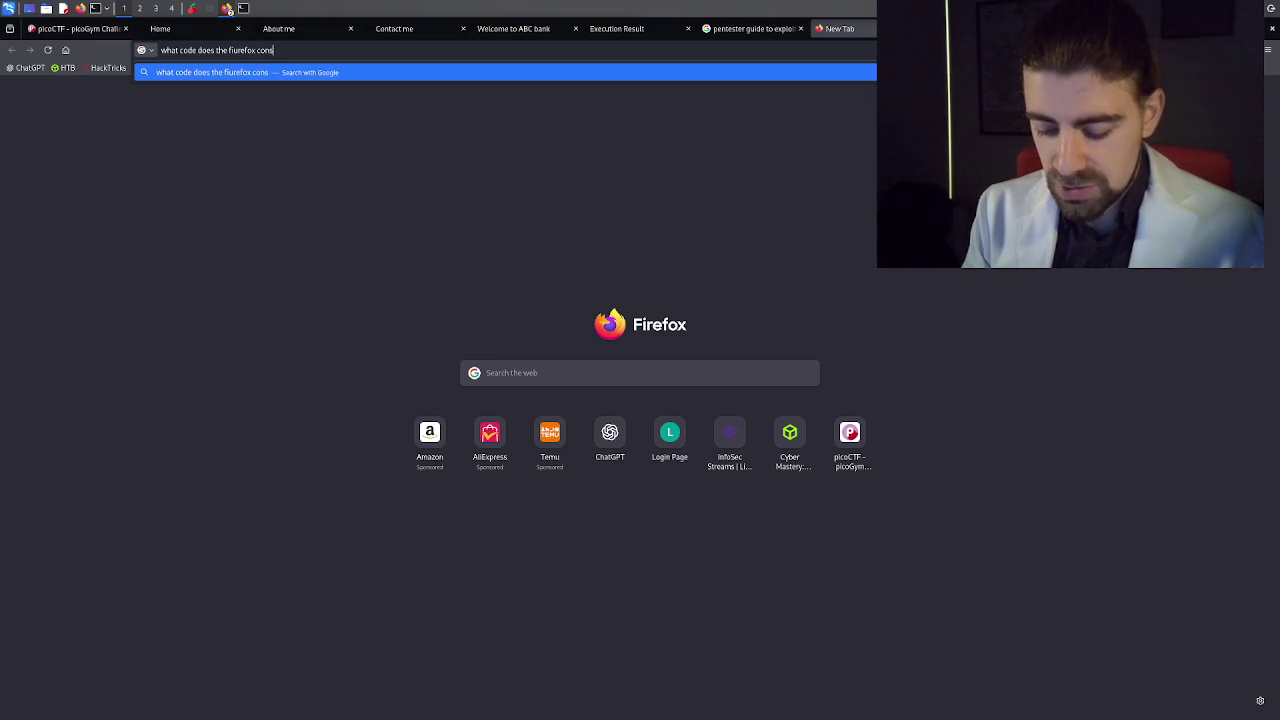
text(ole work on)
key(Return)
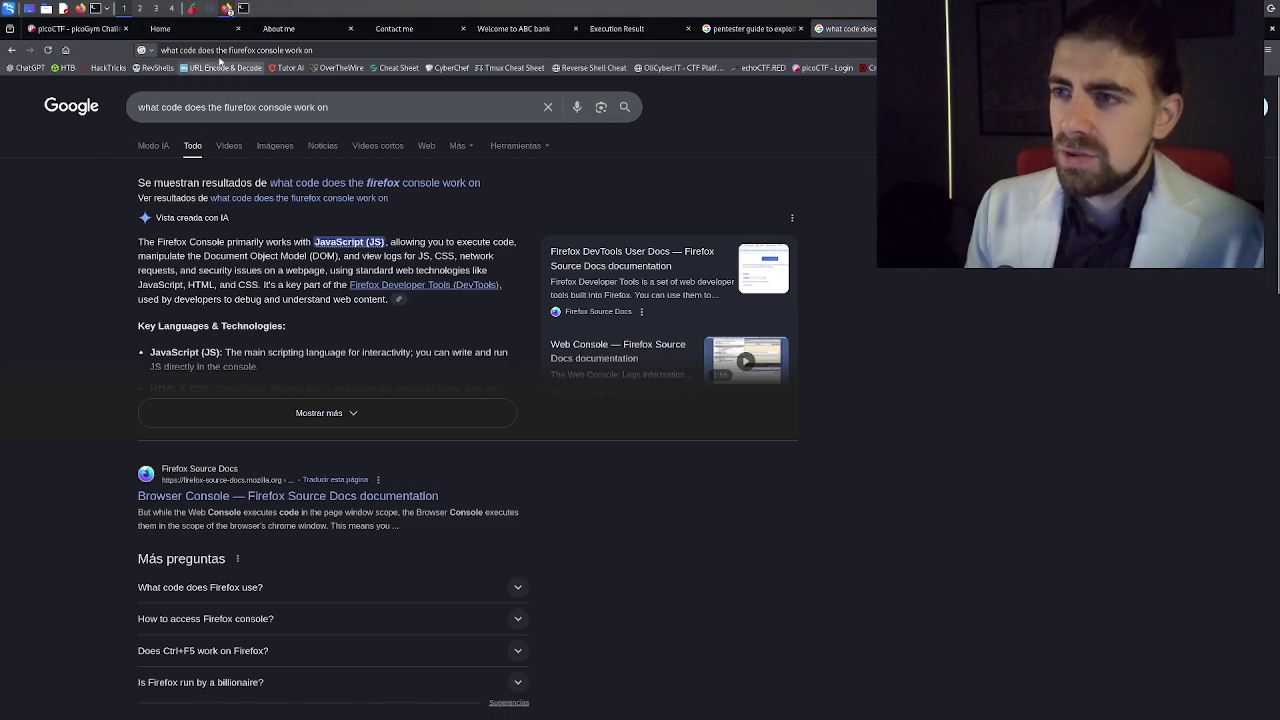
key(ctrl+t)
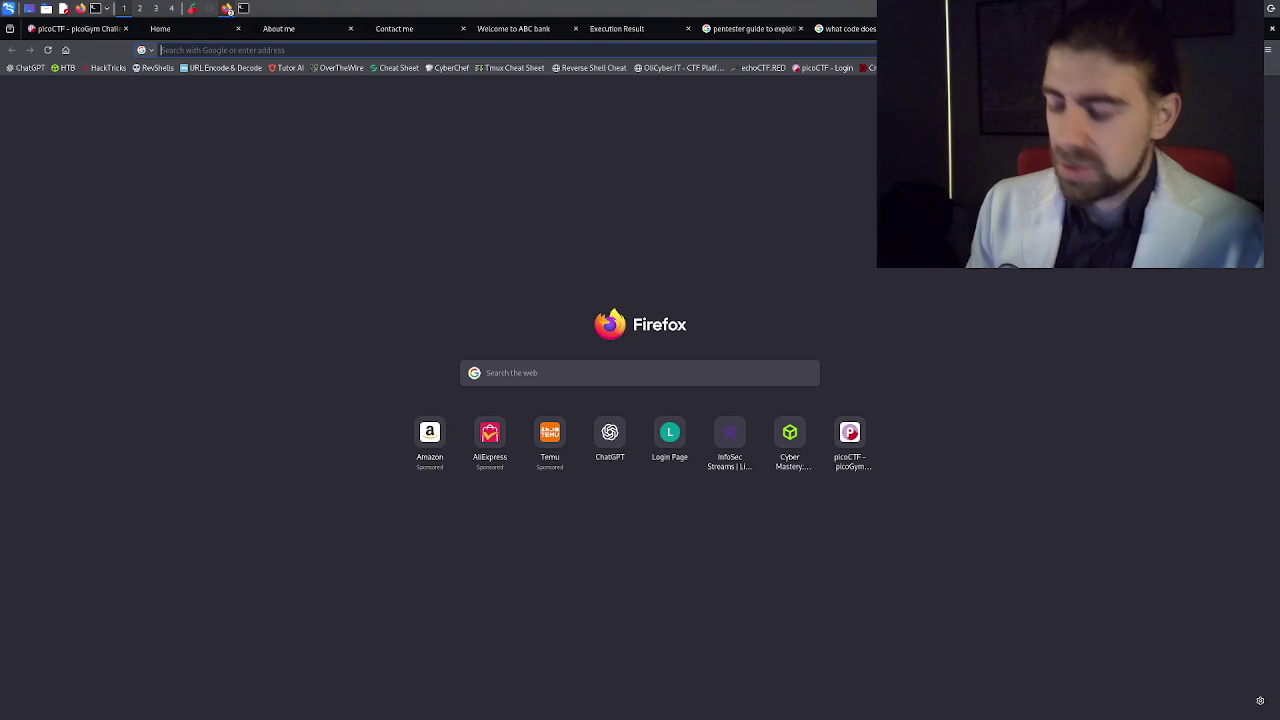
Open chatgpt.com and ask for JavaScript that displays a flag when pasted into the Firefox console.
text(chatgpt.com)
key(Return)
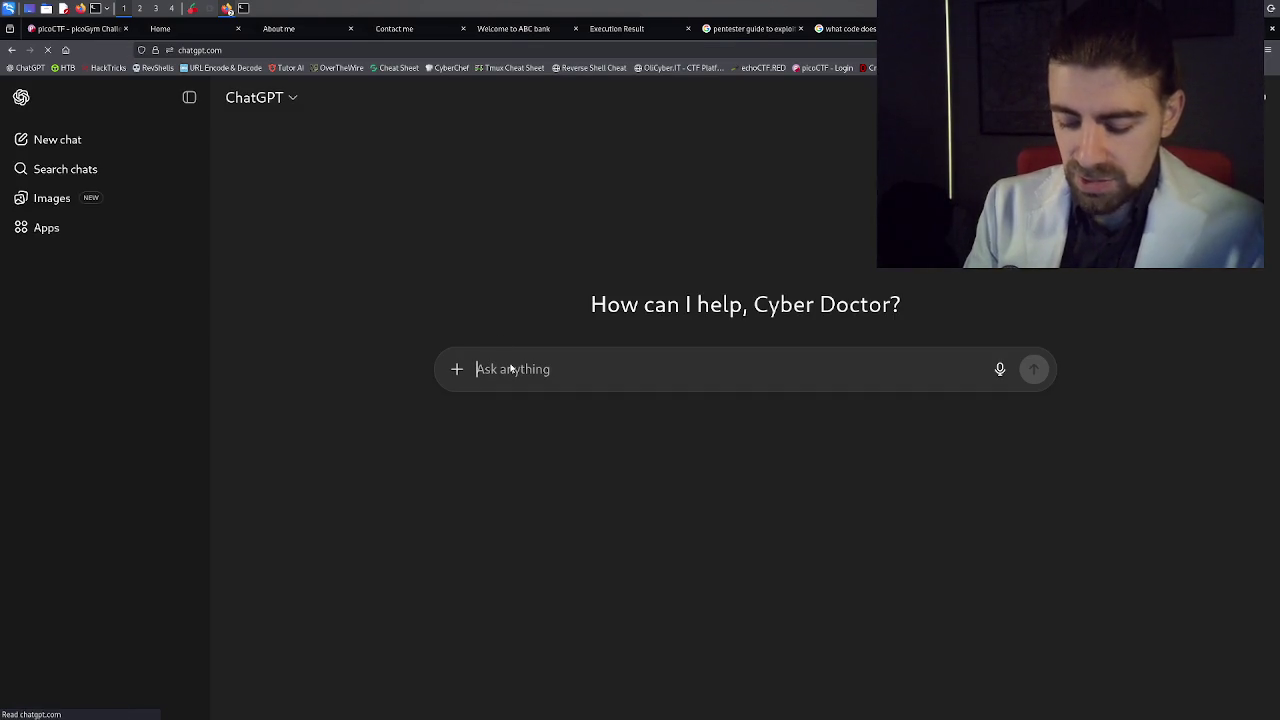
text(Can yo)
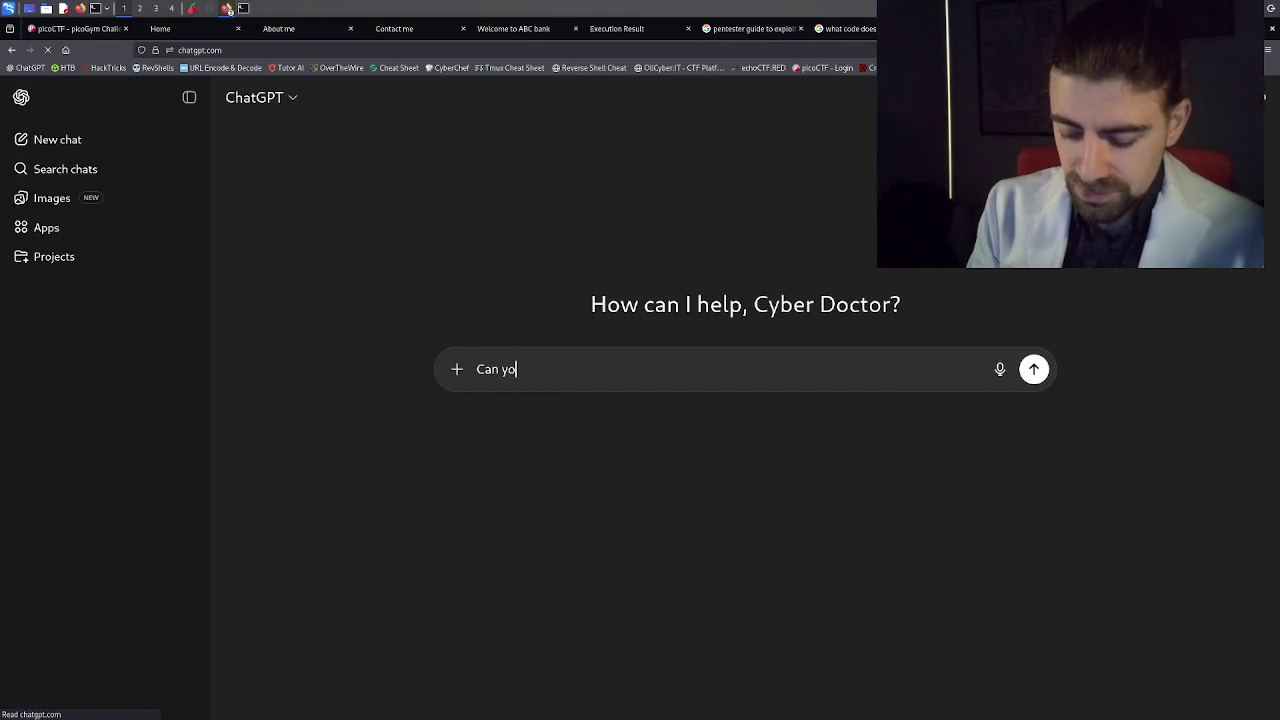
text(u write code that displays a )
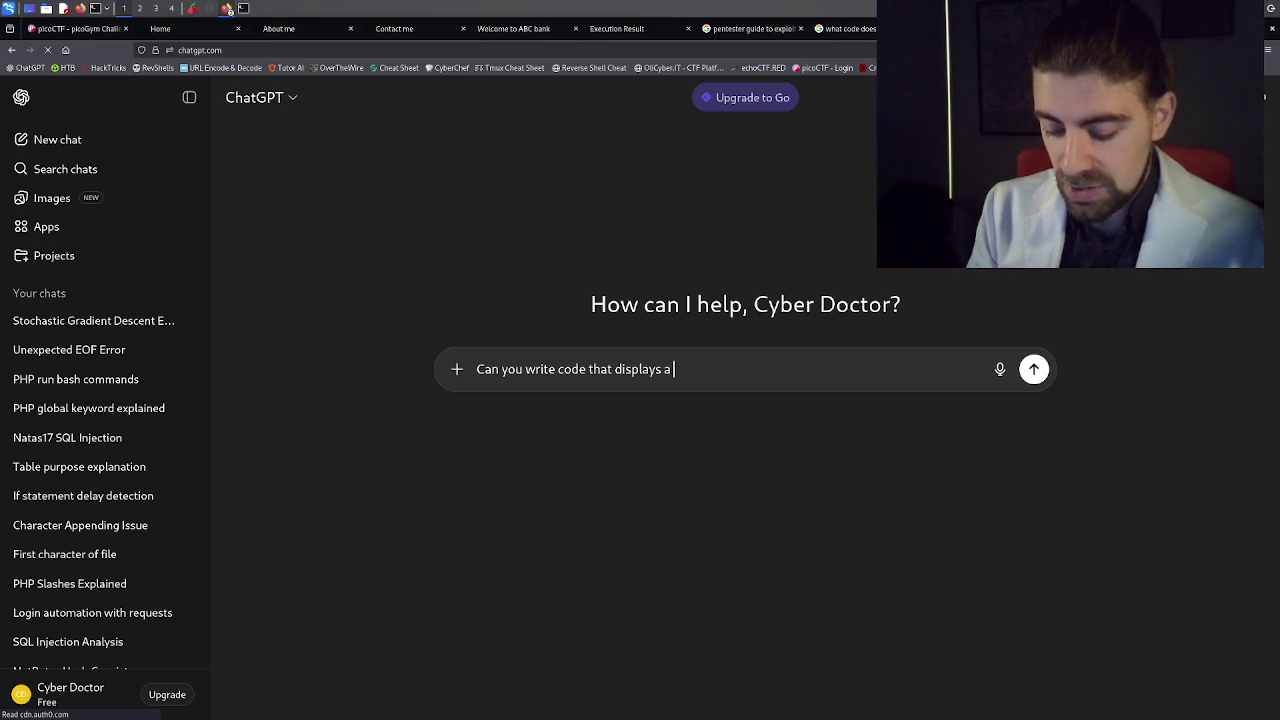
text(flag in)
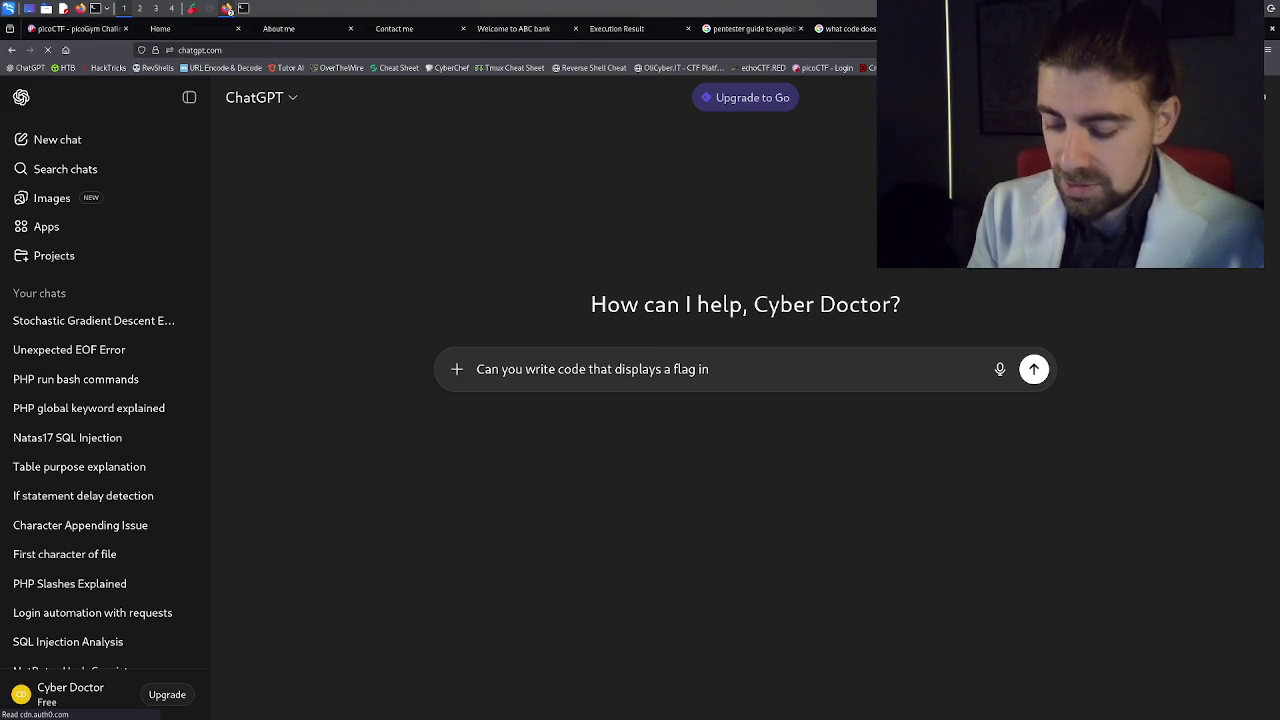
text( javasc)
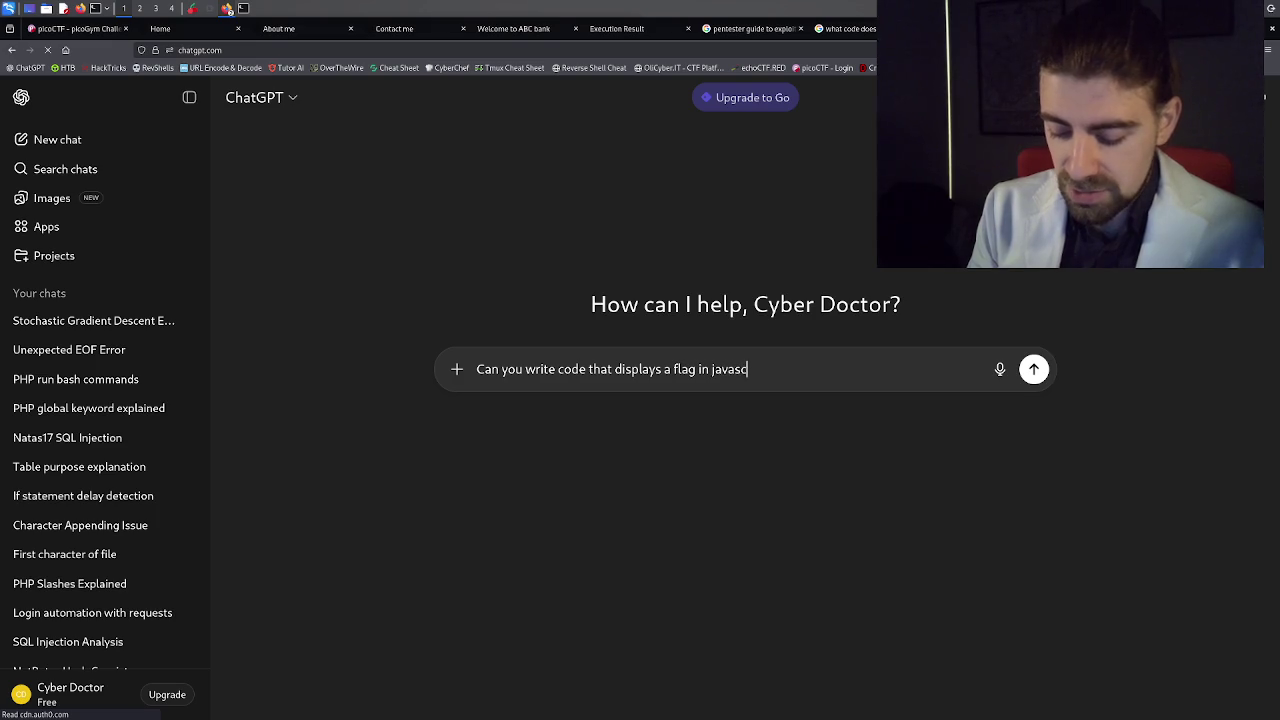
text(ript? The i)
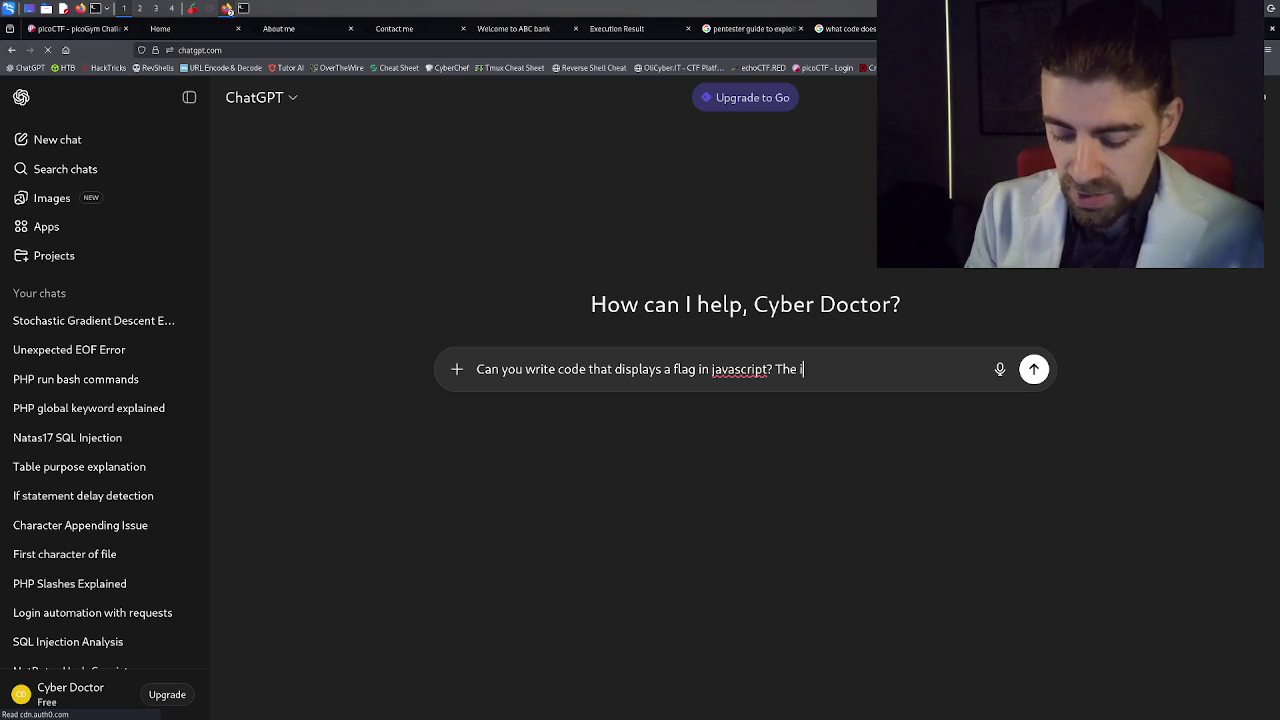
text(dea is to ins)
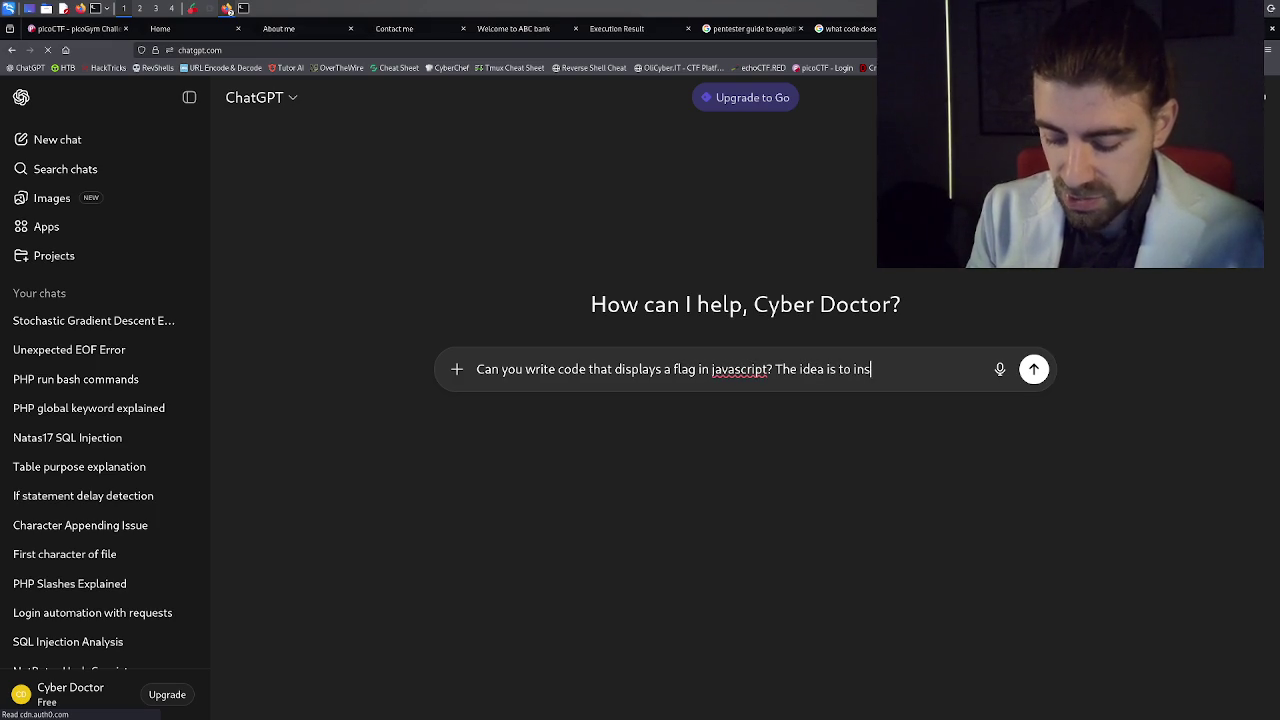
text(ert it in)
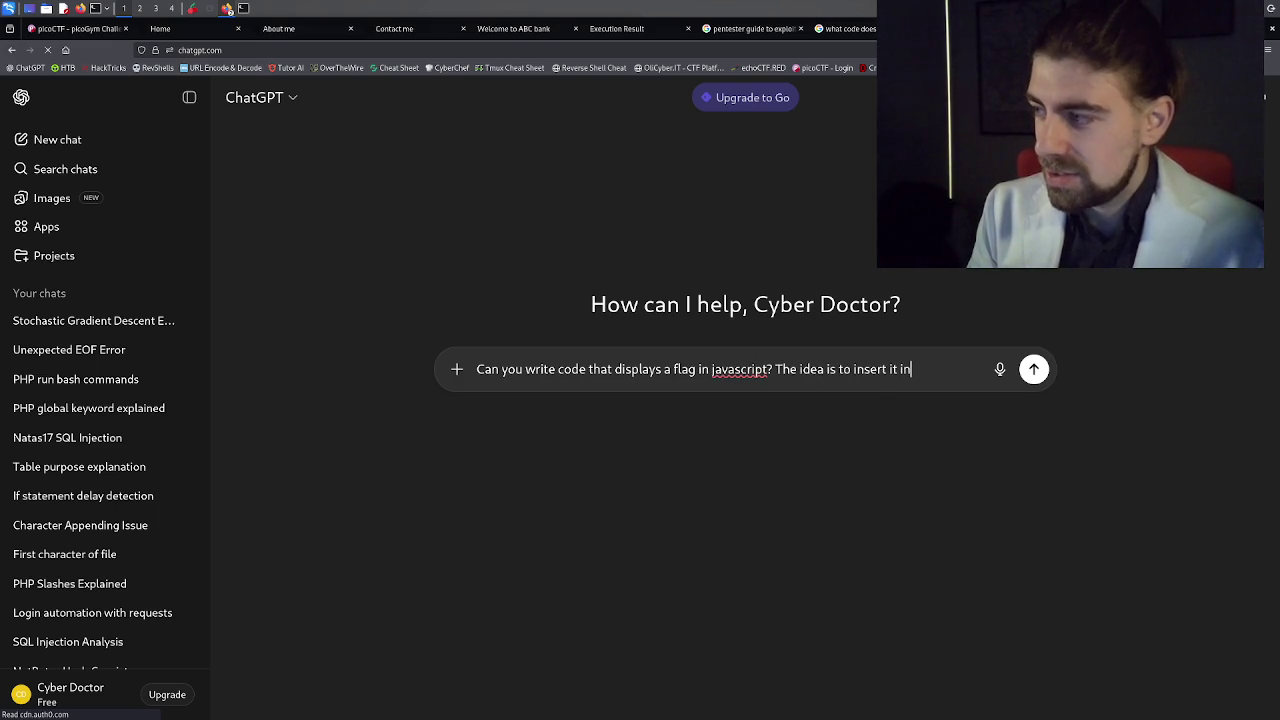
text(to the consol)
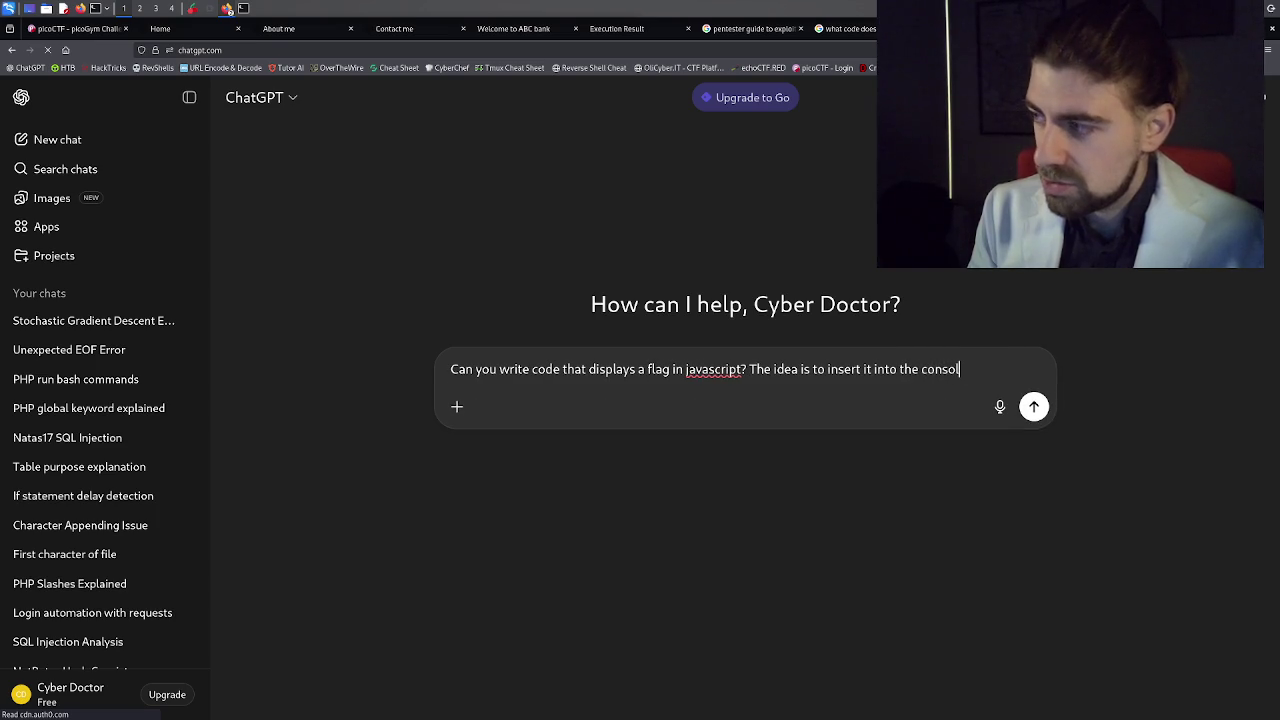
text(e of )
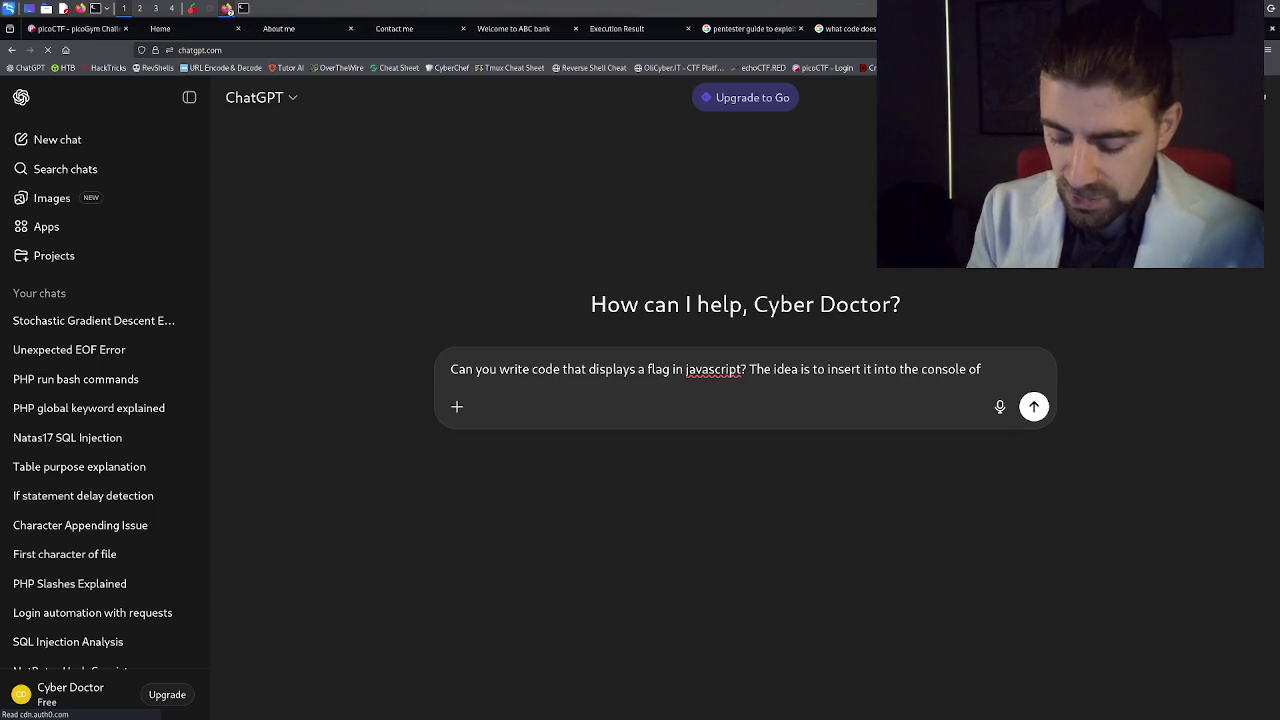
text(the)
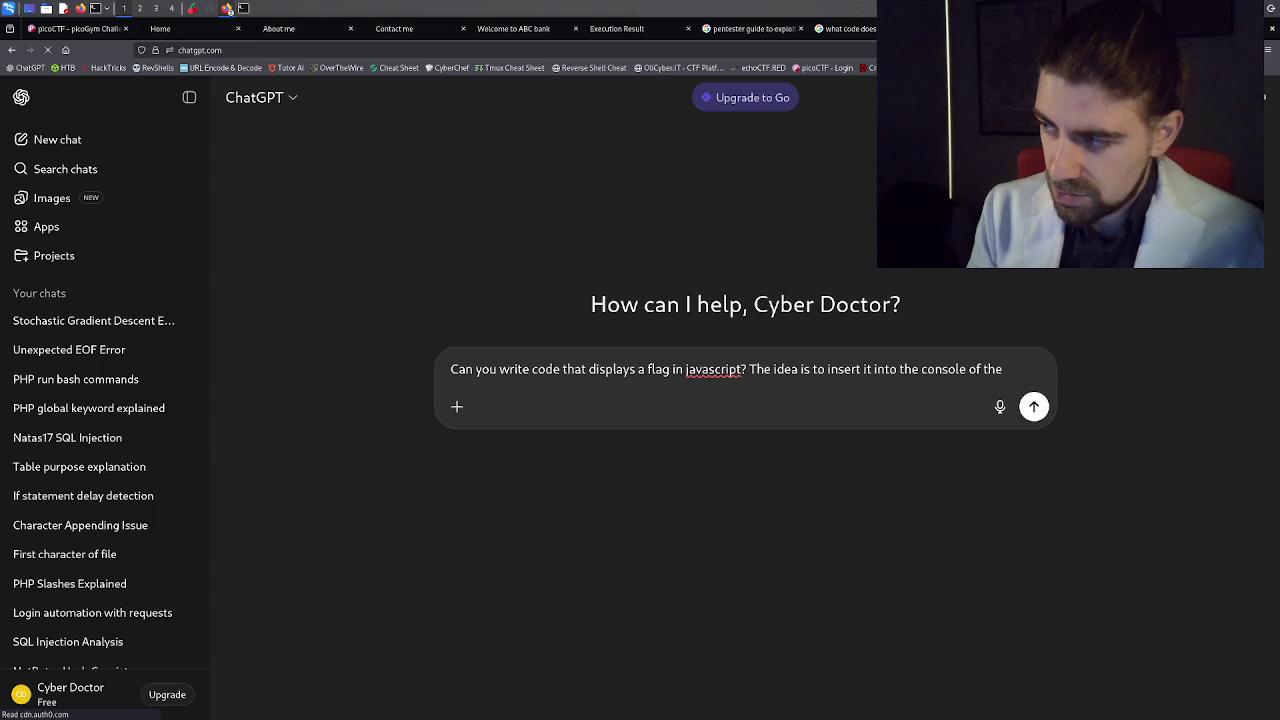
key(BackSpace)
key(BackSpace)
key(BackSpace)
text(fire)
key(Return)
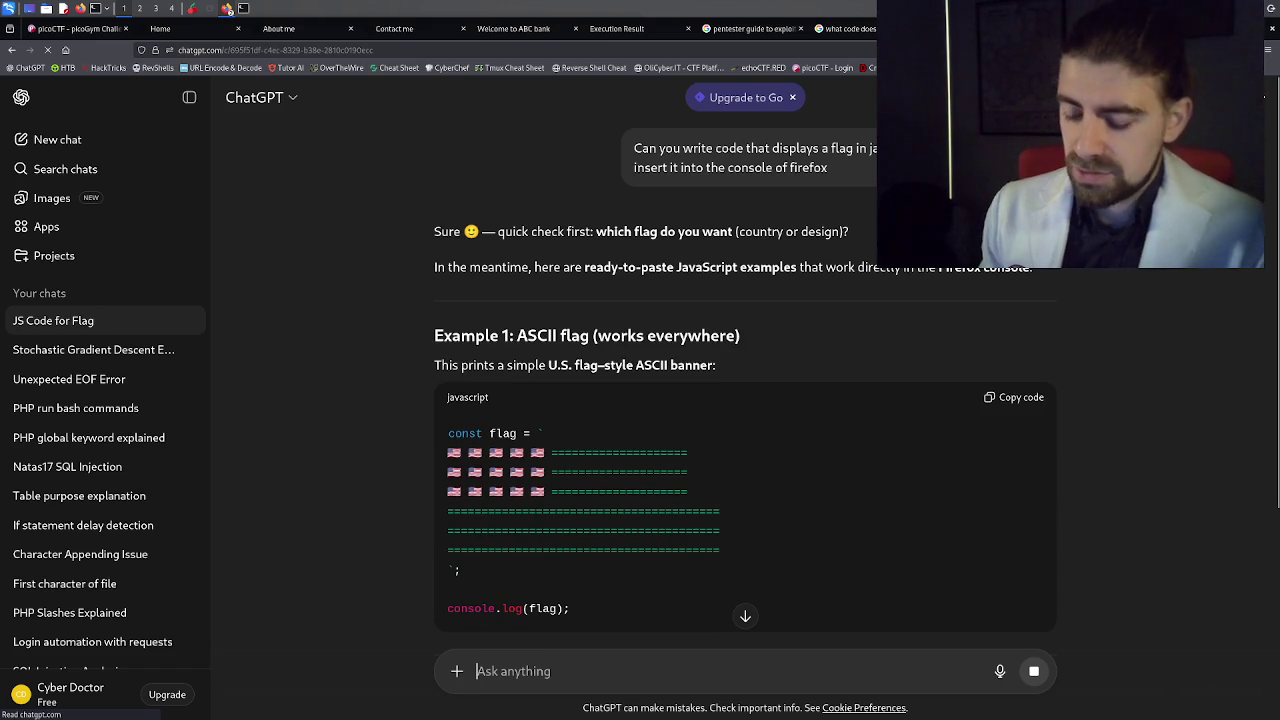
Reply 'no, like the flag of a pico ctf' to get picoCTF flag console.log snippets.
text(no you)
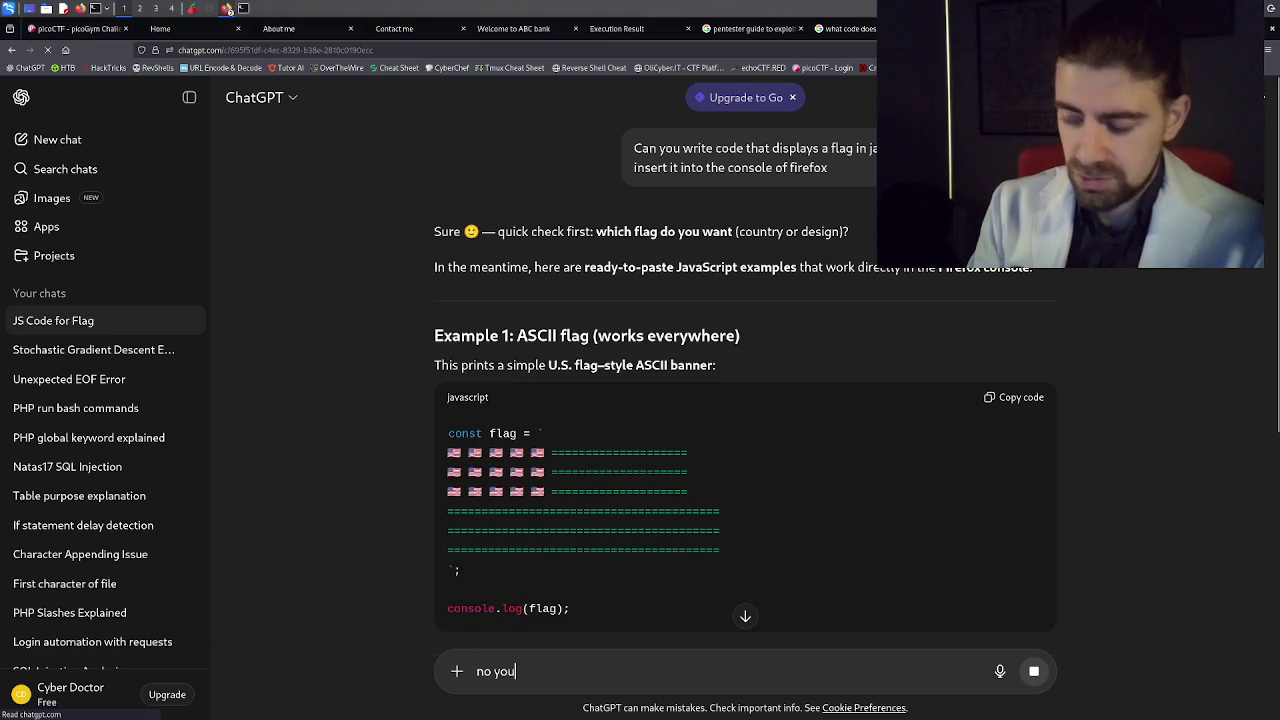
key(BackSpace)
key(BackSpace)
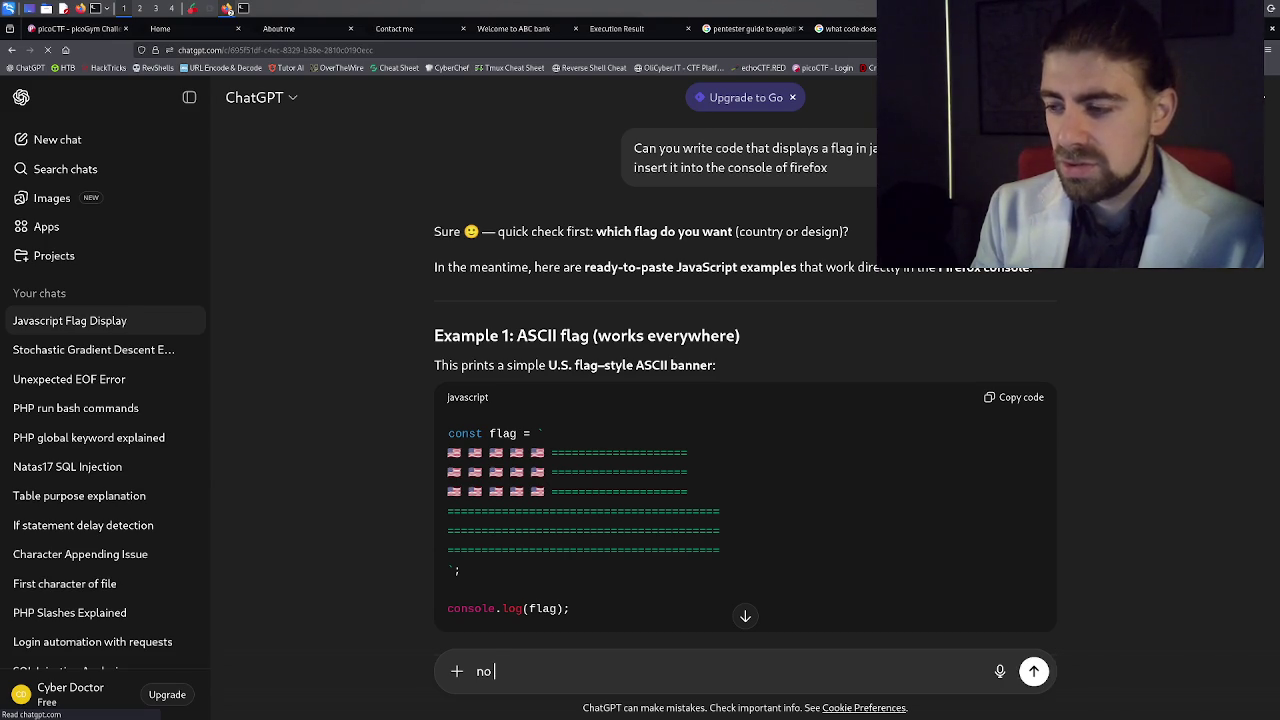
text(, like the flag of a pi)
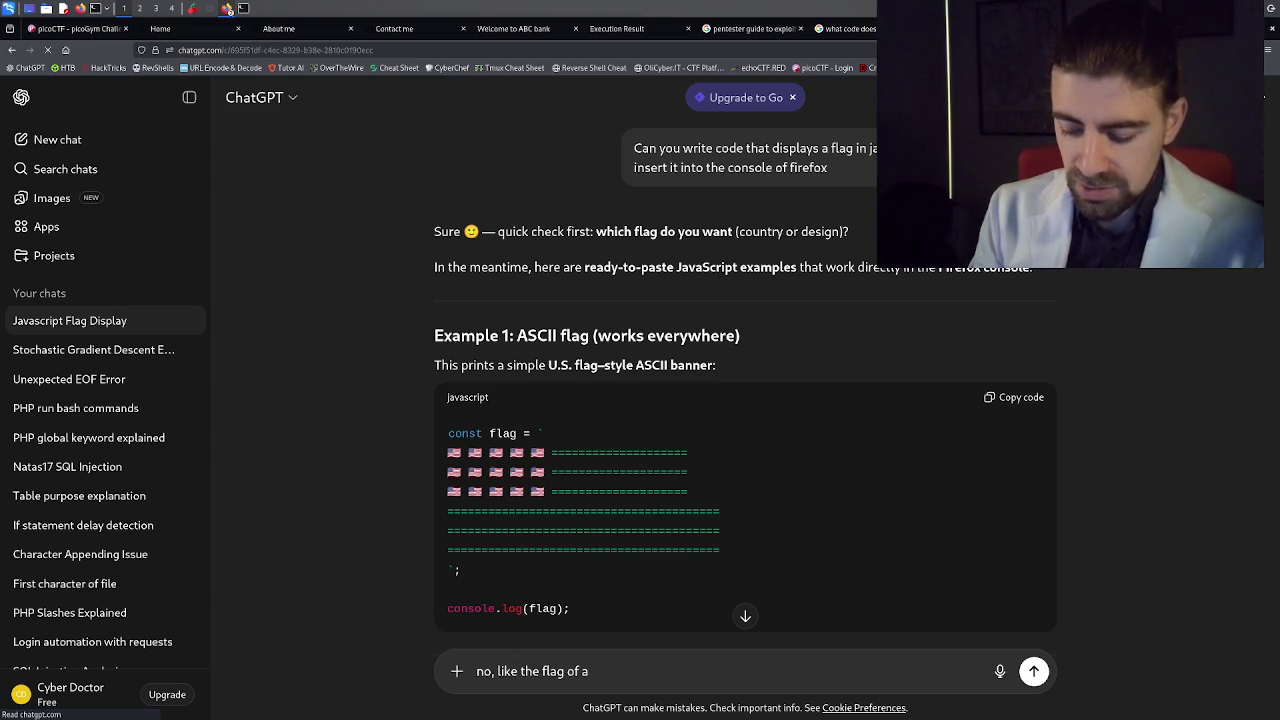
text(co ctf)
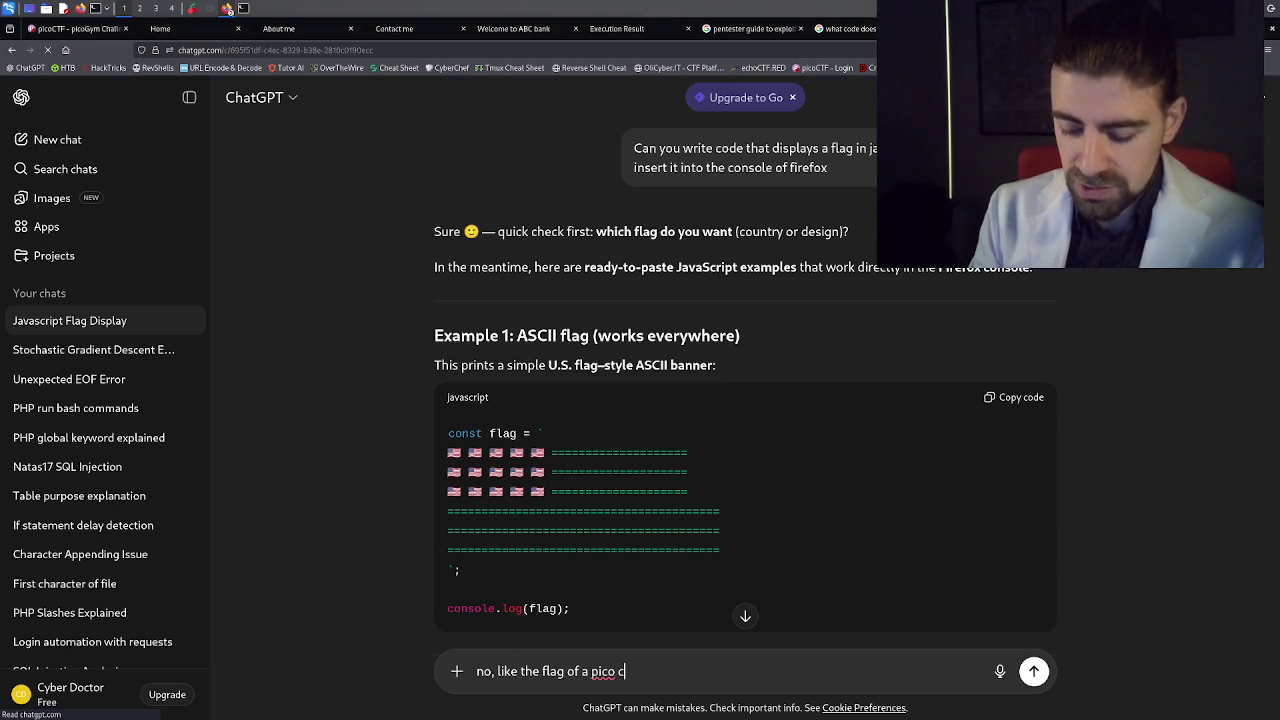
key(Return)
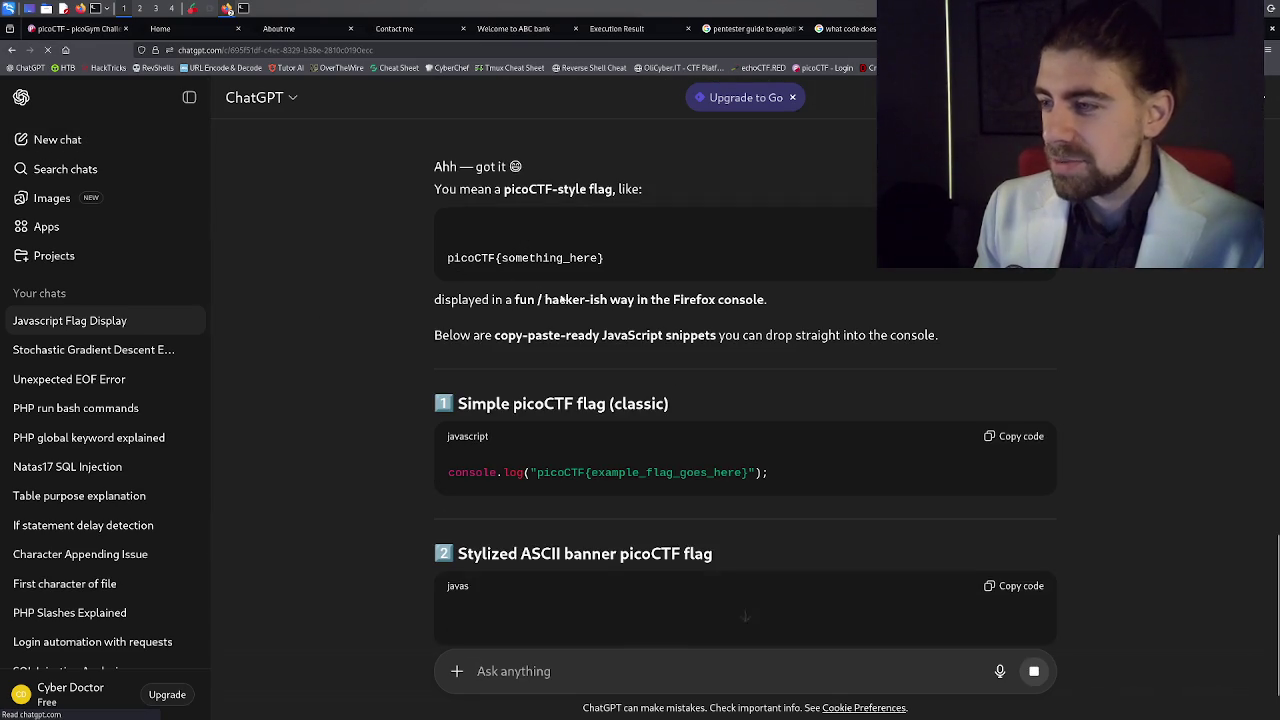
Clear the stray emoji selection and read down through all five picoCTF flag snippets to the atob(encoded) version.
drag(512, 168, 521, 171)
click(521, 171)
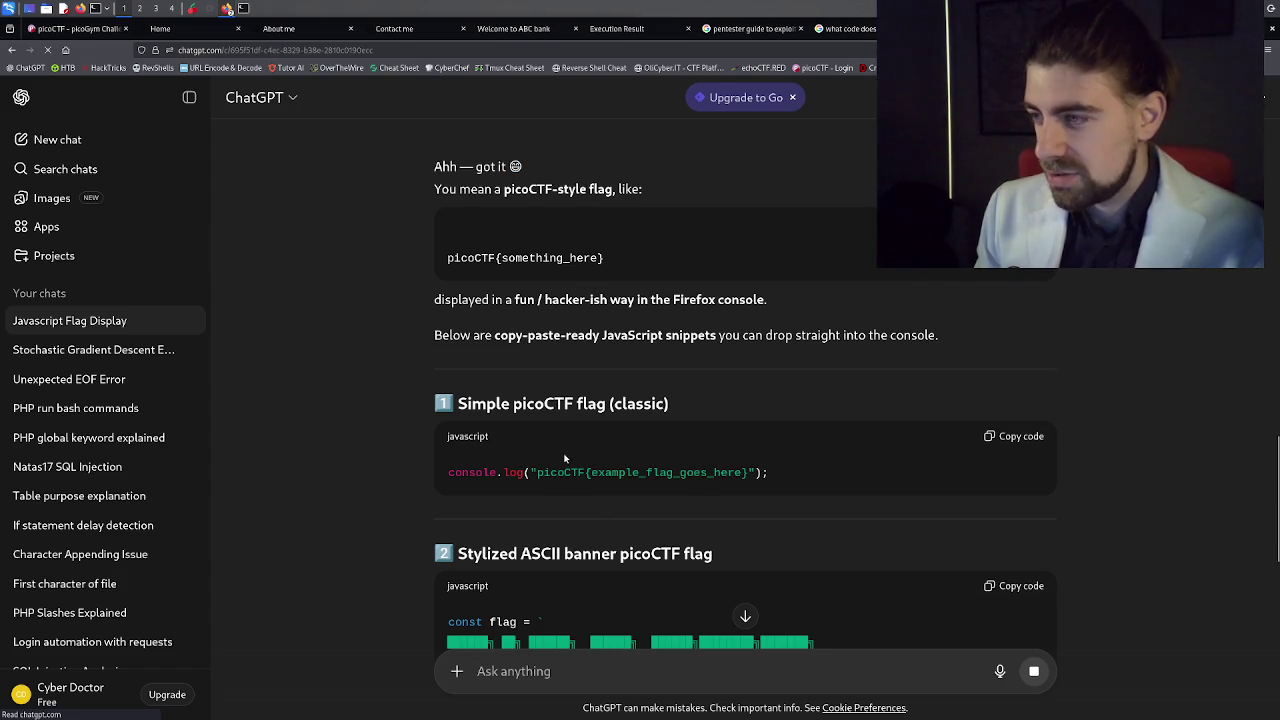
scroll(558, 471, down, 2)
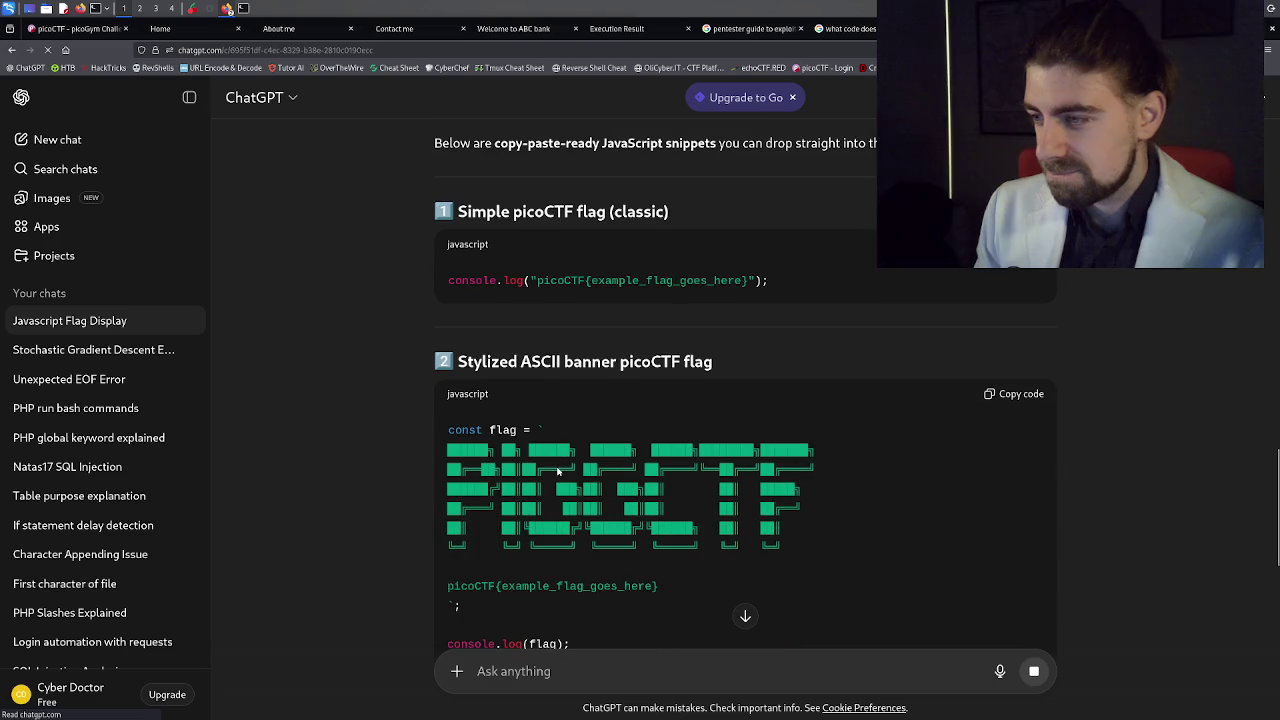
scroll(529, 459, down, 4)
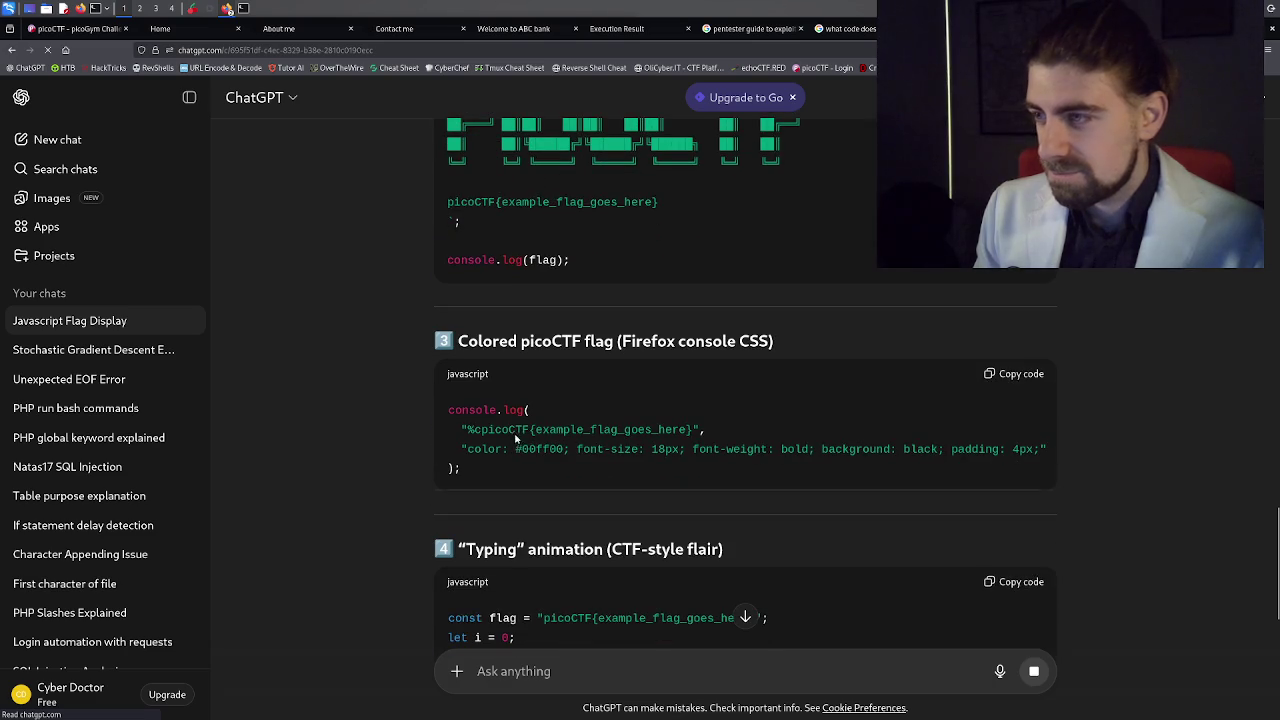
scroll(553, 270, up, 3)
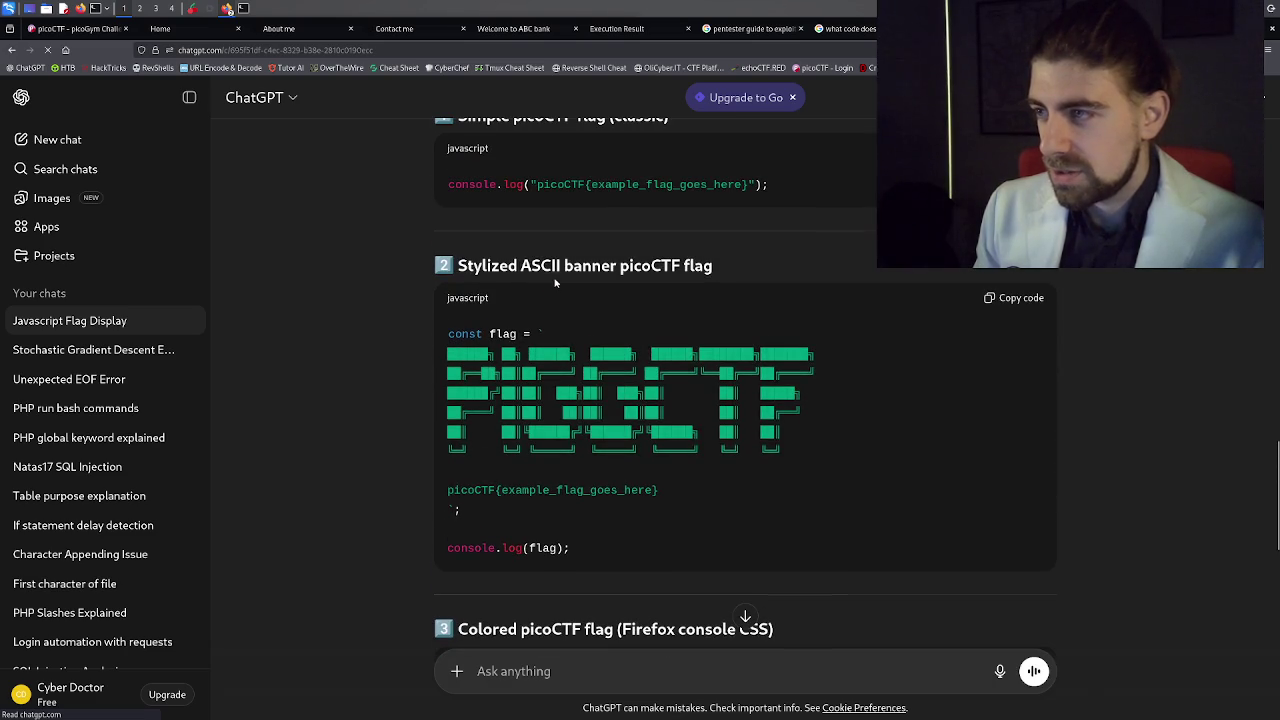
scroll(552, 290, down, 4)
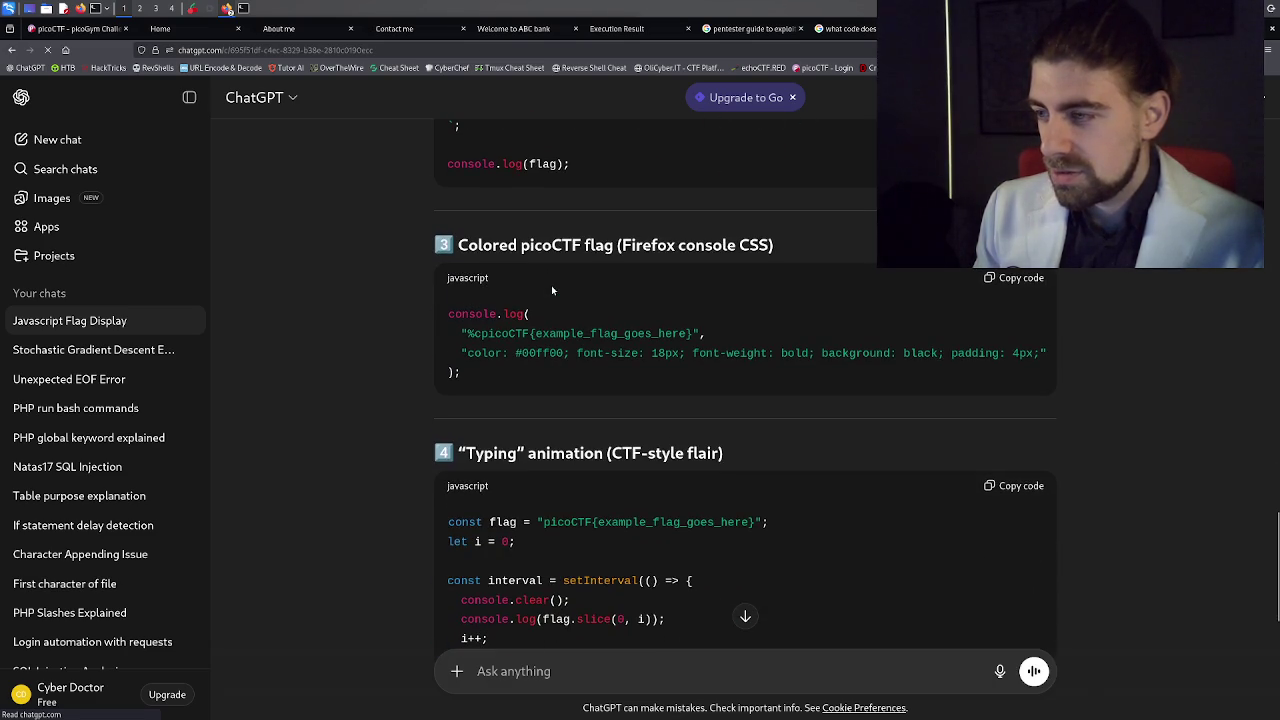
scroll(551, 293, down, 1)
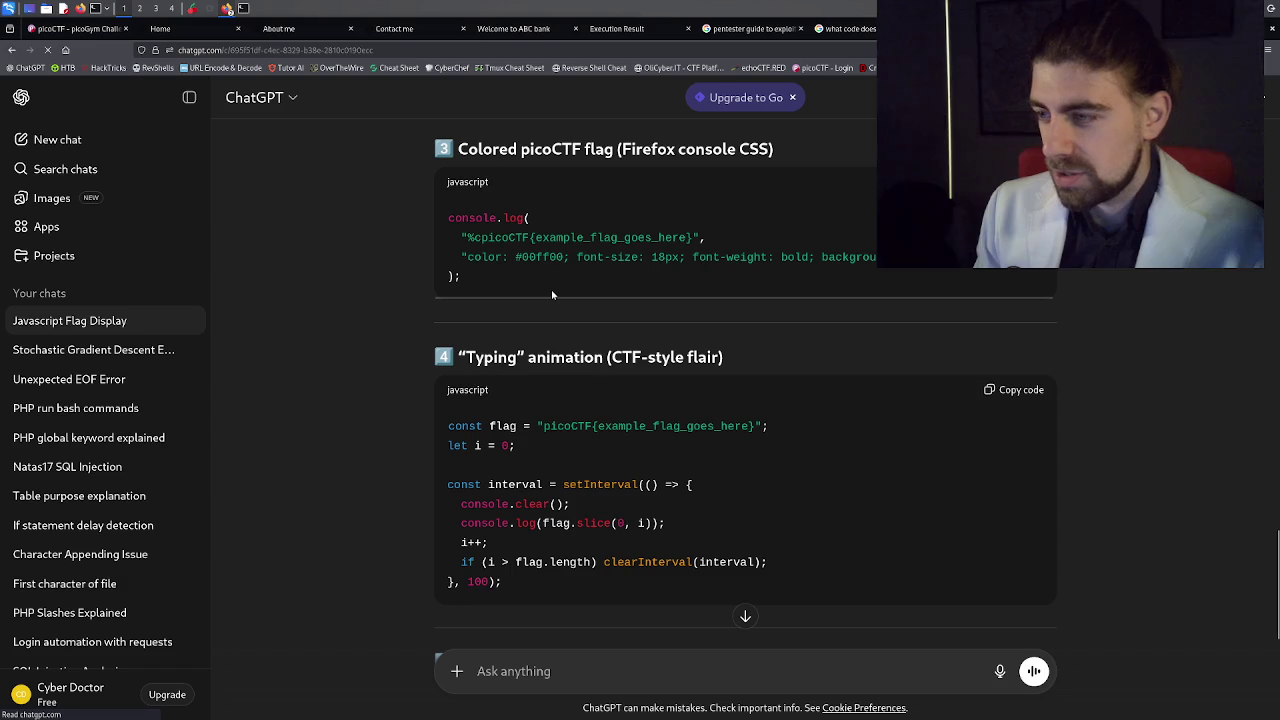
scroll(551, 297, down, 2)
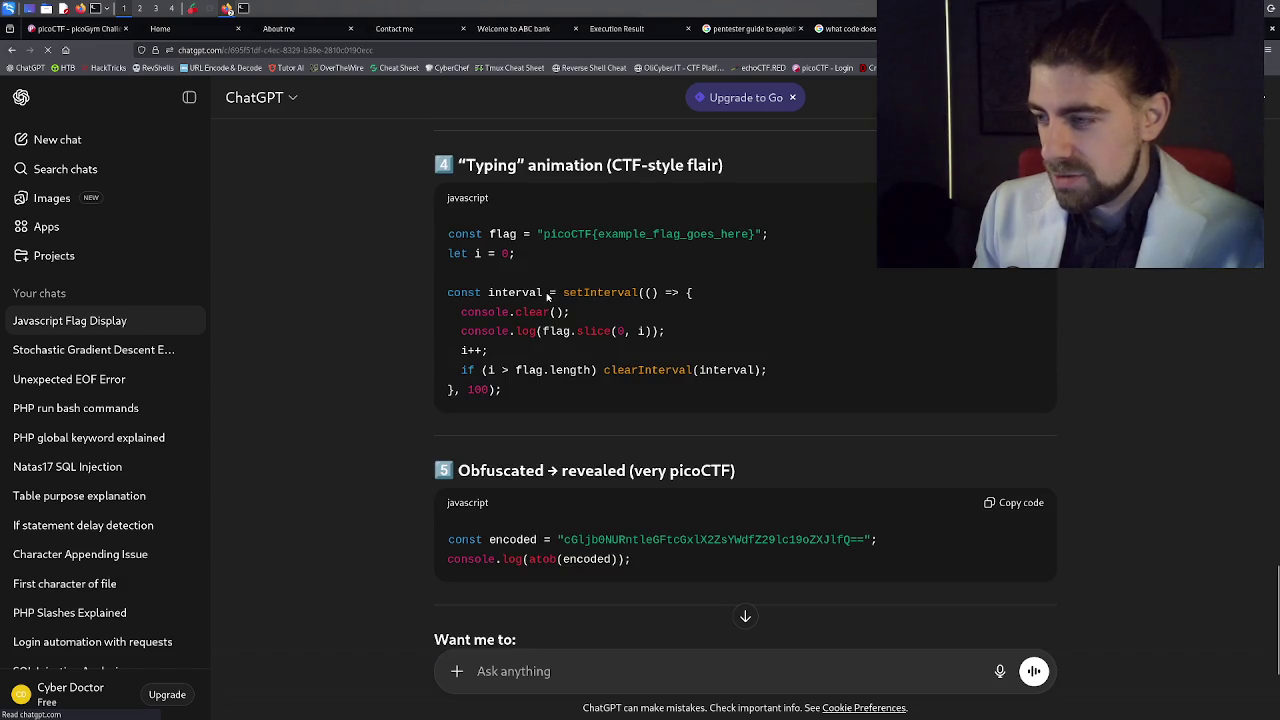
scroll(548, 293, down, 1)
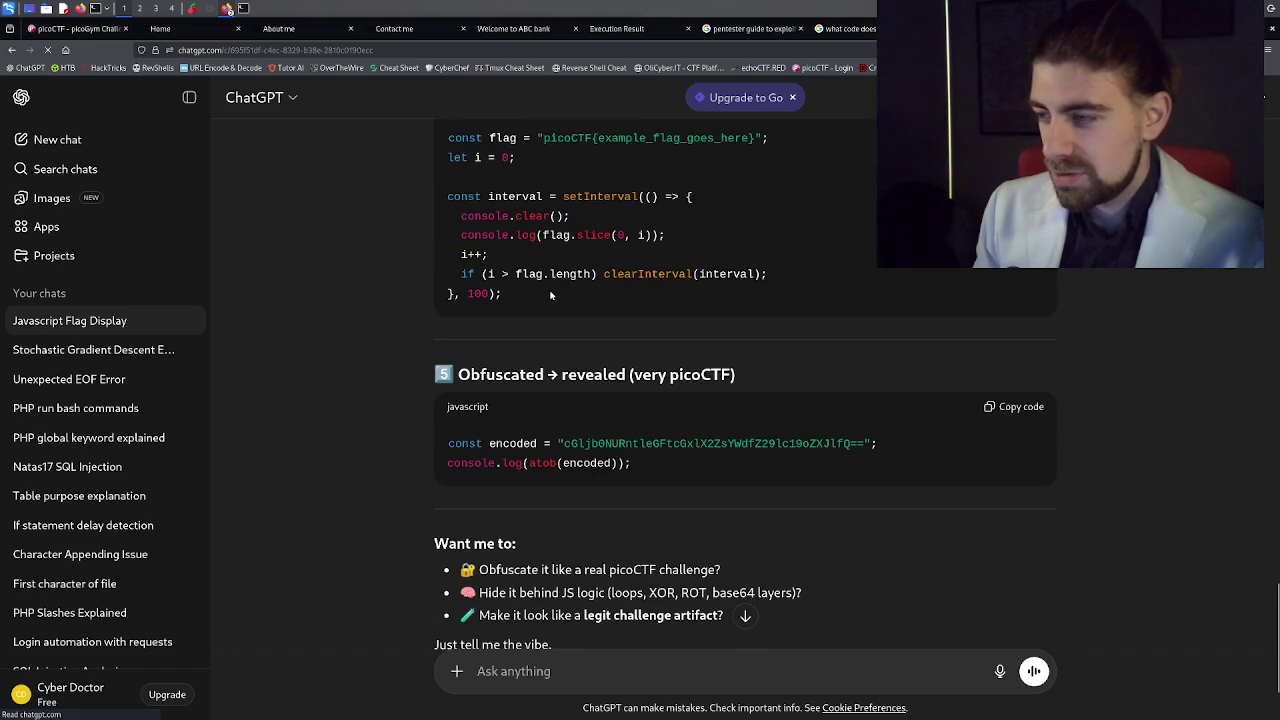
scroll(550, 295, down, 1)
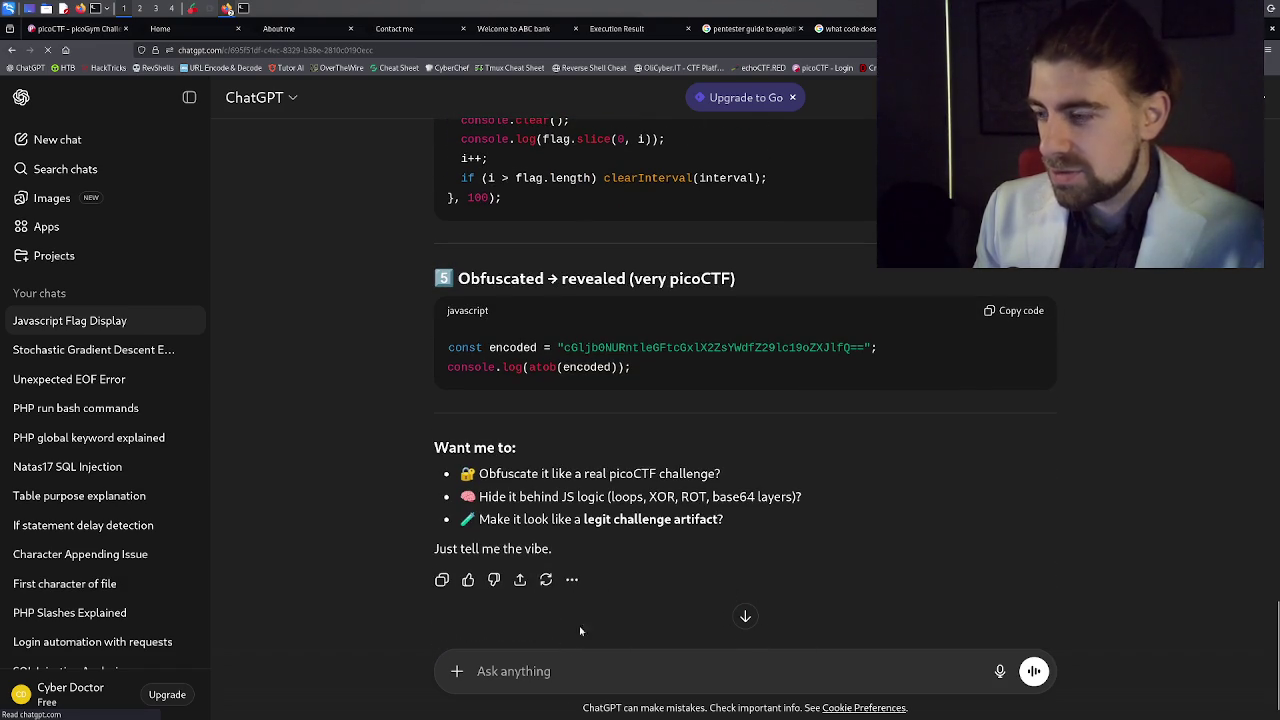
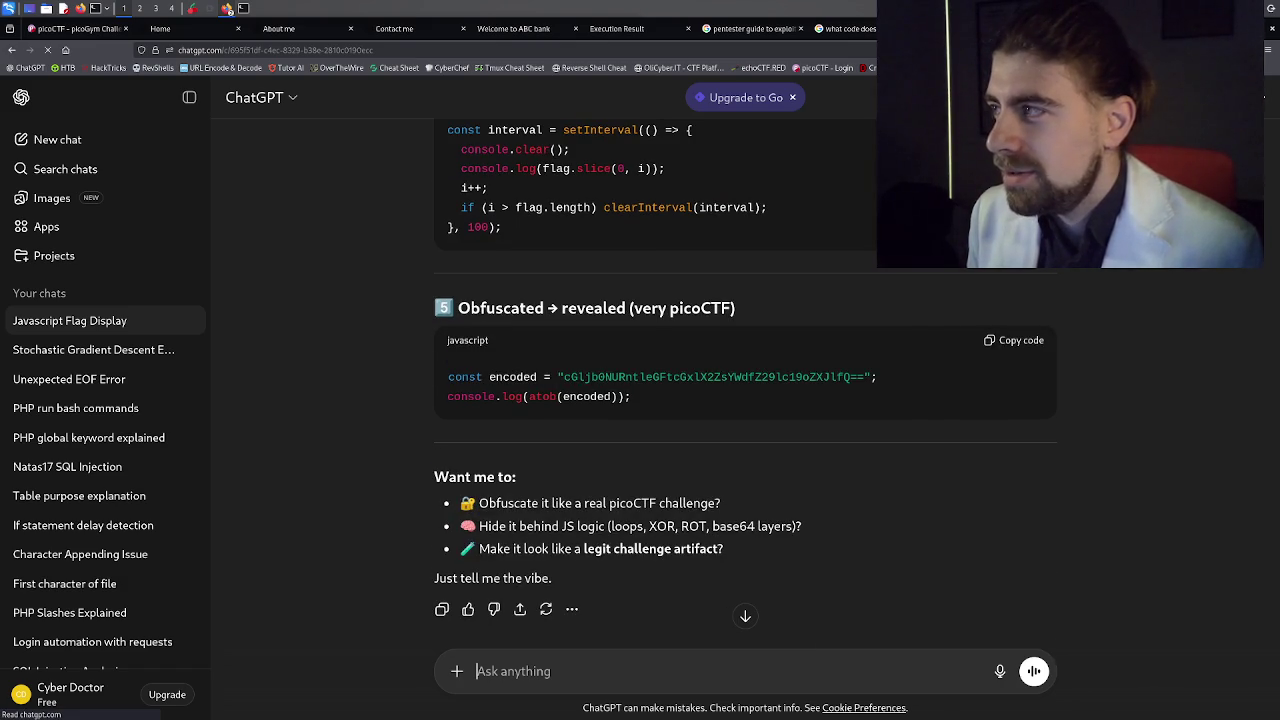
Close the Google results tab on Firefox console search and go back to the challenge's Home tab.
key(ctrl+Tab)
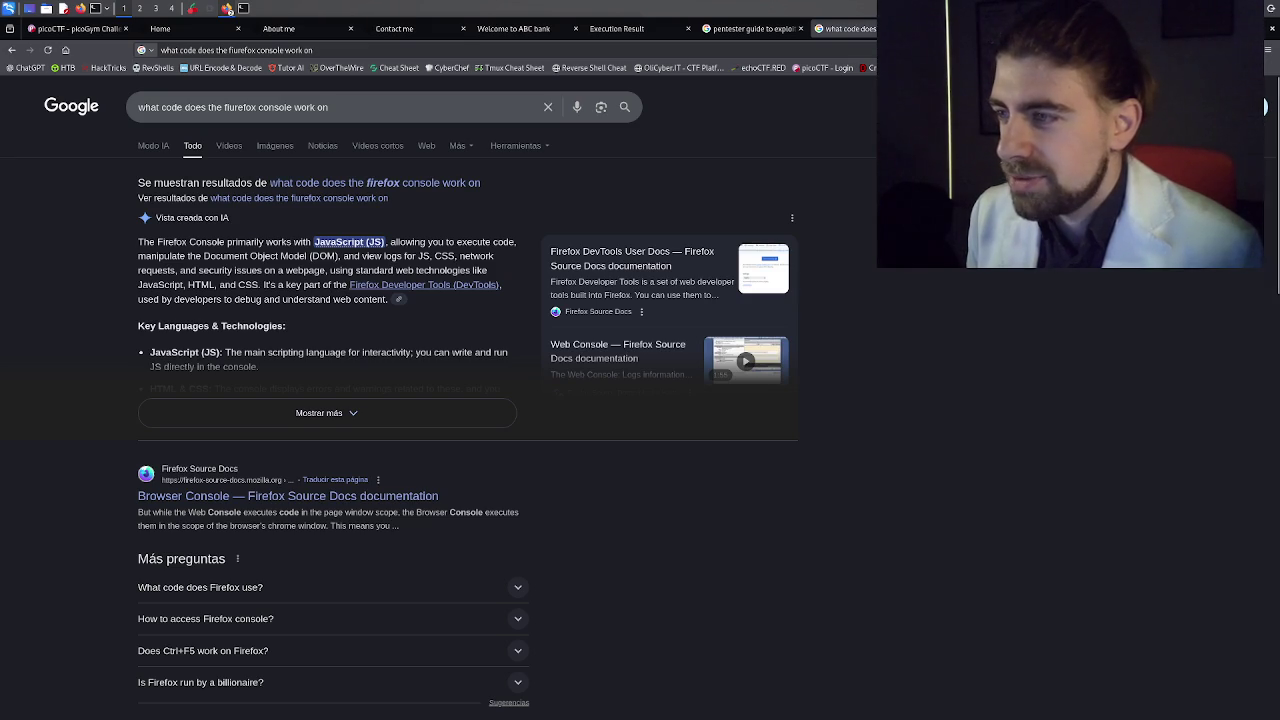
key(ctrl+w)
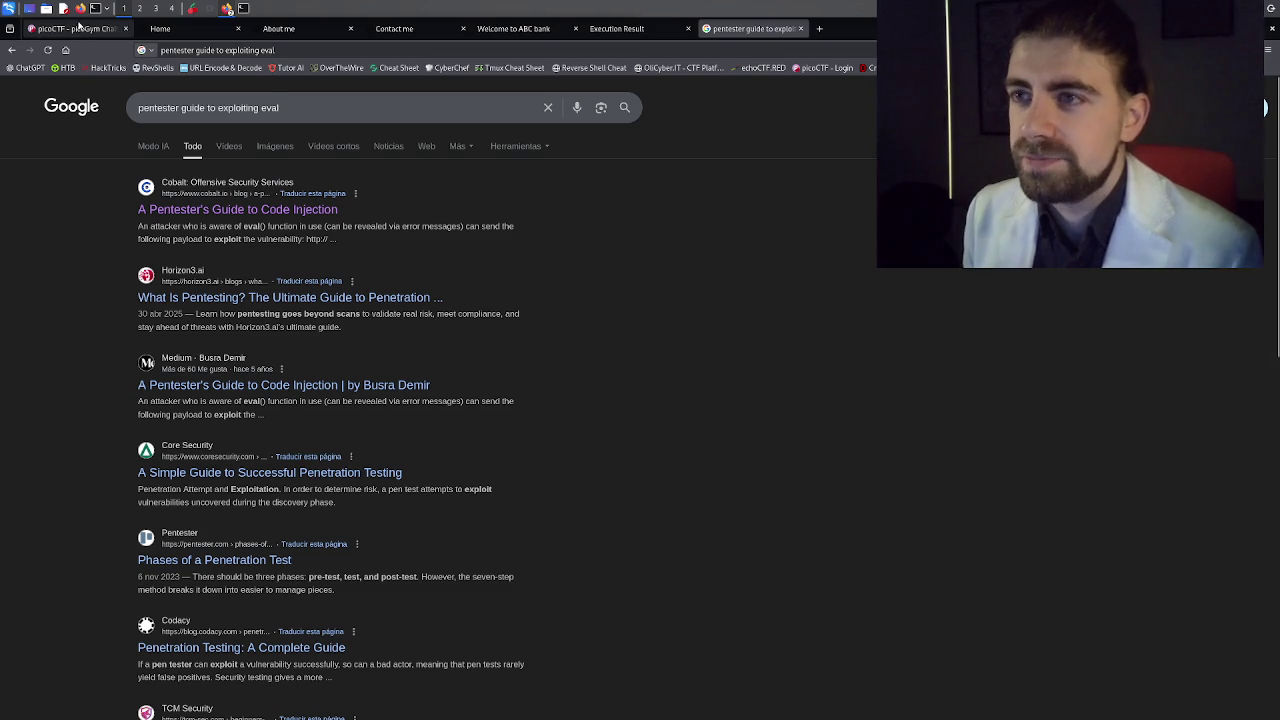
click(158, 29)
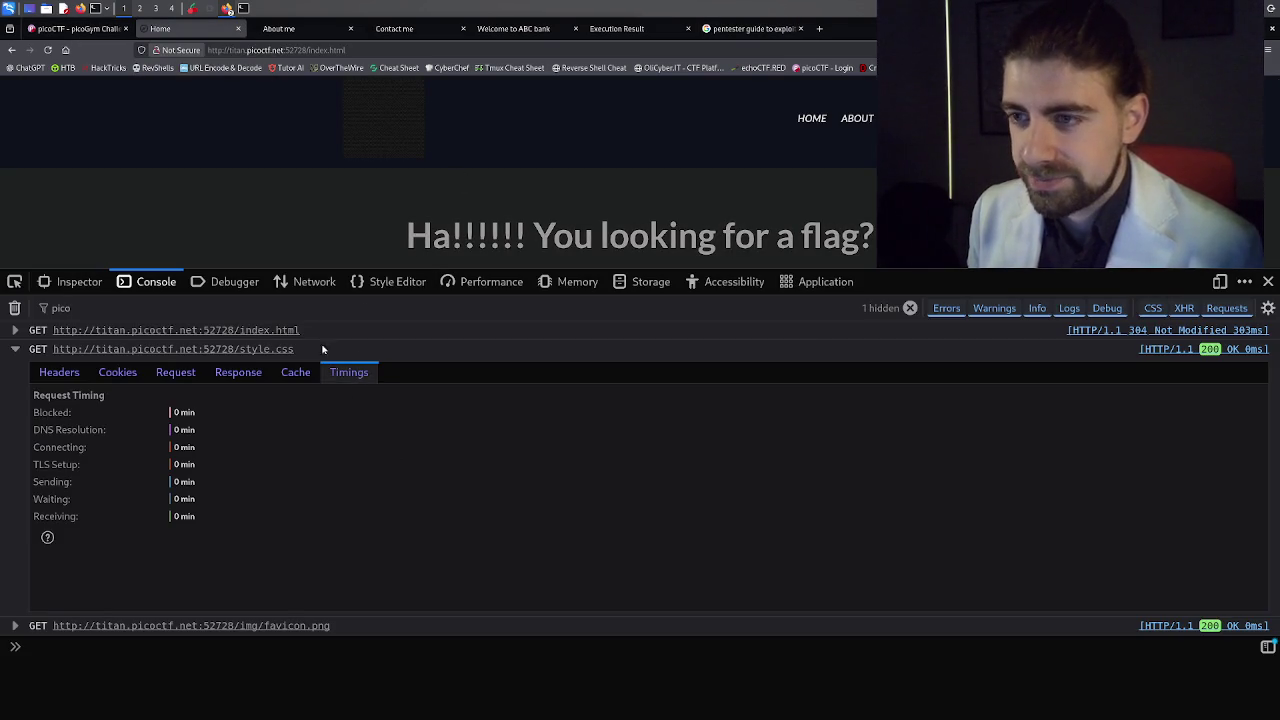
Show the Home page markup with the pico searches cleared, after rereading the WebDecode challenge description.
click(70, 281)
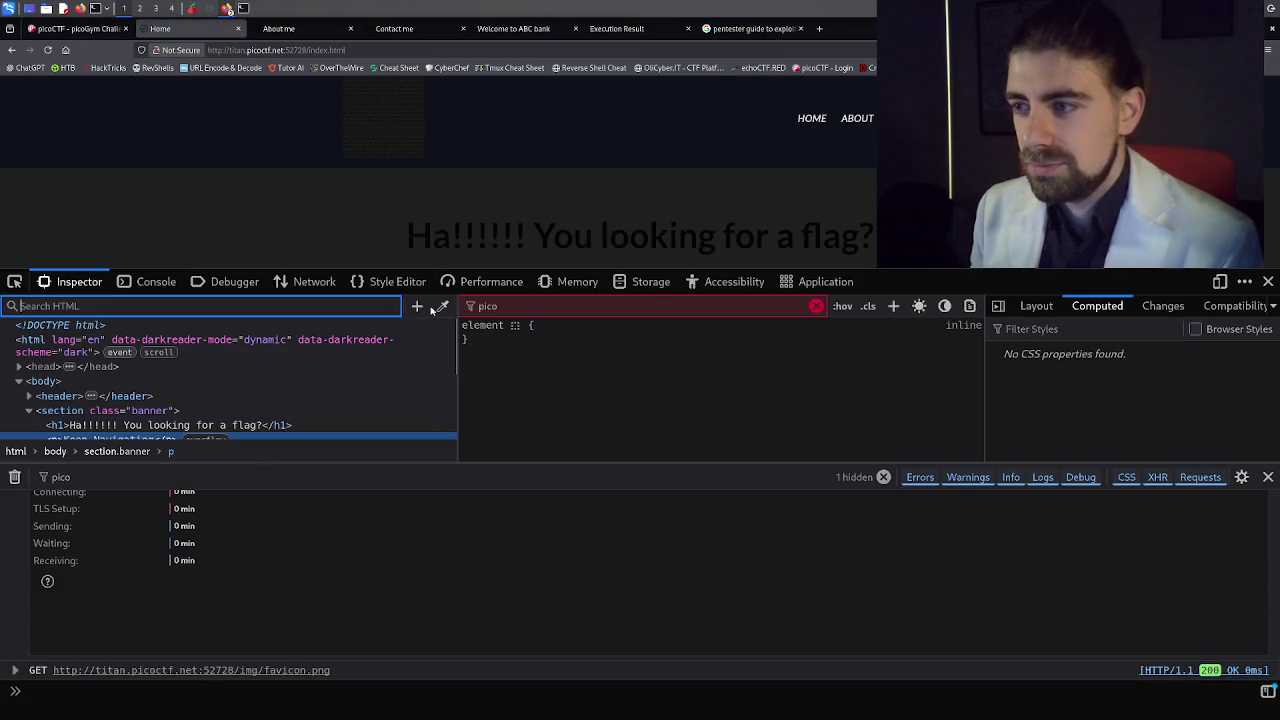
click(390, 306)
click(816, 307)
key(ctrl+Page_Up)
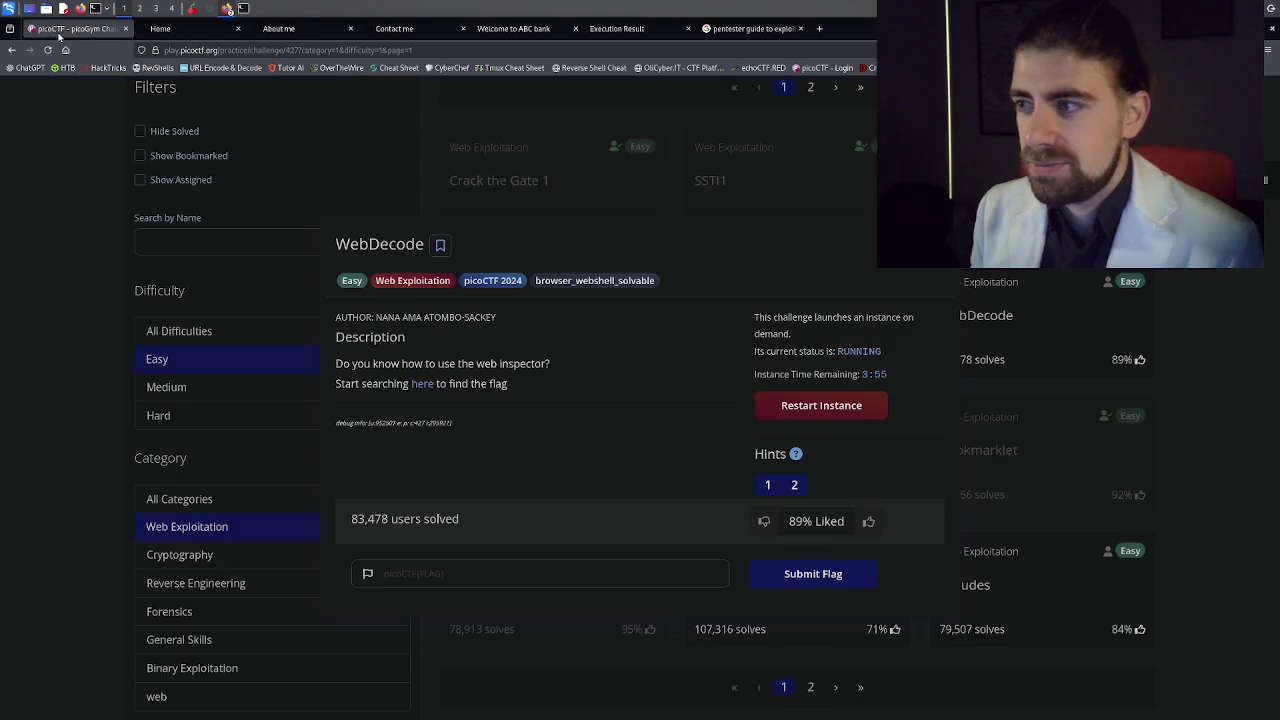
key(ctrl+Page_Down)
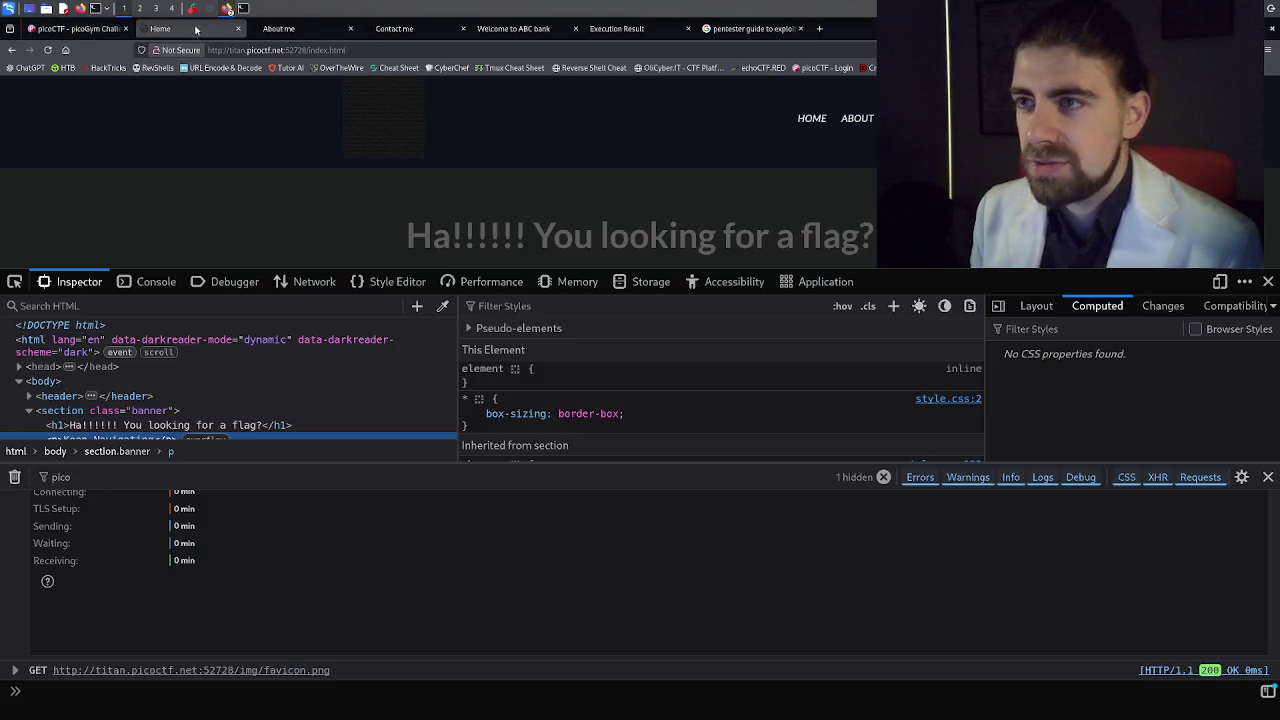
key(ctrl+Page_Up)
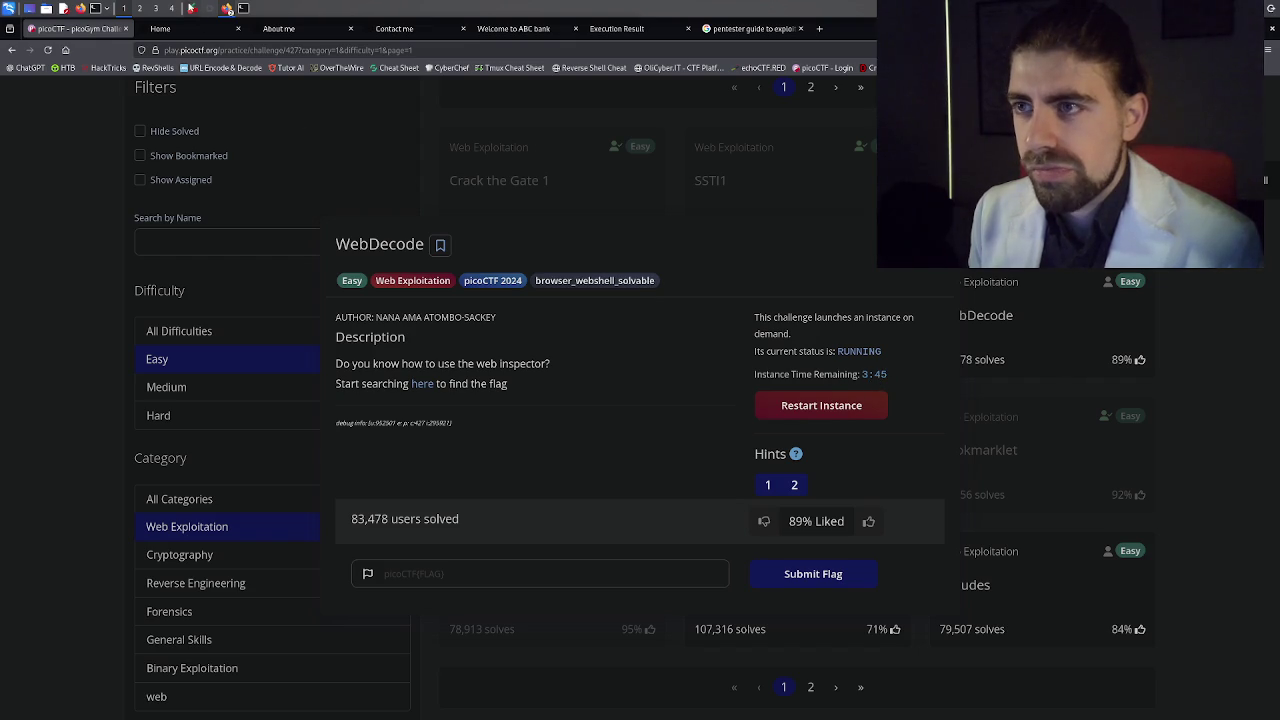
click(176, 38)
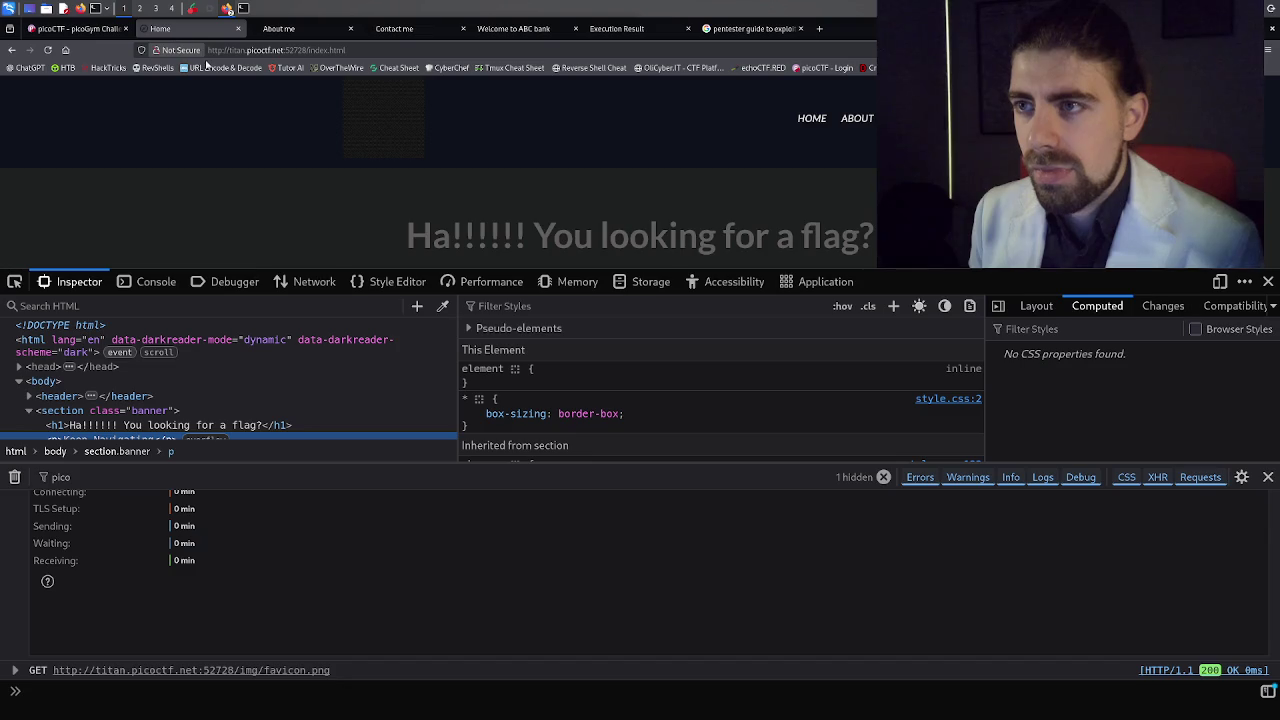
Search the Home page's console and HTML for 'hidden', then move to the About me page.
double_click(121, 475)
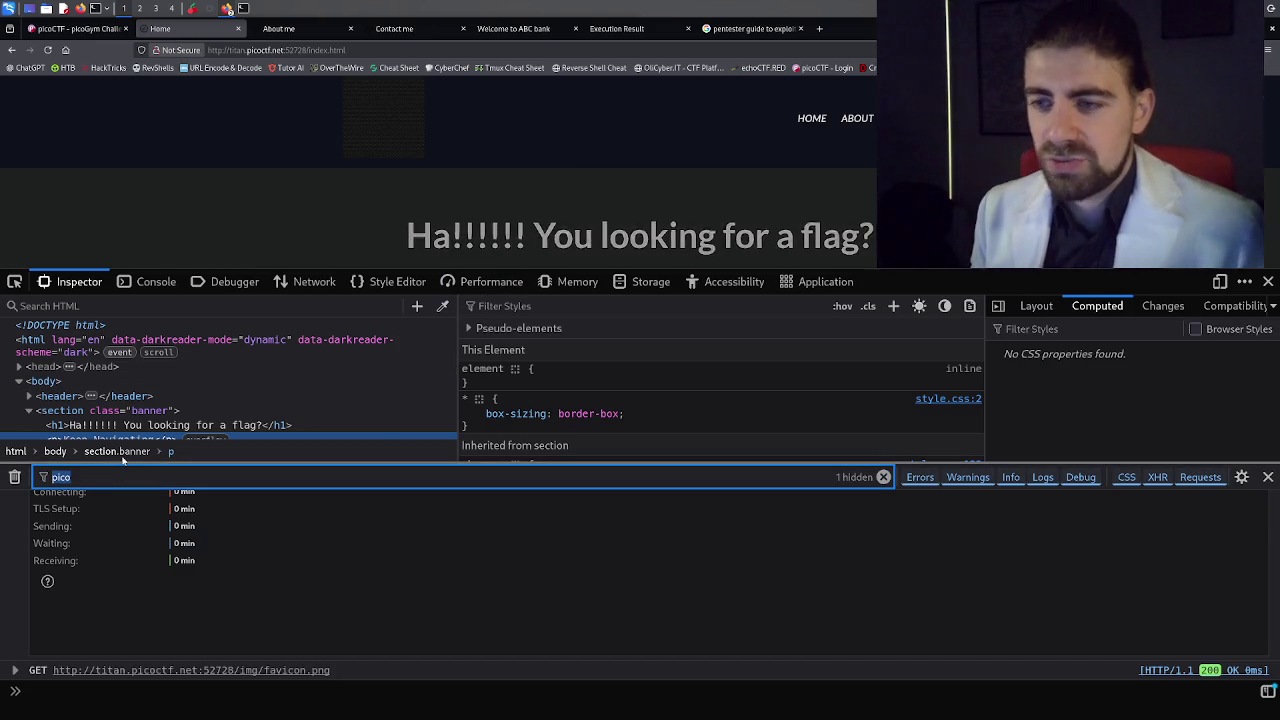
text(hidden)
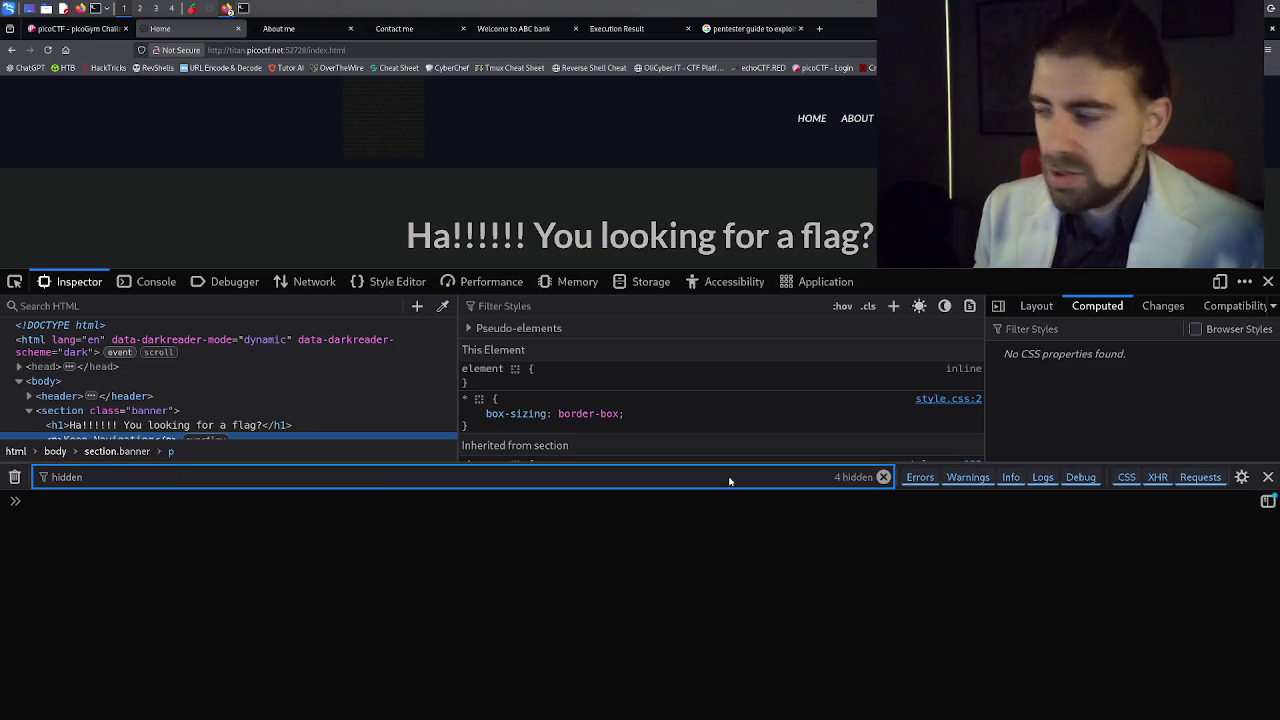
click(1267, 477)
click(180, 306)
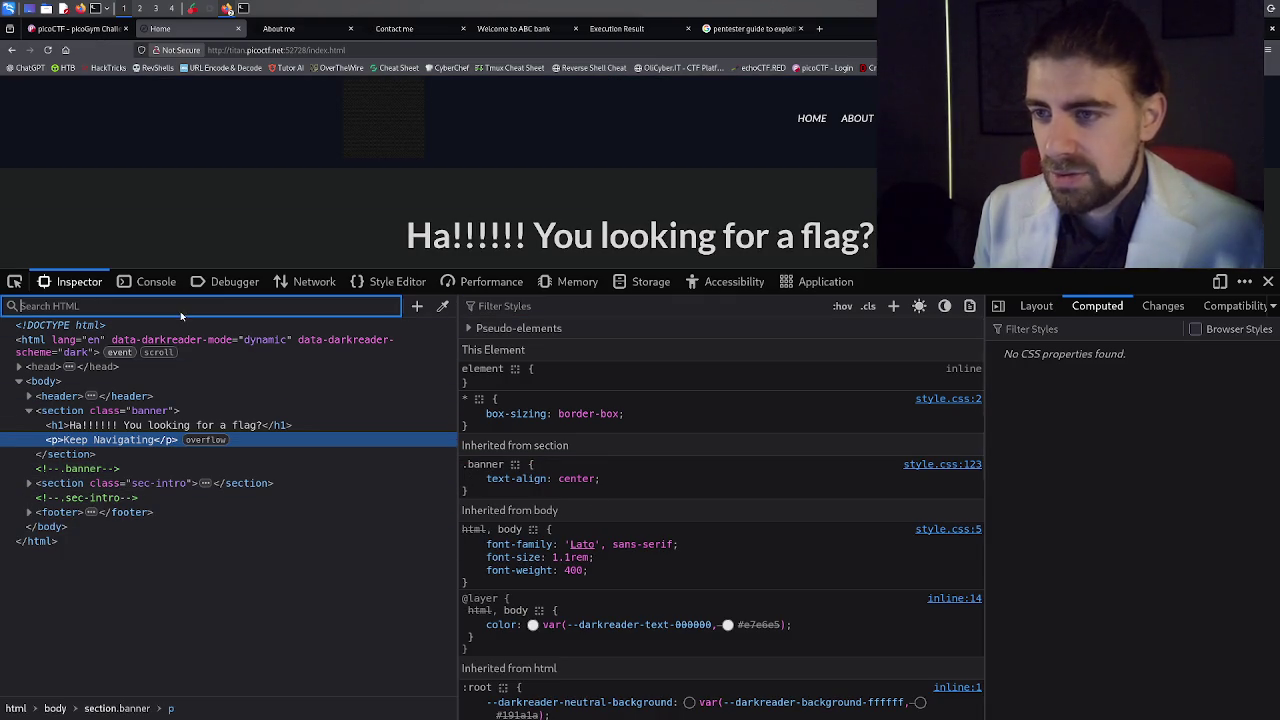
text(hidden)
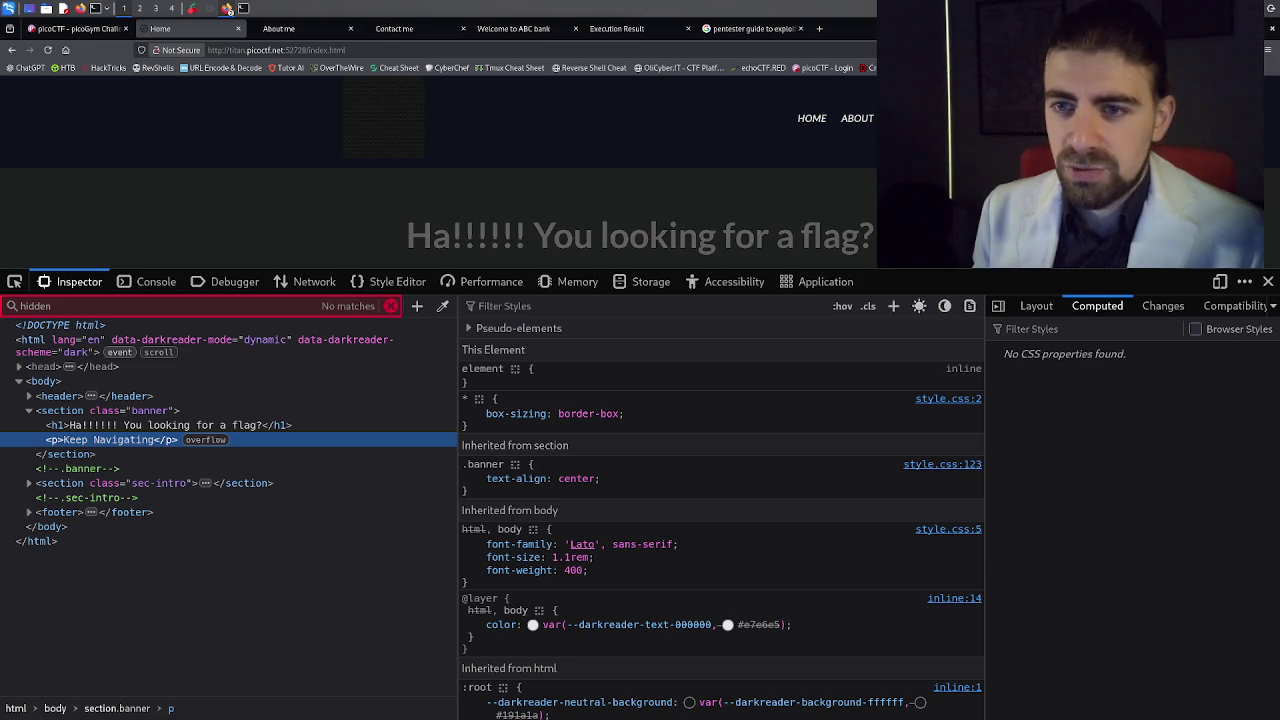
click(308, 33)
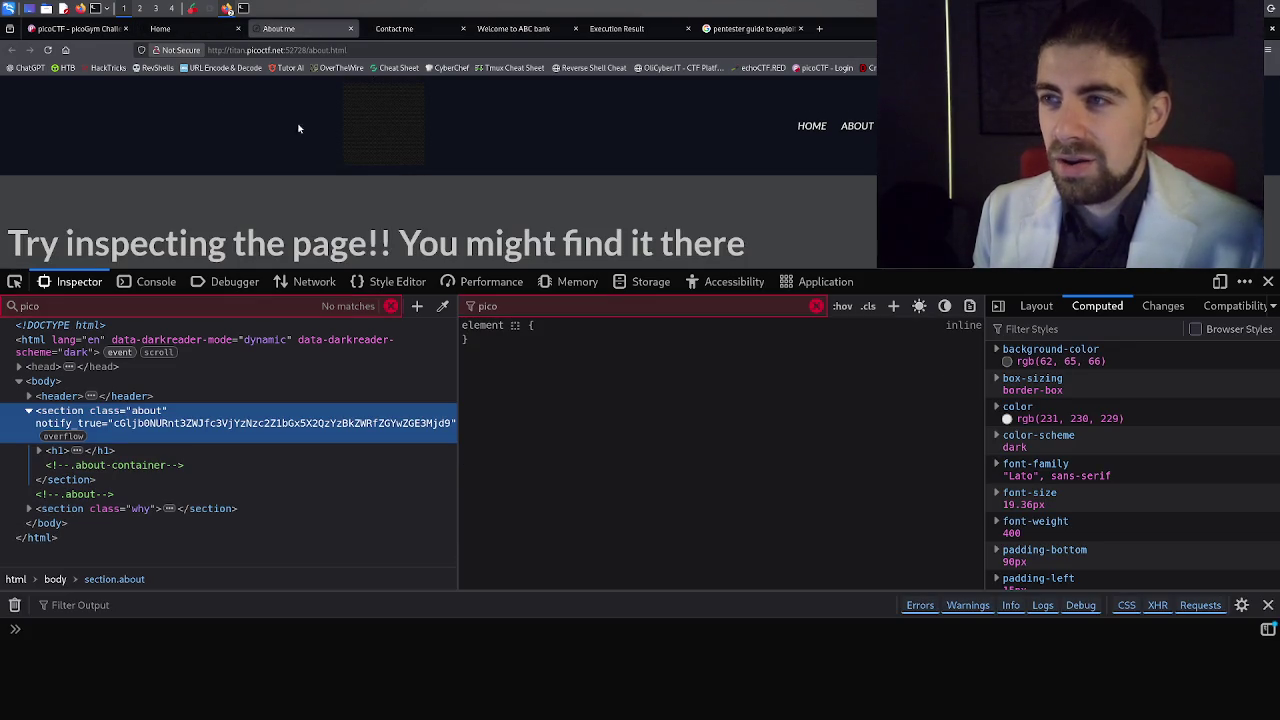
Search the About me and Contact me pages' HTML markup for 'hidden'.
key(ctrl+f)
text(hidden)
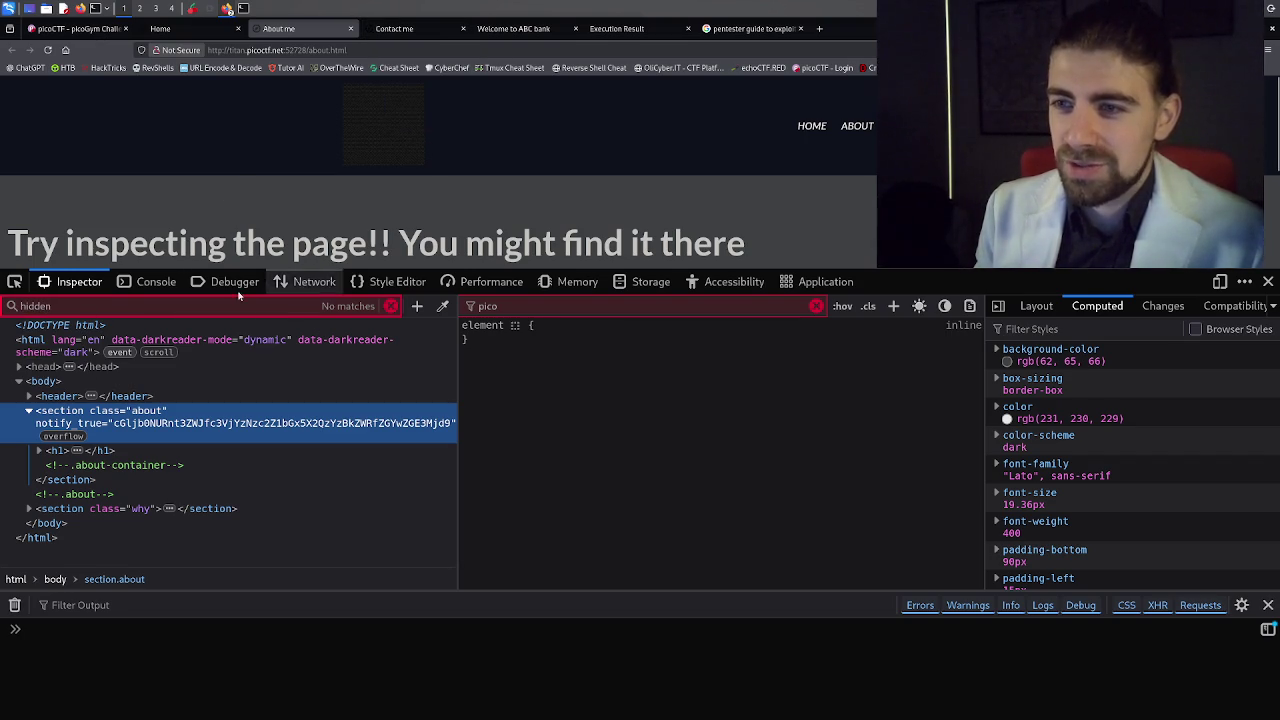
click(393, 33)
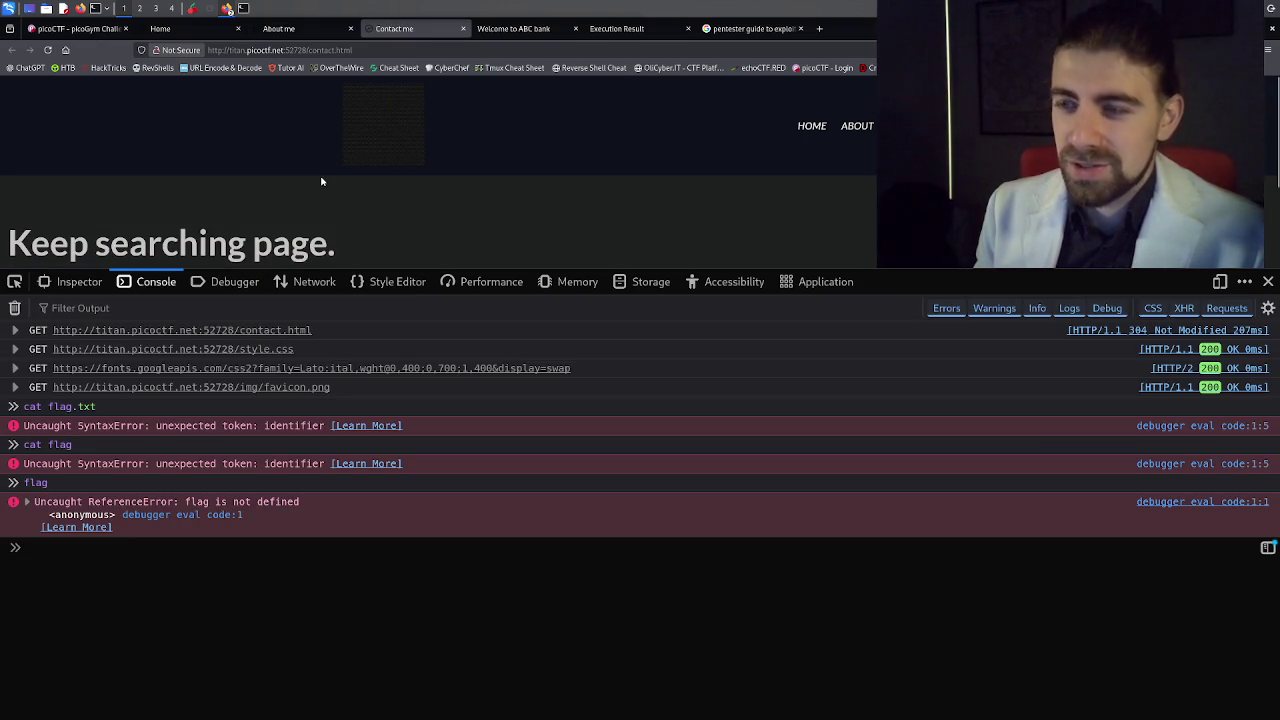
click(95, 283)
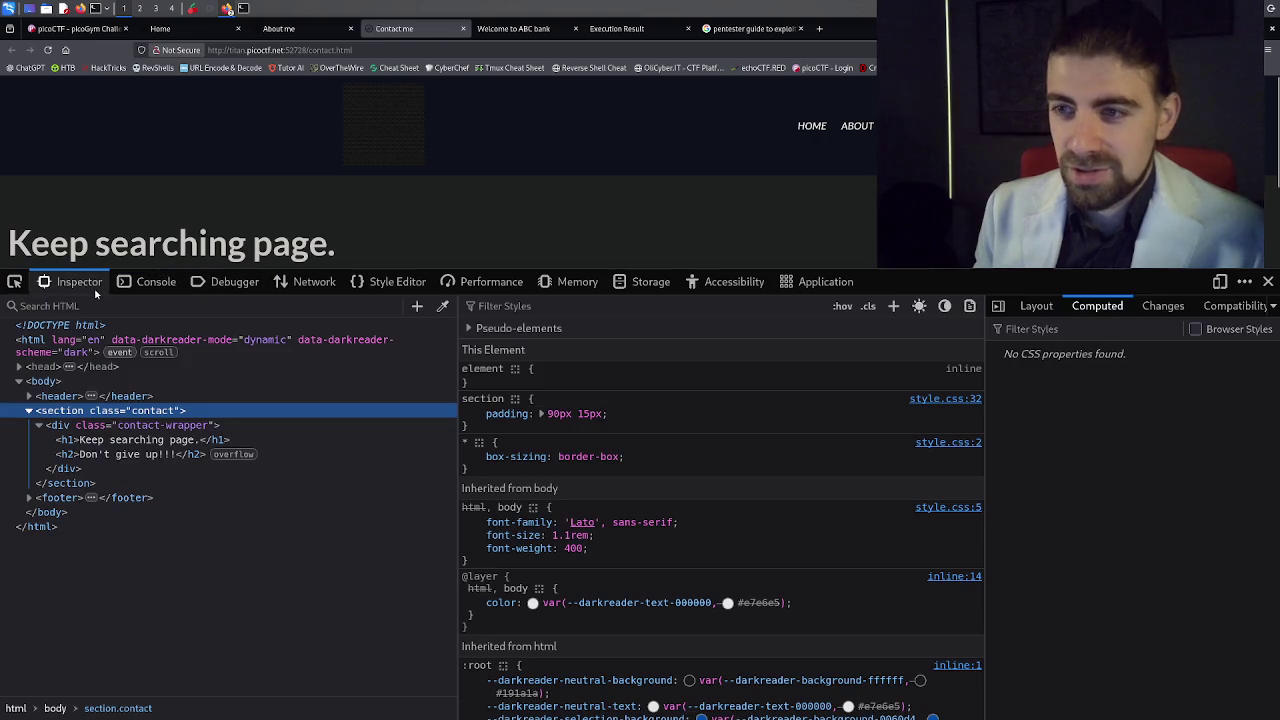
click(132, 305)
text(h)
key(BackSpace)
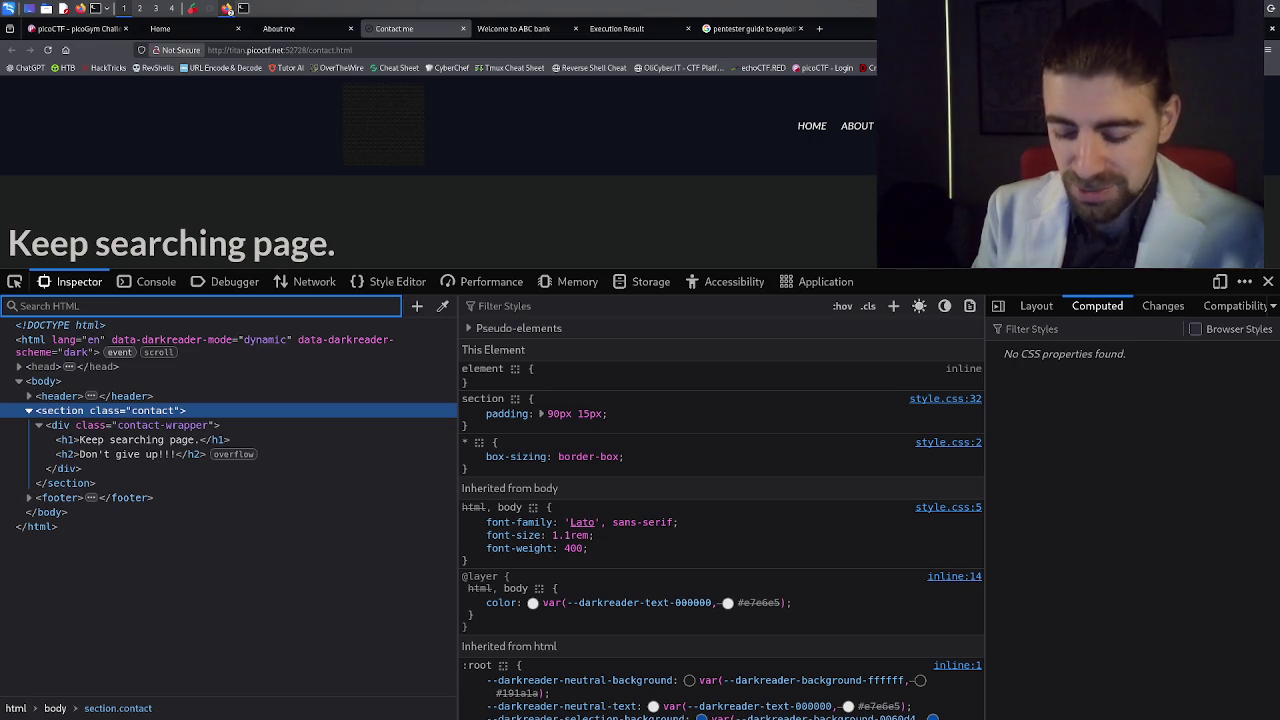
text(hidden)
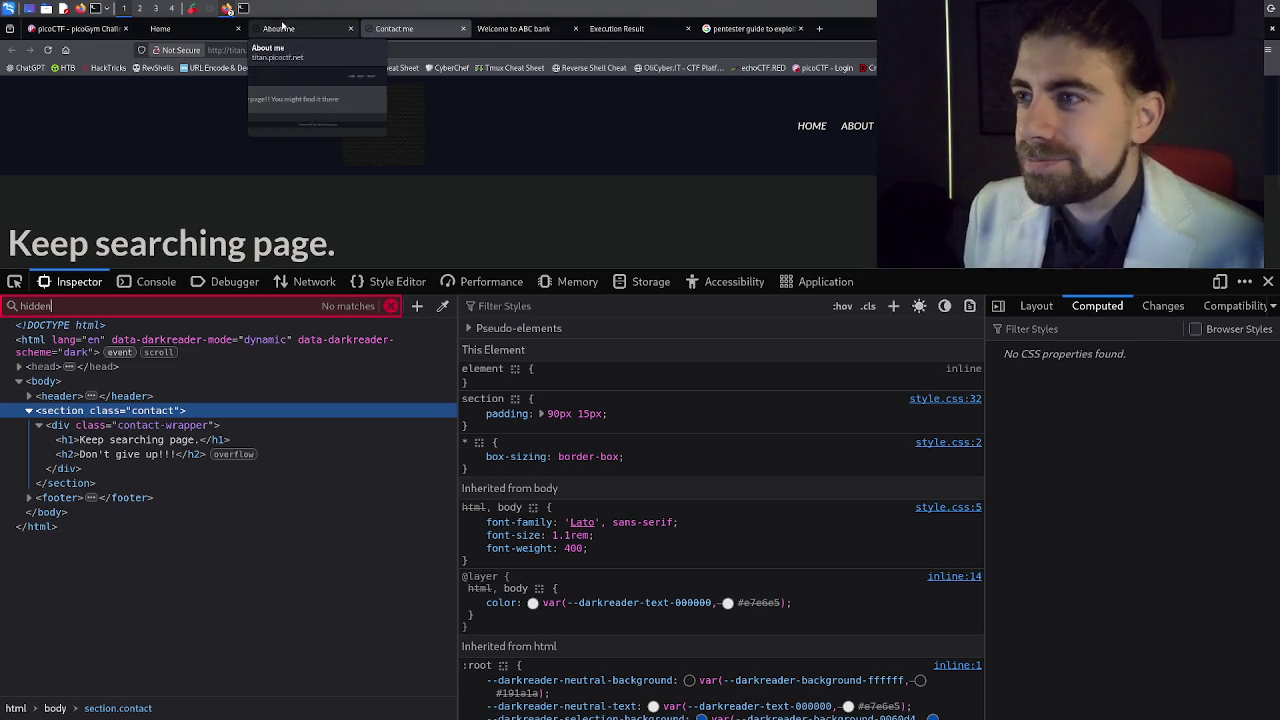
On the Home page, search the HTML and filter the CSS rules for 'hidden'.
click(292, 29)
click(185, 29)
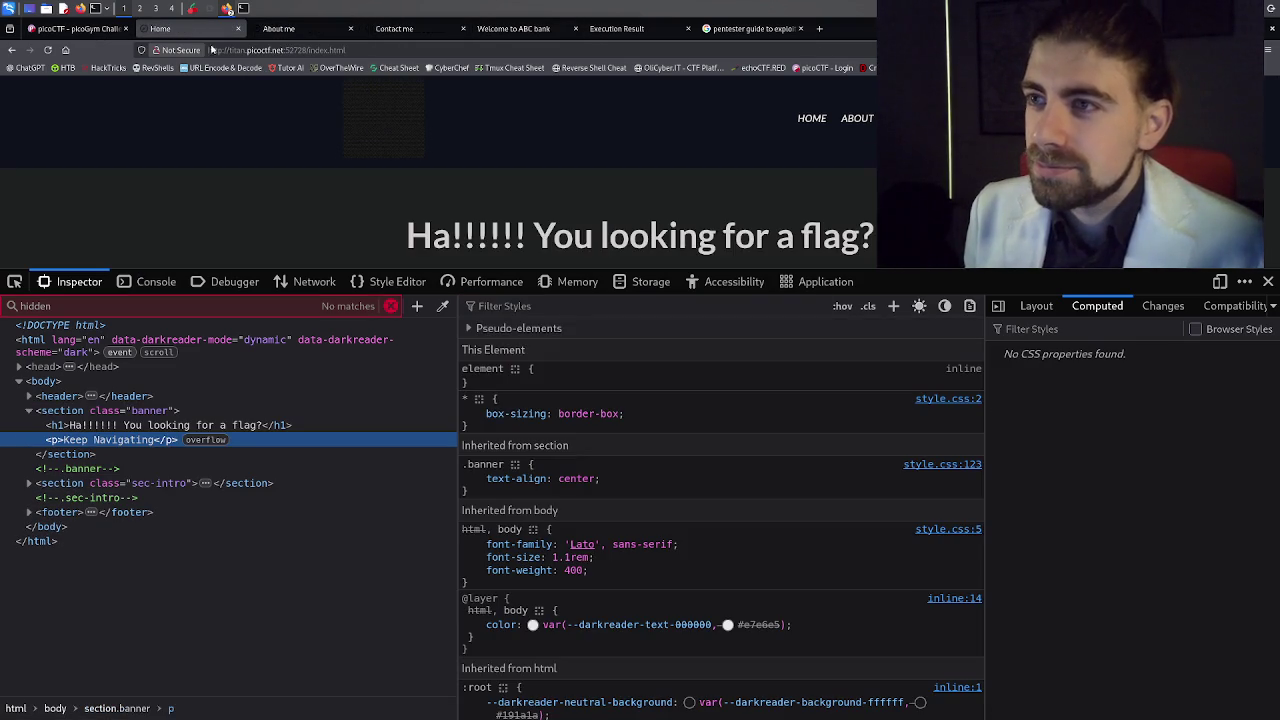
click(386, 310)
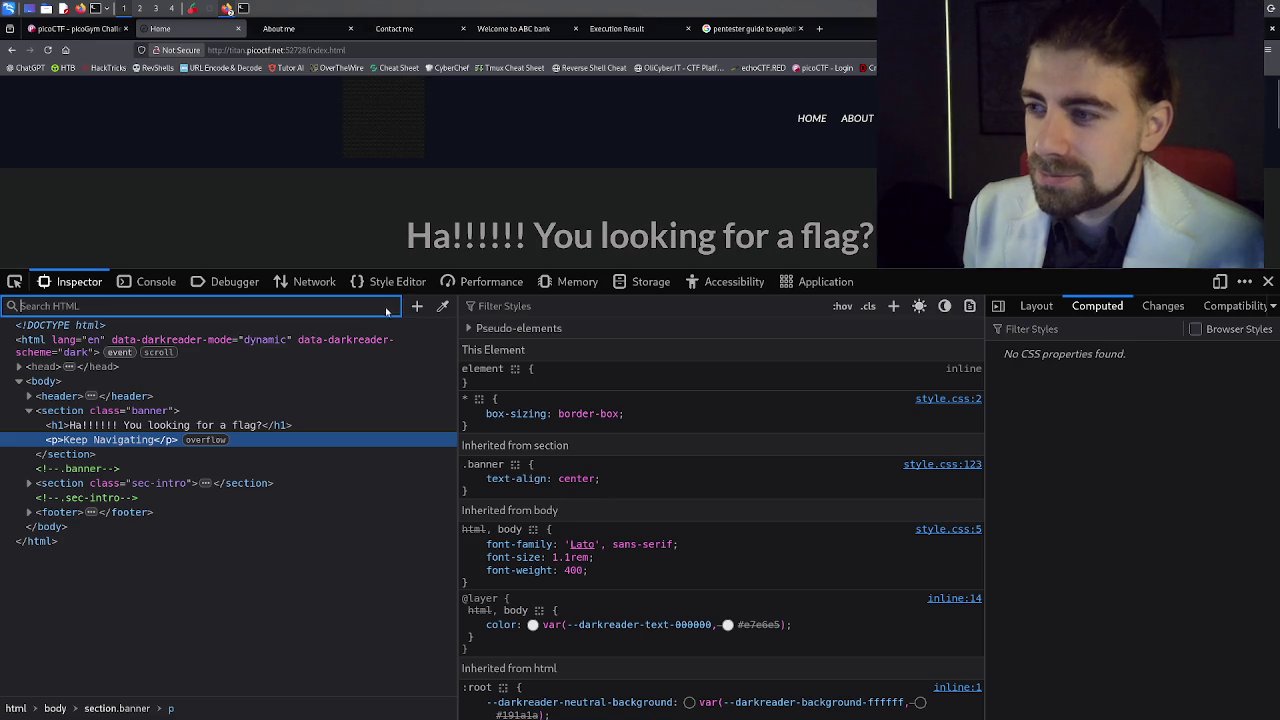
click(580, 310)
text(hidden)
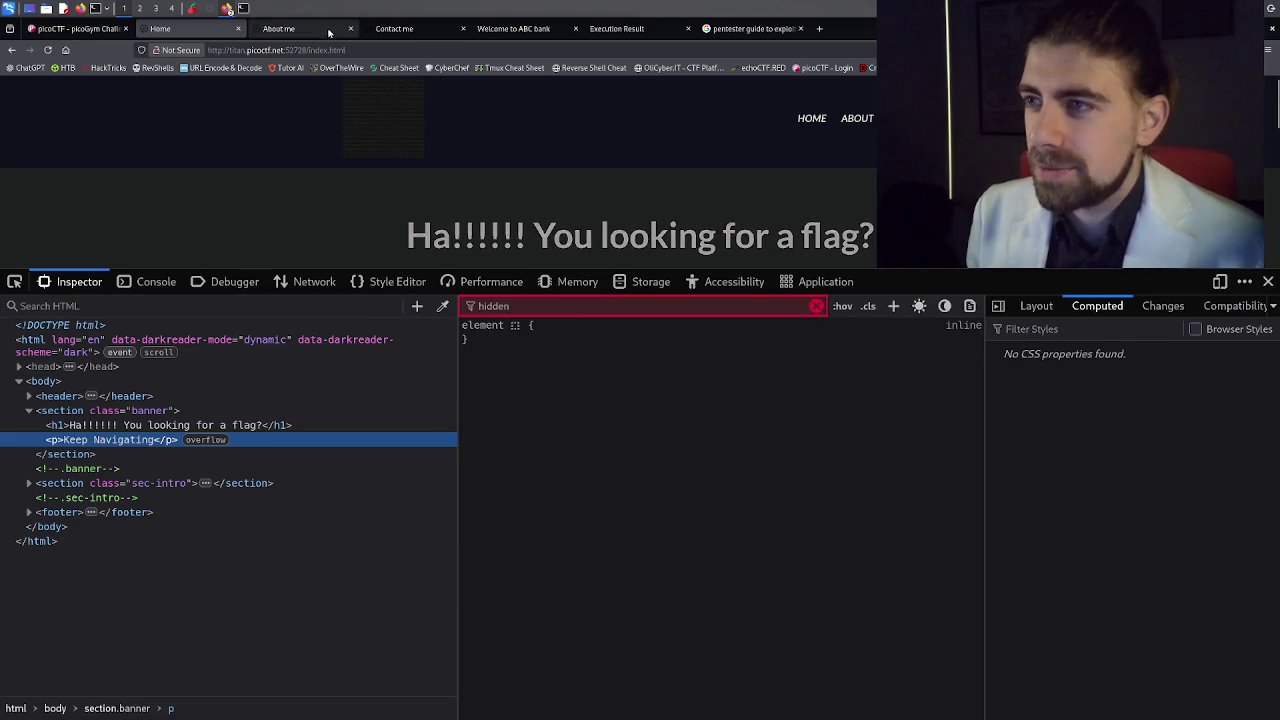
Filter the About me styles for 'hidden' and the Contact me styles for 'hid', then go to the Bank-Loan Calculator page.
click(285, 28)
key(BackSpace)
key(BackSpace)
key(BackSpace)
text(hei)
key(BackSpace)
key(BackSpace)
text(idden)
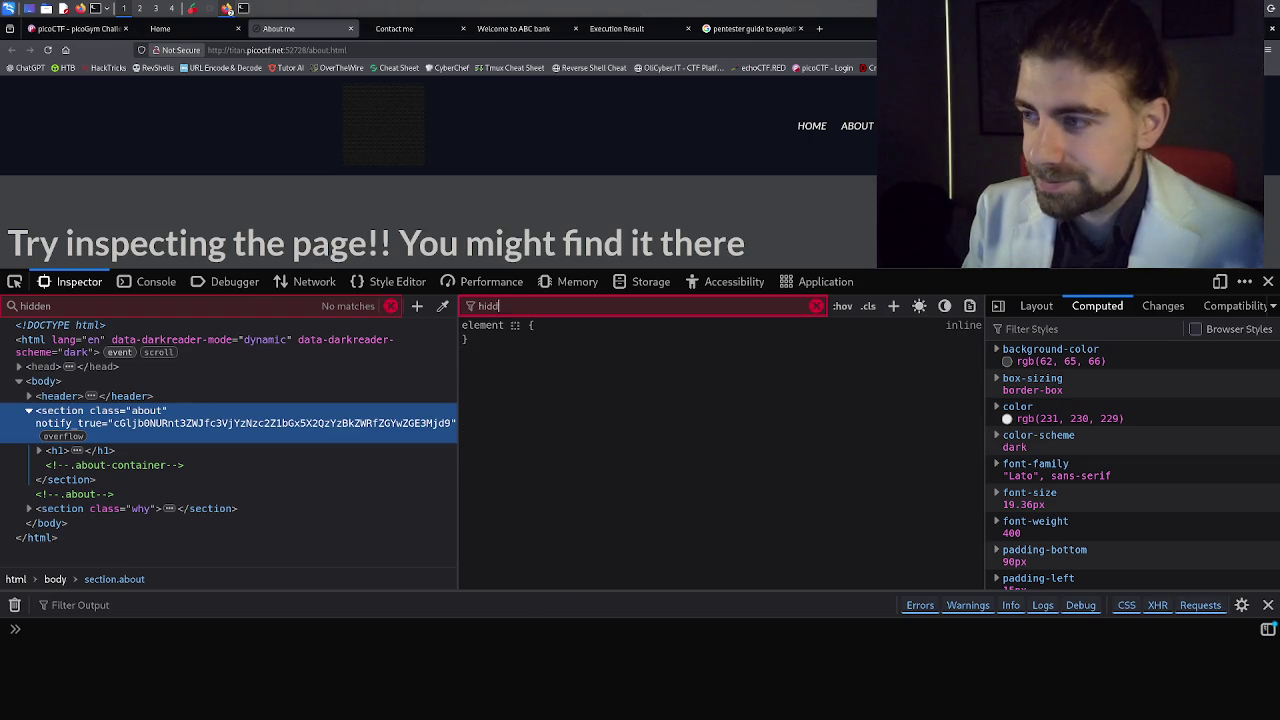
click(398, 28)
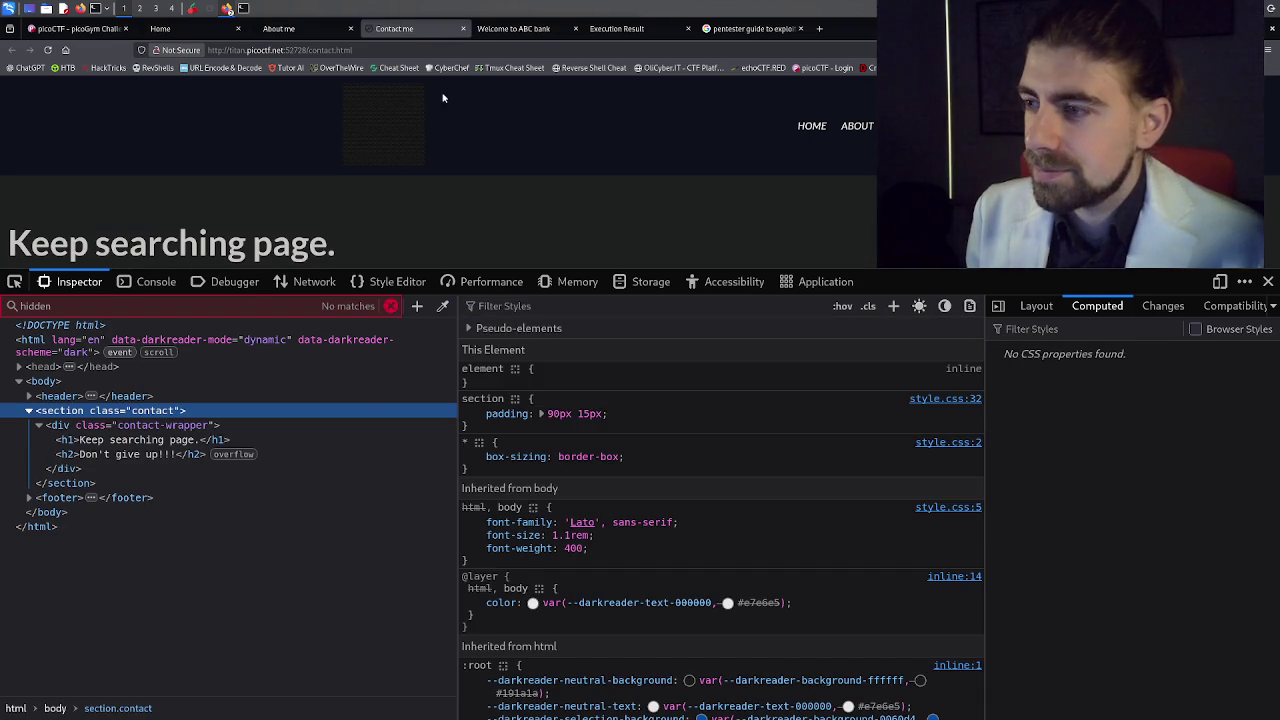
click(523, 309)
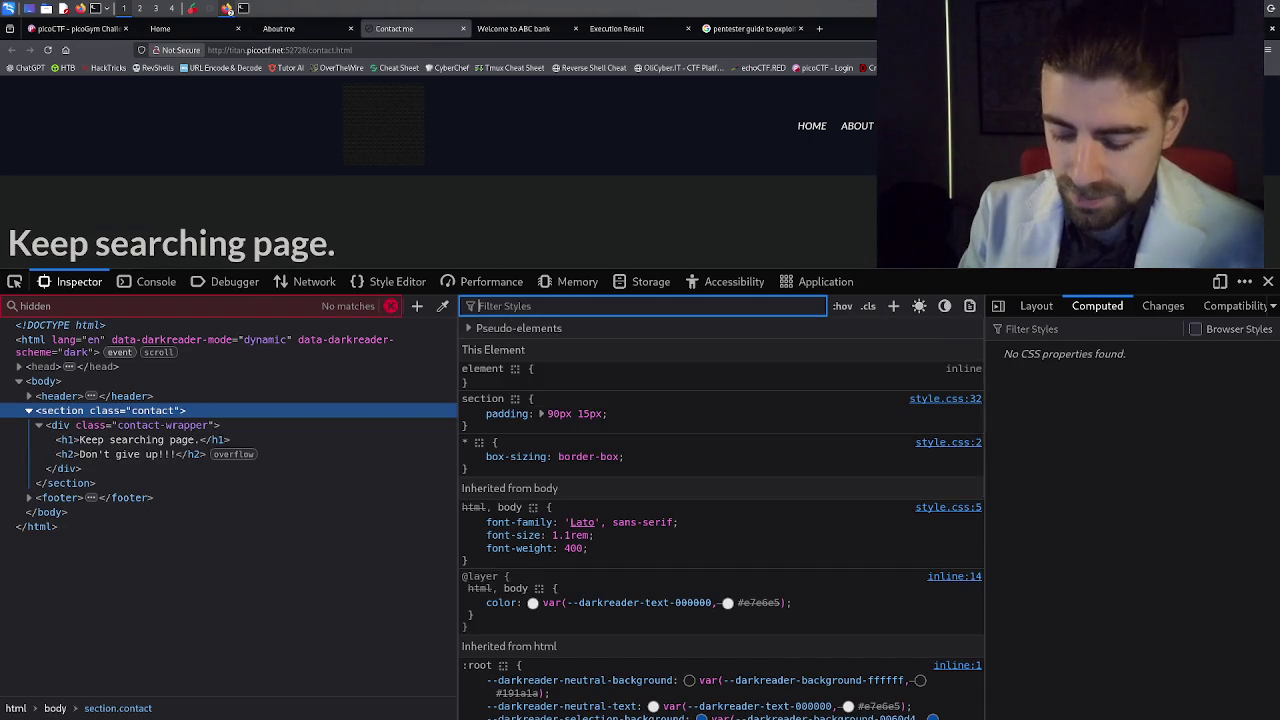
text(hid)
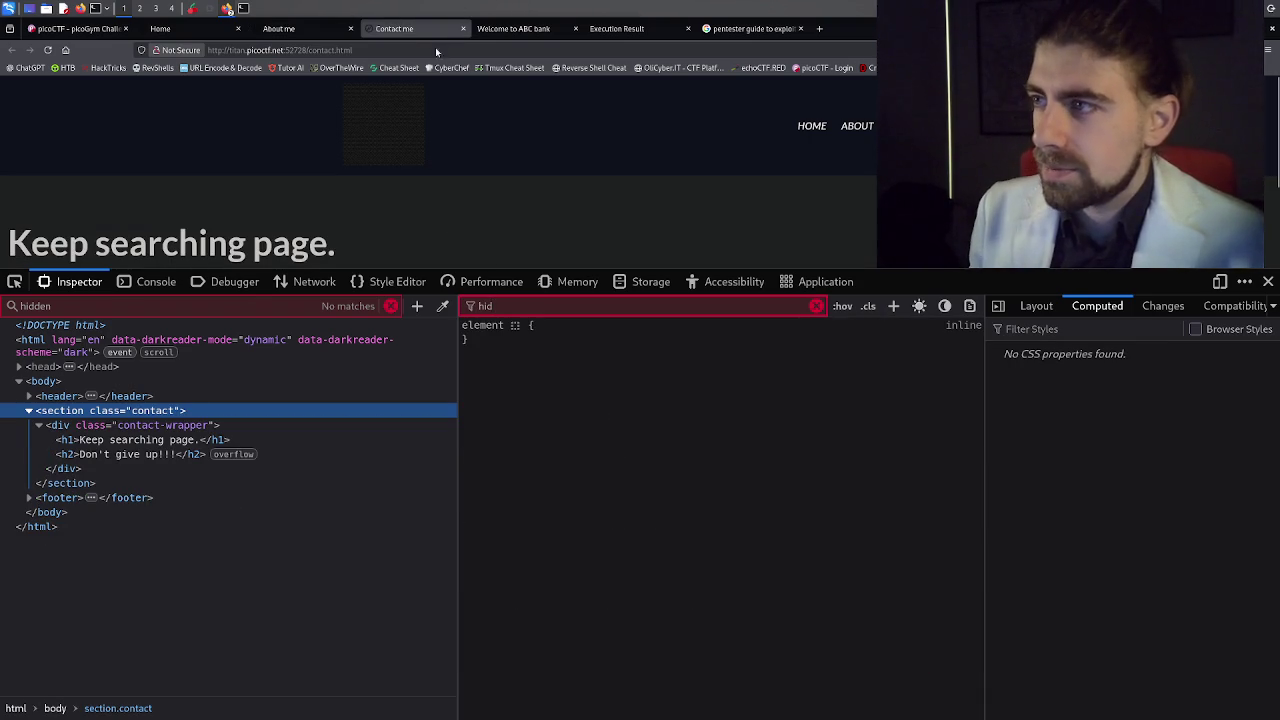
click(513, 28)
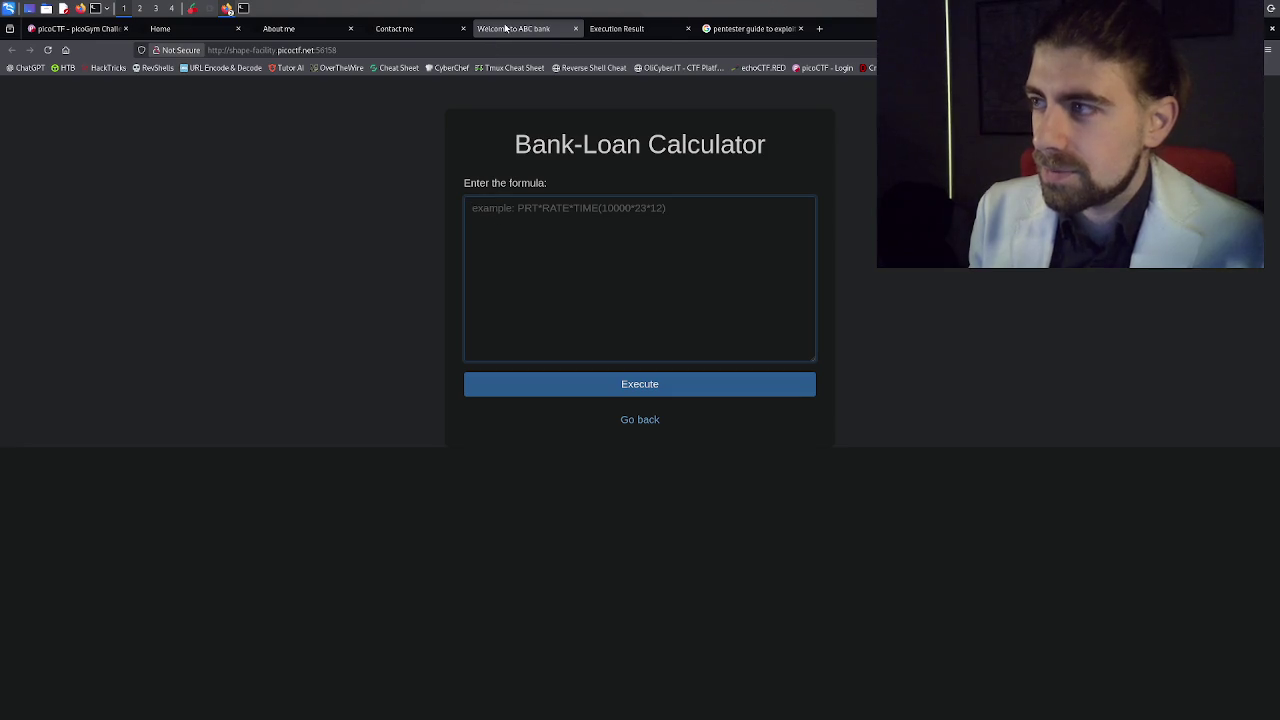
Close the Bank-Loan Calculator, Execution Result and pentester guide tabs, and clear the 'hidden' searches.
middle_click(505, 28)
middle_click(505, 28)
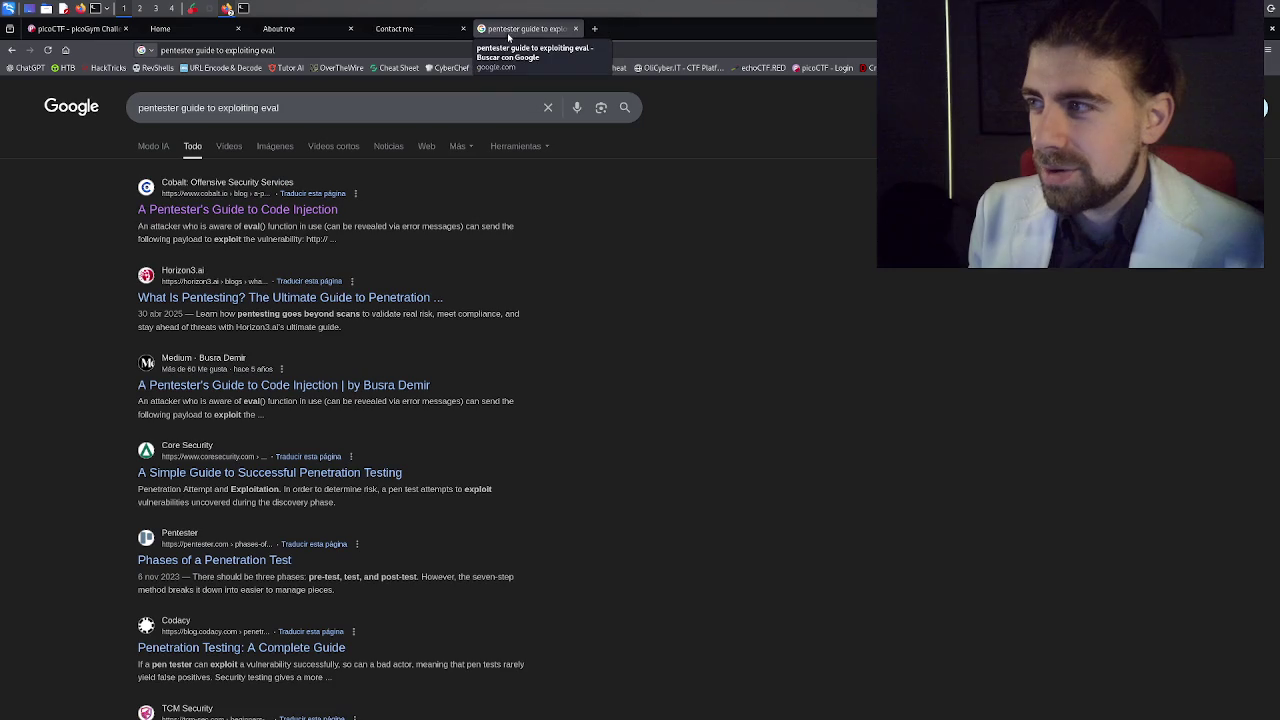
middle_click(505, 28)
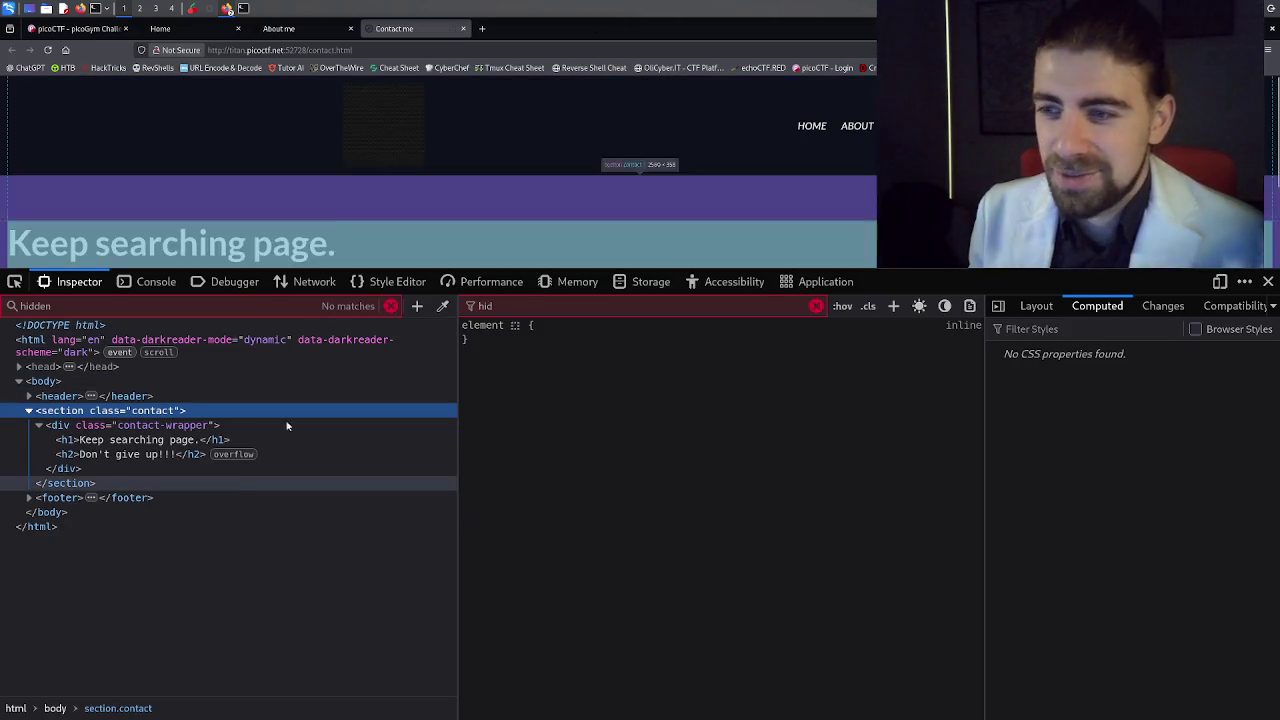
click(391, 307)
click(816, 306)
click(264, 308)
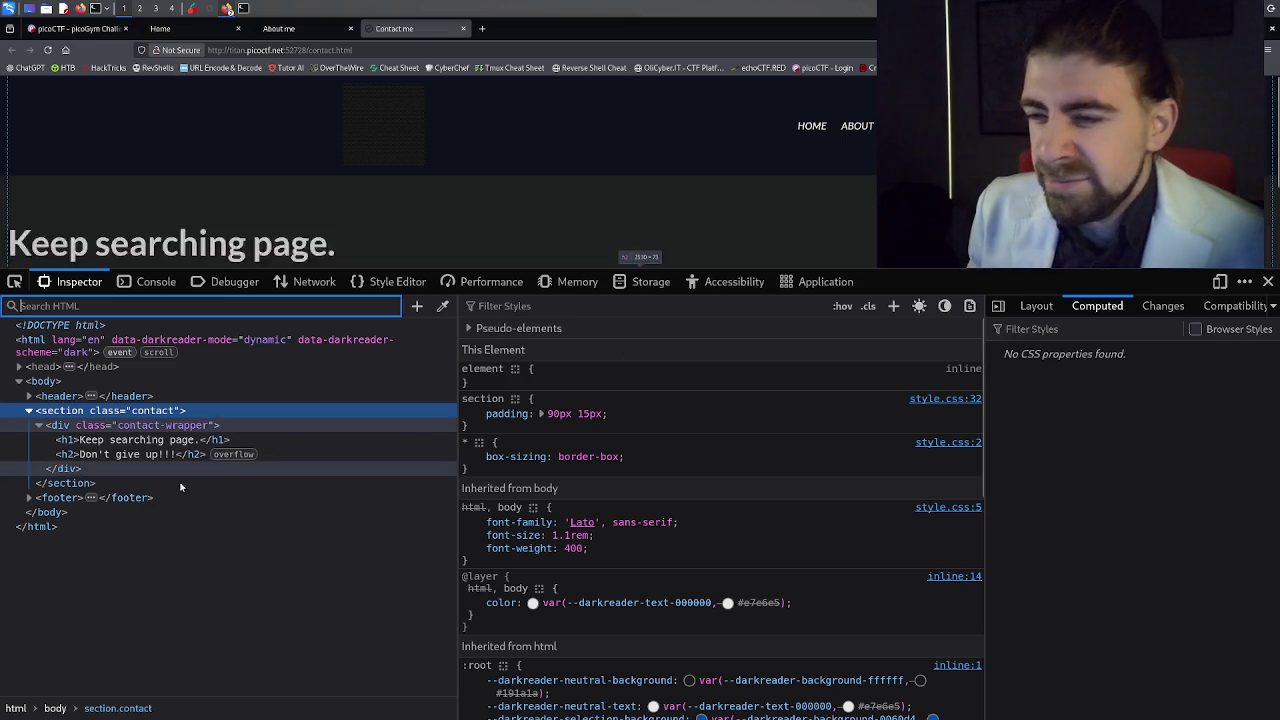
Expand the <footer> and inspect the div.bottombar copyright element's rules.
click(30, 499)
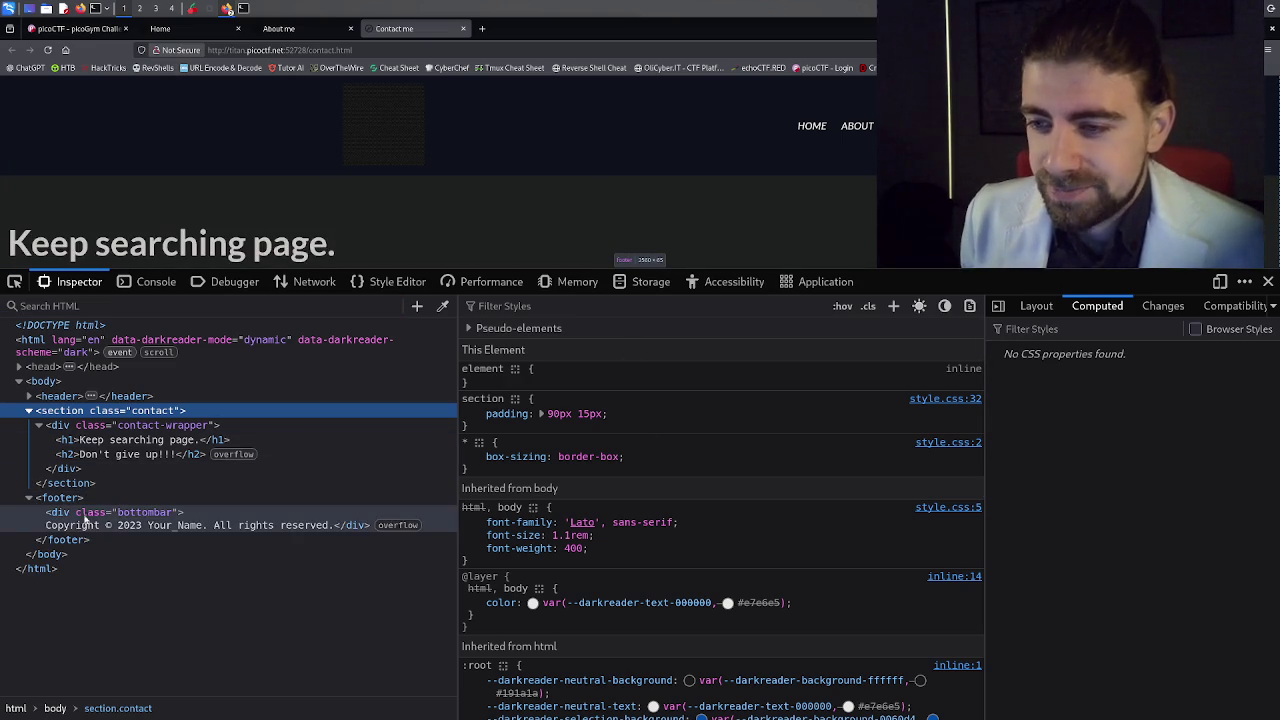
click(401, 525)
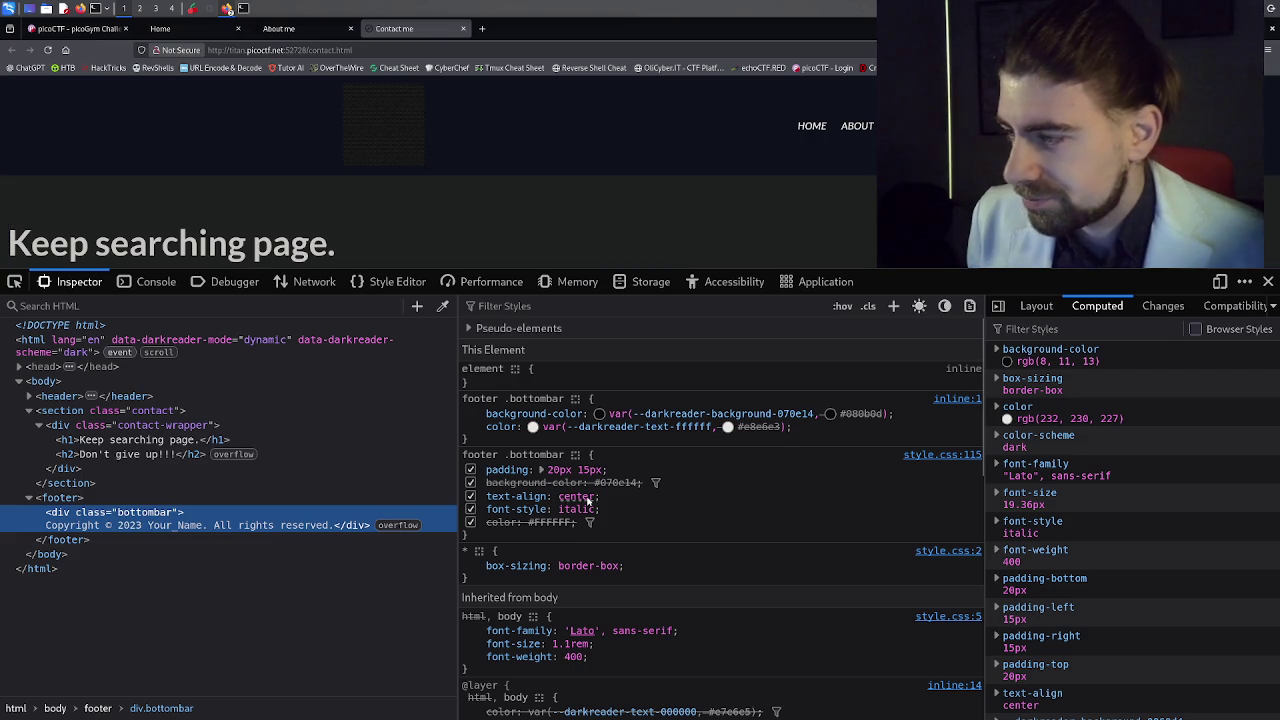
scroll(563, 530, down, 3)
scroll(563, 530, down, 8)
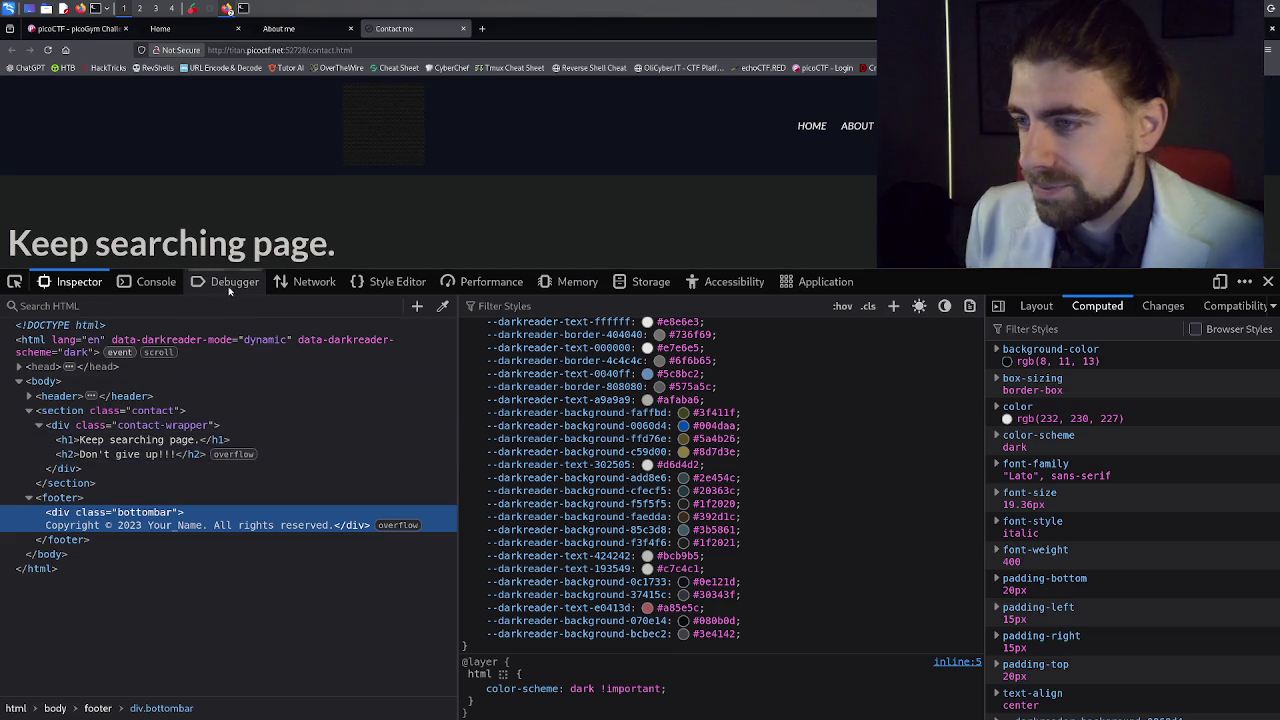
In the Debugger, examine var flag = 'done' and the flag comparison on line 12.
click(234, 281)
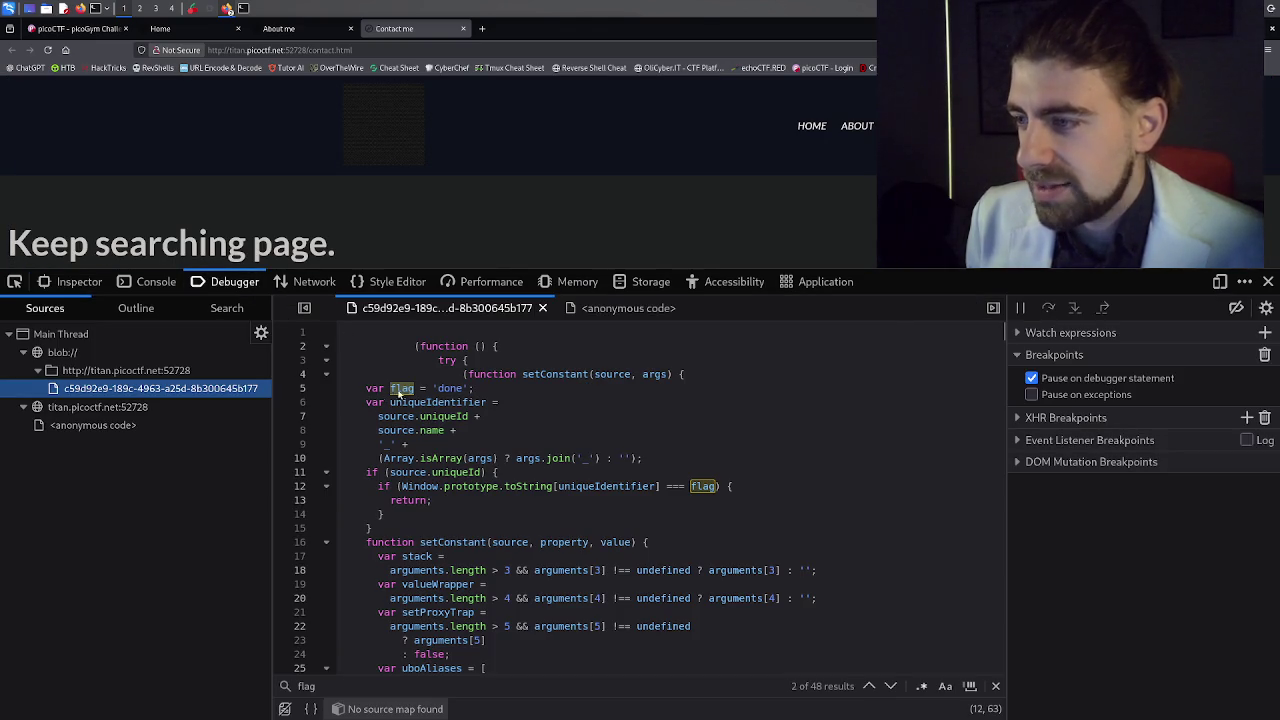
double_click(450, 390)
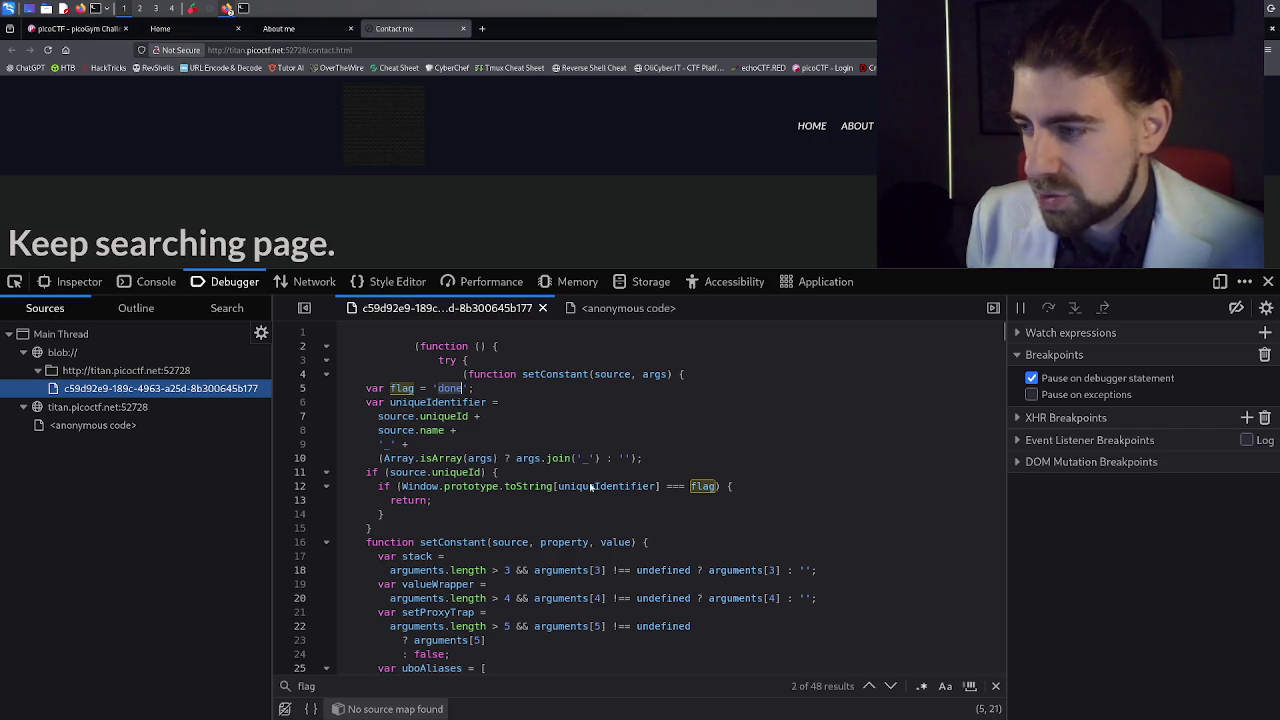
click(720, 487)
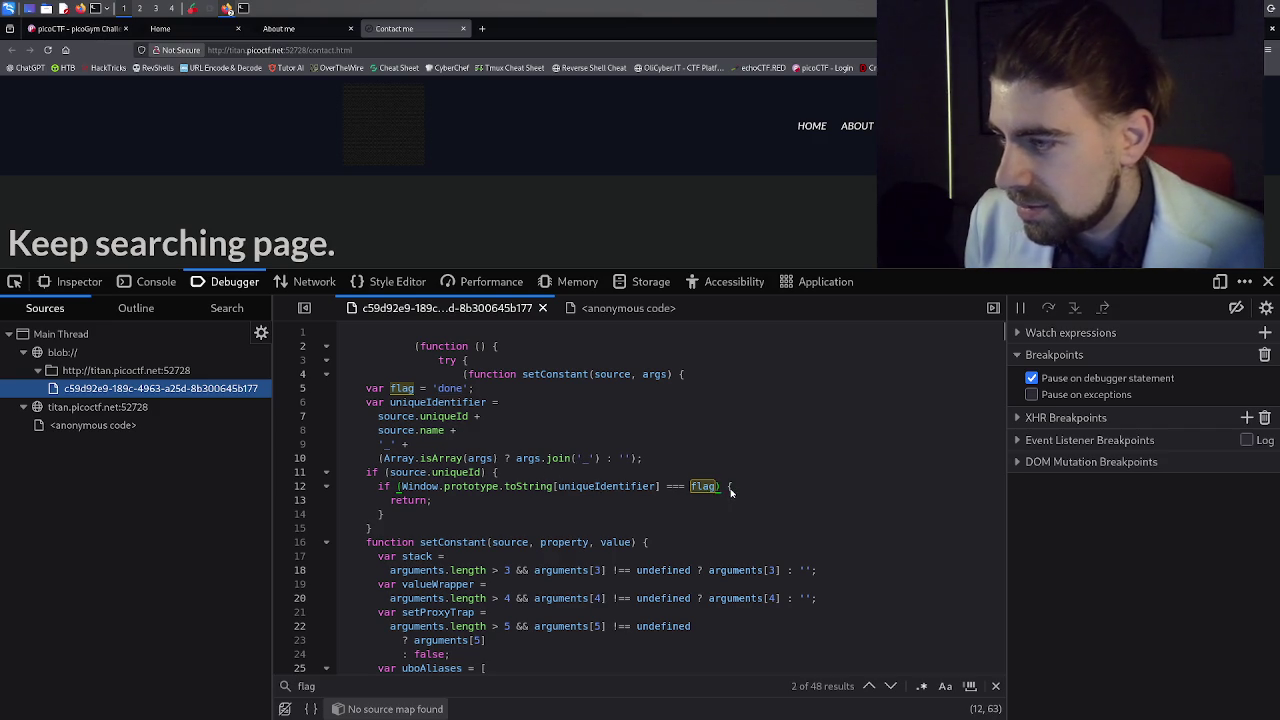
click(688, 488)
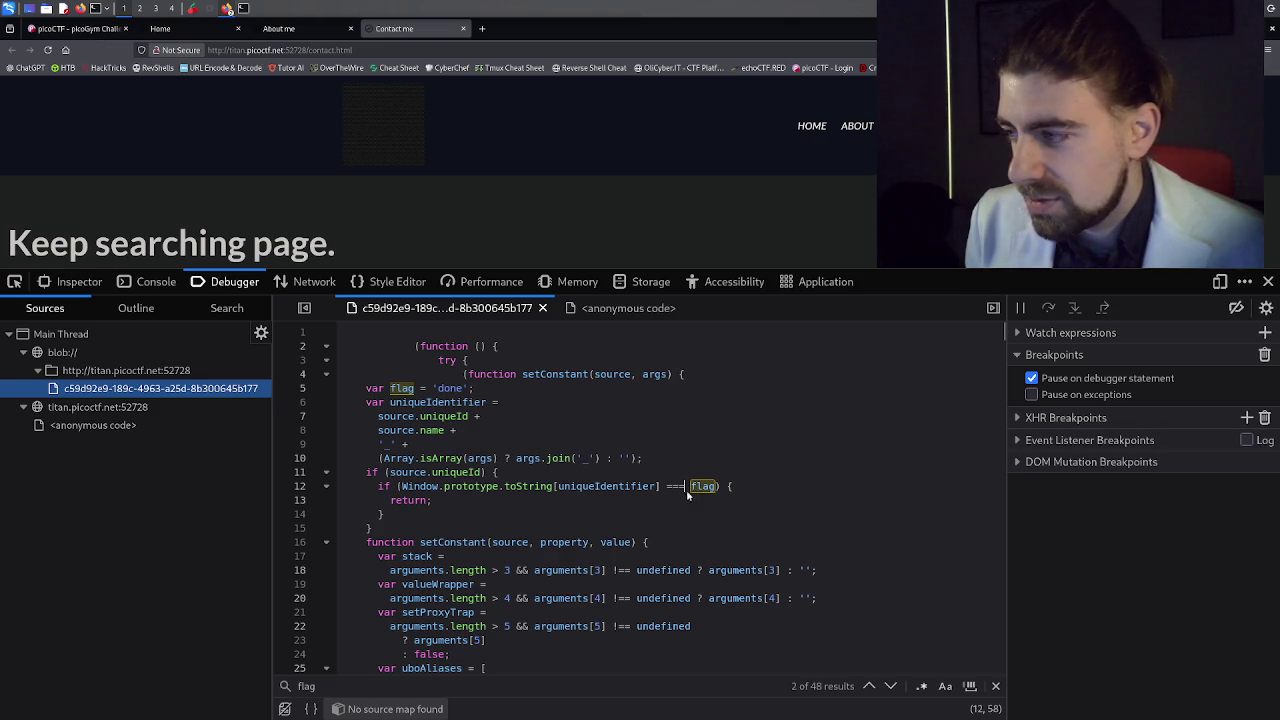
Step through the 'flag' matches via lines 665, 678 and 685 up to line 794.
click(891, 686)
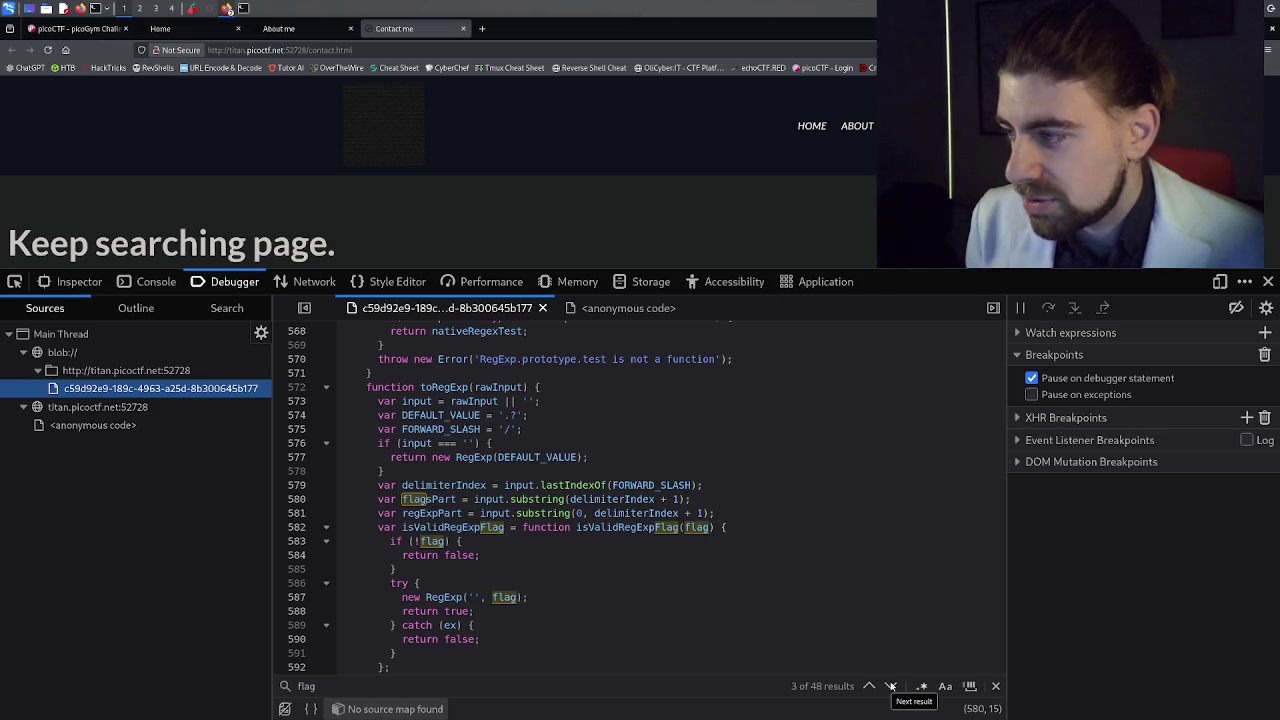
click(891, 686)
click(891, 686)
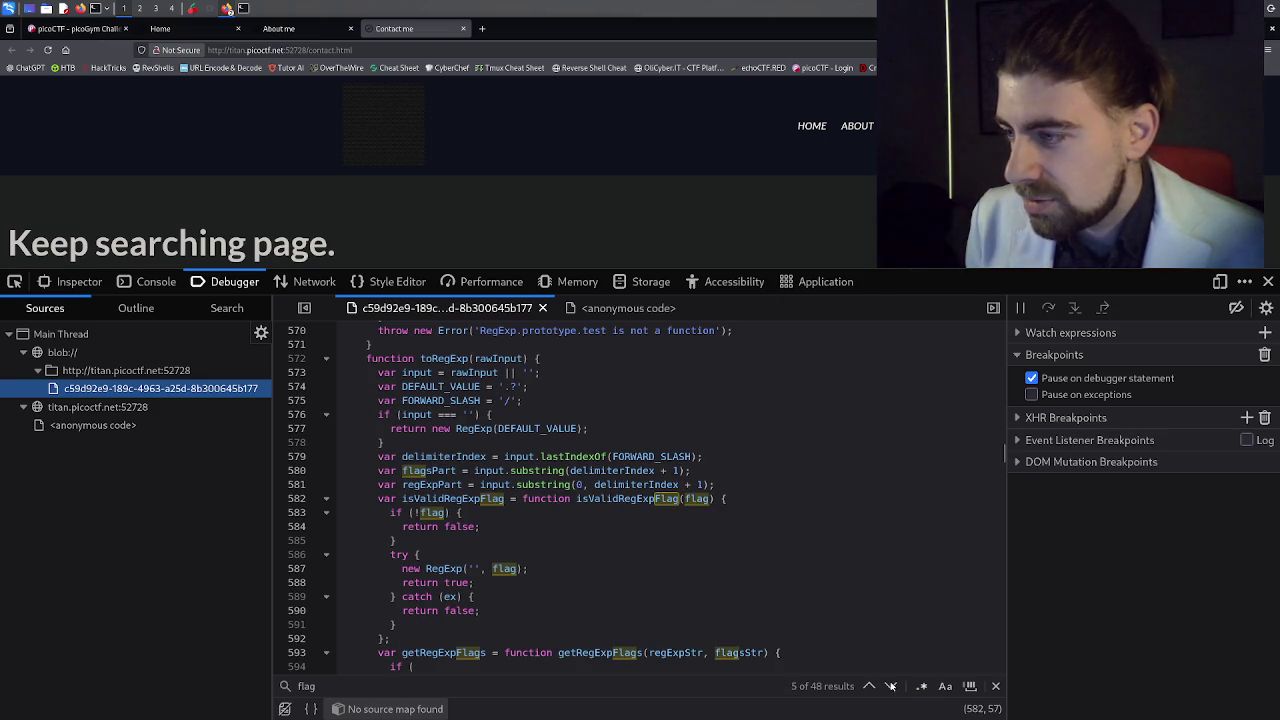
click(891, 686)
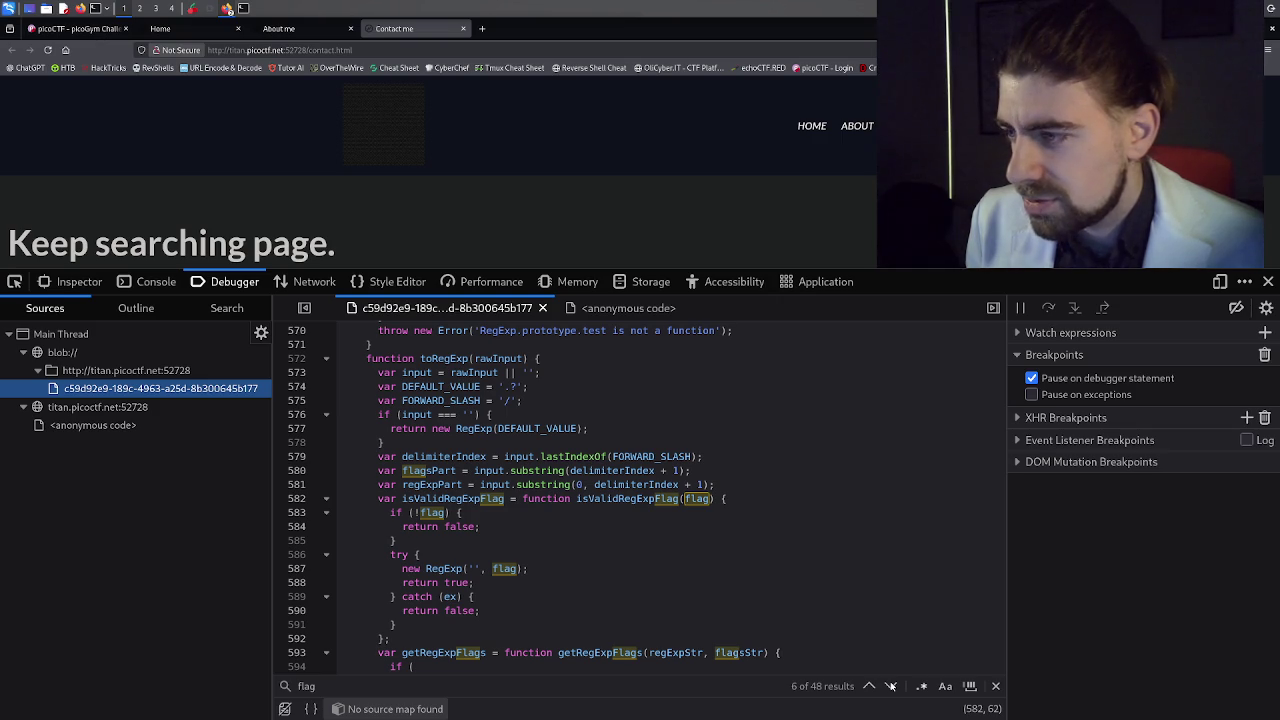
click(891, 686)
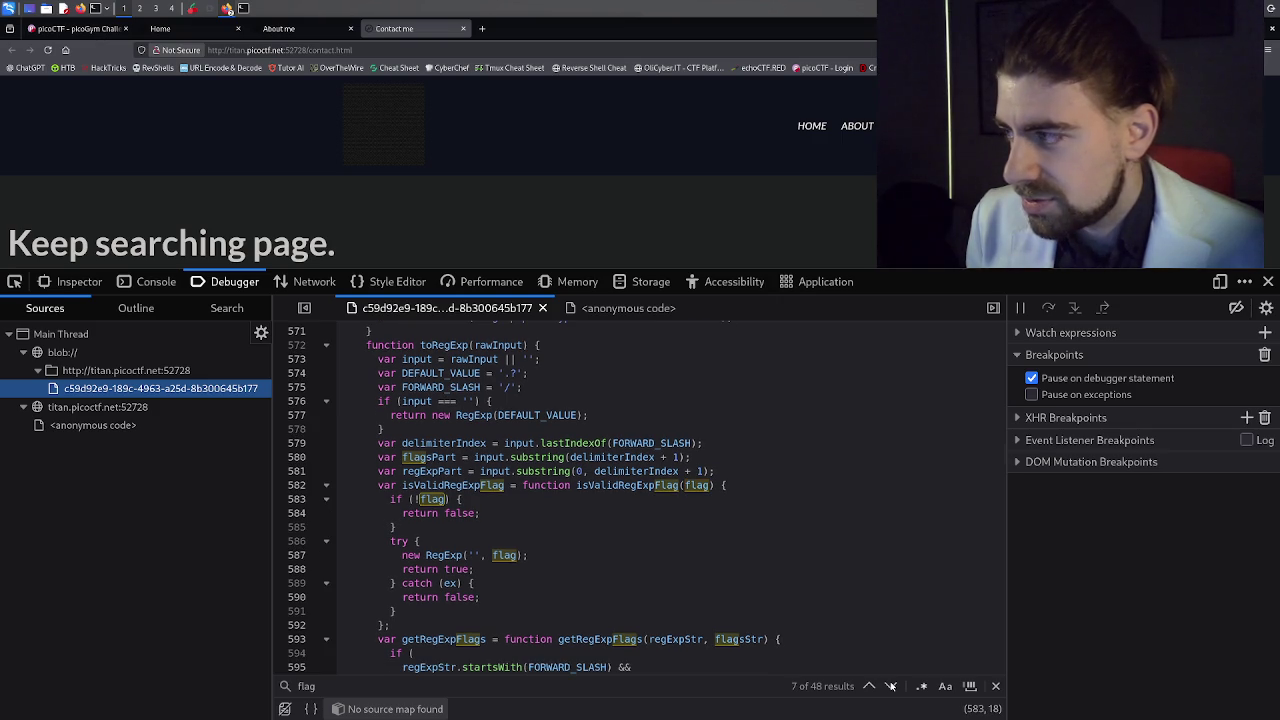
click(891, 686)
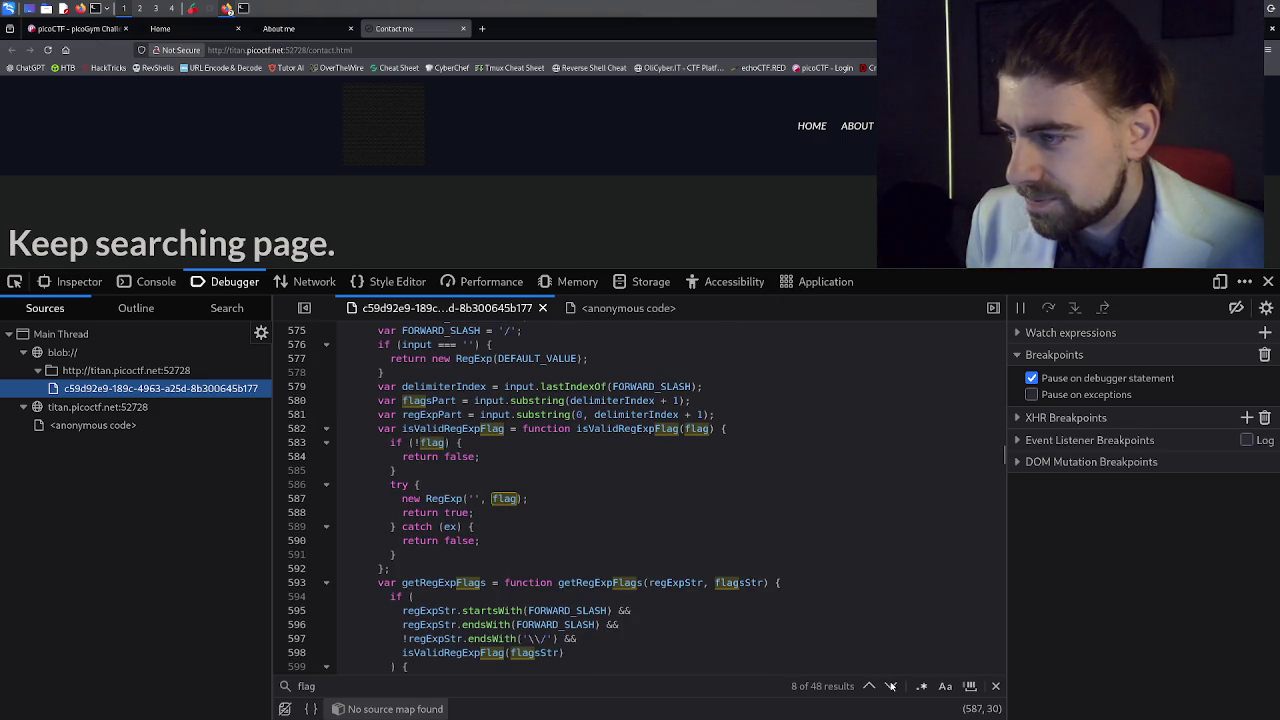
click(891, 686)
click(891, 686)
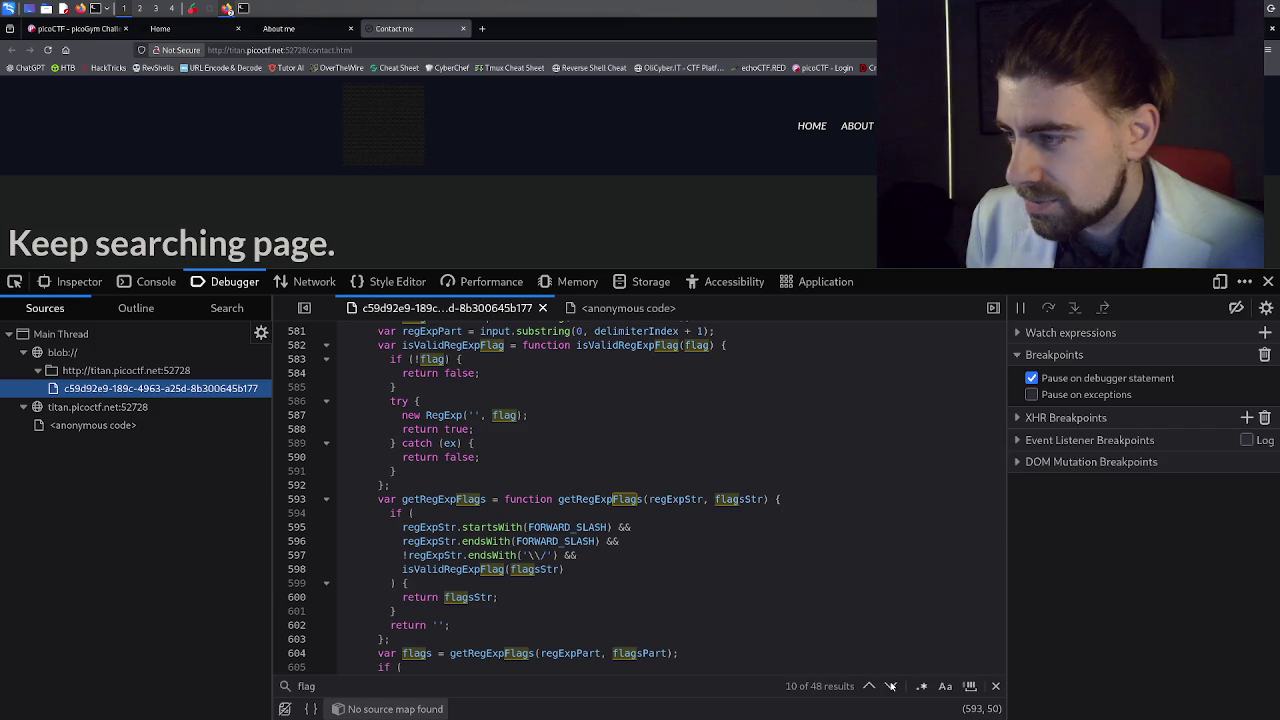
click(891, 686)
click(891, 686)
click(891, 686)
click(891, 686)
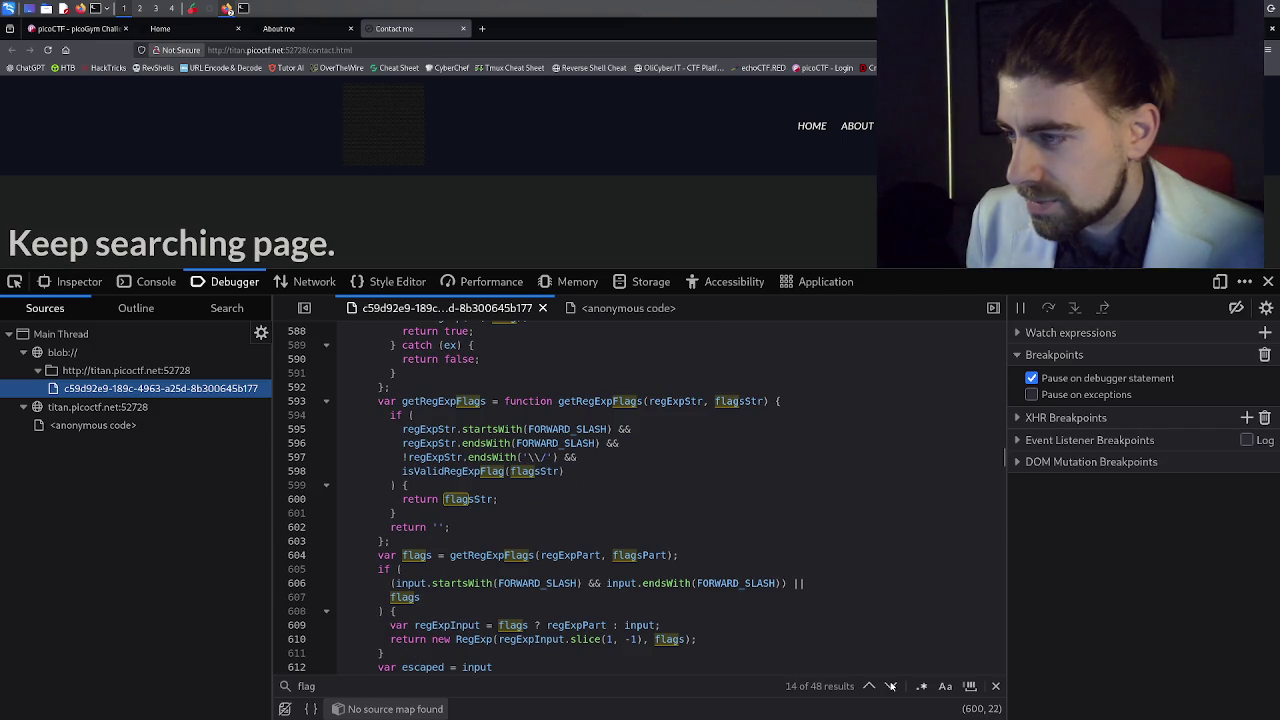
click(891, 686)
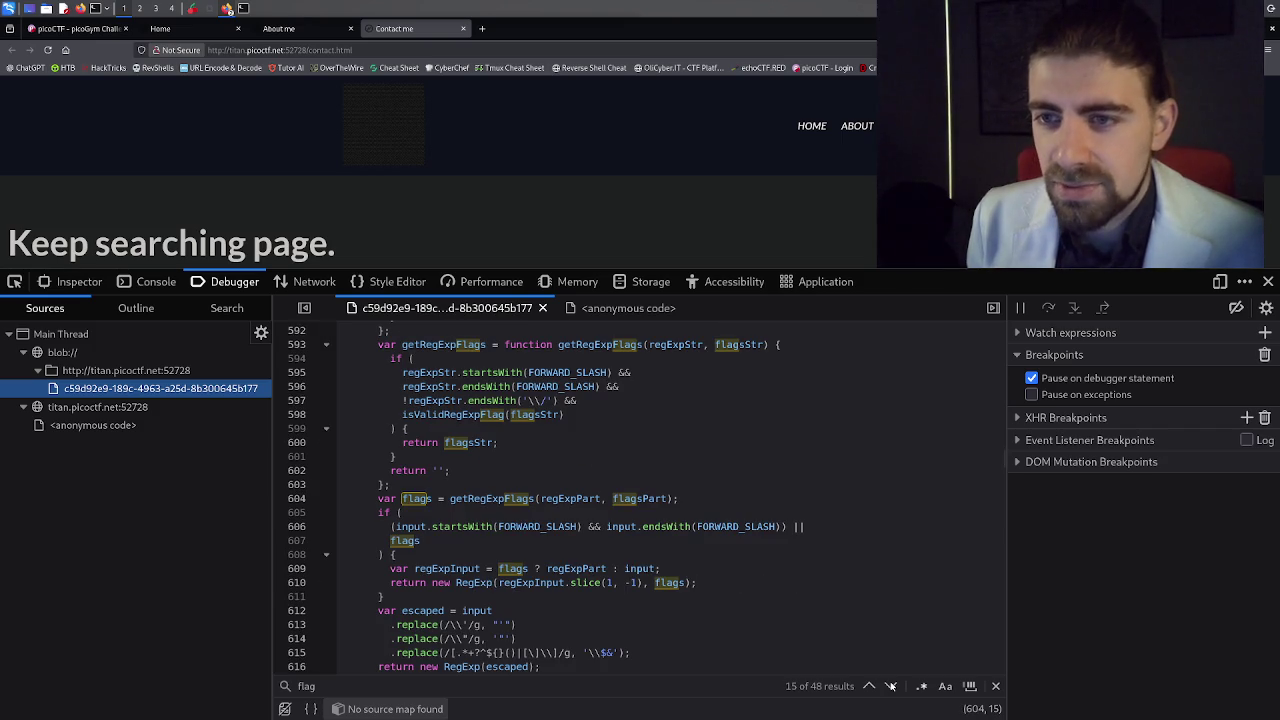
click(891, 686)
click(891, 686)
click(891, 686)
click(891, 686)
click(891, 686)
click(891, 686)
click(891, 686)
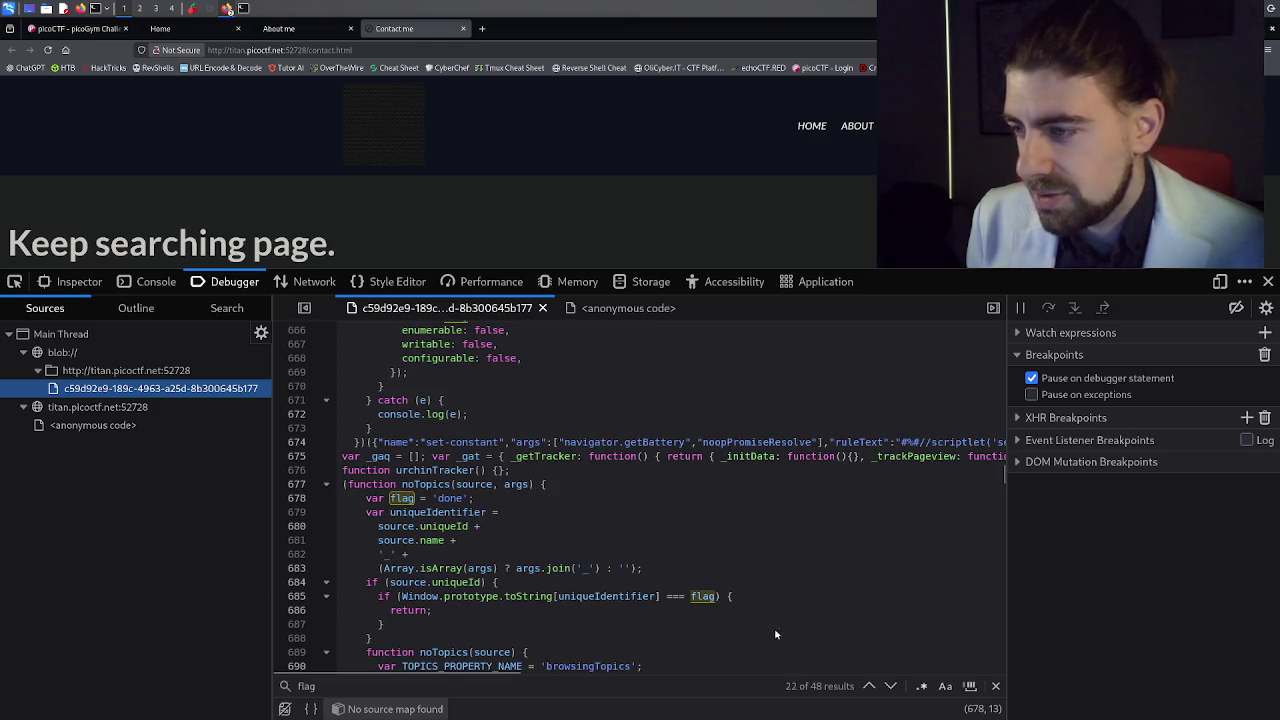
click(891, 686)
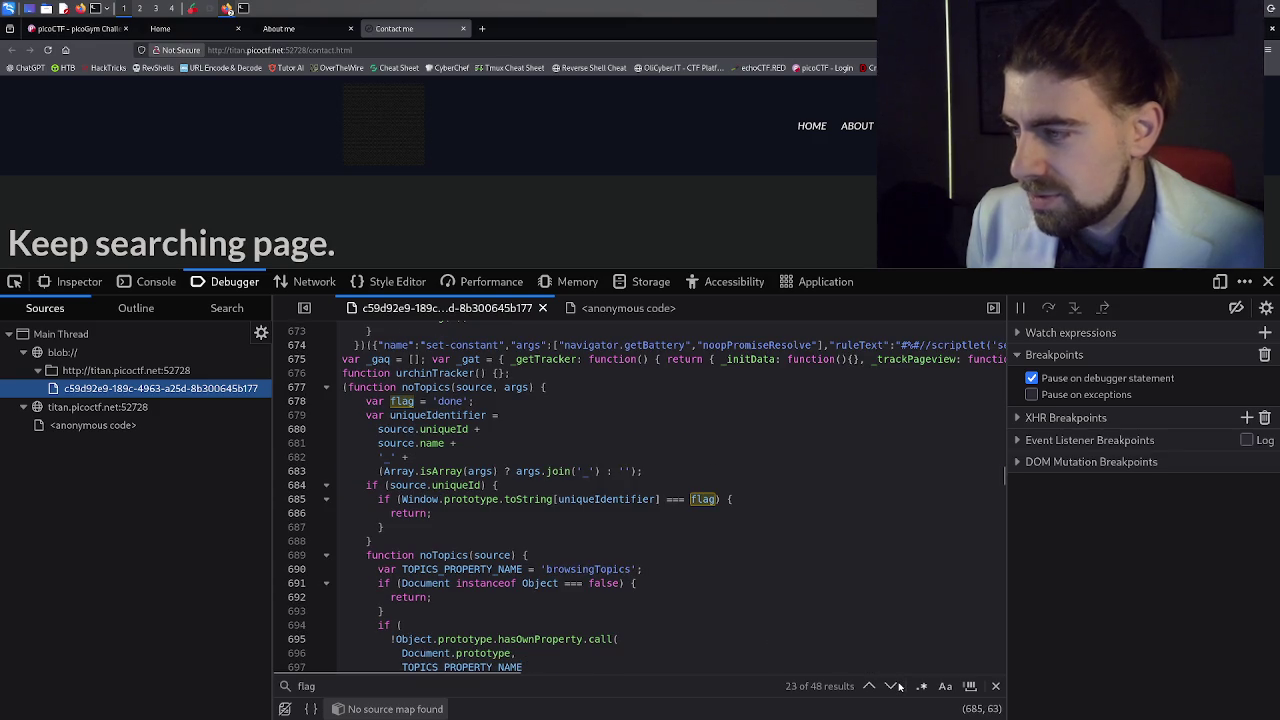
click(891, 686)
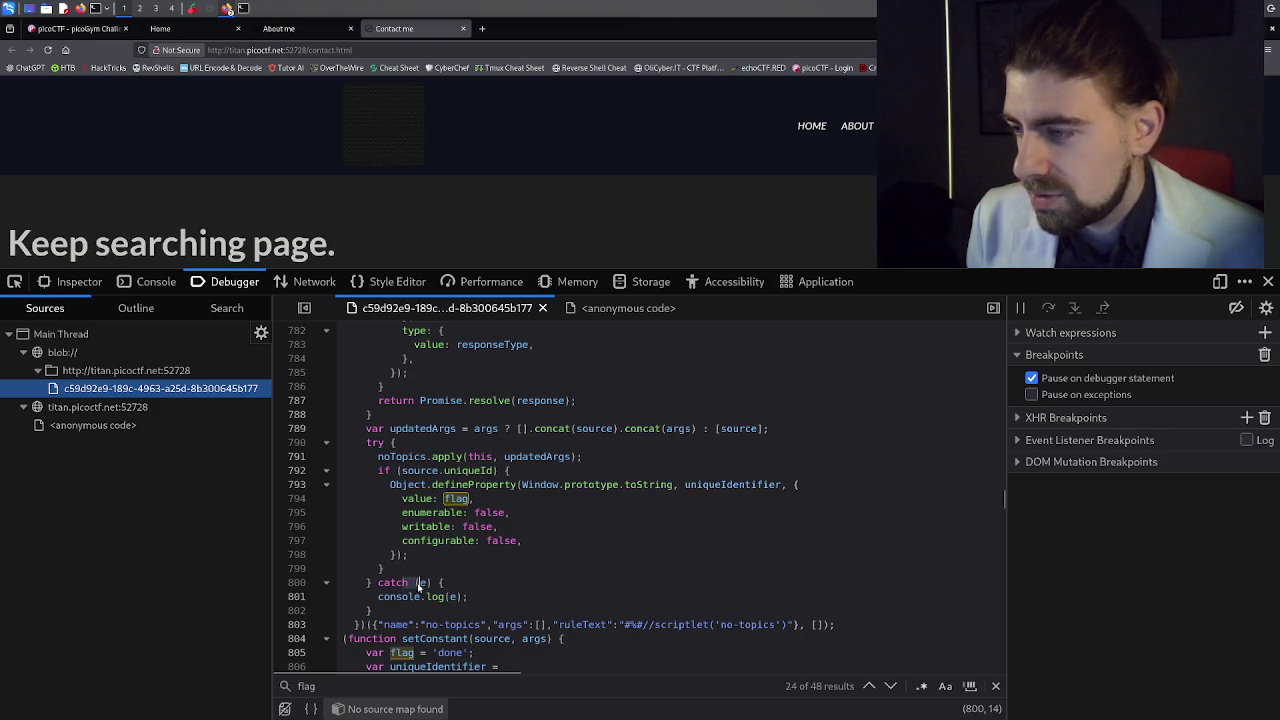
Select the false value on line 795, then continue to the flag matches on line 812 and near 1380.
click(432, 554)
double_click(481, 515)
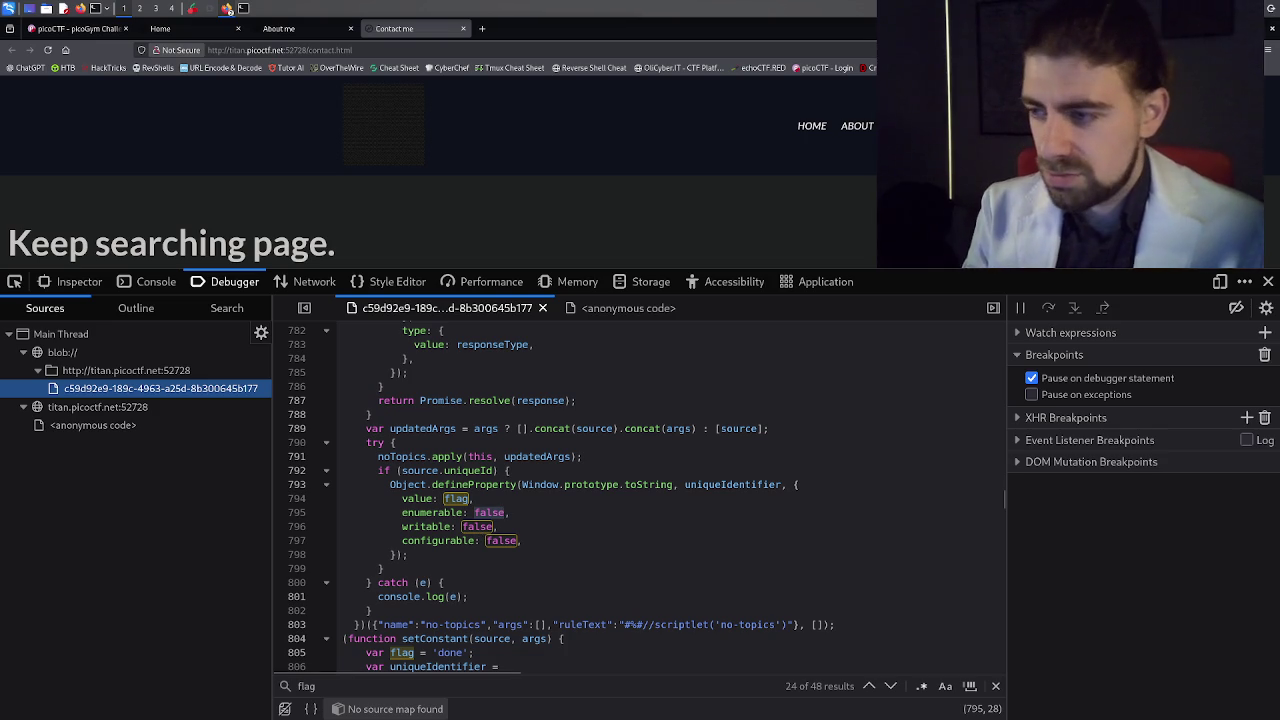
click(499, 514)
double_click(499, 514)
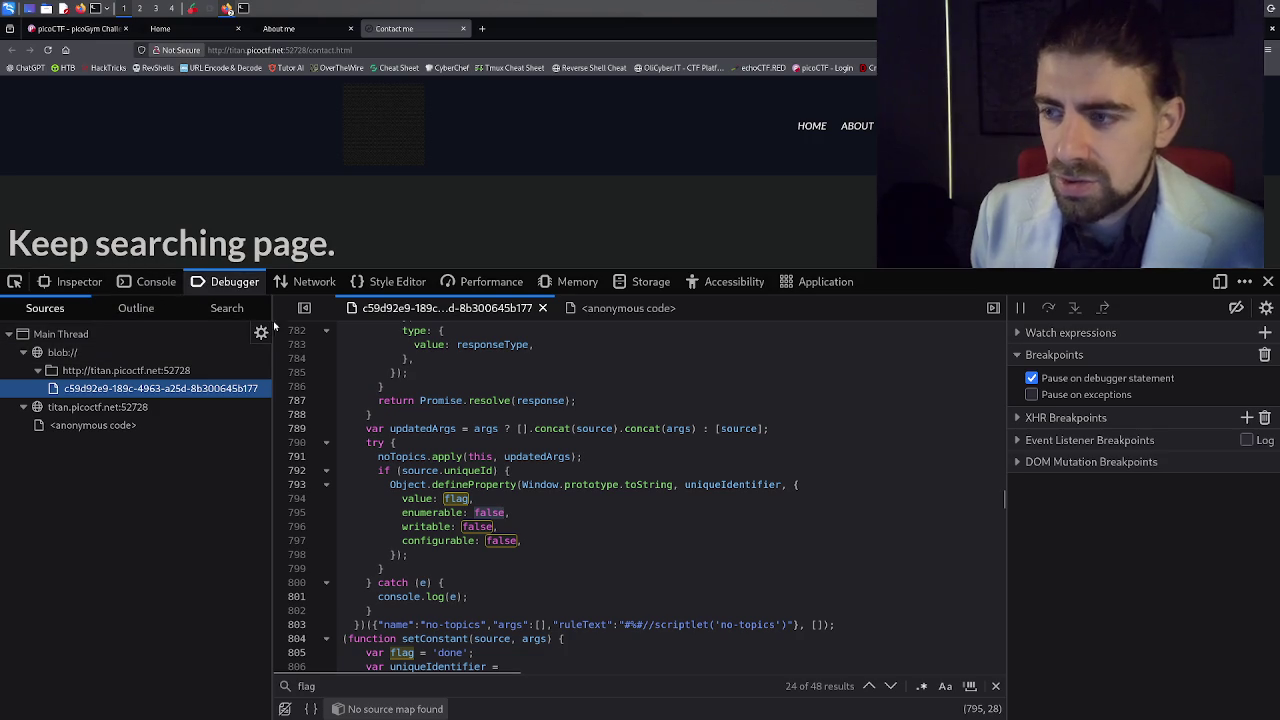
scroll(578, 587, down, 2)
click(889, 687)
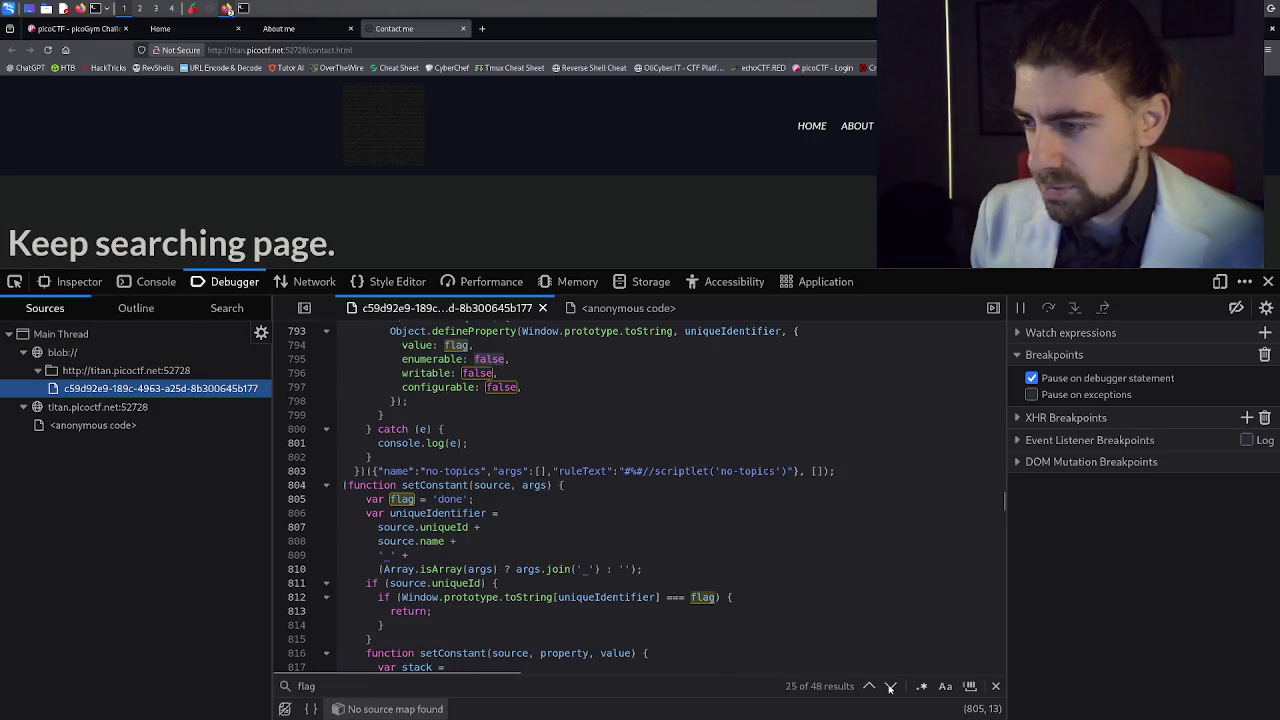
click(889, 687)
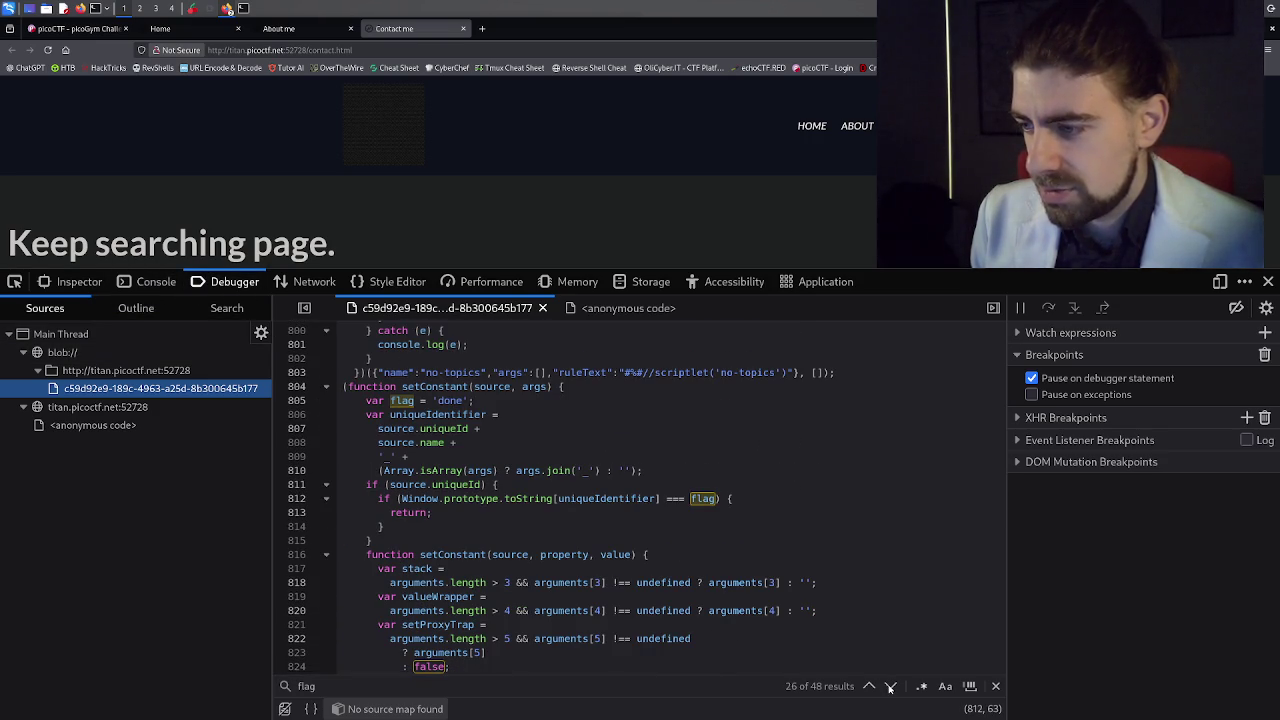
scroll(775, 628, down, 2)
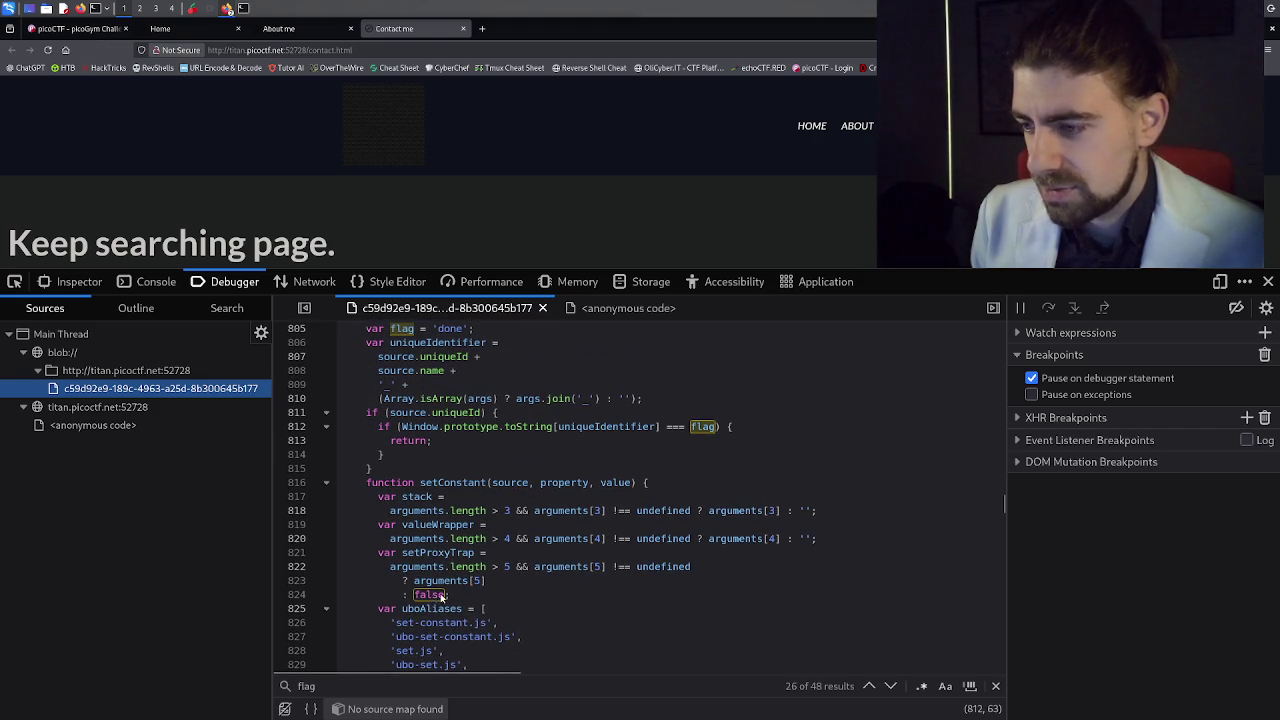
click(889, 686)
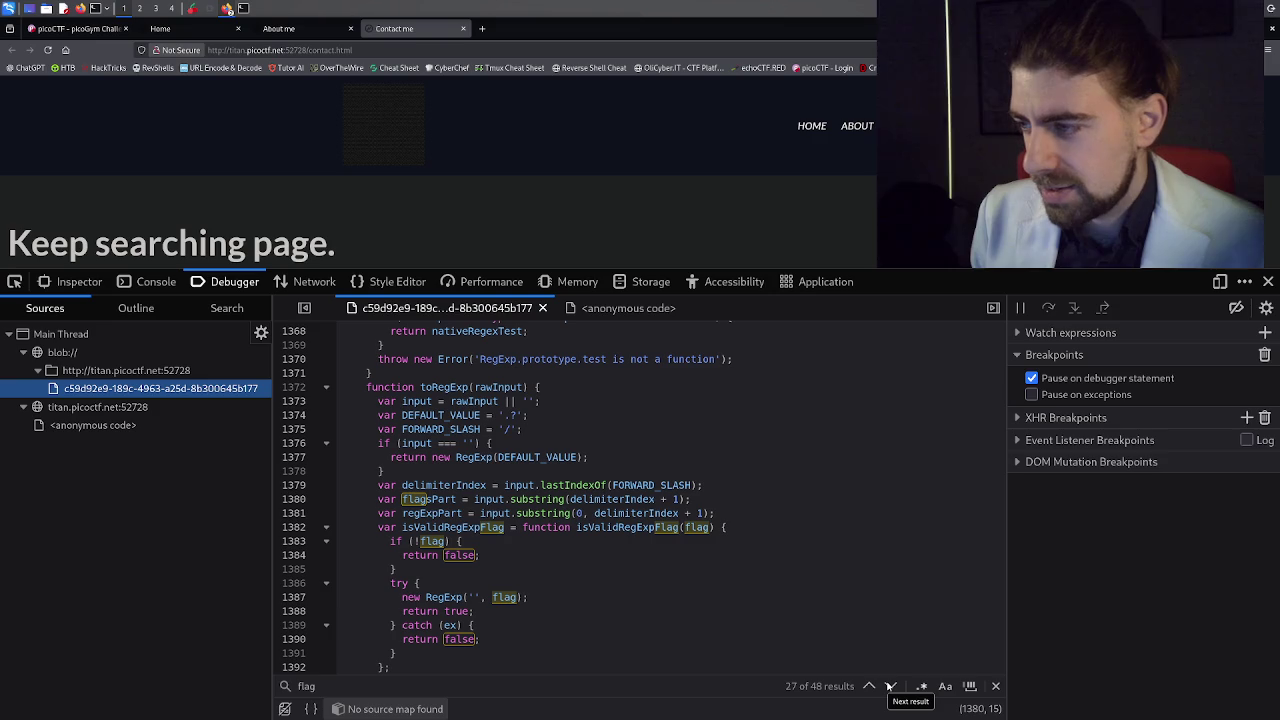
Advance through the 'flag' matches past line 1393 to the flagsPart match on line 1404.
click(889, 686)
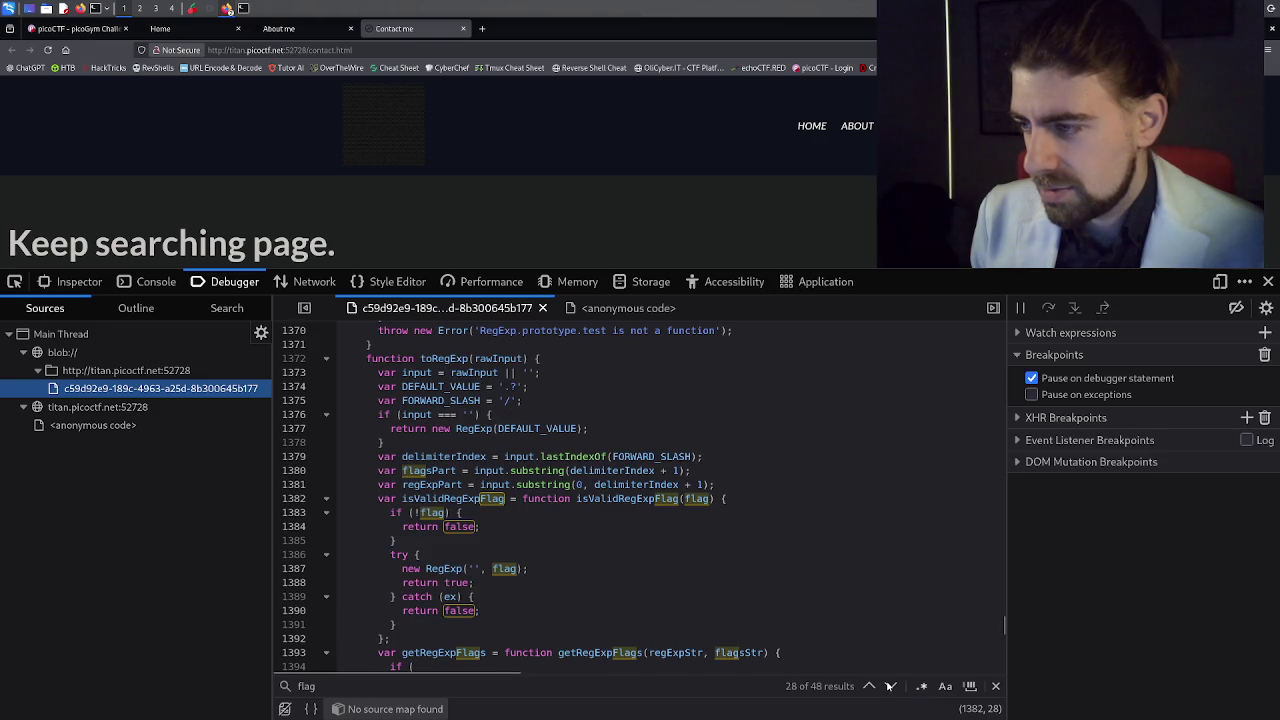
click(889, 686)
click(889, 686)
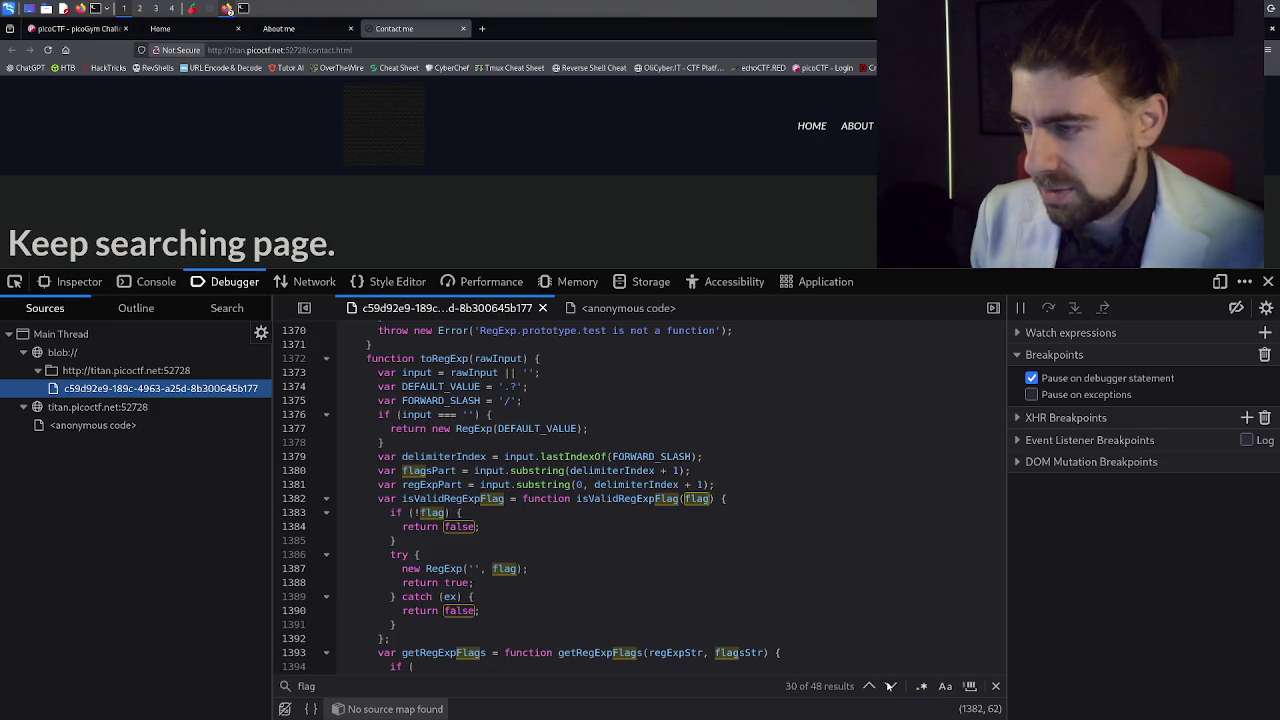
click(889, 686)
click(889, 686)
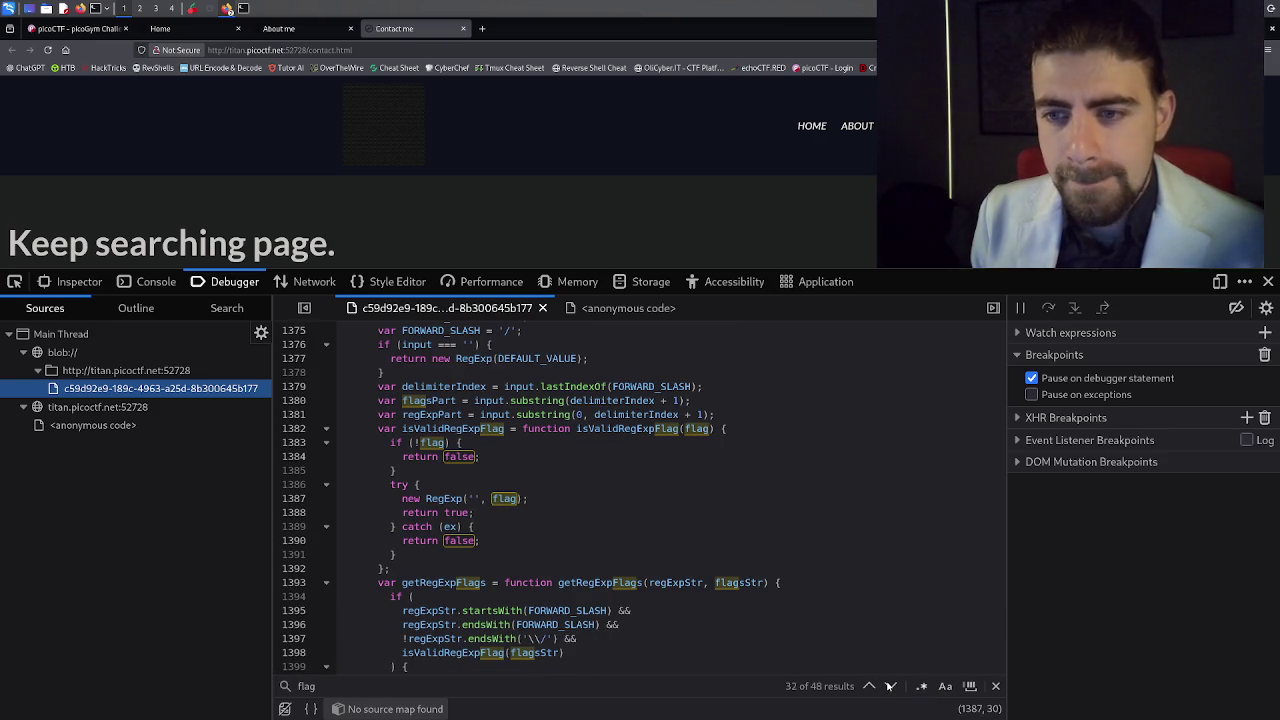
click(889, 686)
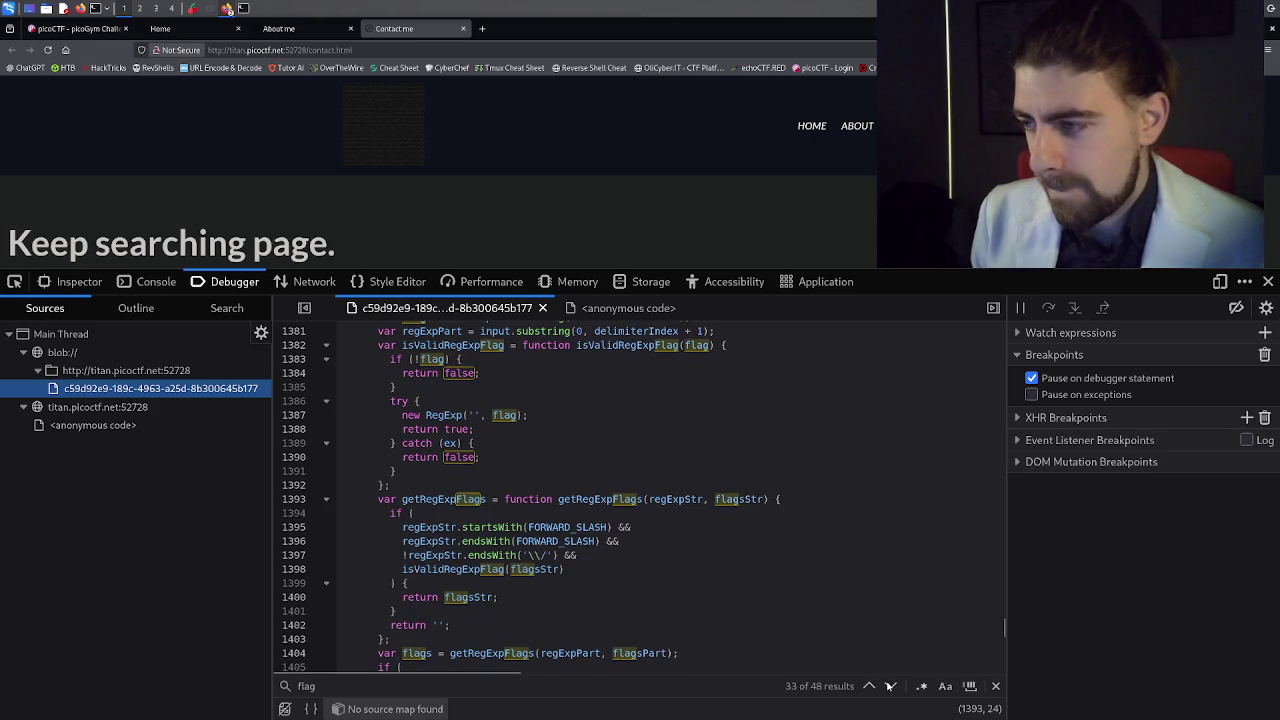
click(889, 686)
click(889, 686)
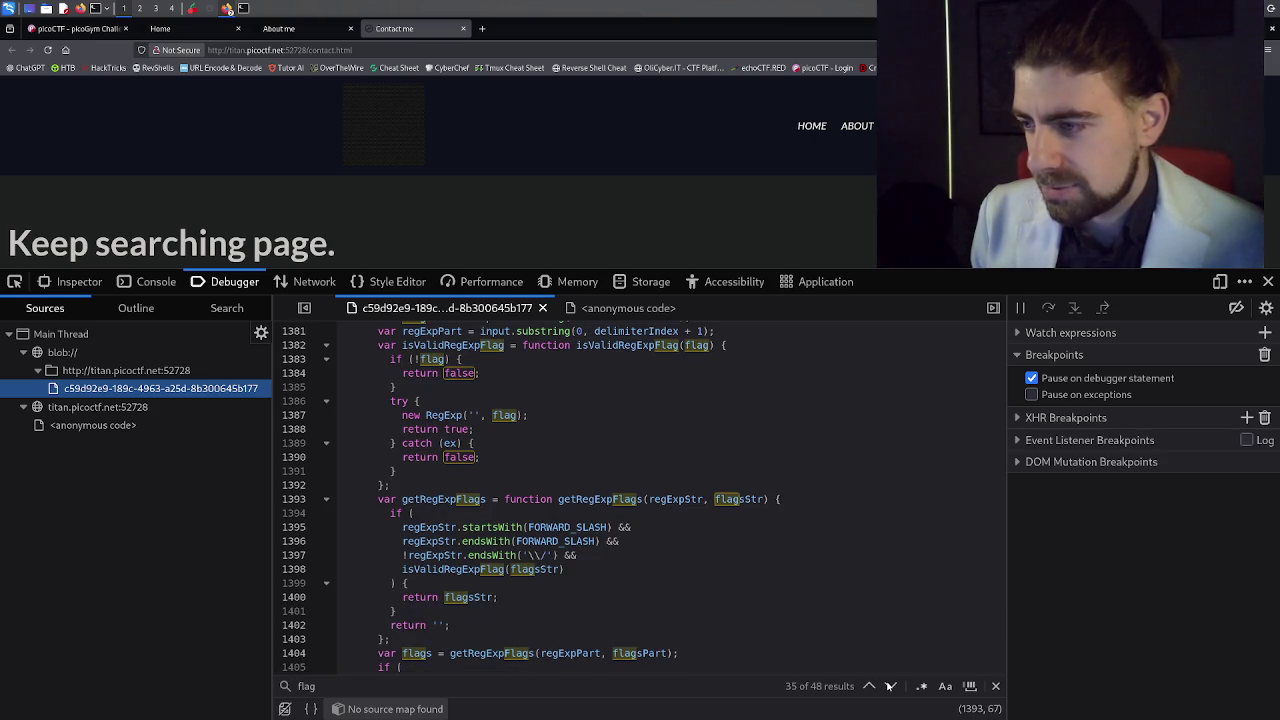
click(889, 686)
click(889, 686)
click(889, 686)
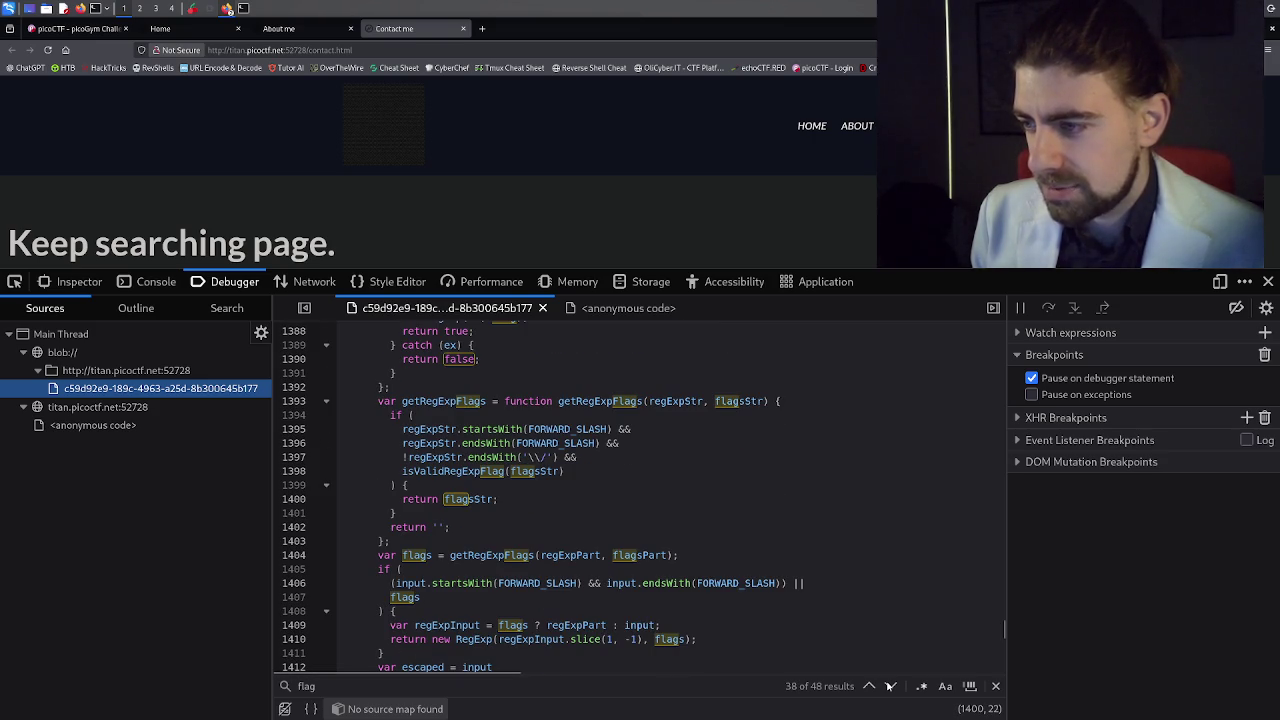
click(889, 686)
click(889, 686)
click(889, 686)
Cycle through the remaining 'flag' matches to the last, wrapping back to the first, then start a new tab.
click(889, 686)
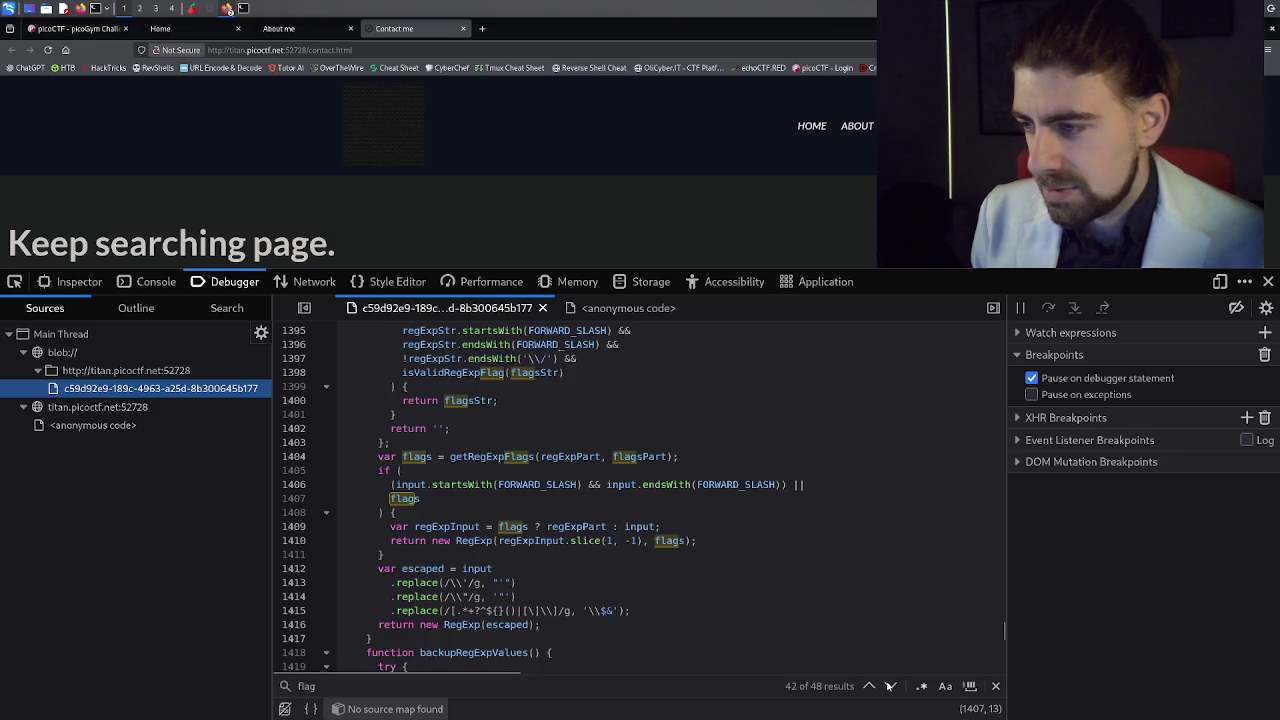
click(889, 686)
click(889, 686)
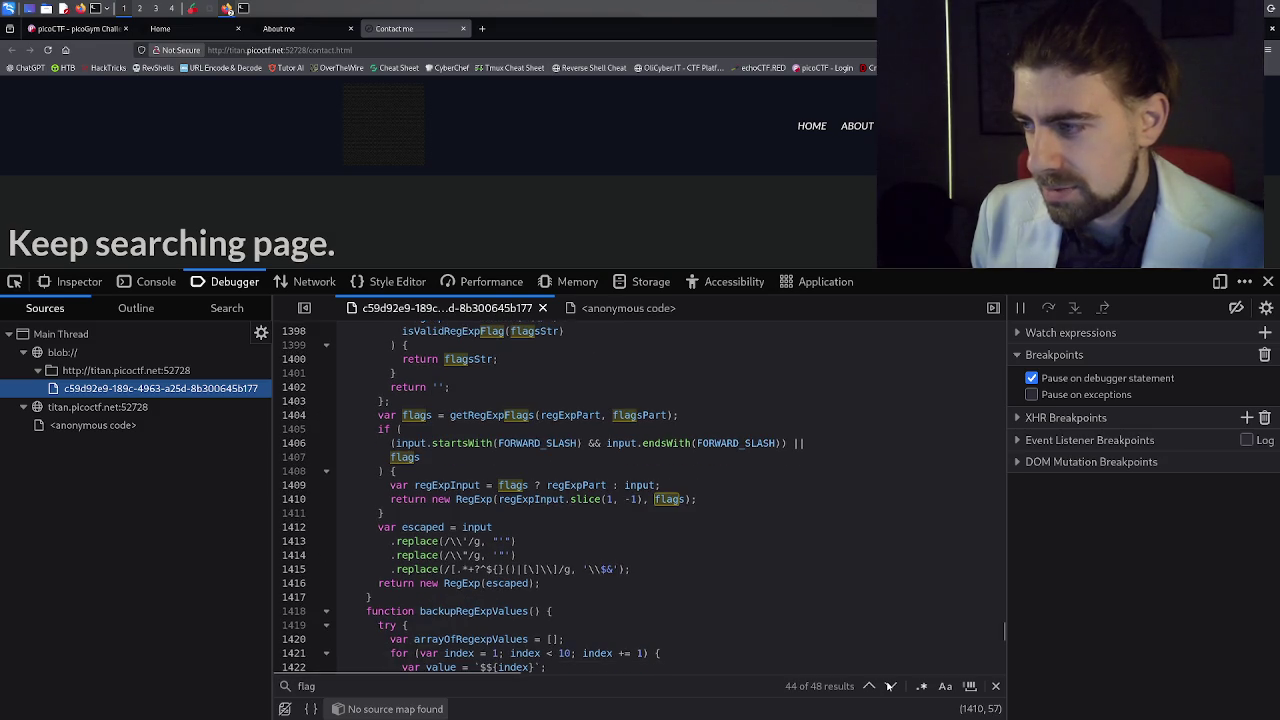
click(889, 686)
click(889, 686)
click(889, 686)
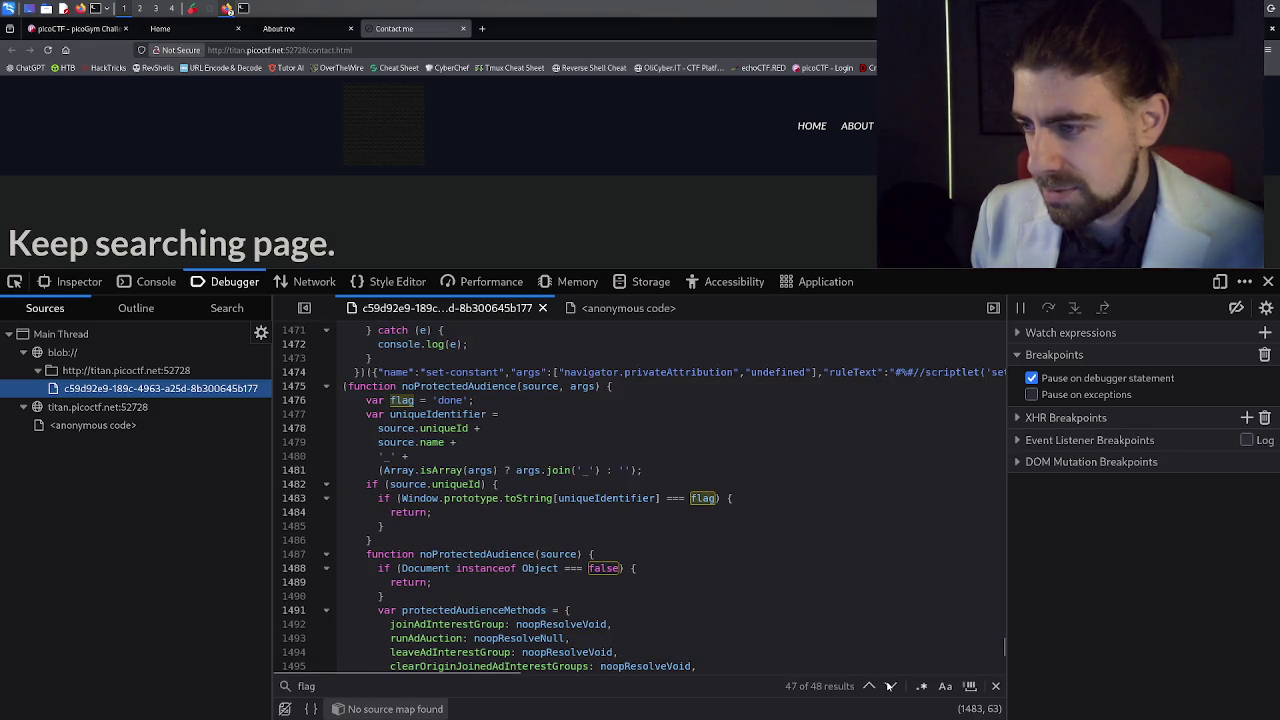
click(889, 686)
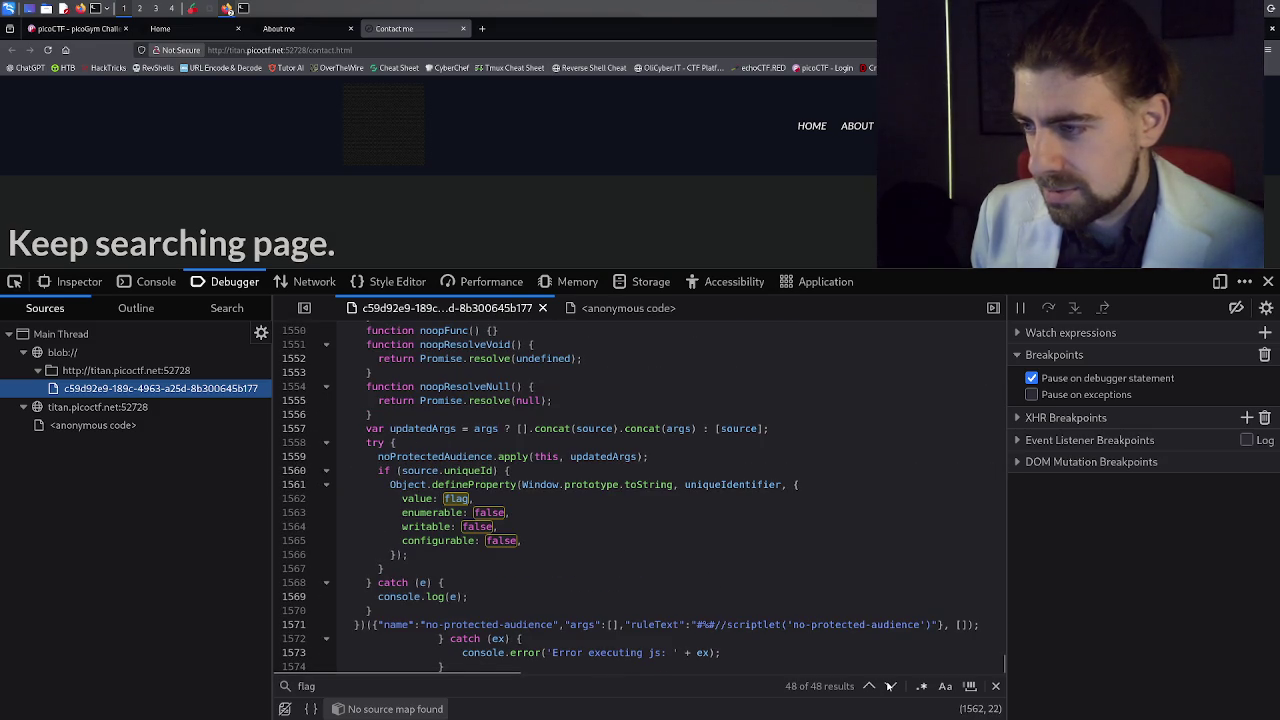
click(889, 686)
click(889, 686)
click(889, 686)
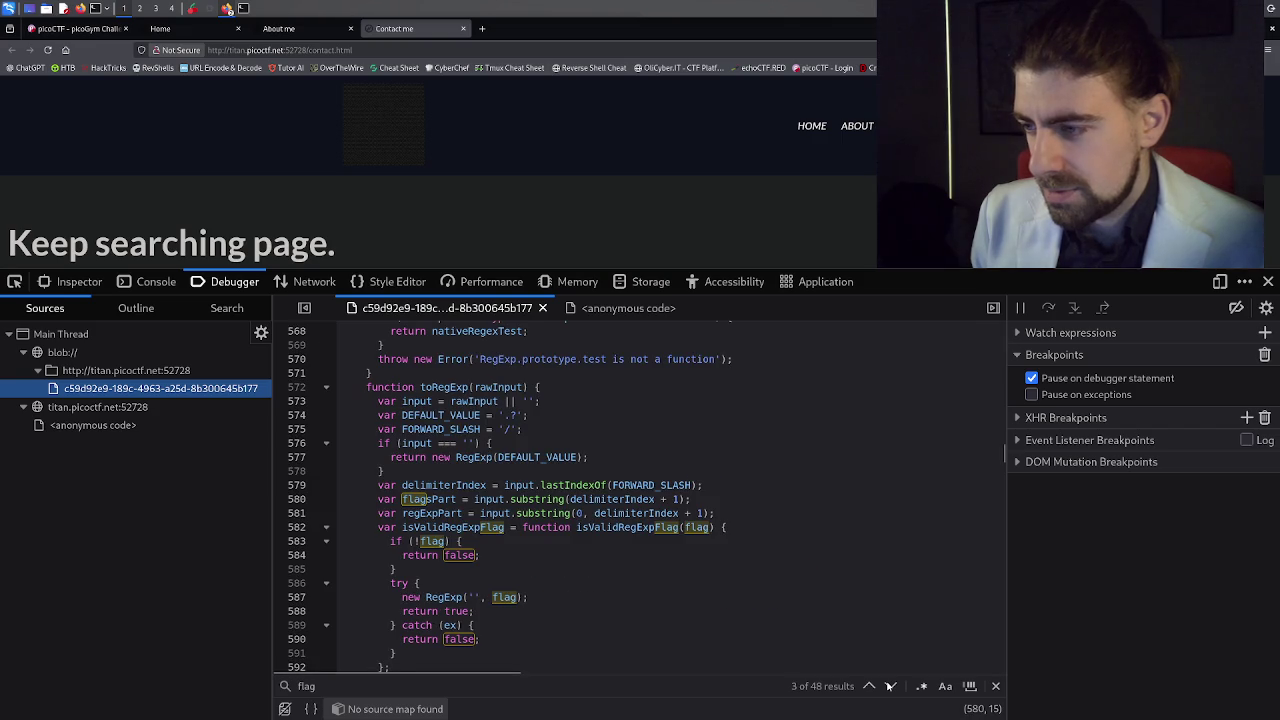
click(889, 686)
click(889, 686)
click(889, 686)
click(889, 686)
click(889, 686)
click(889, 686)
click(889, 686)
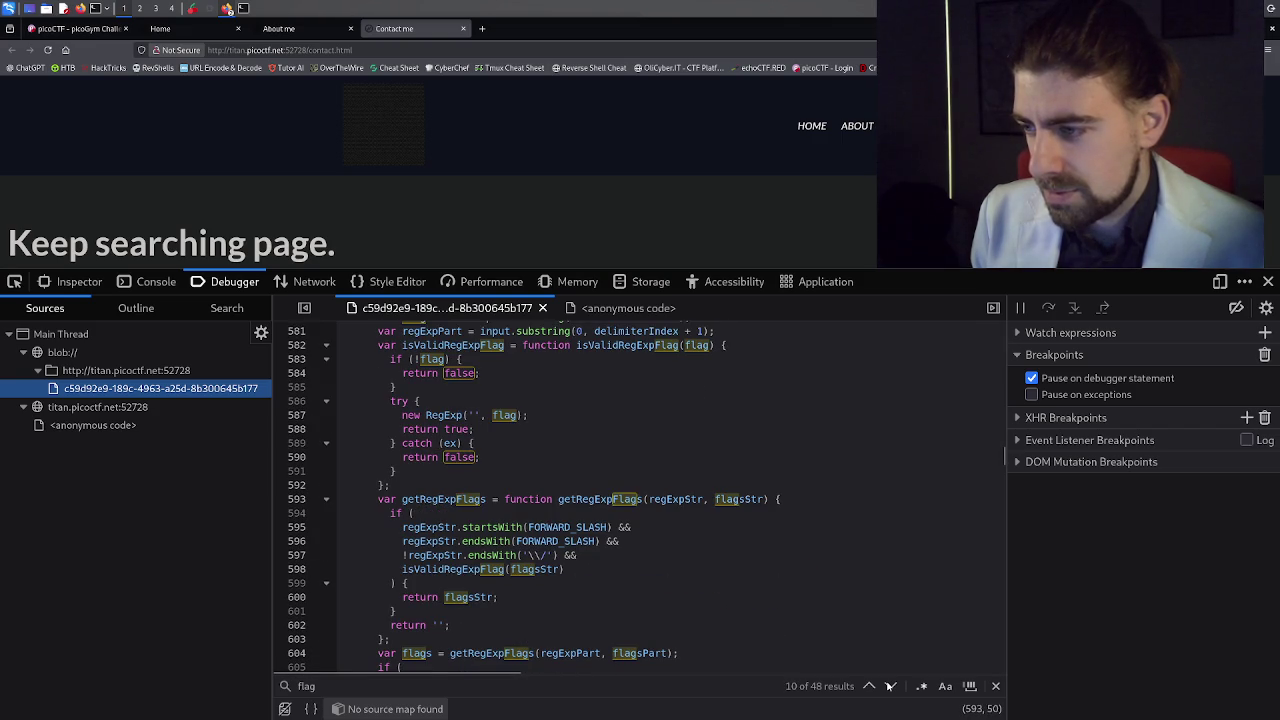
click(889, 686)
click(889, 686)
click(889, 686)
click(889, 686)
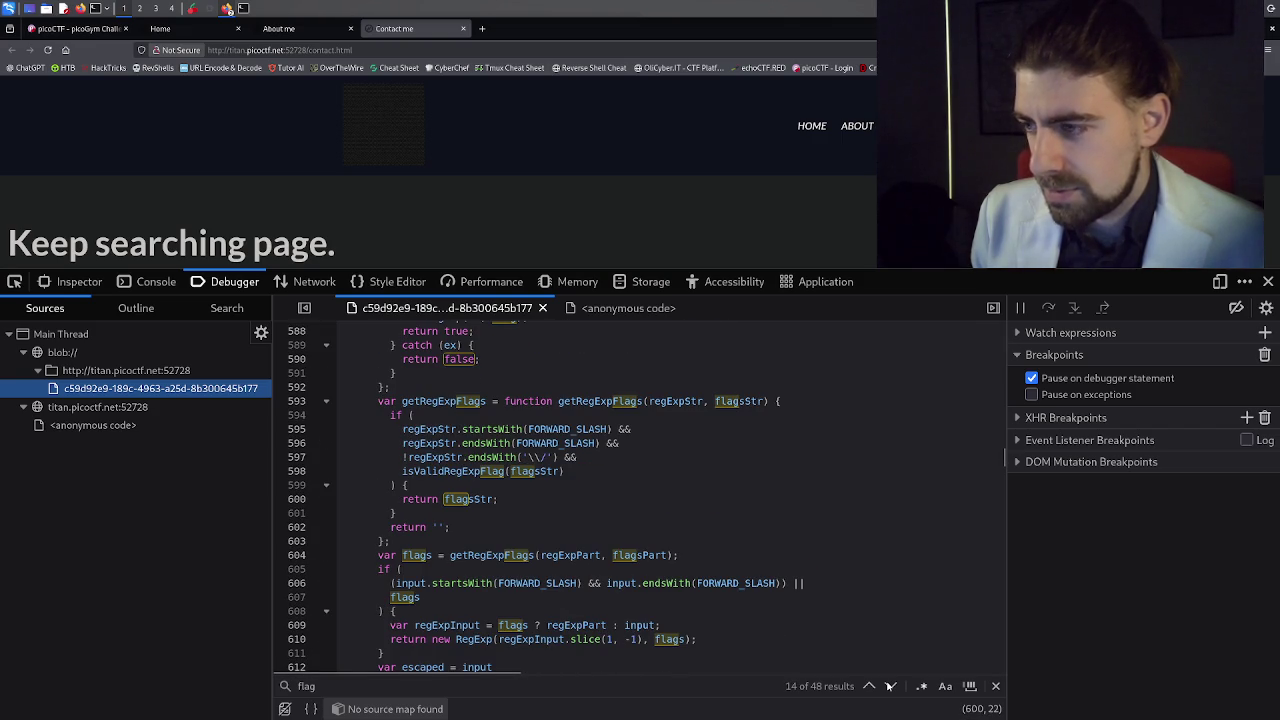
click(889, 686)
click(889, 686)
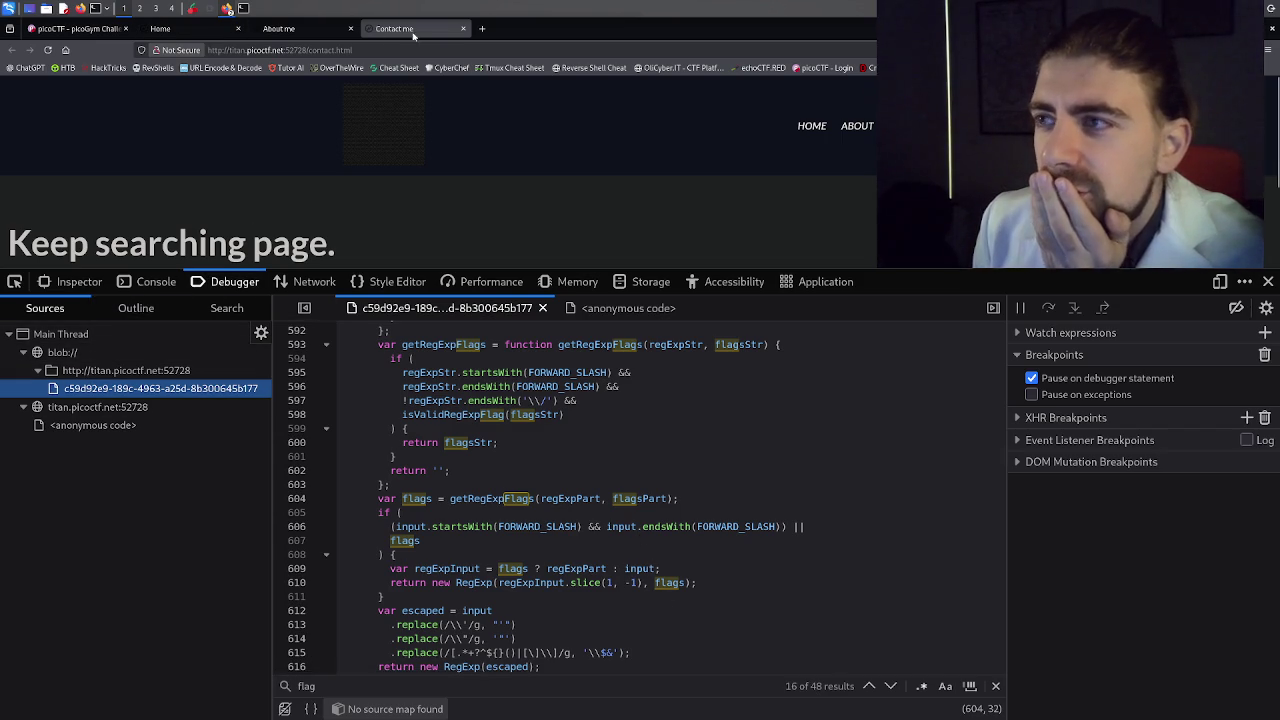
click(479, 29)
Search Google for 'what is the debugger tab for in firefox', expand 'Why does no one use Firefox anymore?', then return to Contact me.
text(wha)
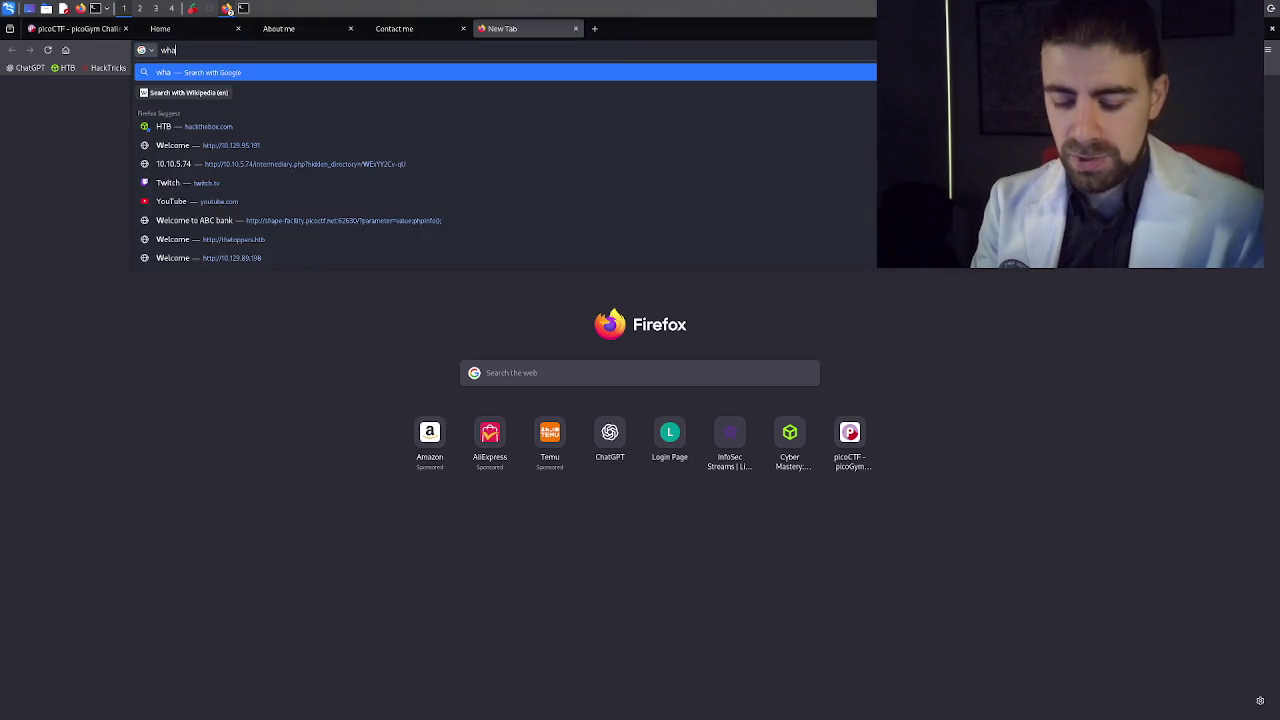
text(t is the debu)
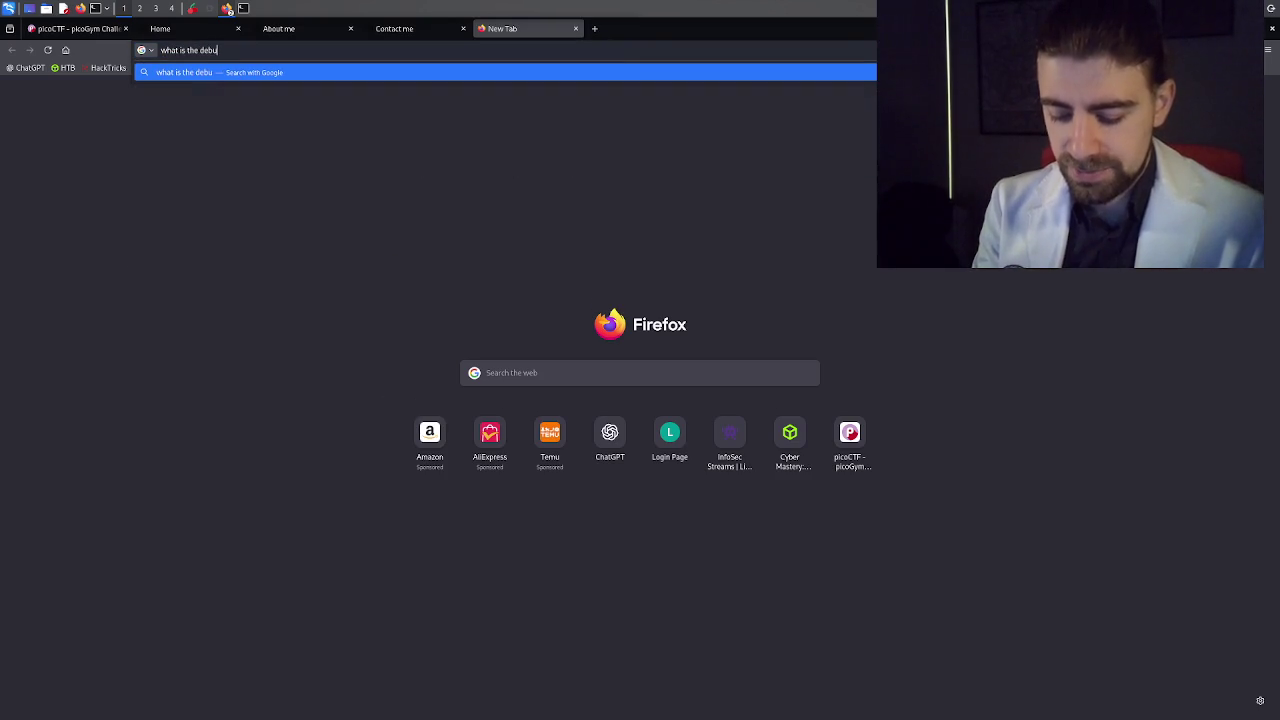
text(gger tab for in firefox)
key(Return)
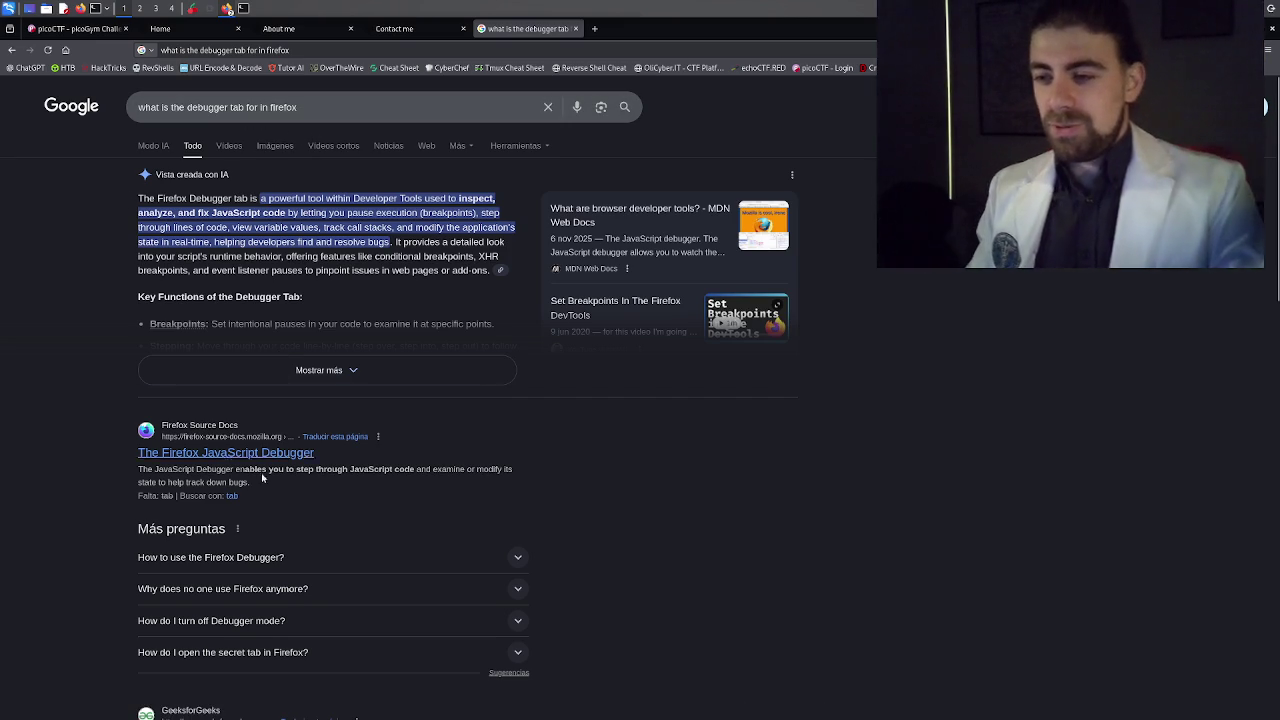
click(230, 589)
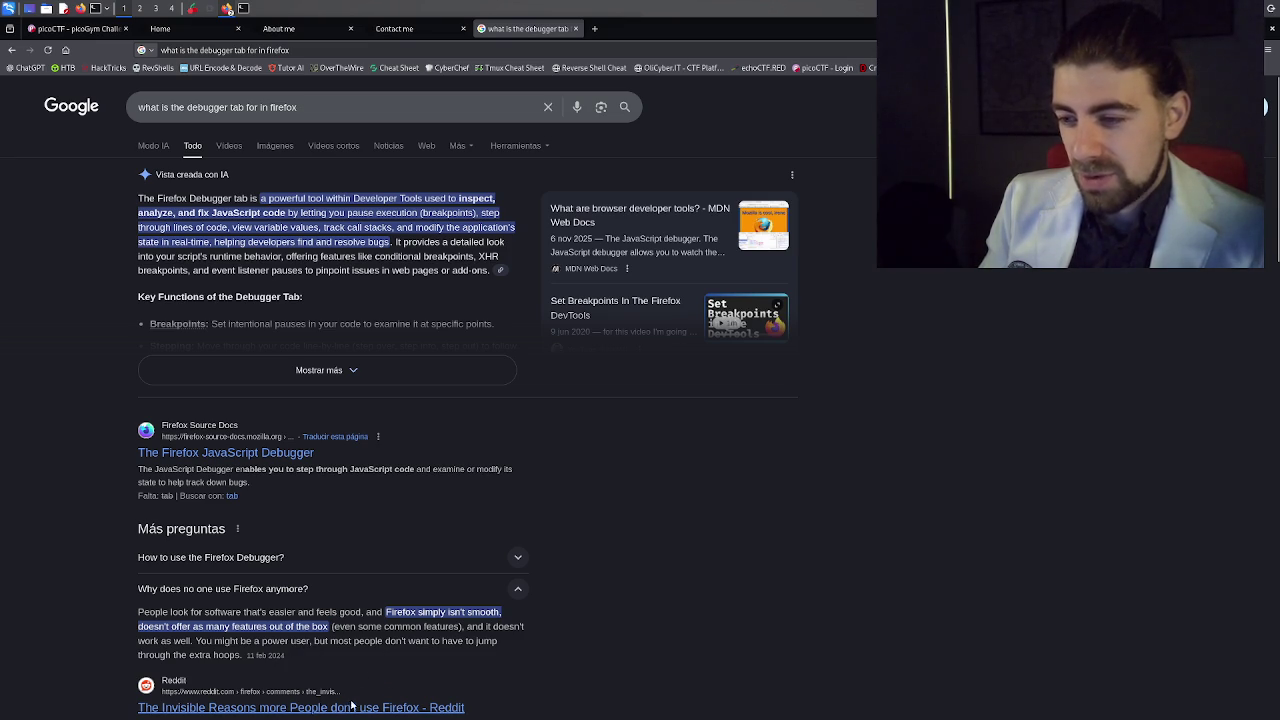
scroll(366, 667, down, 3)
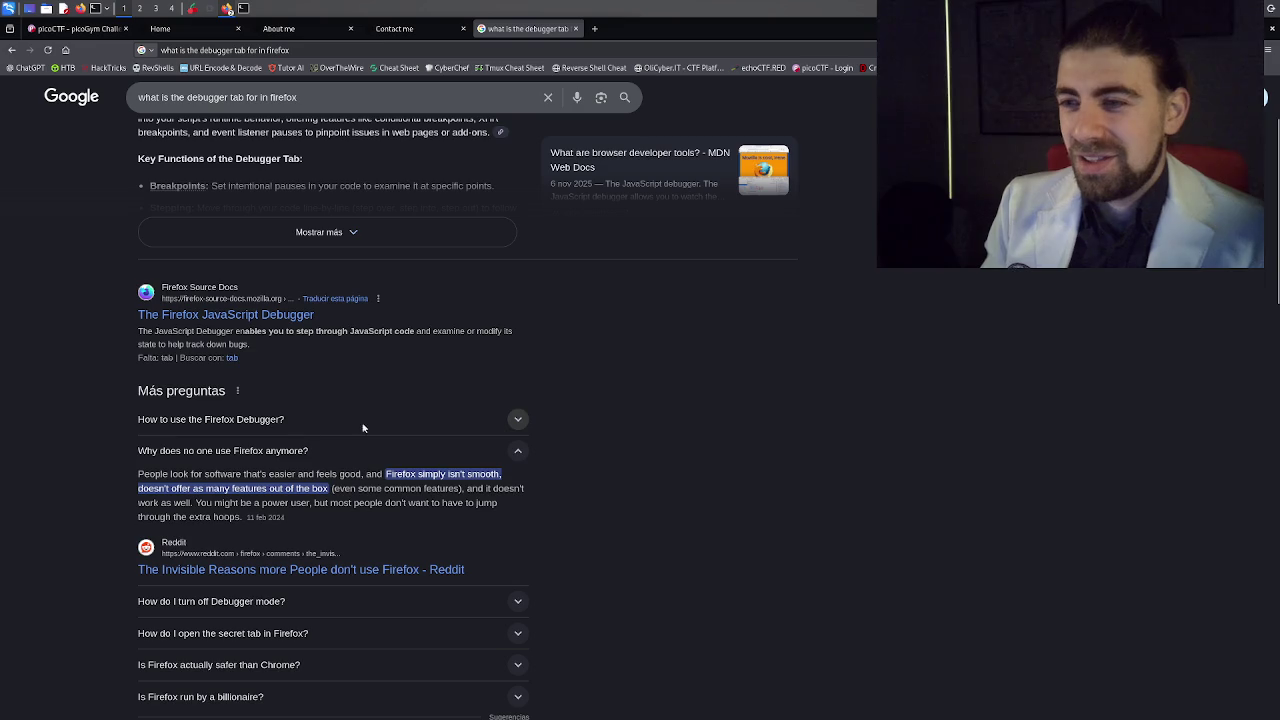
scroll(563, 429, up, 3)
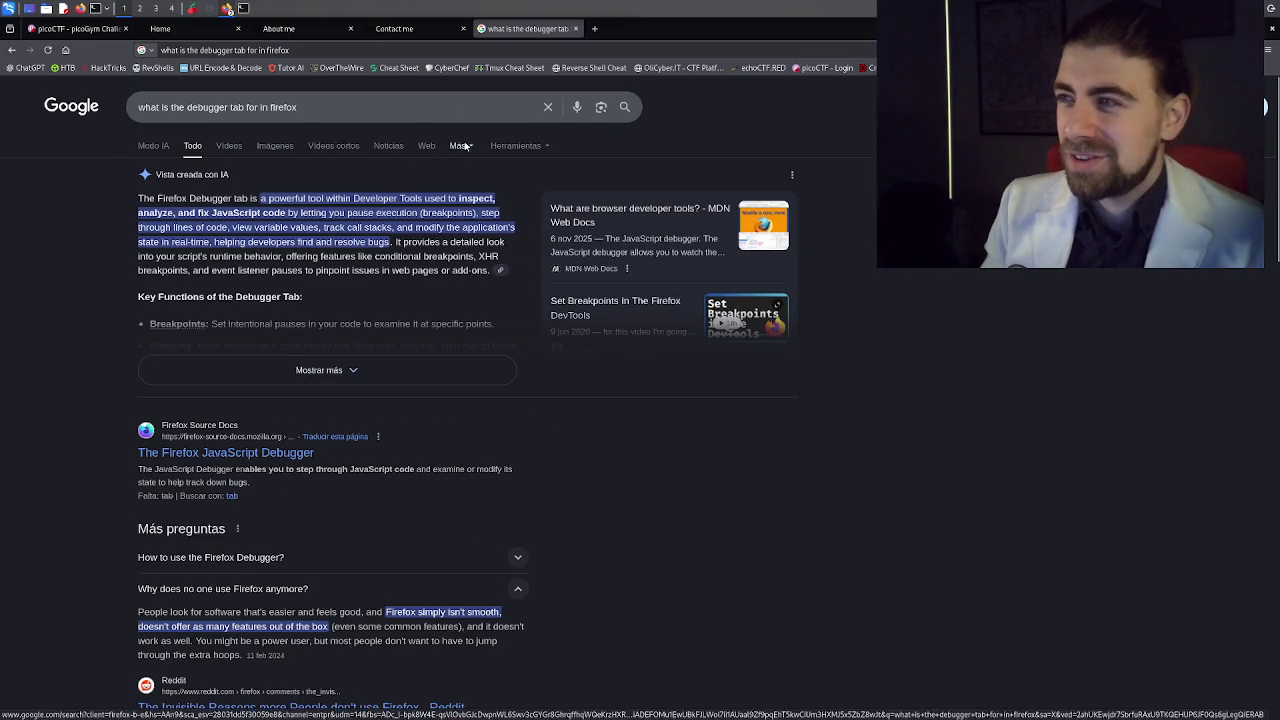
mouse_move(411, 35)
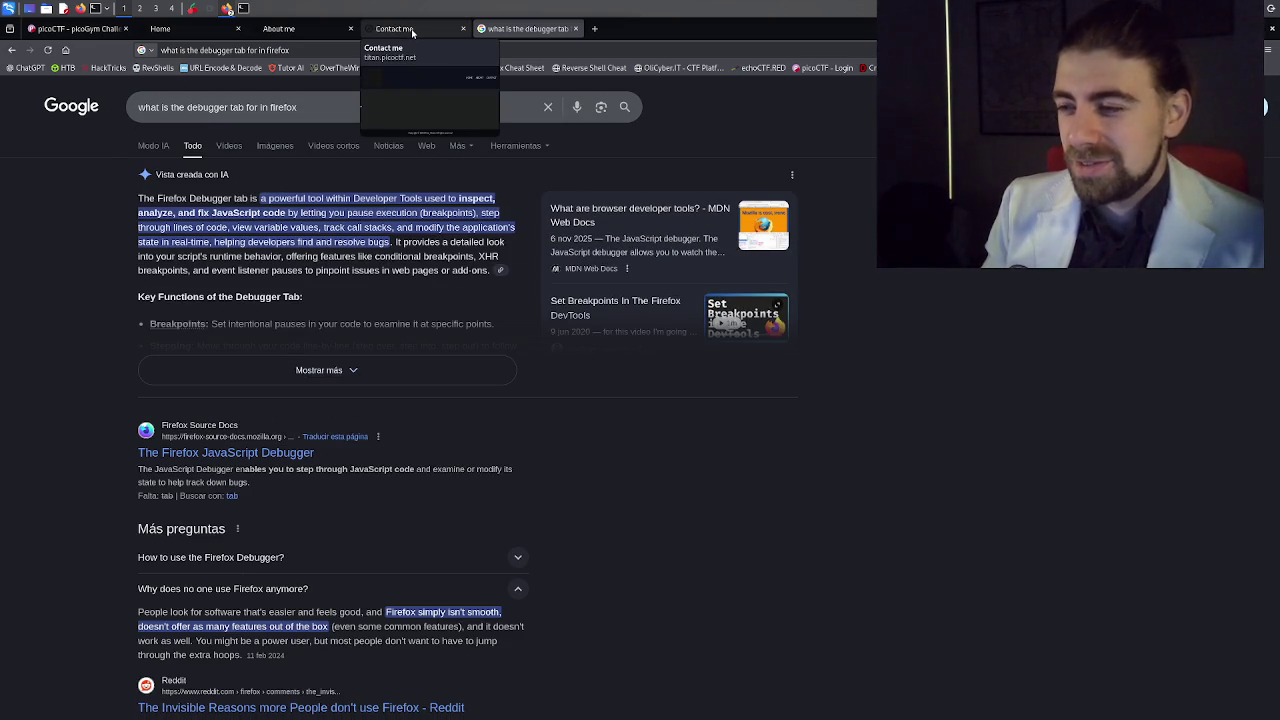
click(411, 32)
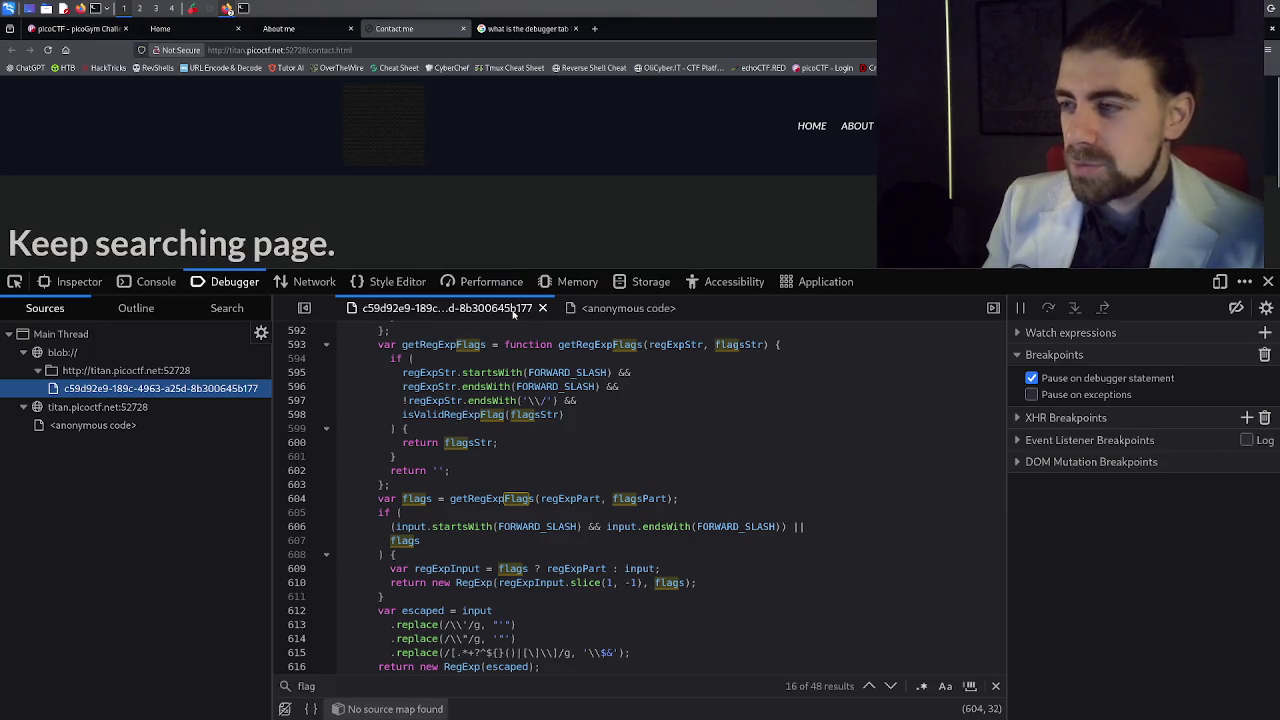
In the Style Editor, search the current style sheet for 'pico'.
click(405, 285)
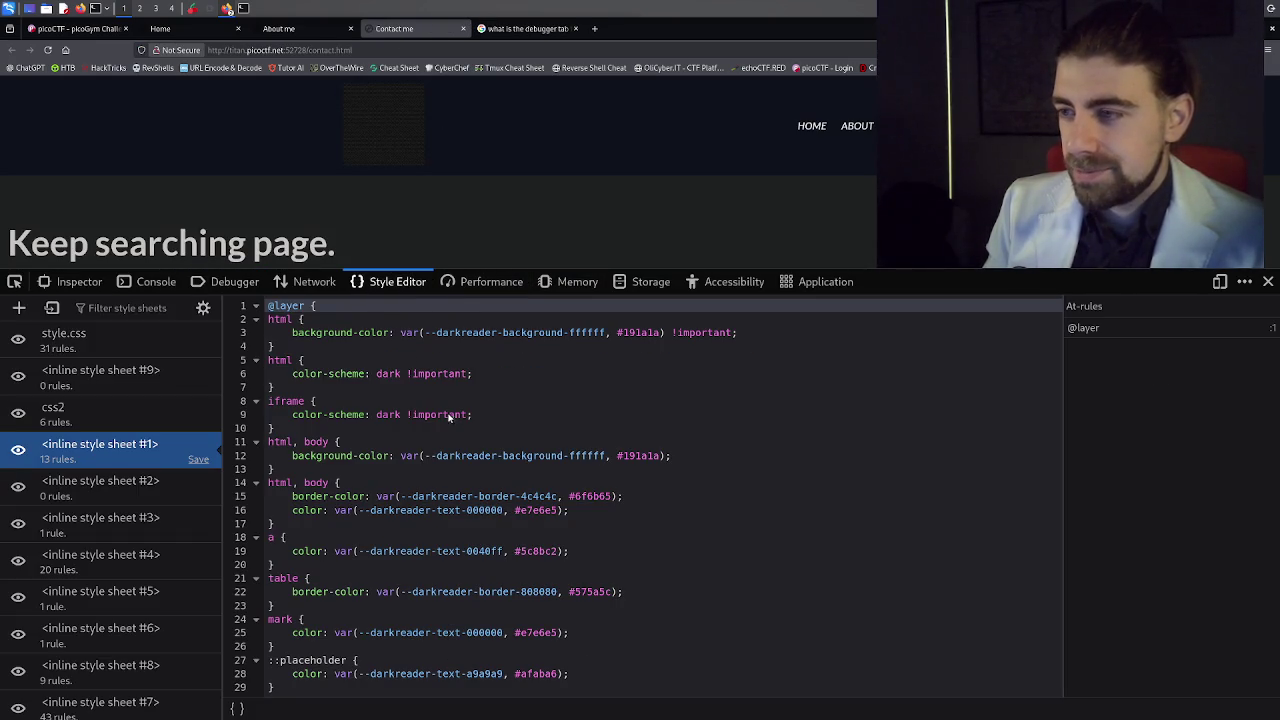
click(495, 390)
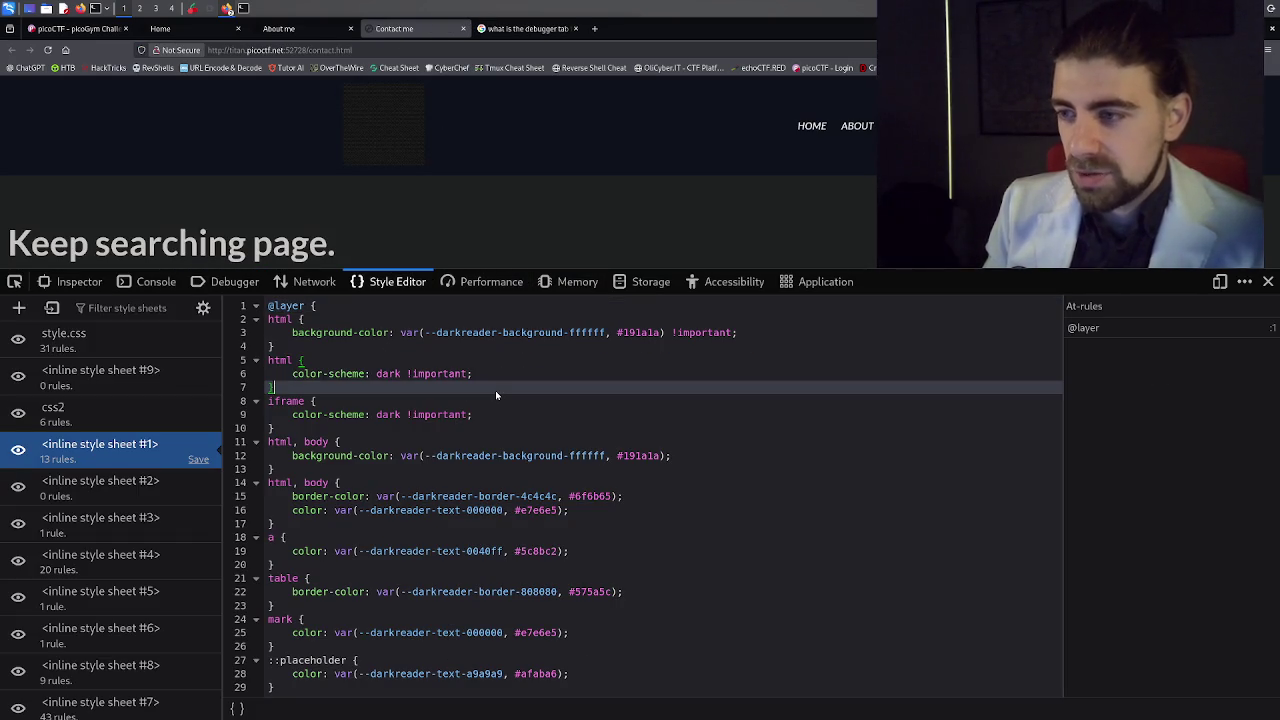
key(ctrl+f)
text(pico)
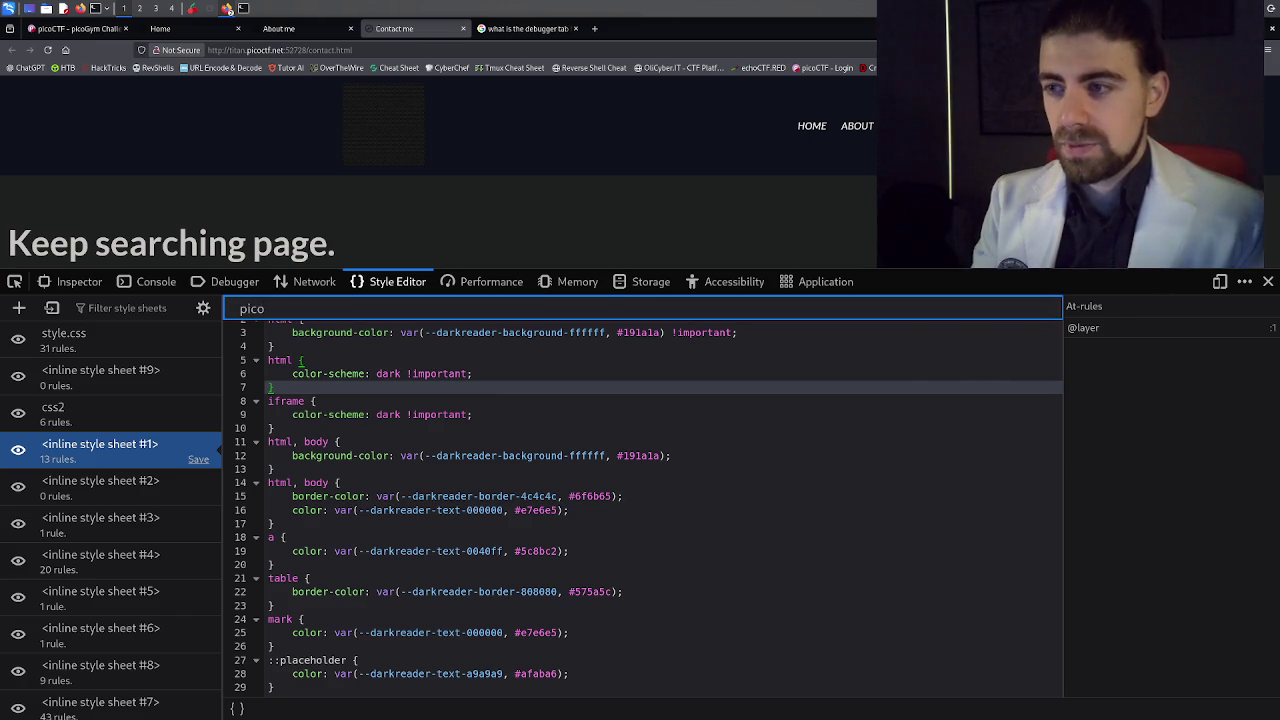
scroll(353, 457, down, 5)
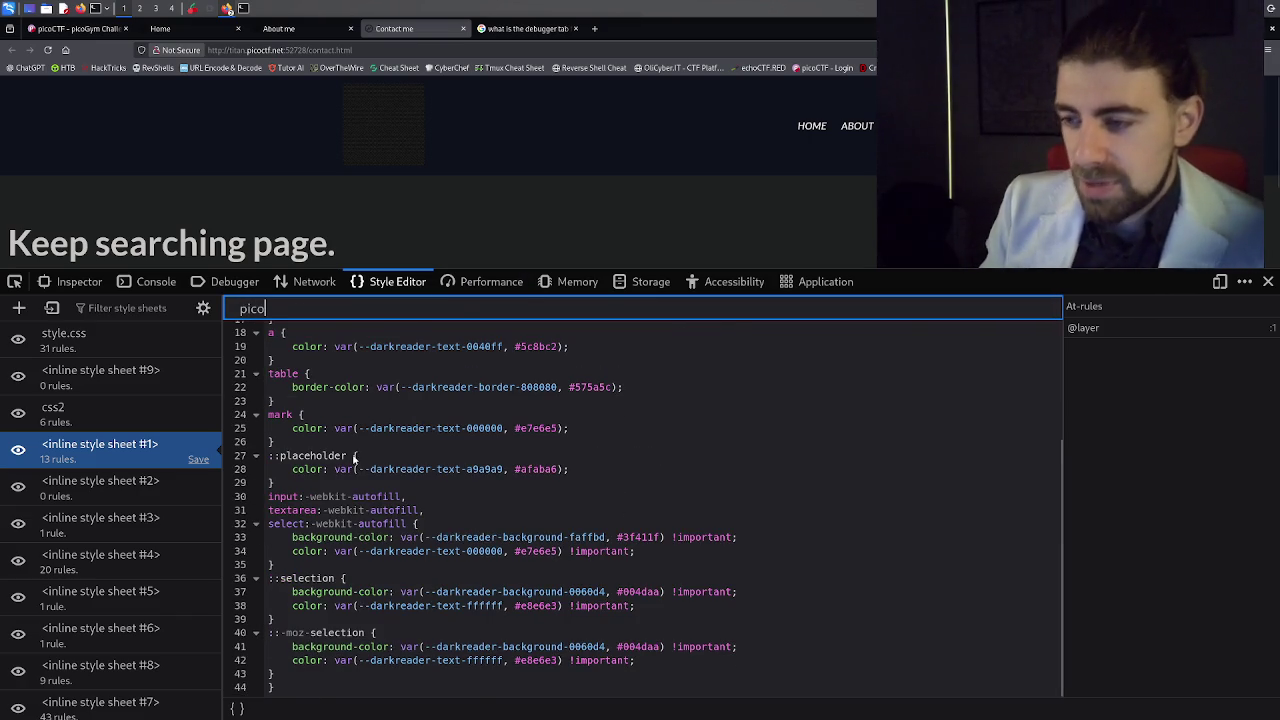
scroll(353, 457, up, 5)
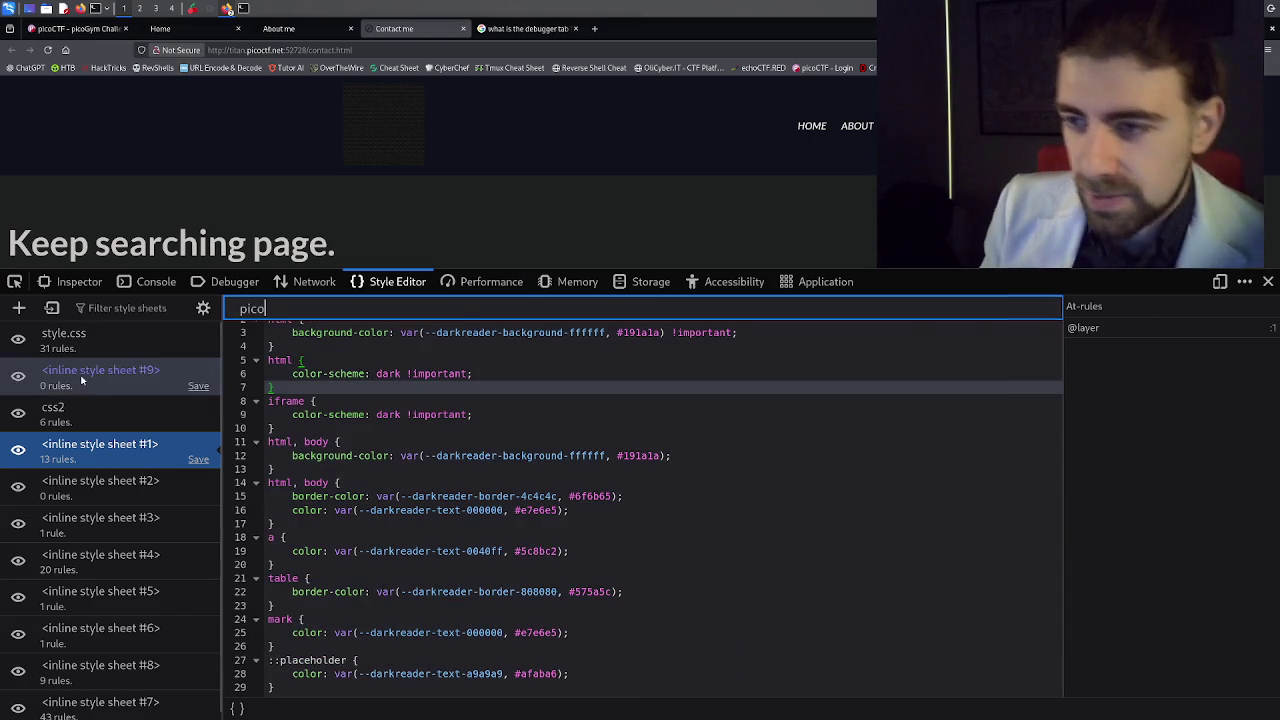
key(Escape)
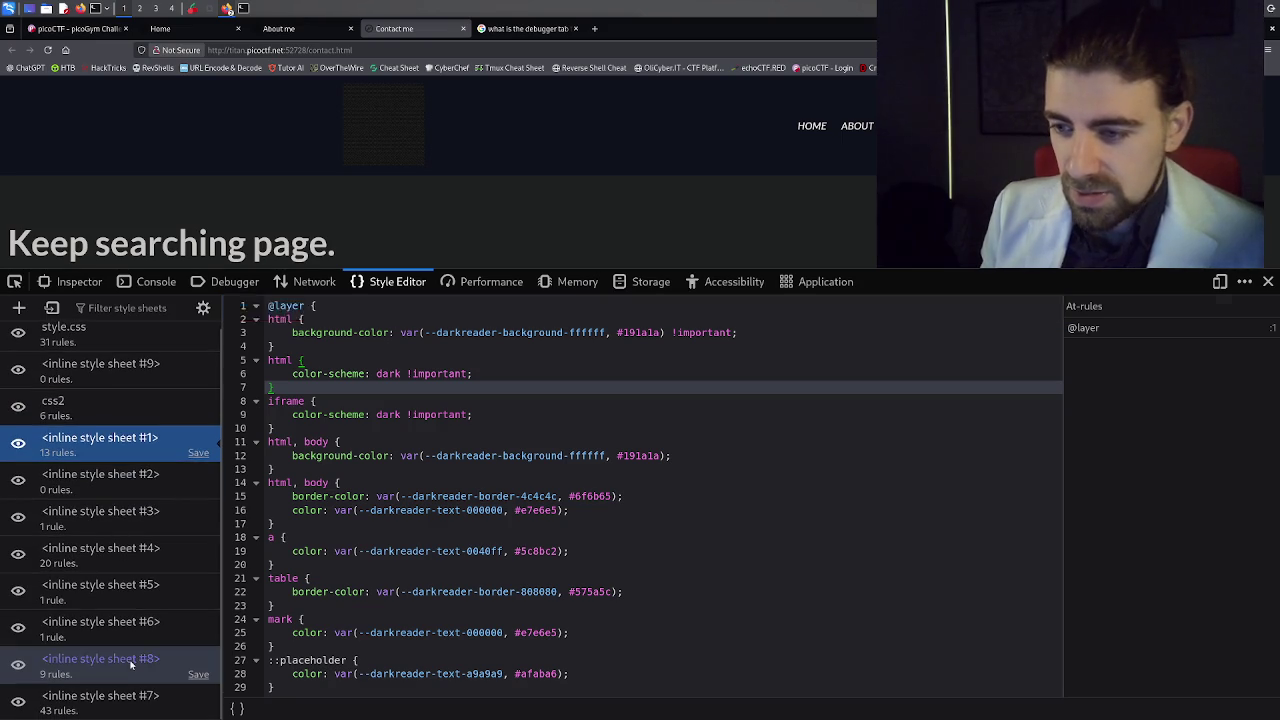
Look through inline style sheets #8 down to #1.
click(130, 664)
click(122, 690)
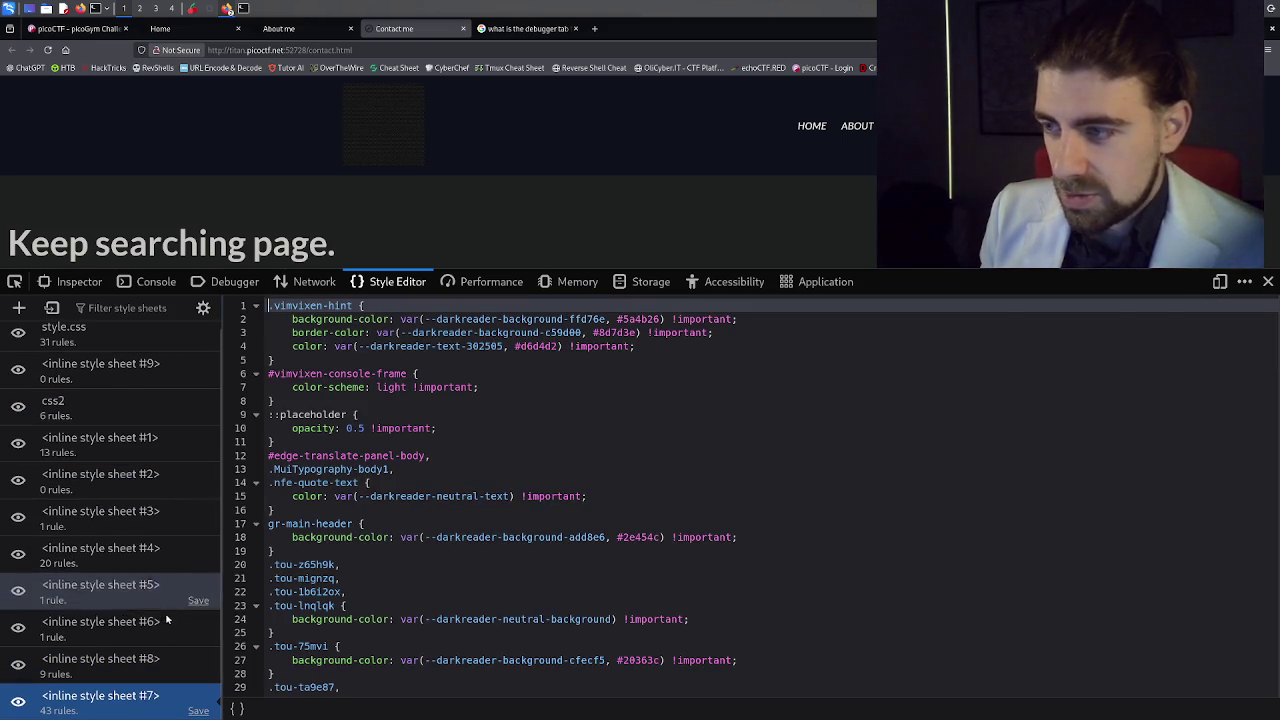
click(148, 622)
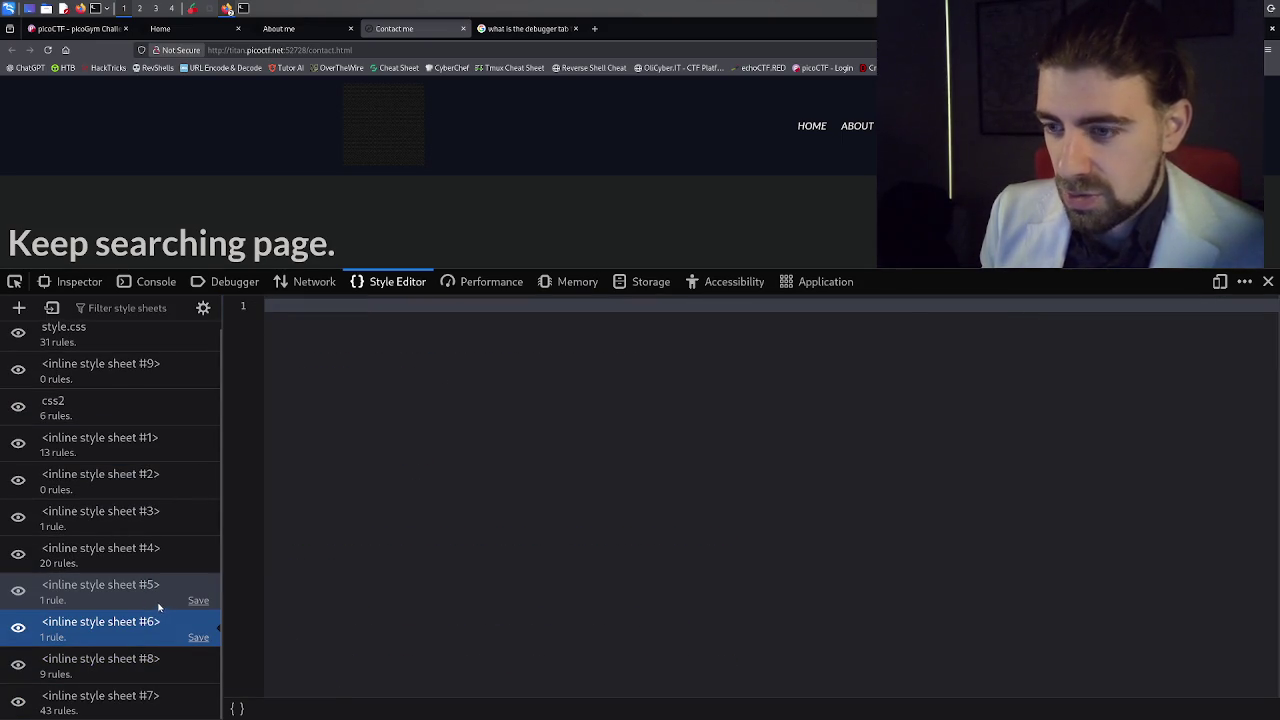
click(144, 588)
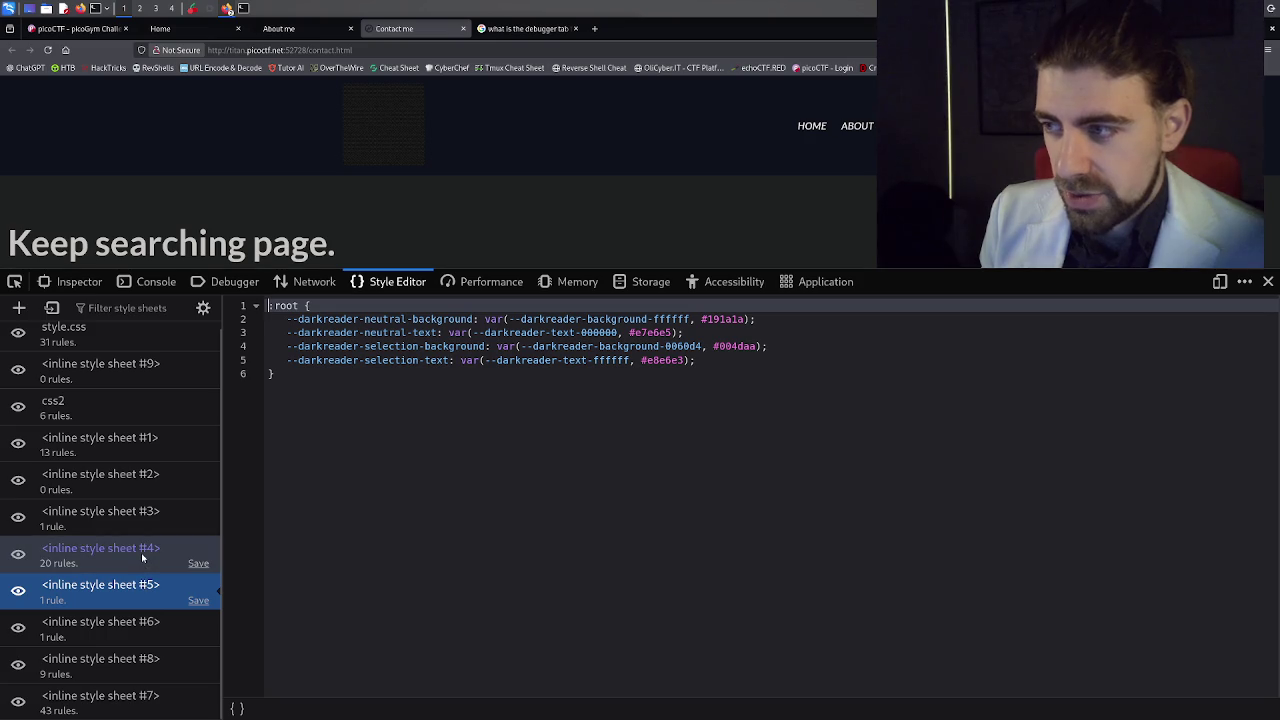
click(142, 556)
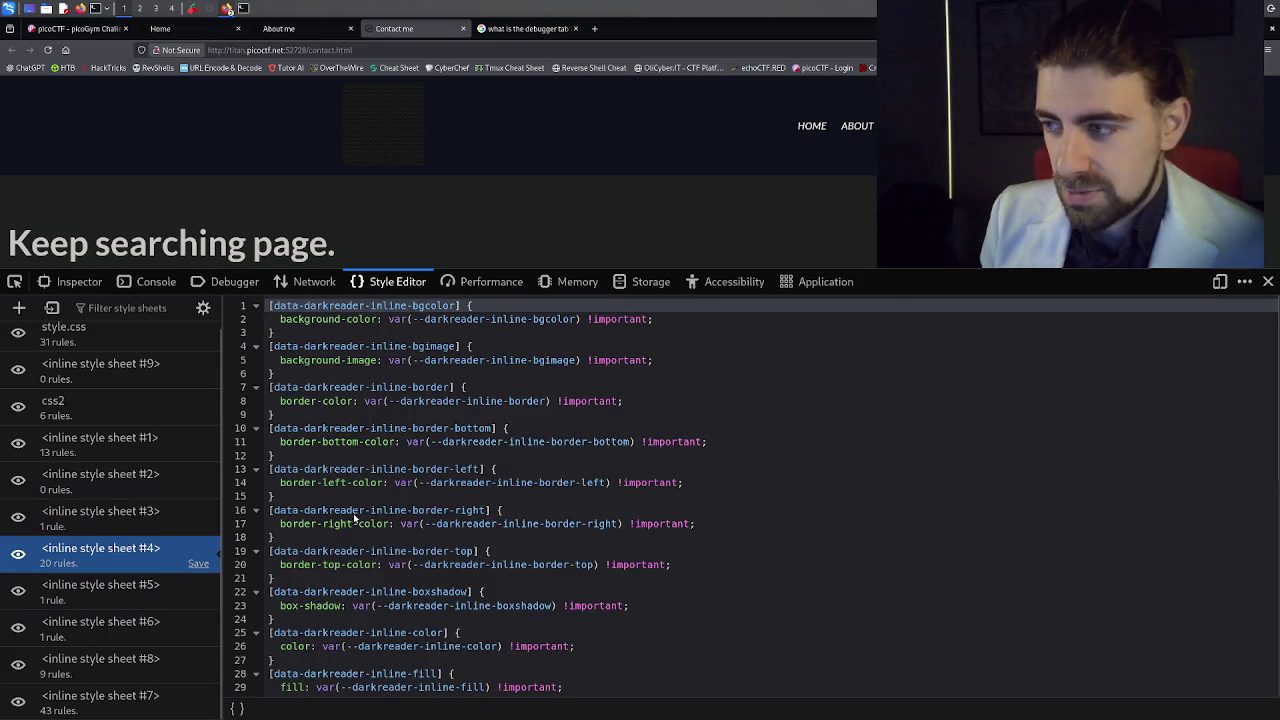
scroll(365, 522, down, 5)
scroll(365, 522, down, 1)
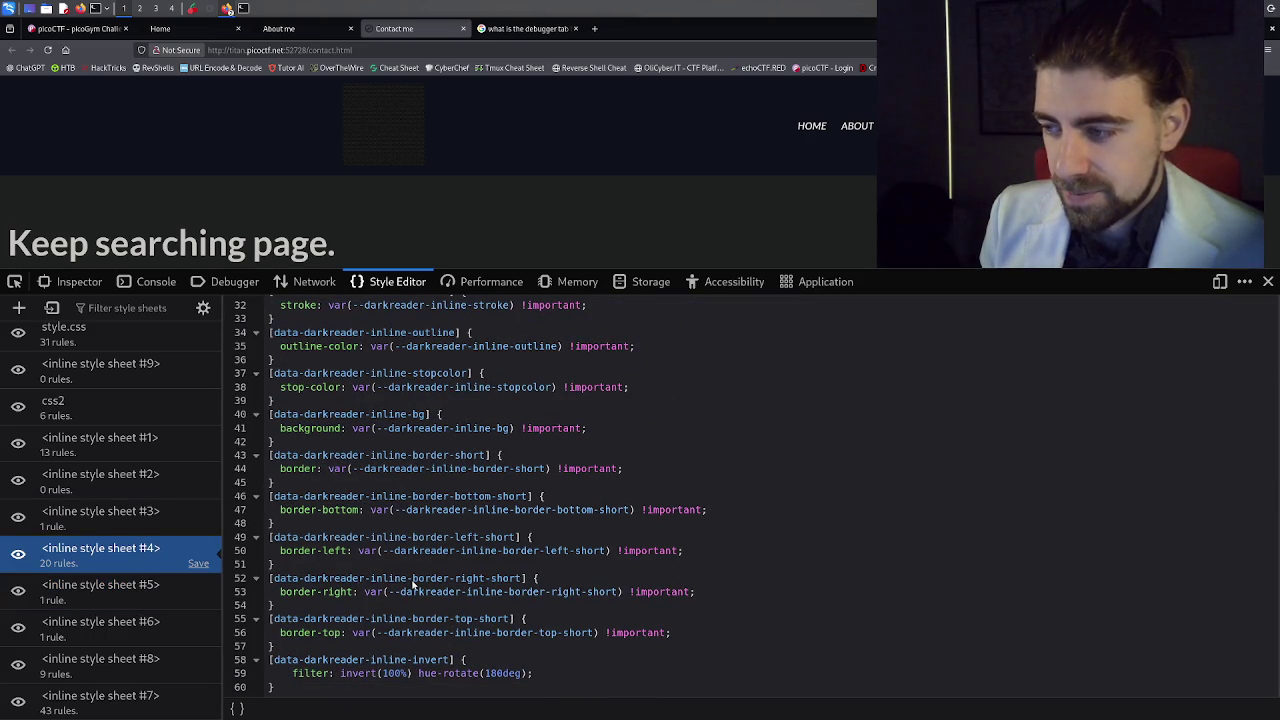
click(137, 515)
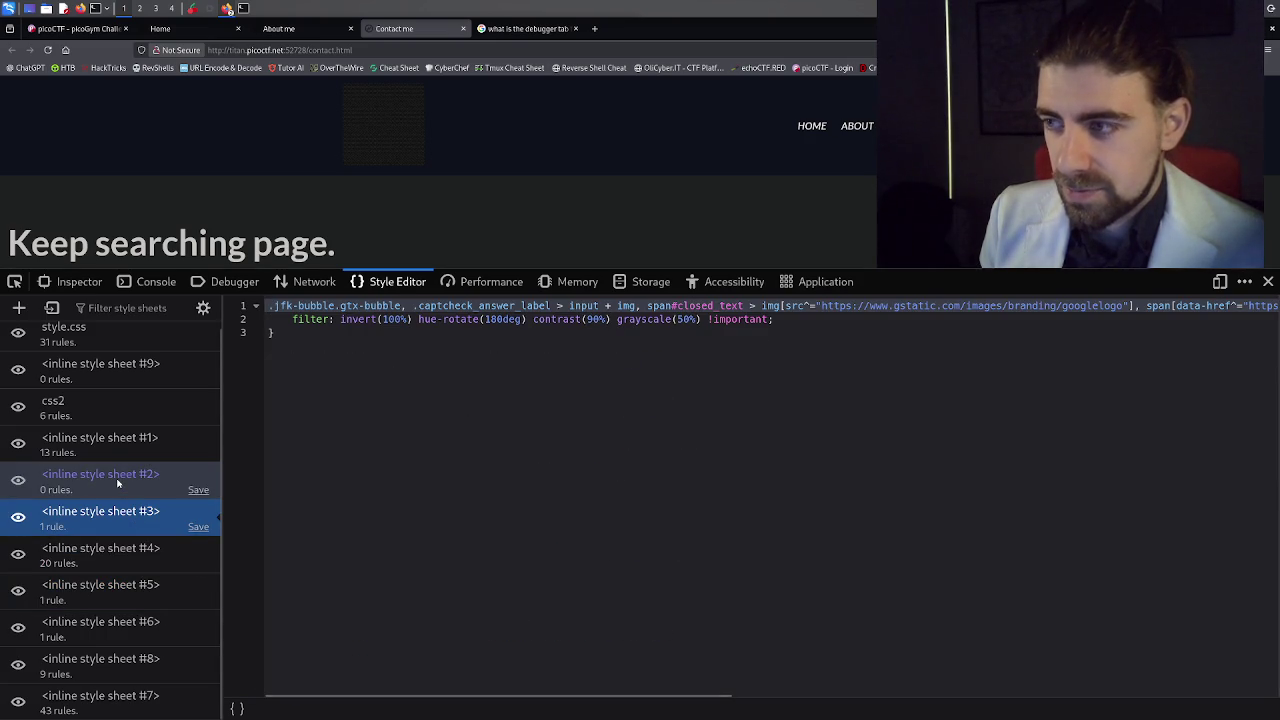
click(117, 480)
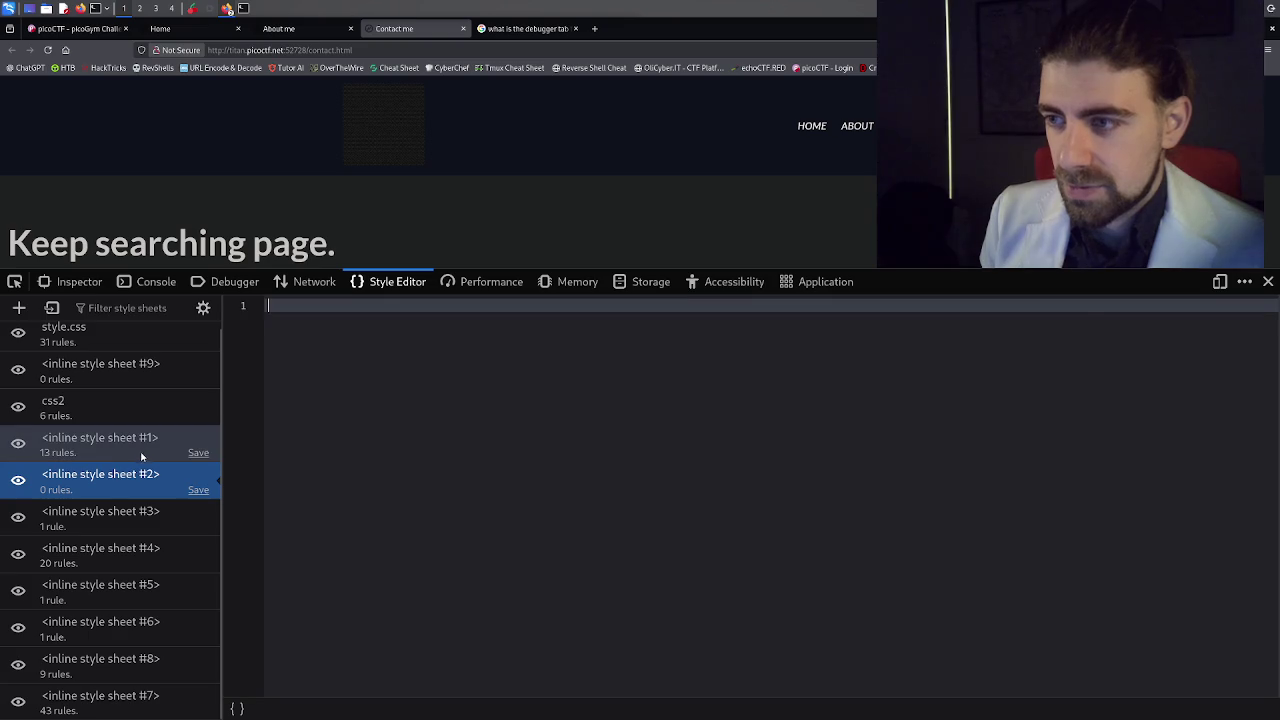
click(143, 445)
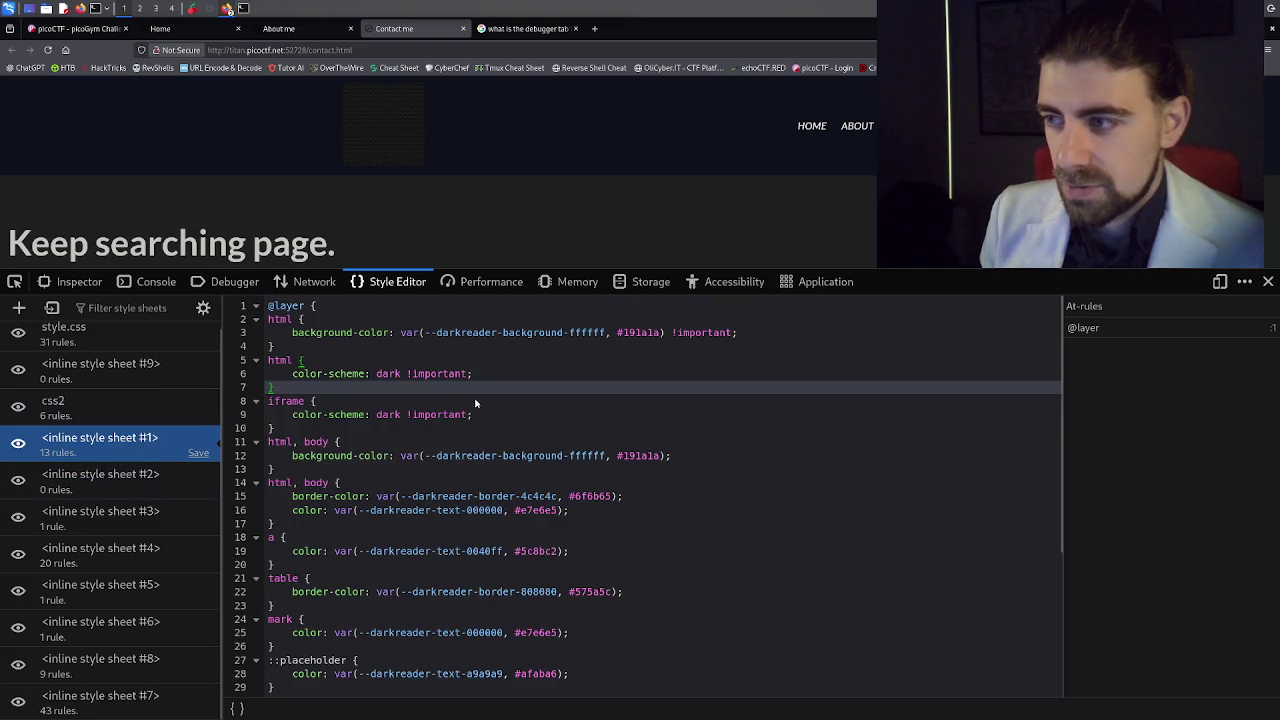
scroll(470, 405, down, 5)
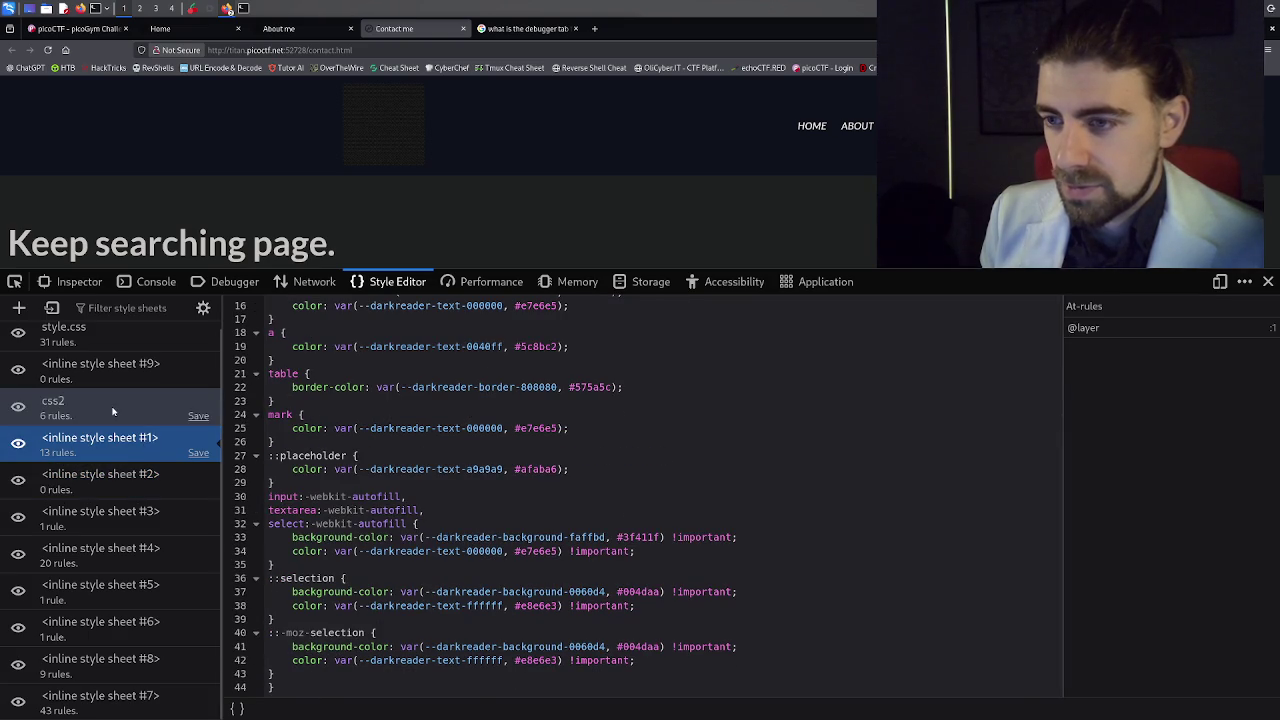
Read the css2 stylesheet, inline style sheet #9, and the style.css rules.
click(95, 406)
scroll(237, 410, down, 5)
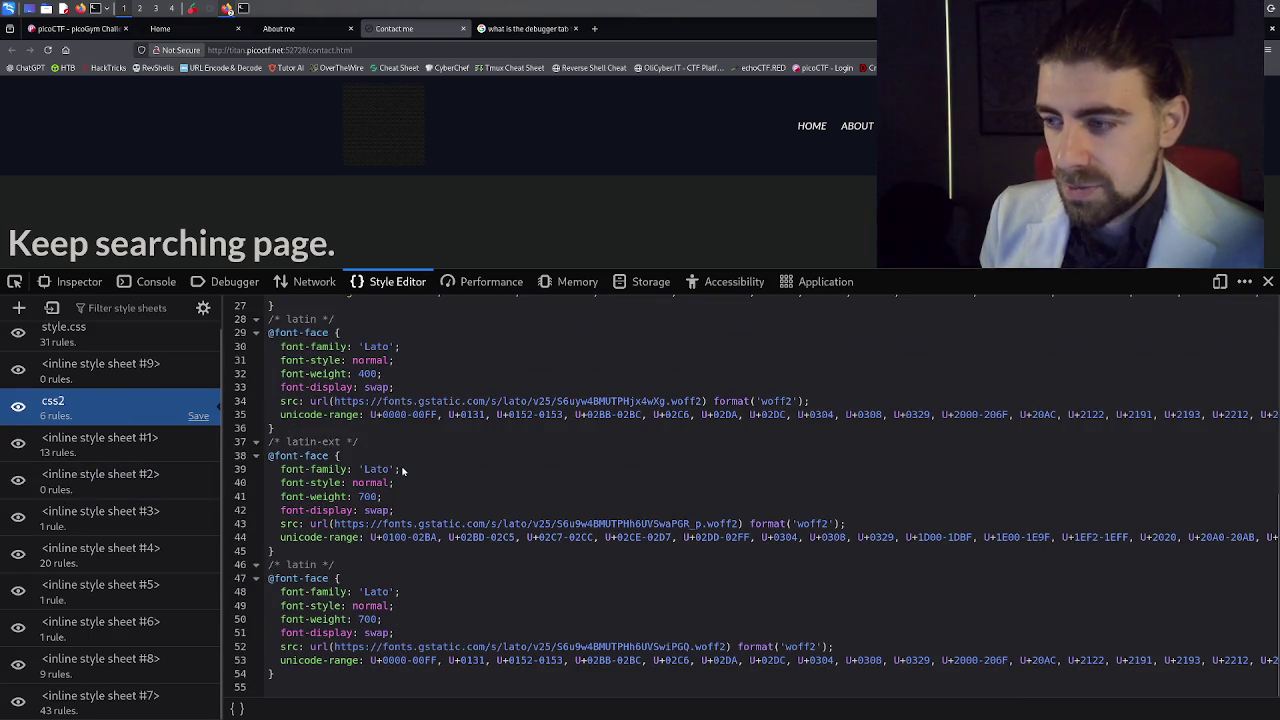
click(160, 368)
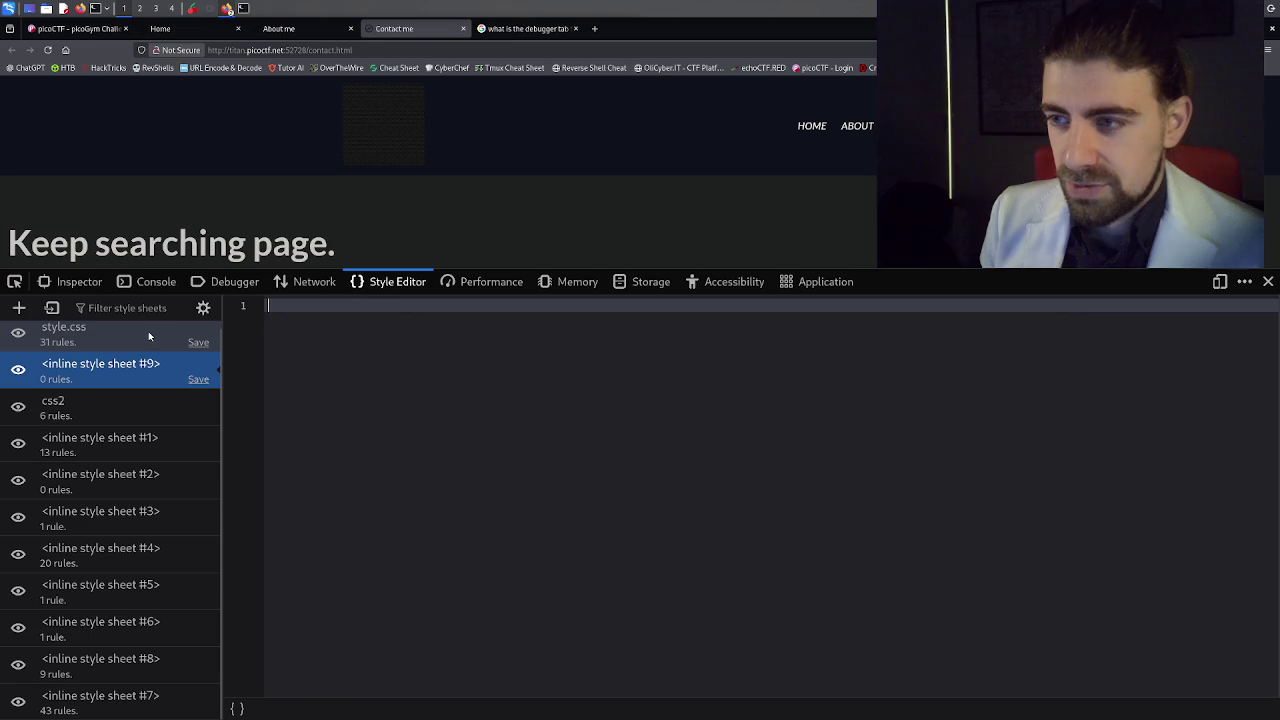
click(148, 331)
scroll(445, 403, down, 20)
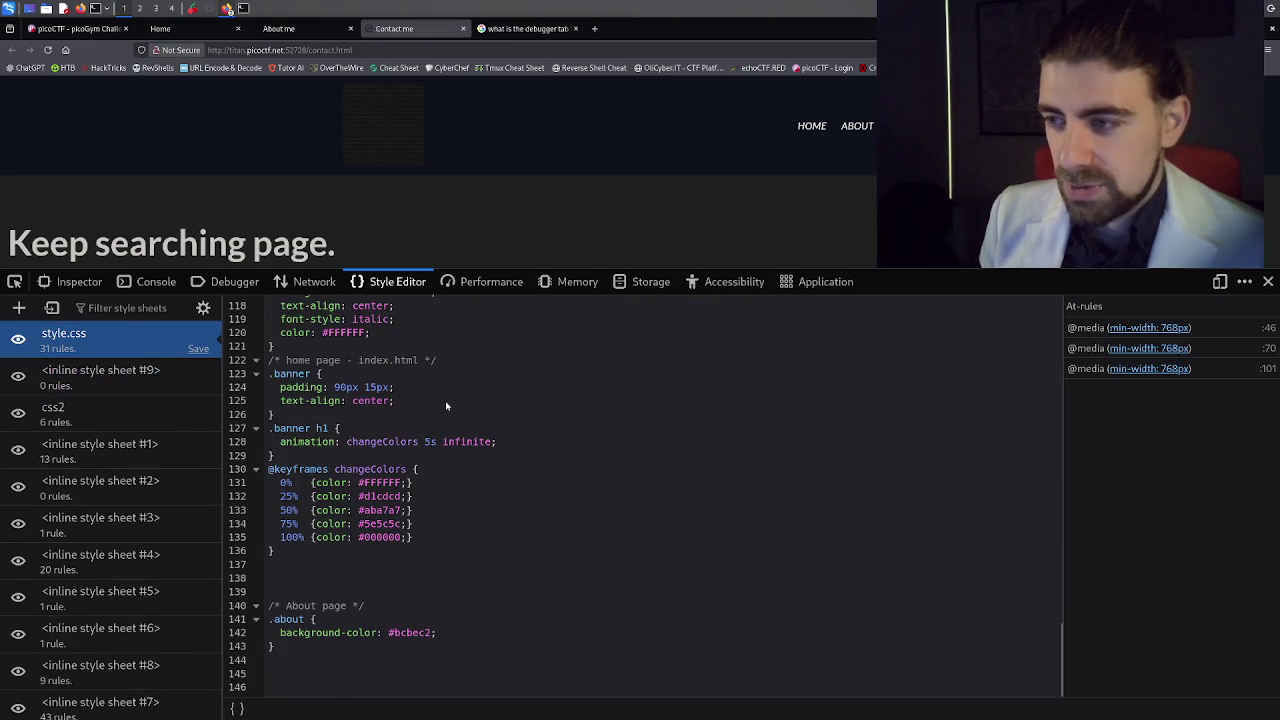
scroll(447, 405, up, 20)
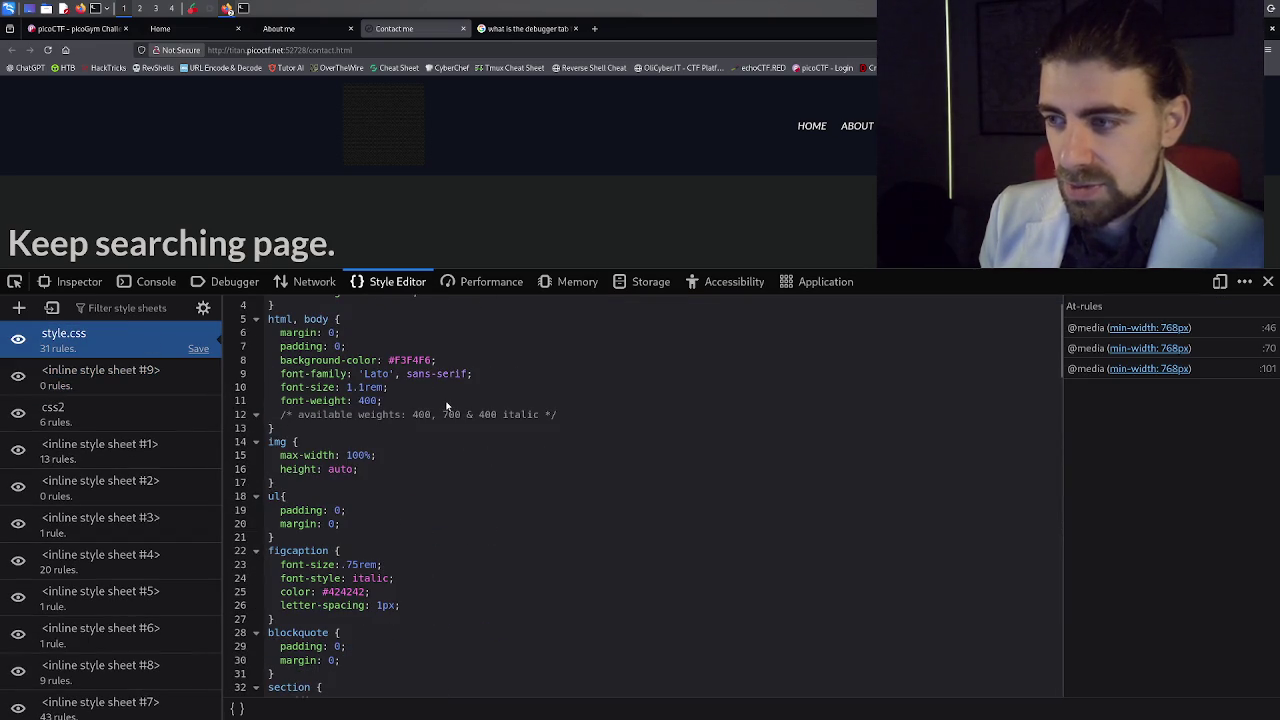
scroll(447, 405, up, 1)
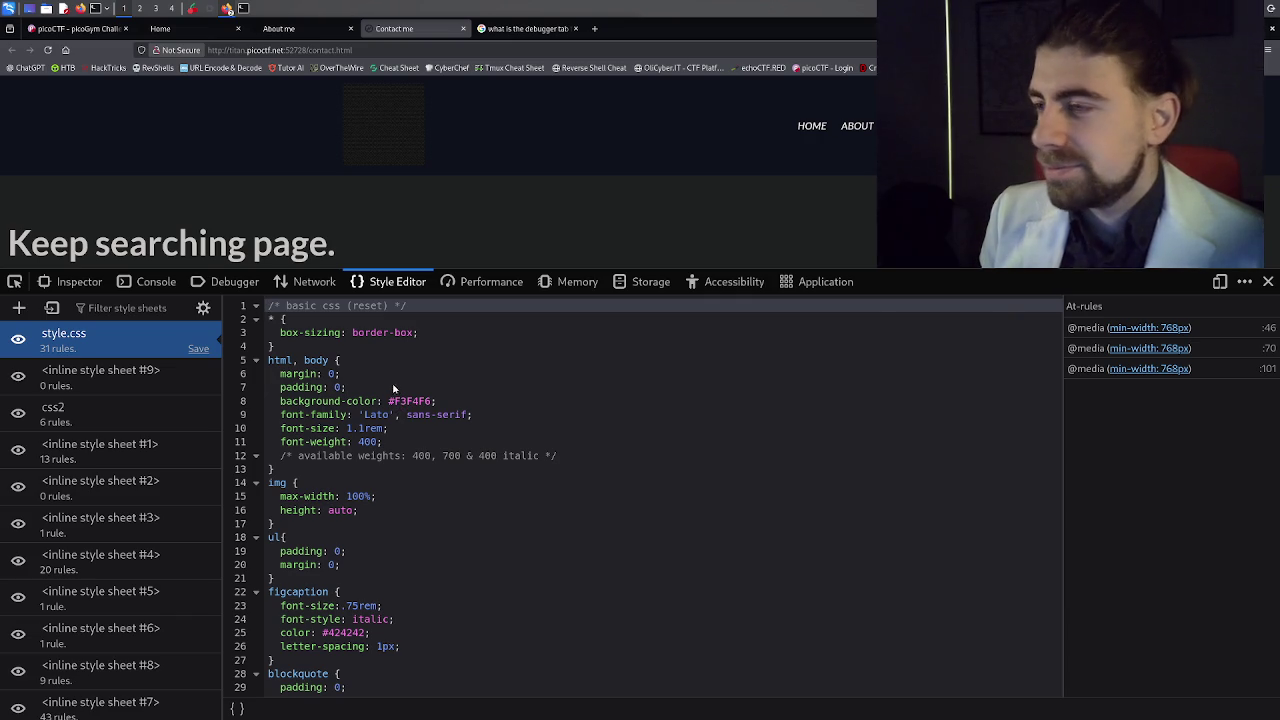
click(481, 284)
Check the Memory view, the challenge host's cookies, the accessibility tree and service workers.
click(575, 290)
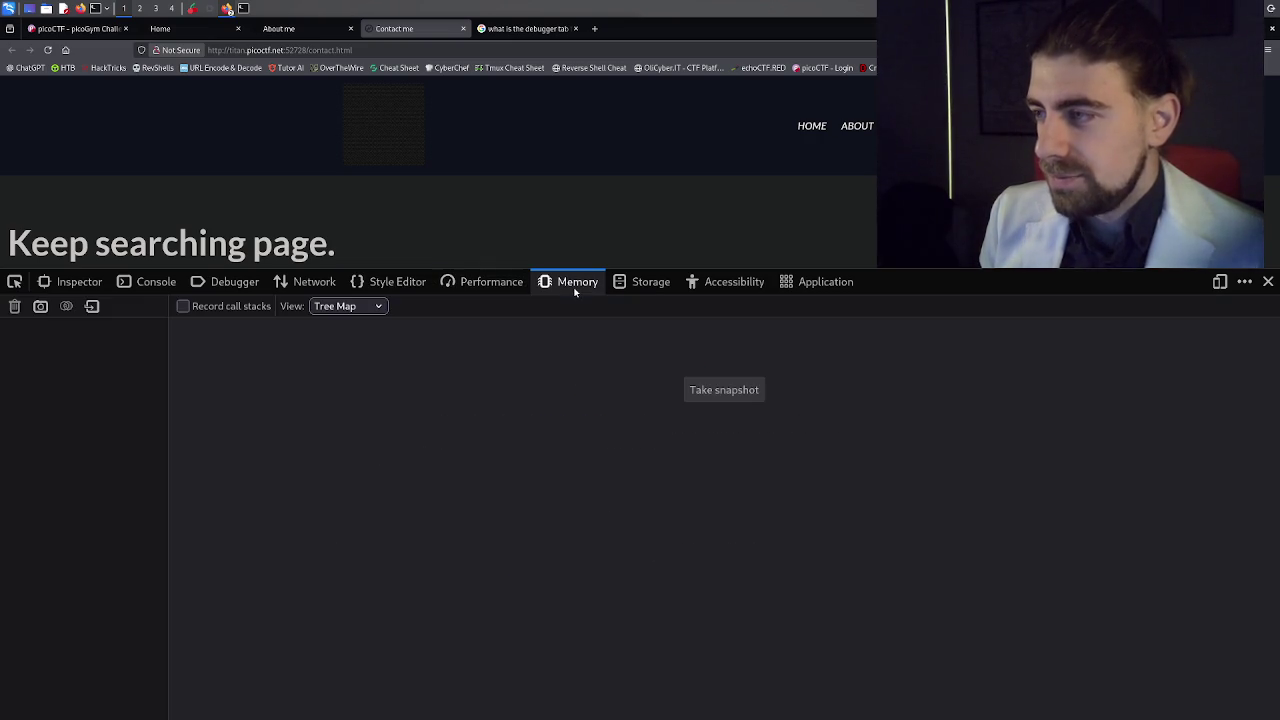
click(608, 290)
click(52, 330)
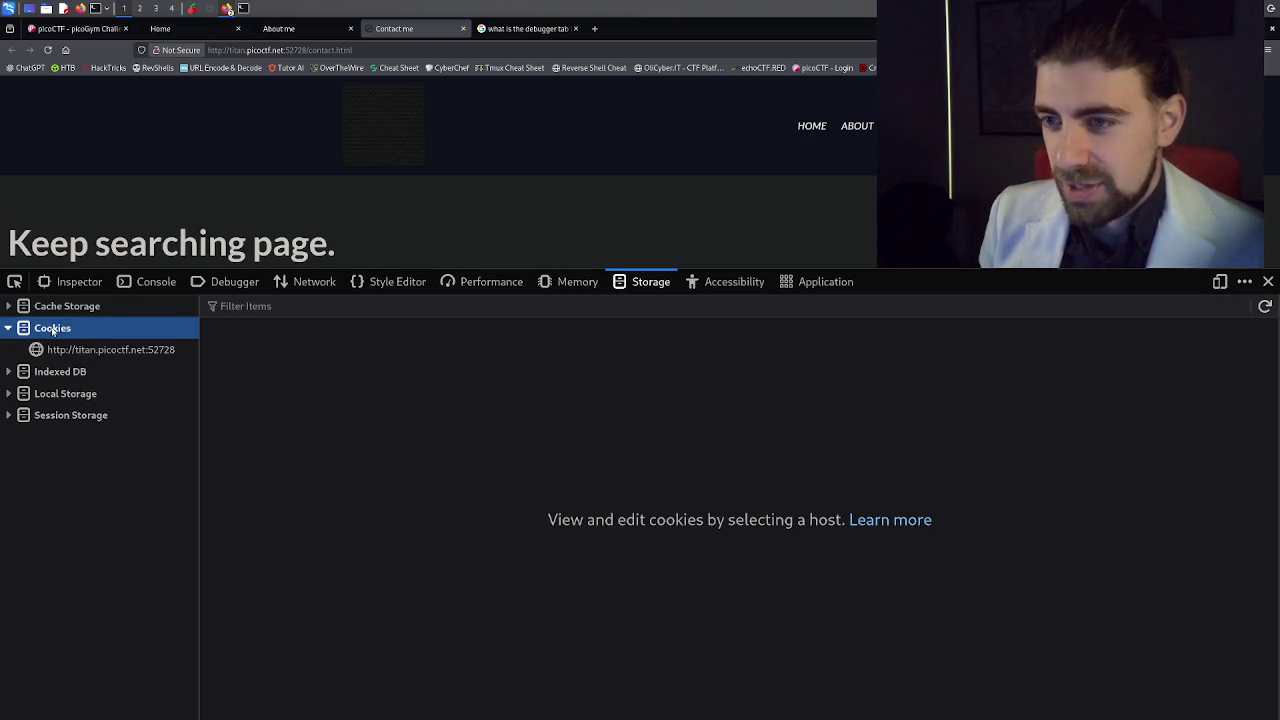
click(110, 349)
click(730, 282)
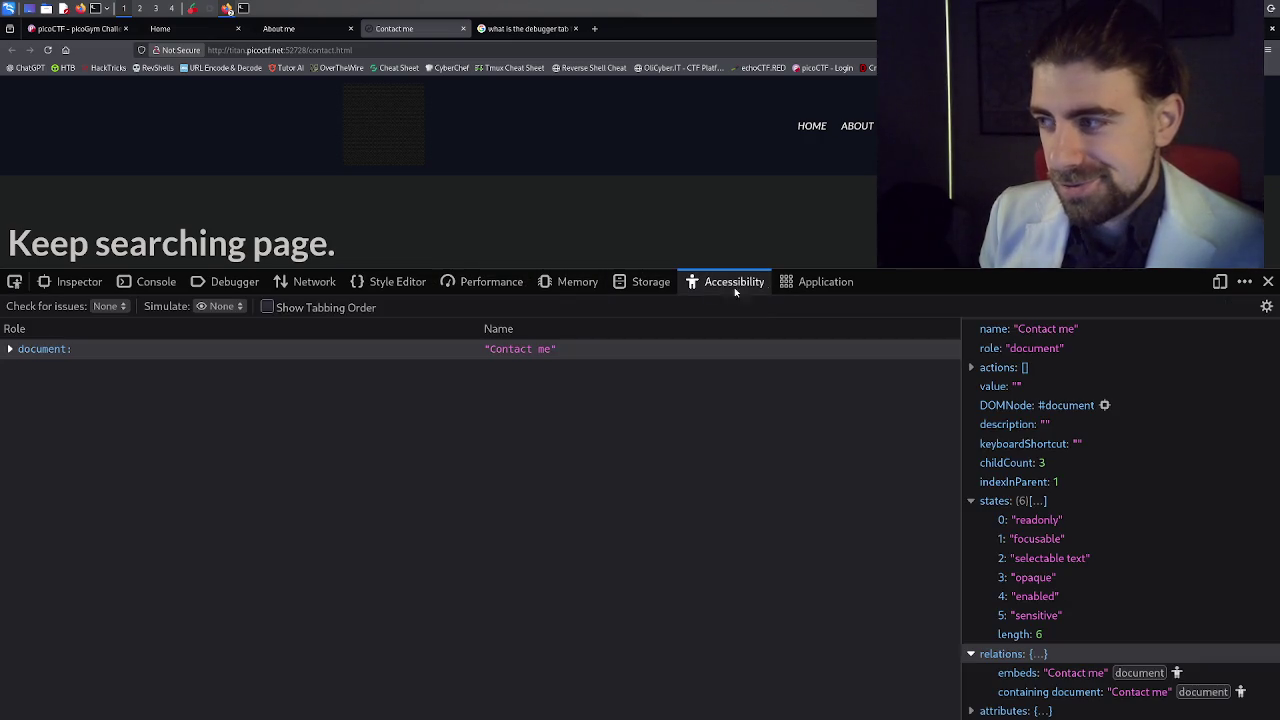
click(822, 282)
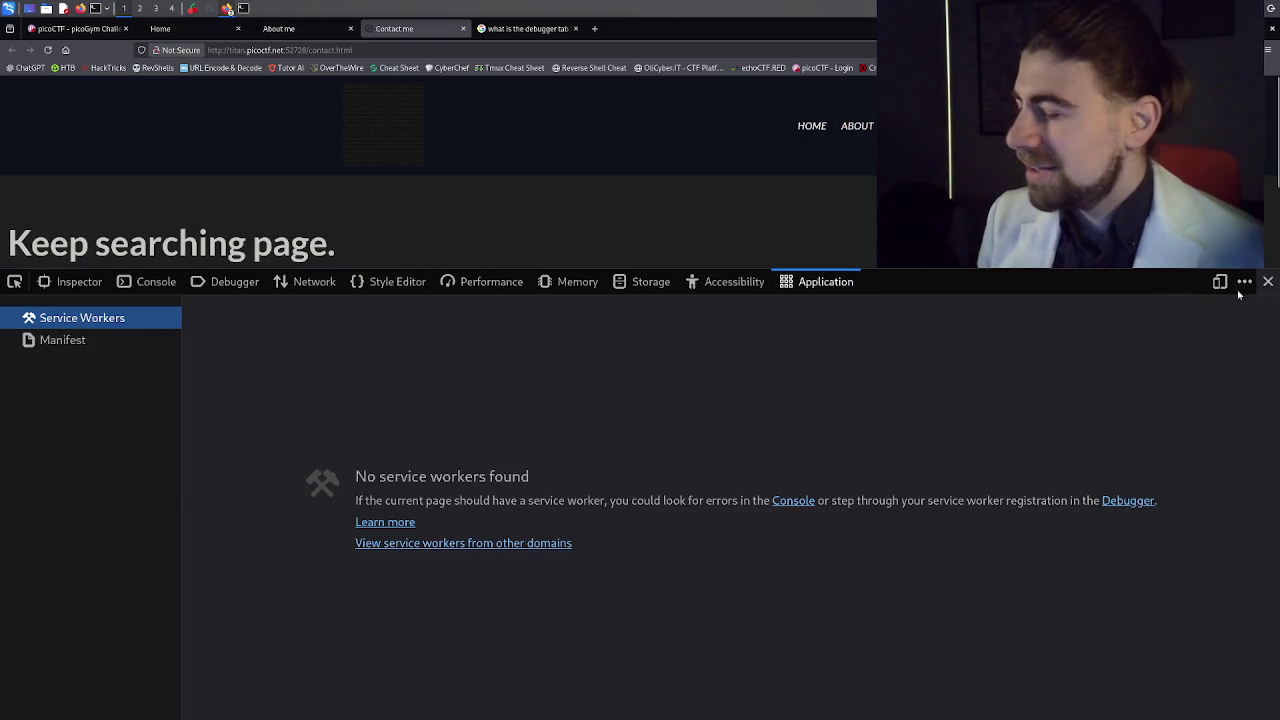
Examine the document's accessibility name, relations and attributes, ending on the Network request list.
click(707, 286)
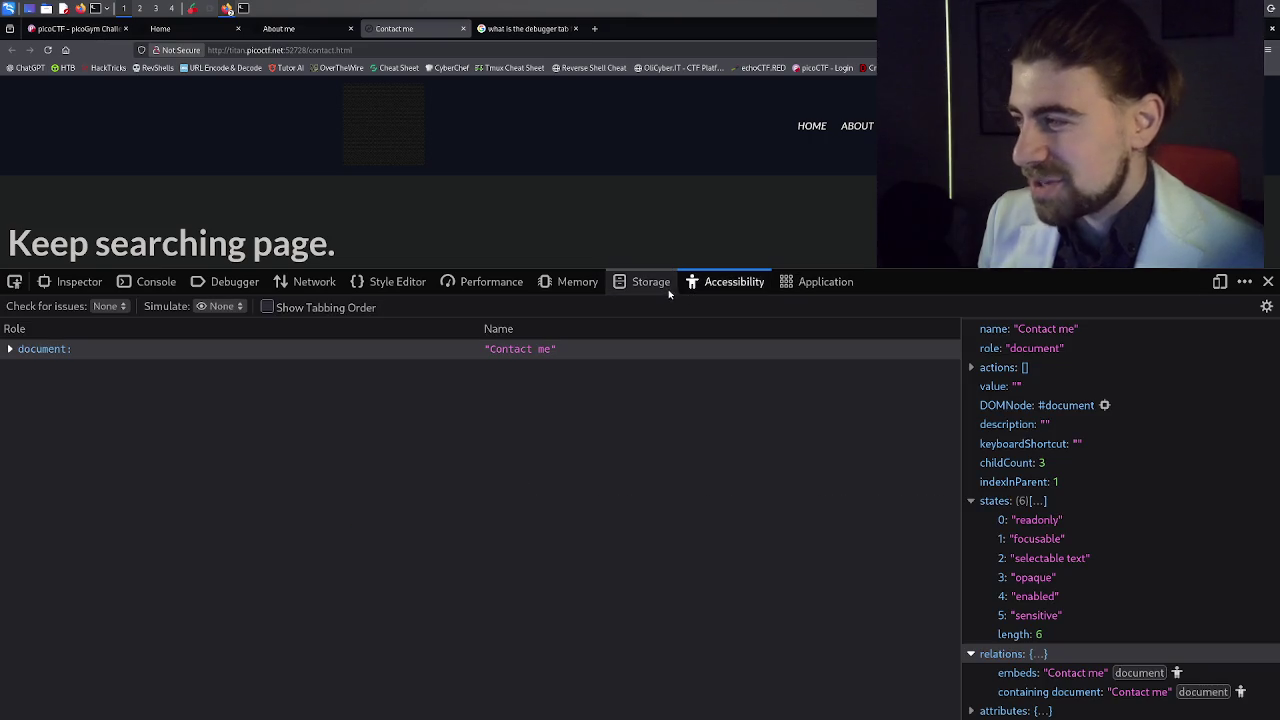
click(1177, 673)
click(1134, 692)
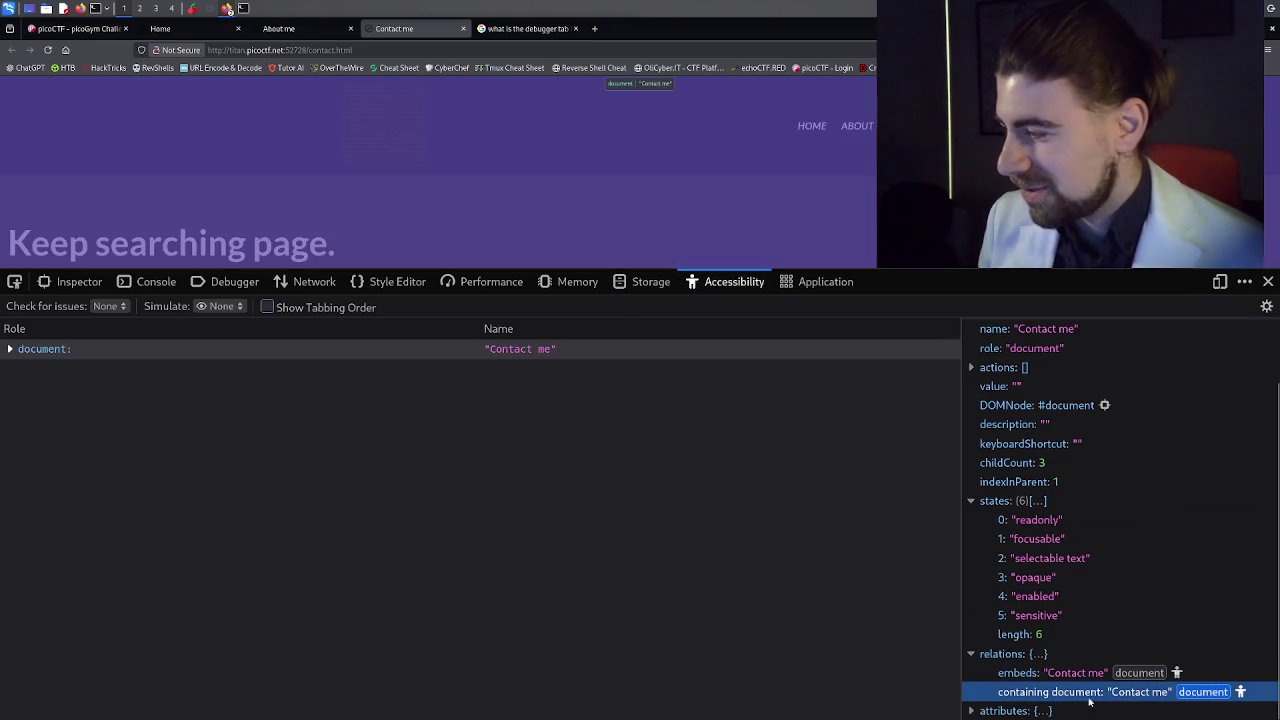
click(985, 711)
scroll(980, 690, down, 3)
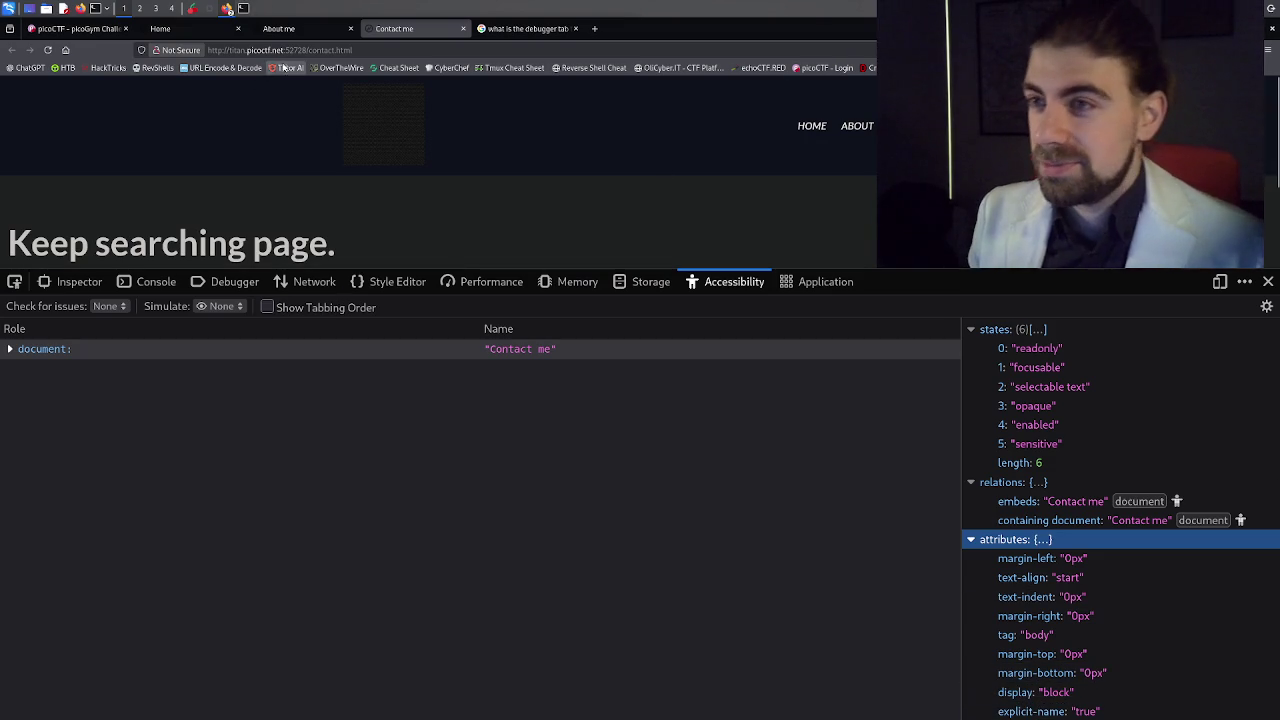
click(296, 280)
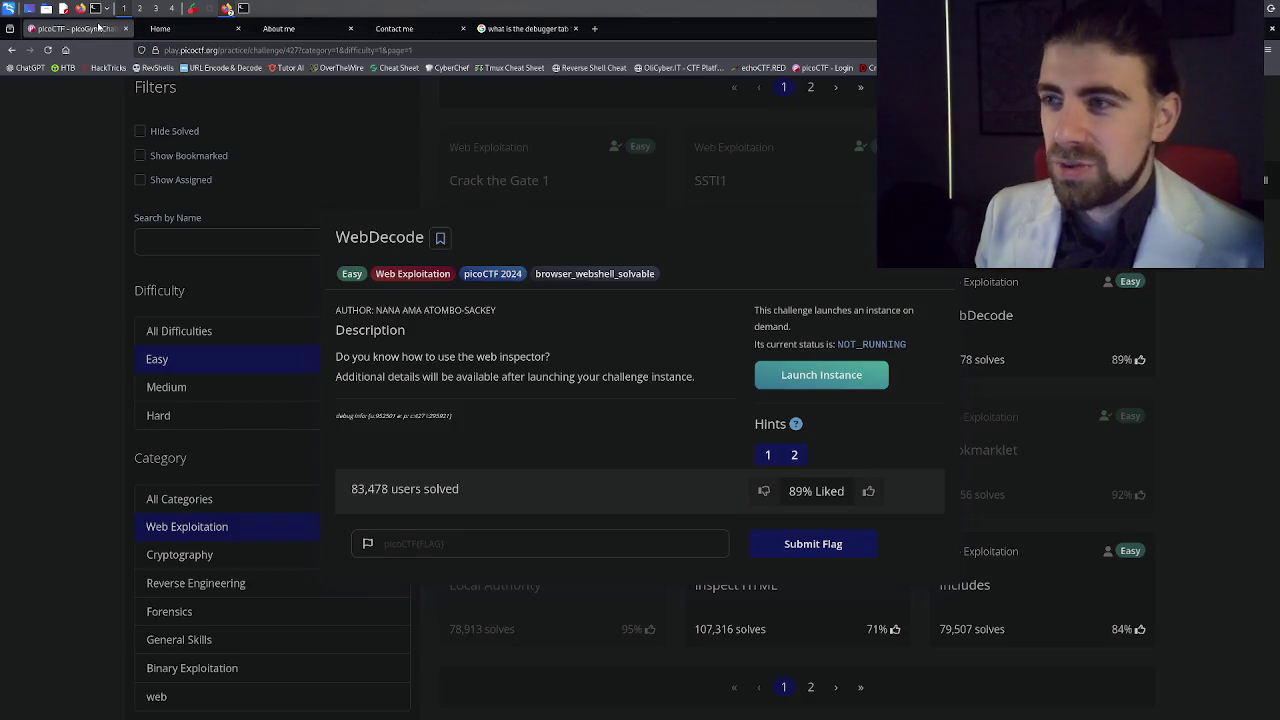
Launch the WebDecode challenge instance and reveal hints 1 and 2.
click(75, 28)
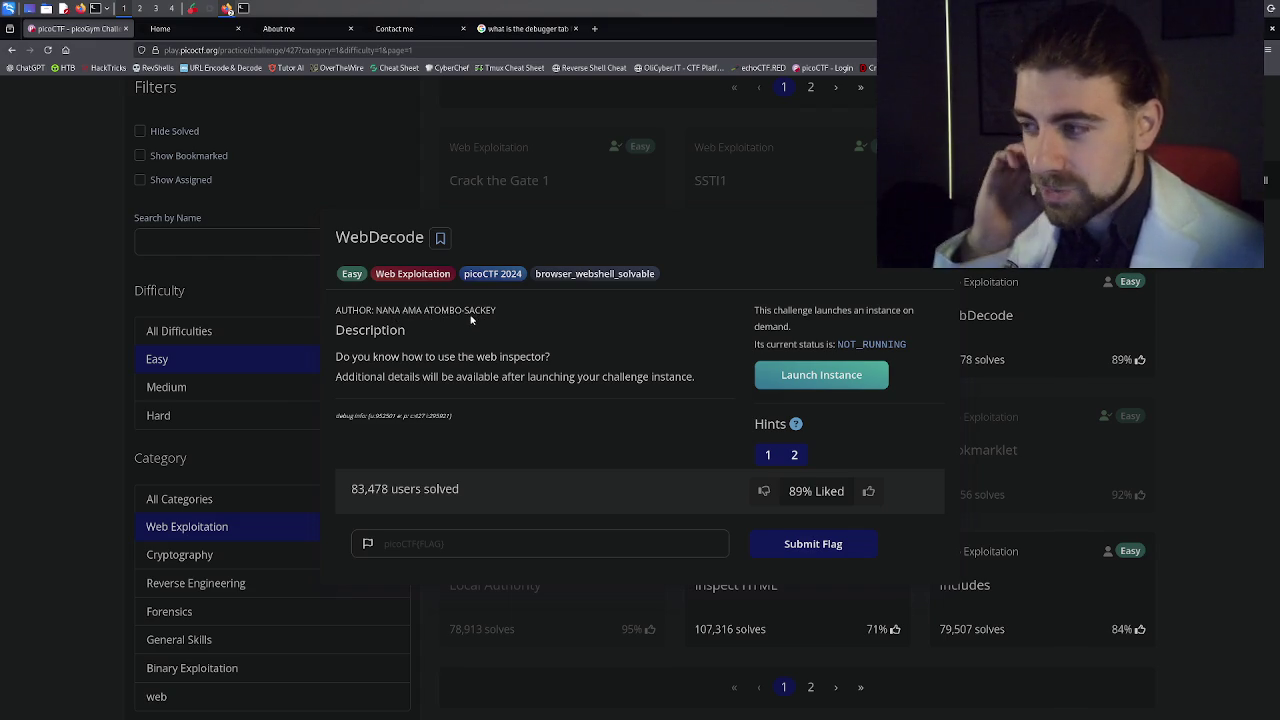
click(821, 375)
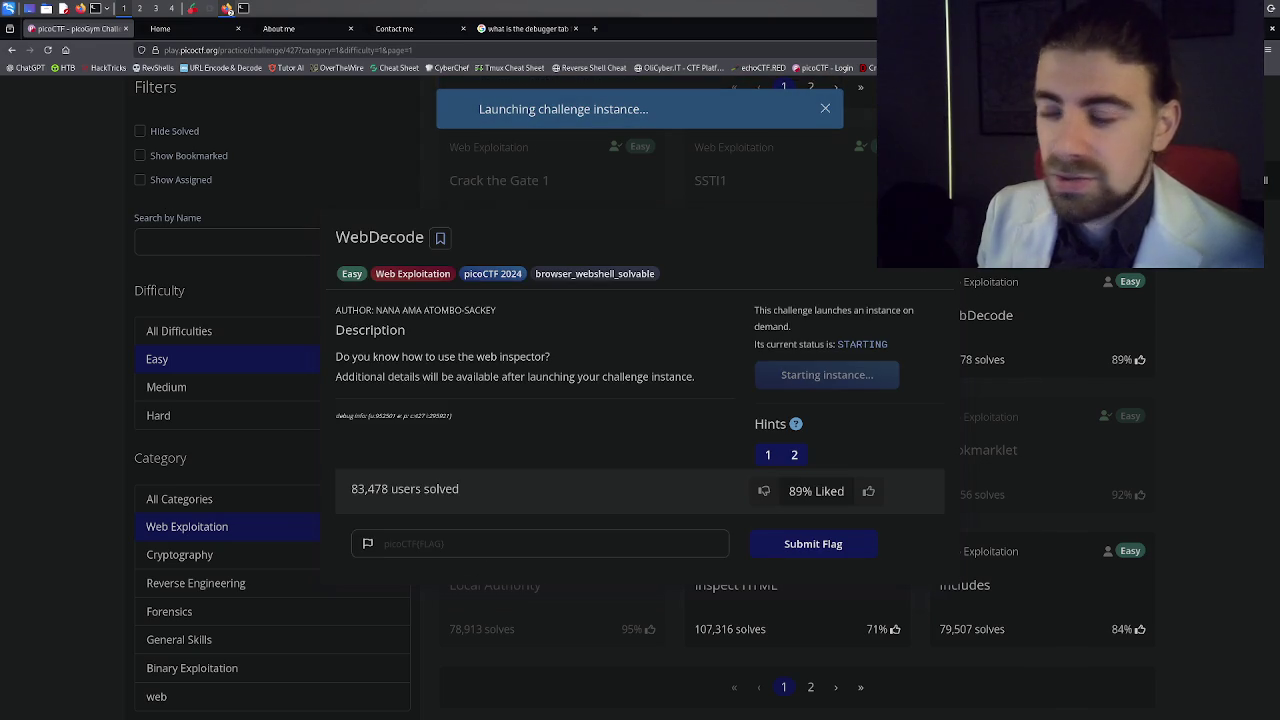
click(770, 460)
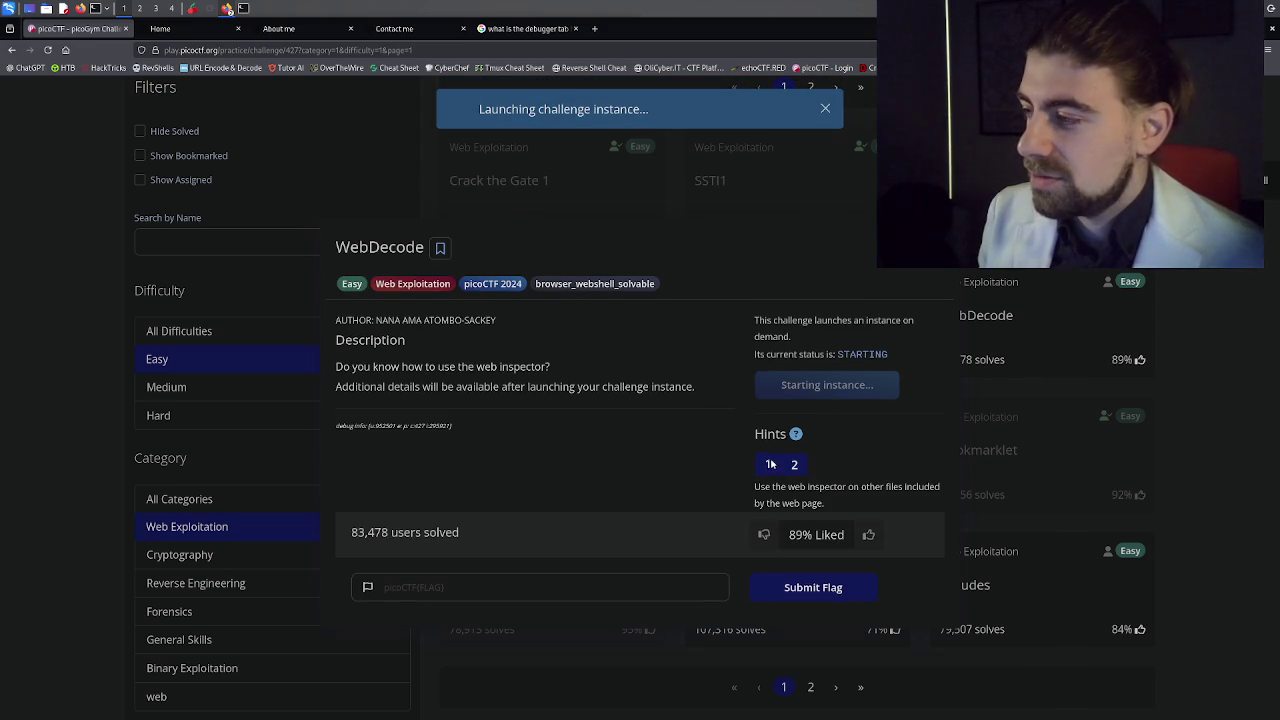
mouse_move(813, 490)
mouse_down()
mouse_move(871, 490)
mouse_move(893, 520)
mouse_move(824, 535)
mouse_up()
click(799, 496)
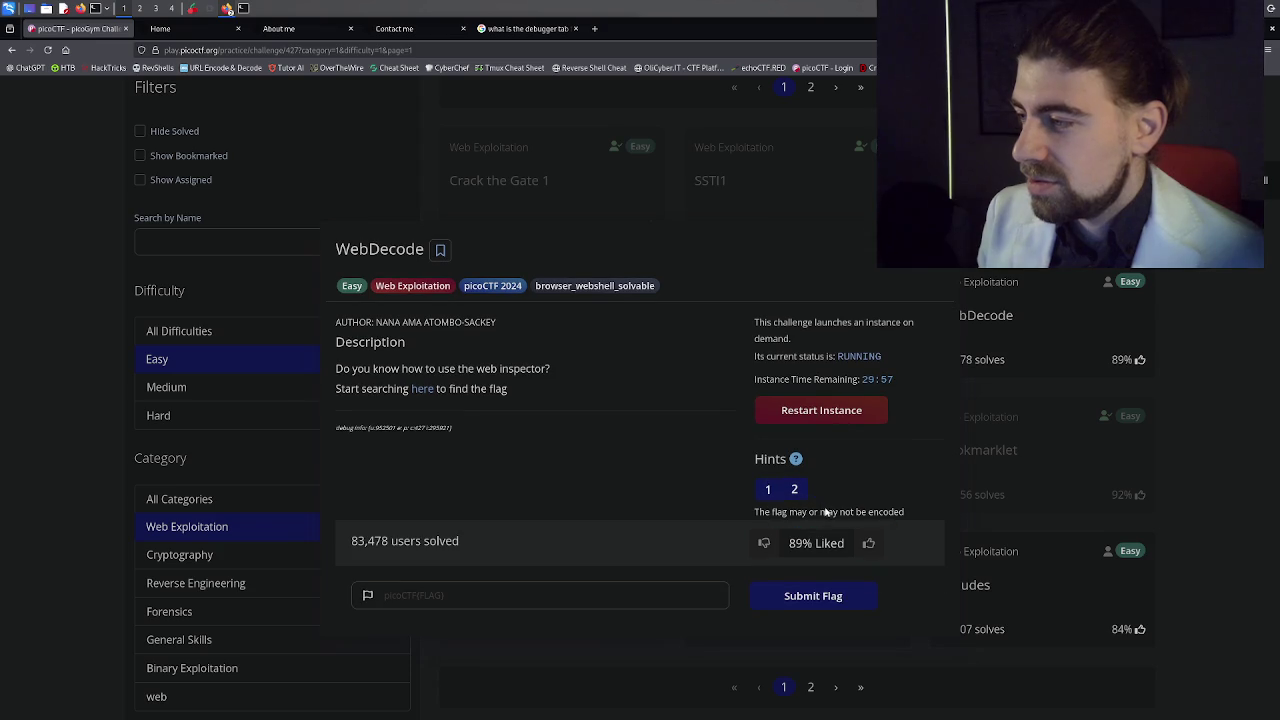
Reread the first hint's text, then go back to the debugger search results.
click(769, 493)
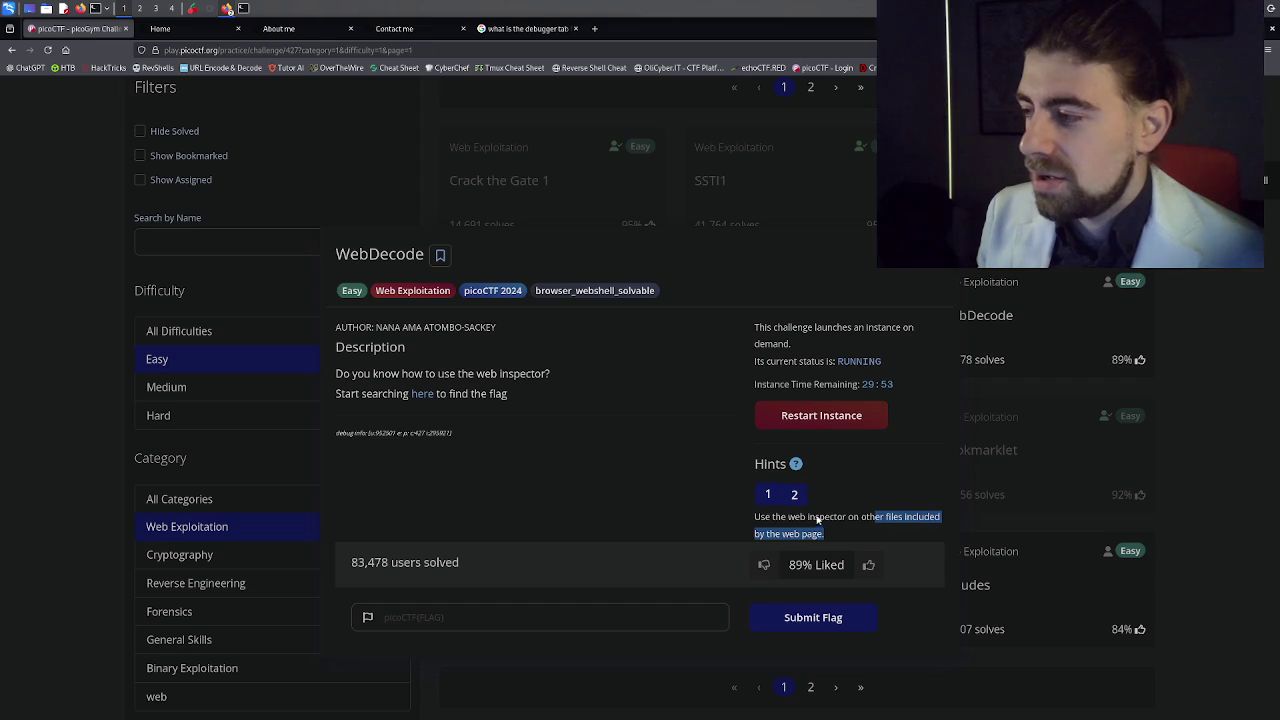
click(823, 519)
drag(891, 525, 826, 536)
click(714, 400)
click(492, 30)
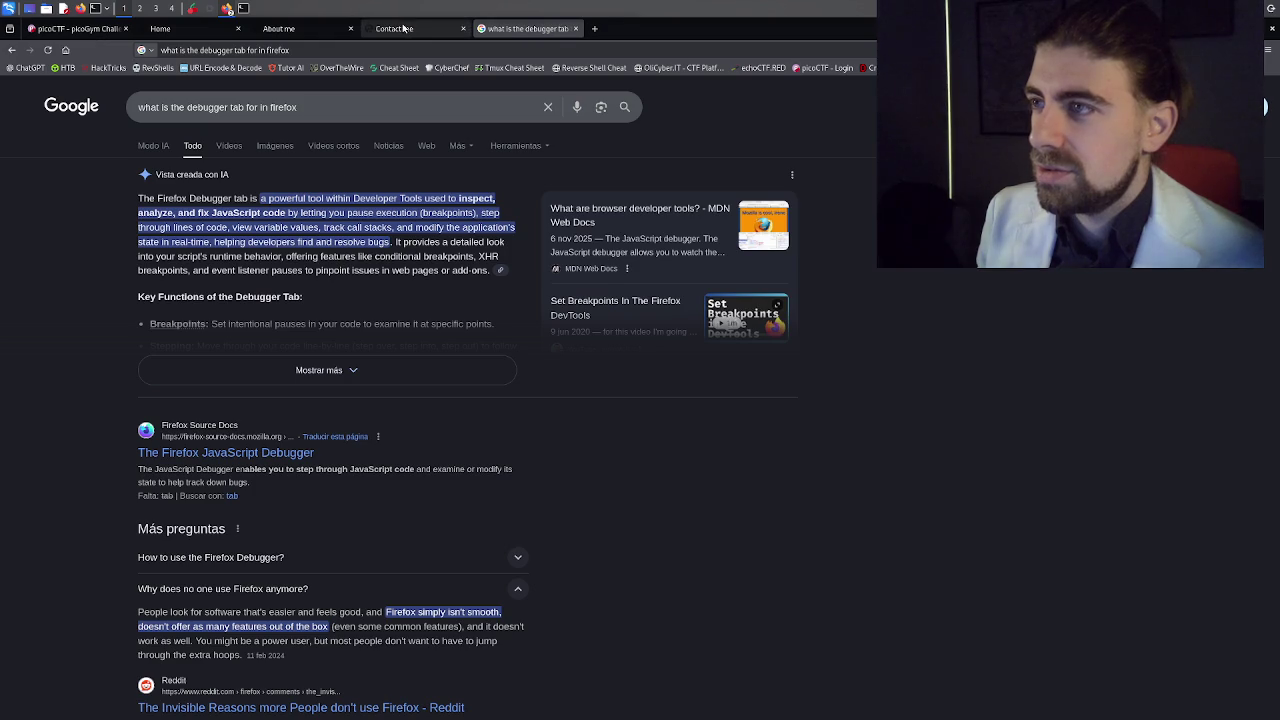
On the Contact me page, inspect the header logo image's markup, then close the developer tools.
click(405, 29)
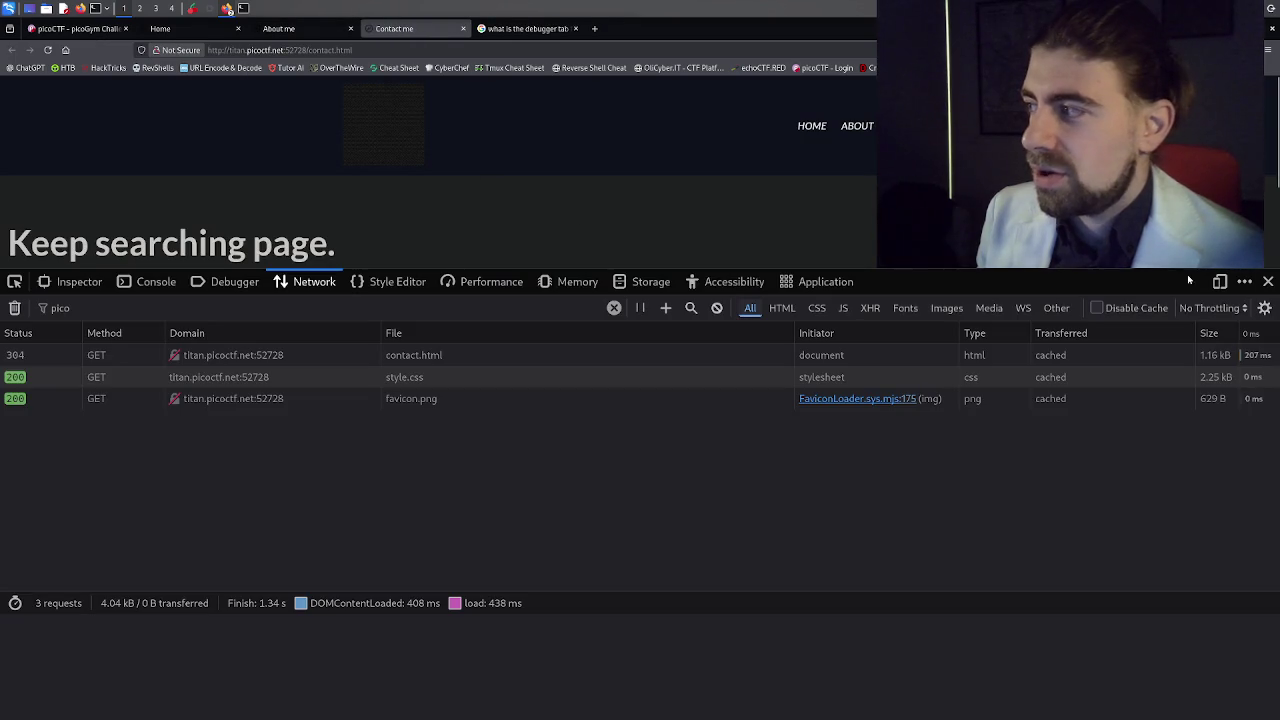
click(1268, 281)
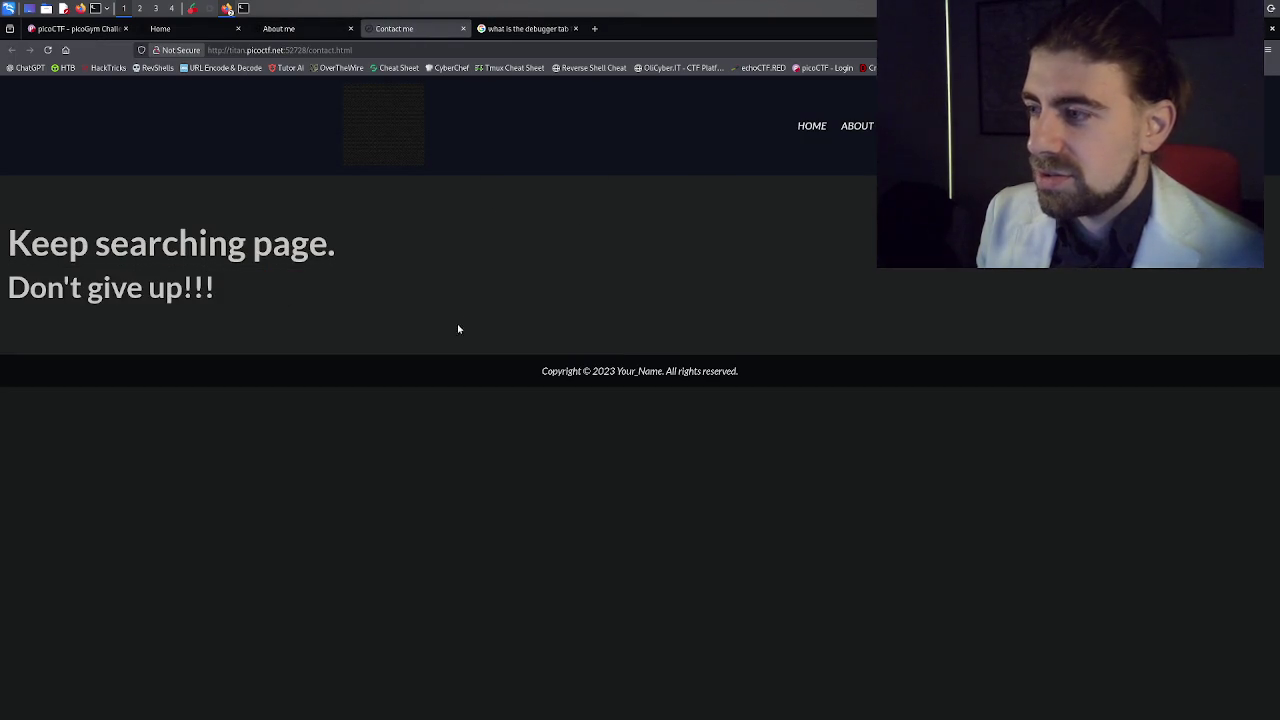
right_click(396, 147)
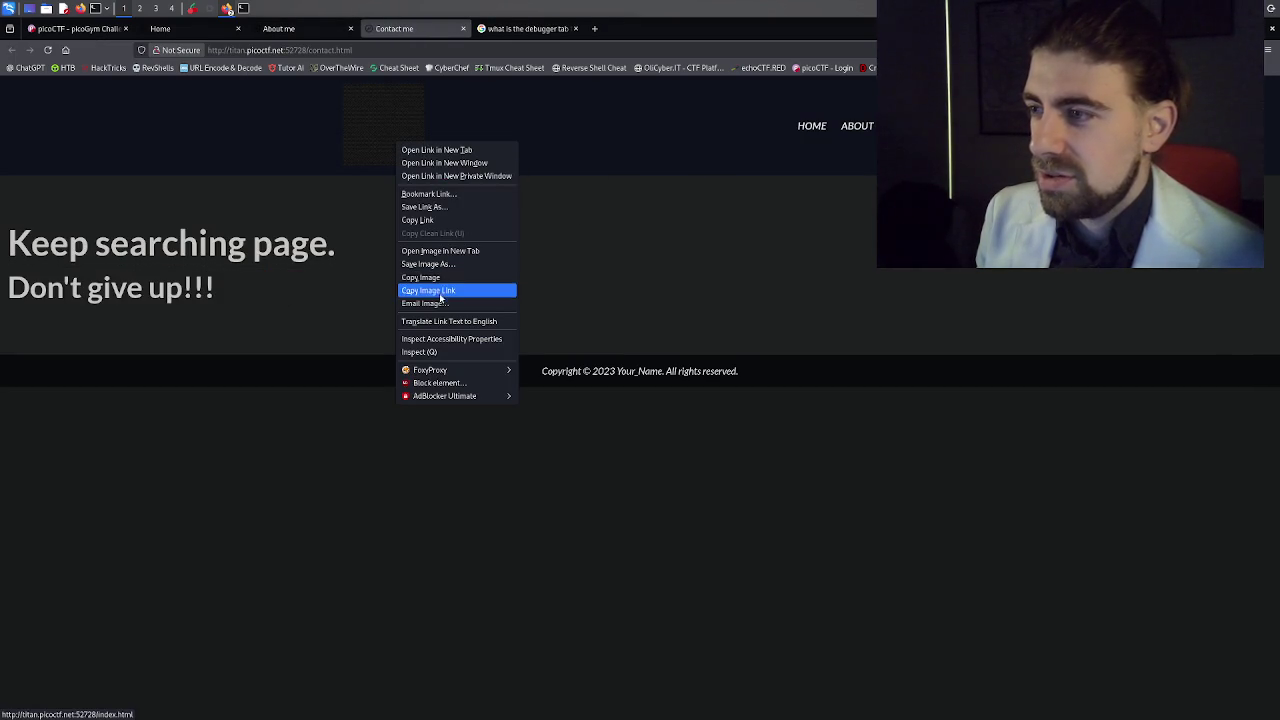
click(443, 354)
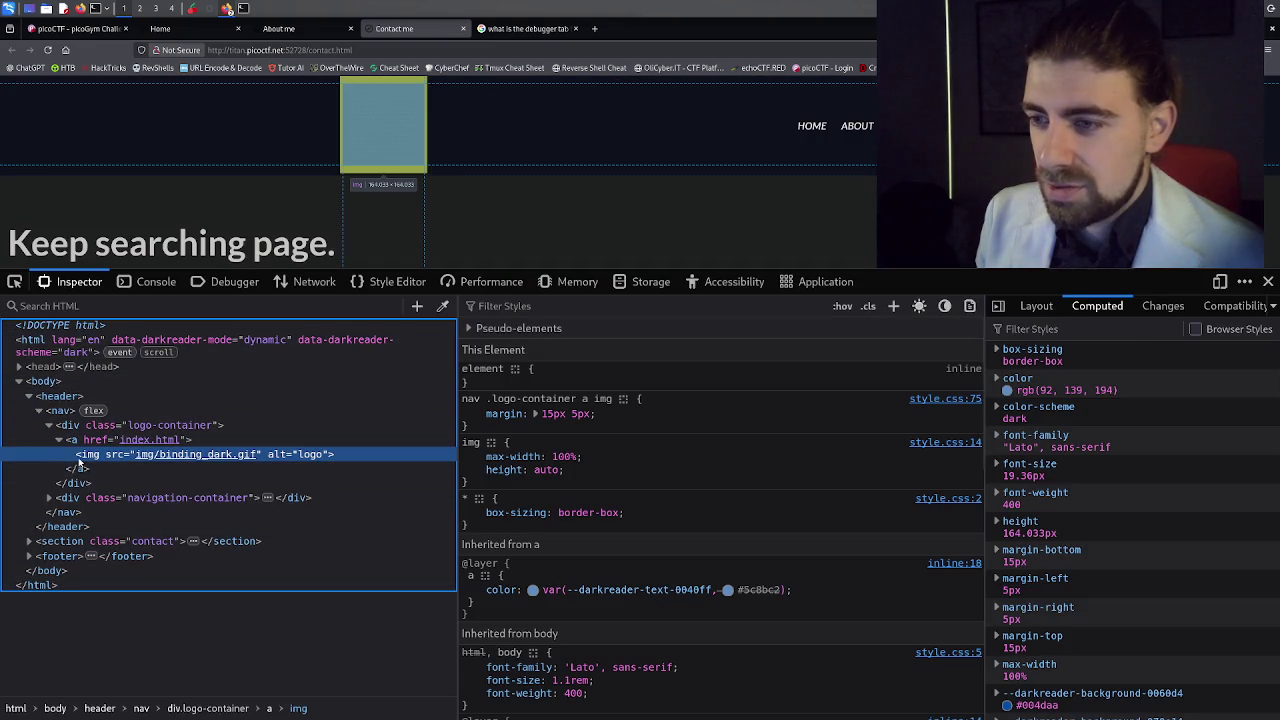
mouse_move(221, 457)
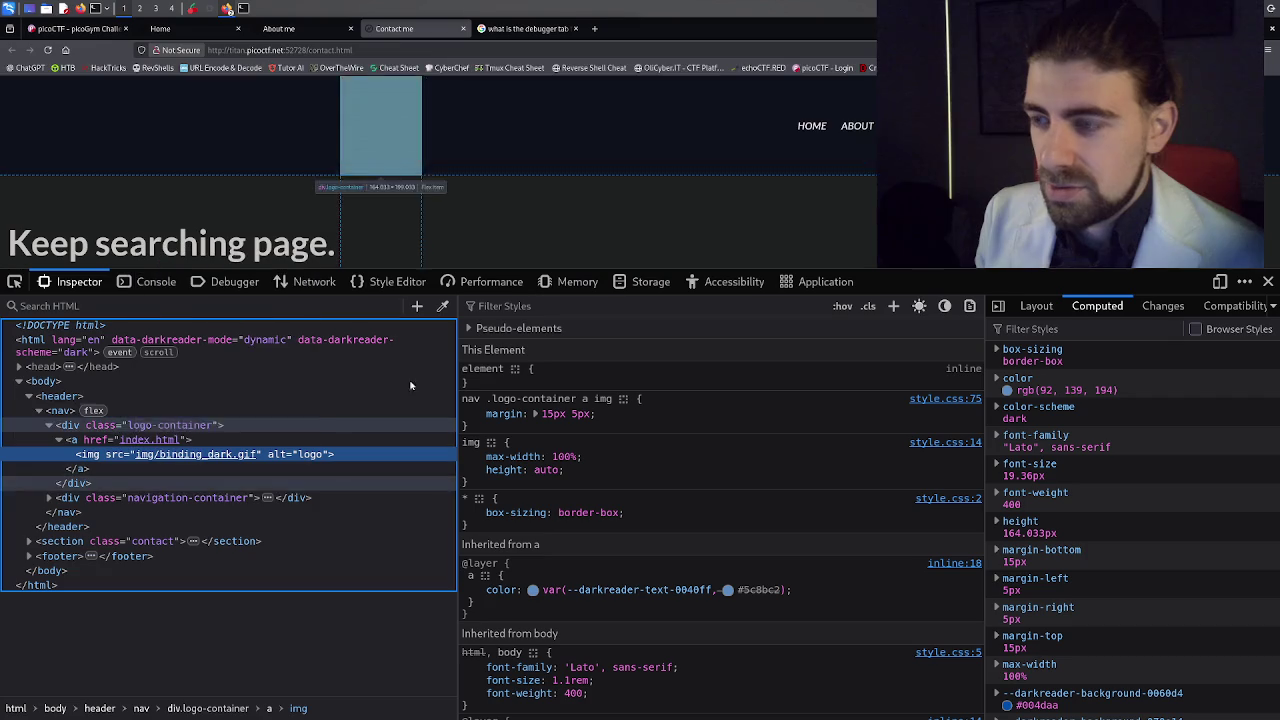
key(F12)
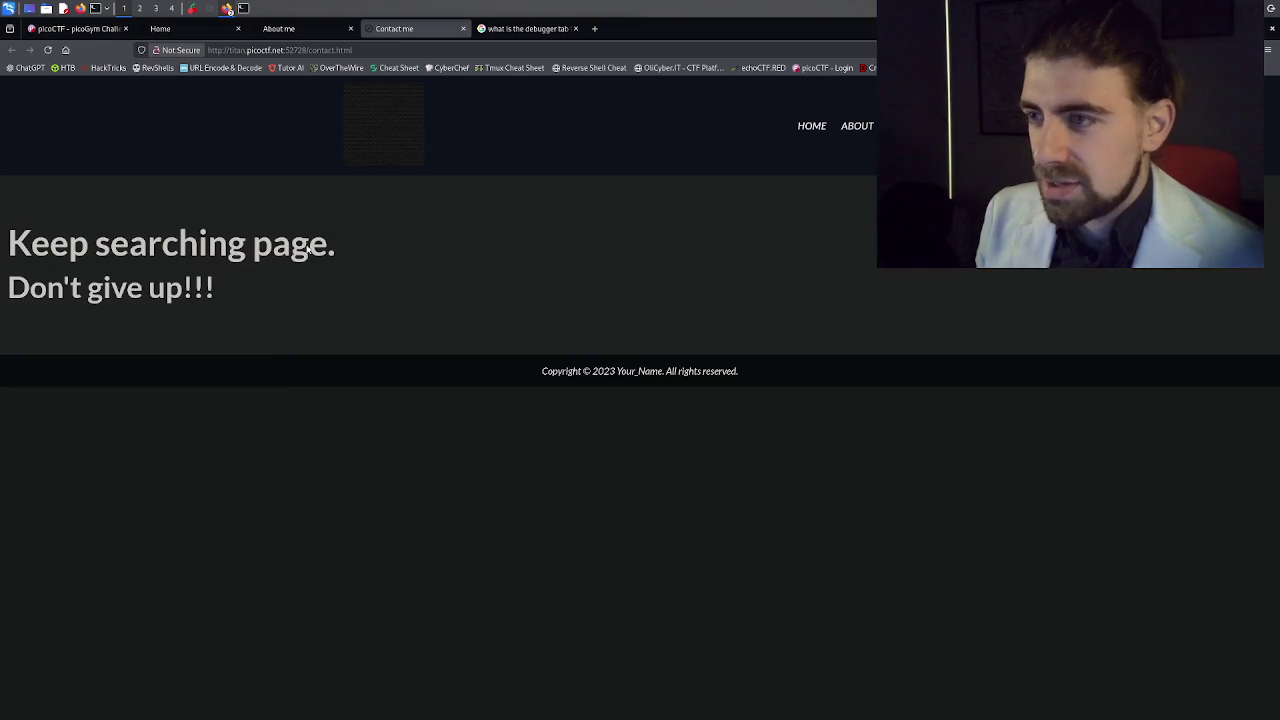
click(811, 125)
Inspect the Home page's person image markup, then expand and collapse the <head> element.
right_click(196, 513)
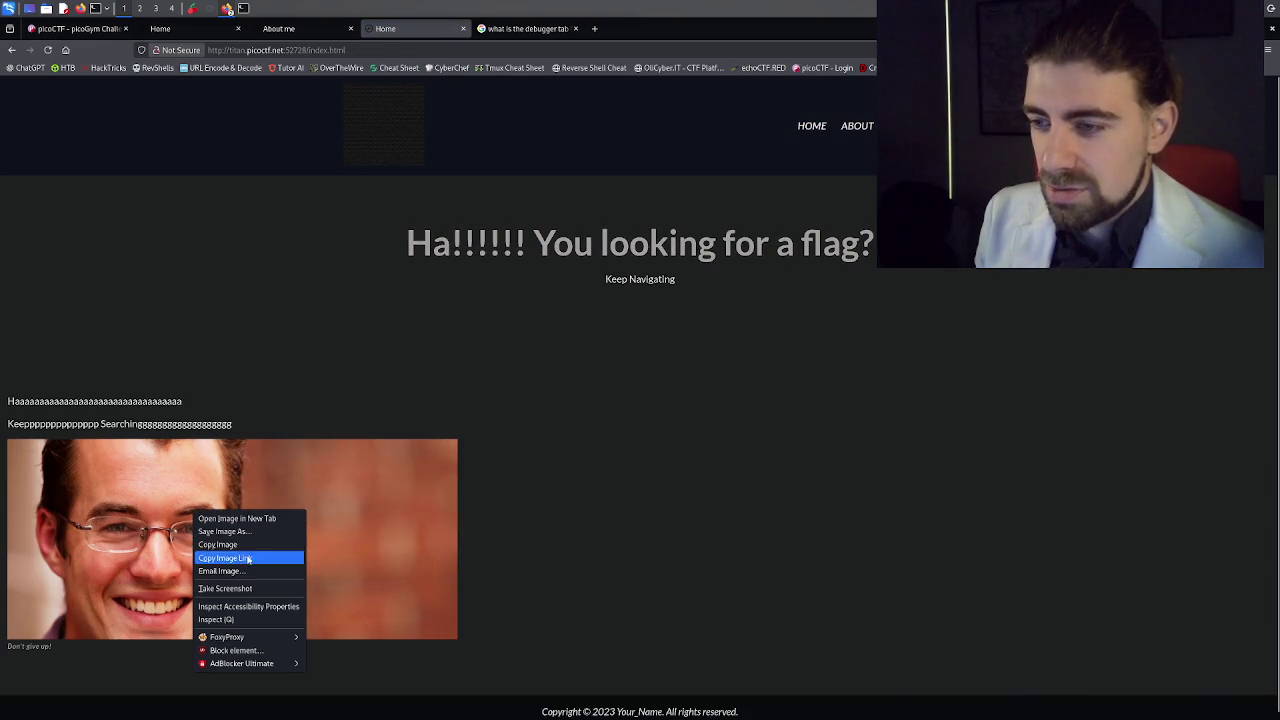
click(250, 619)
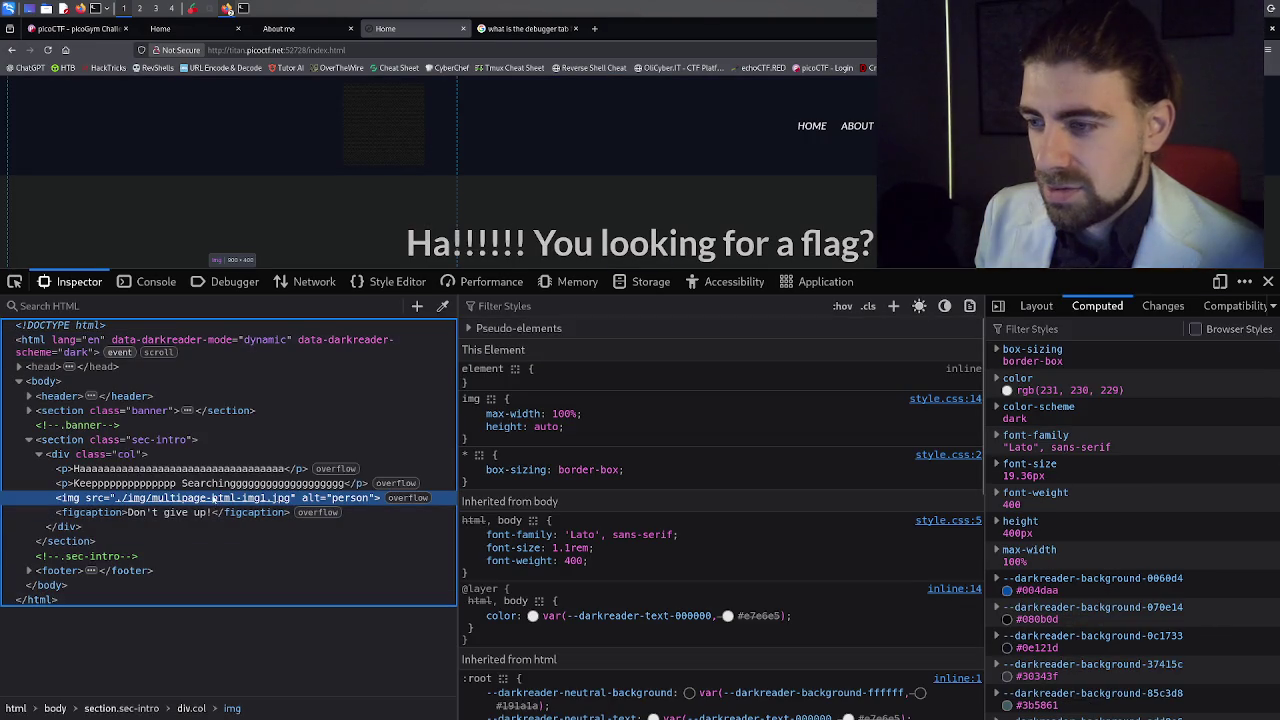
mouse_move(232, 497)
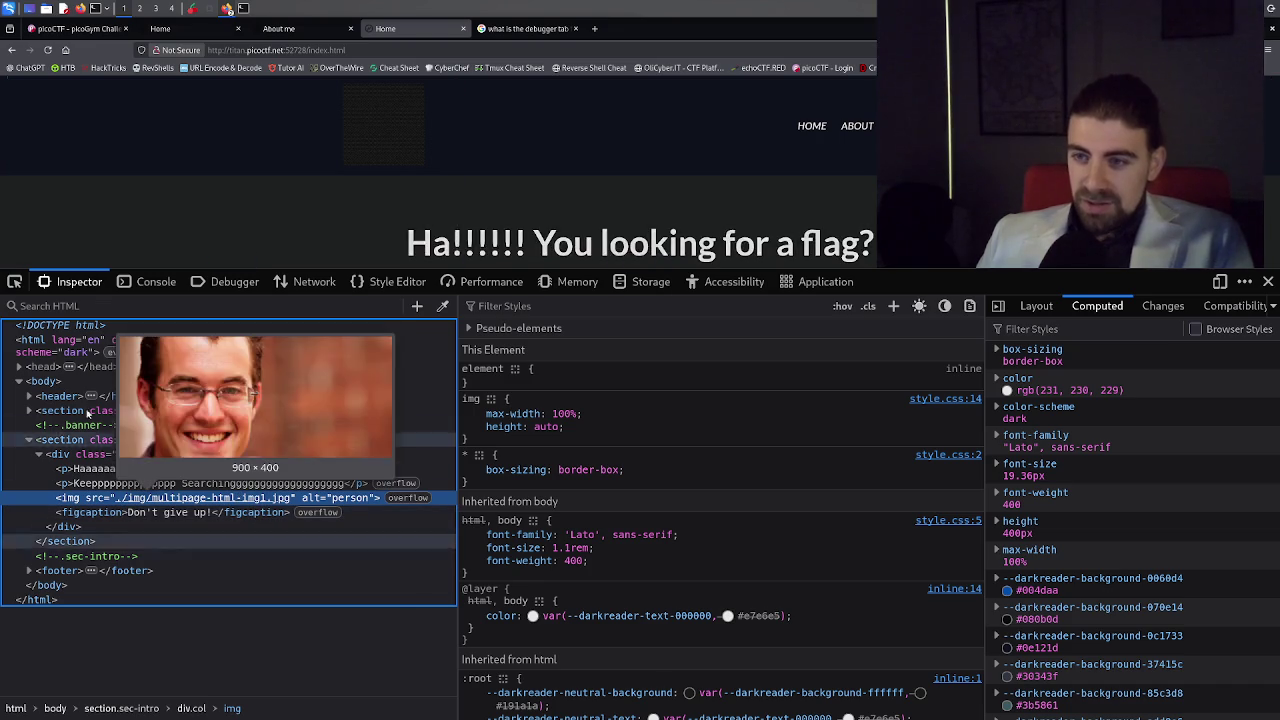
click(19, 367)
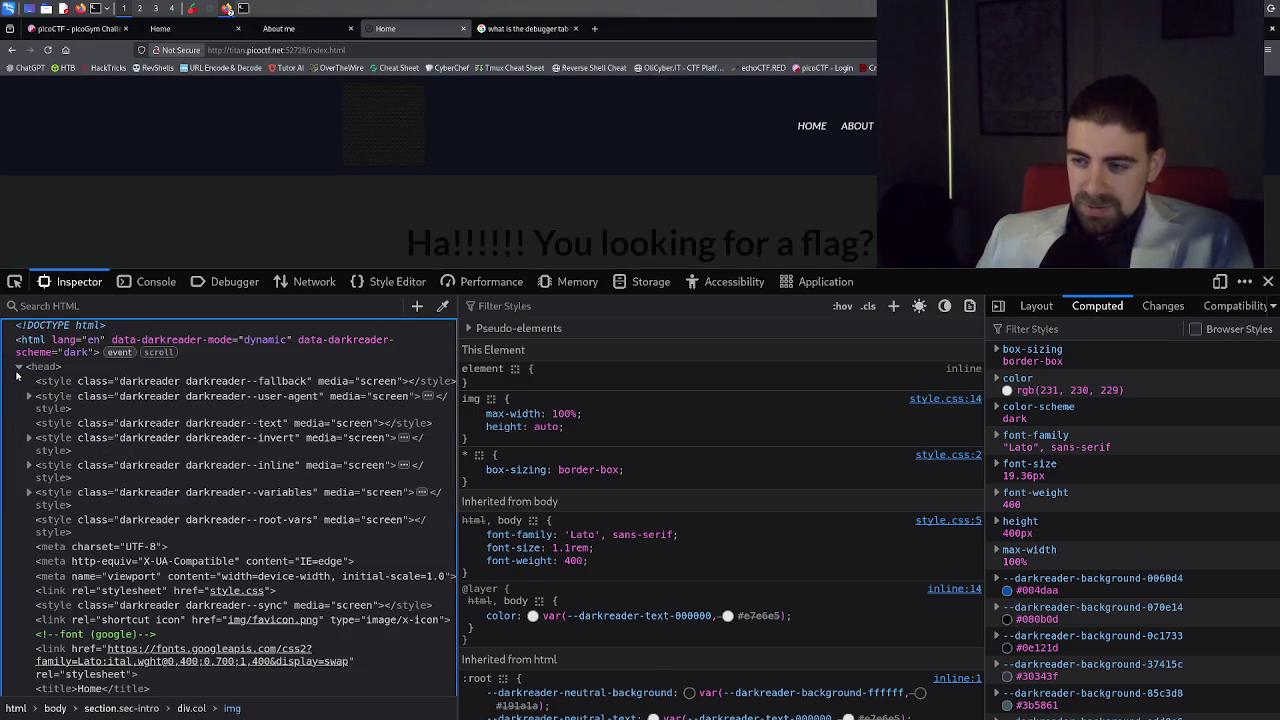
click(19, 367)
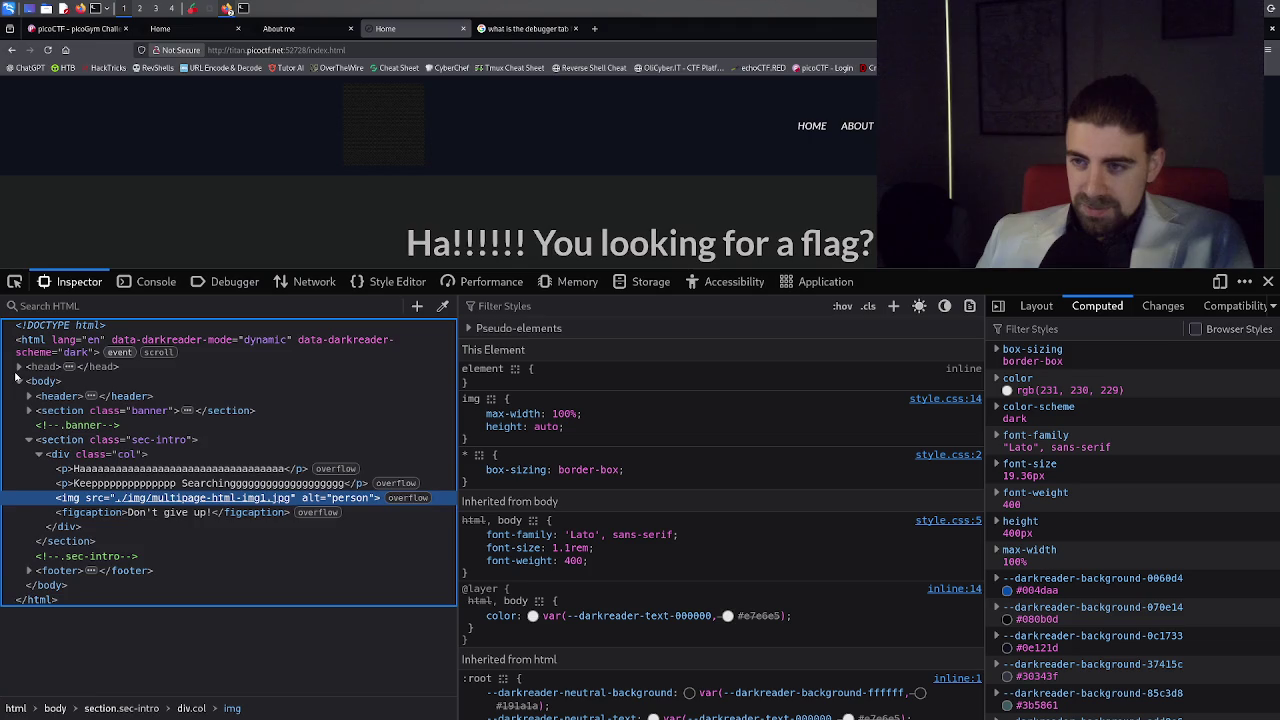
Expand the header, nav, logo-container and navigation list items for Home, About and Contact.
click(30, 397)
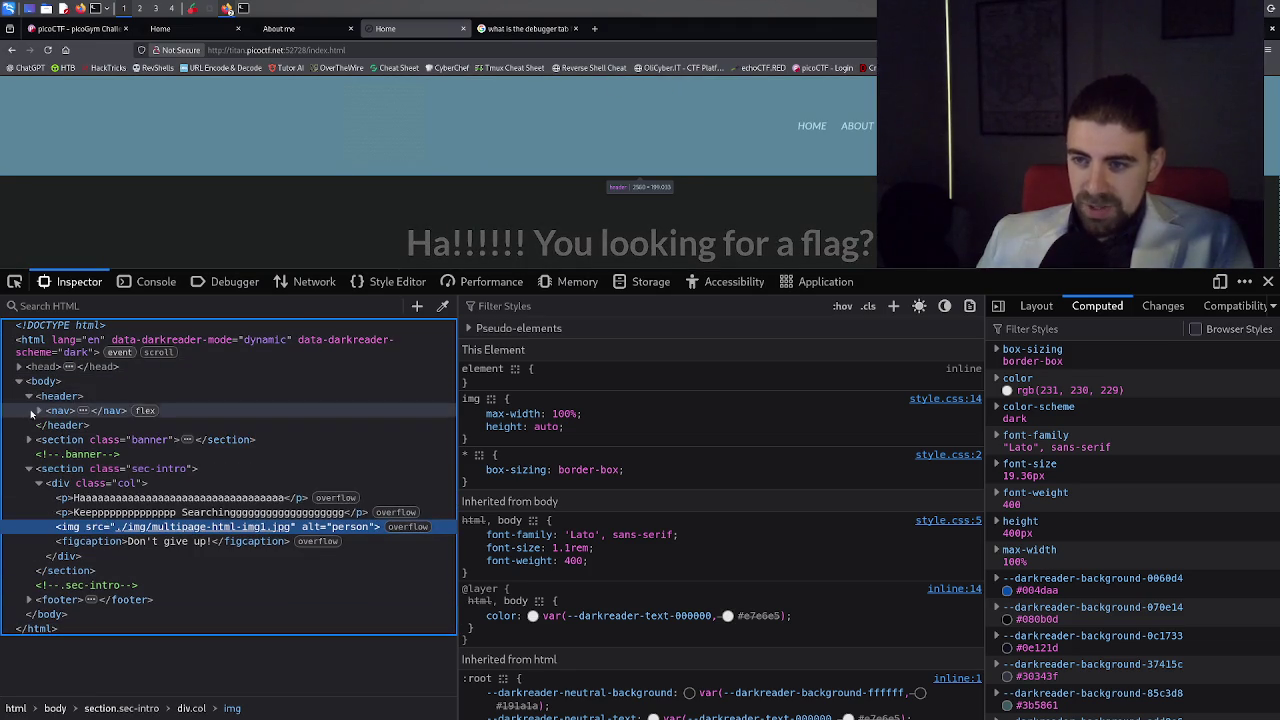
click(38, 411)
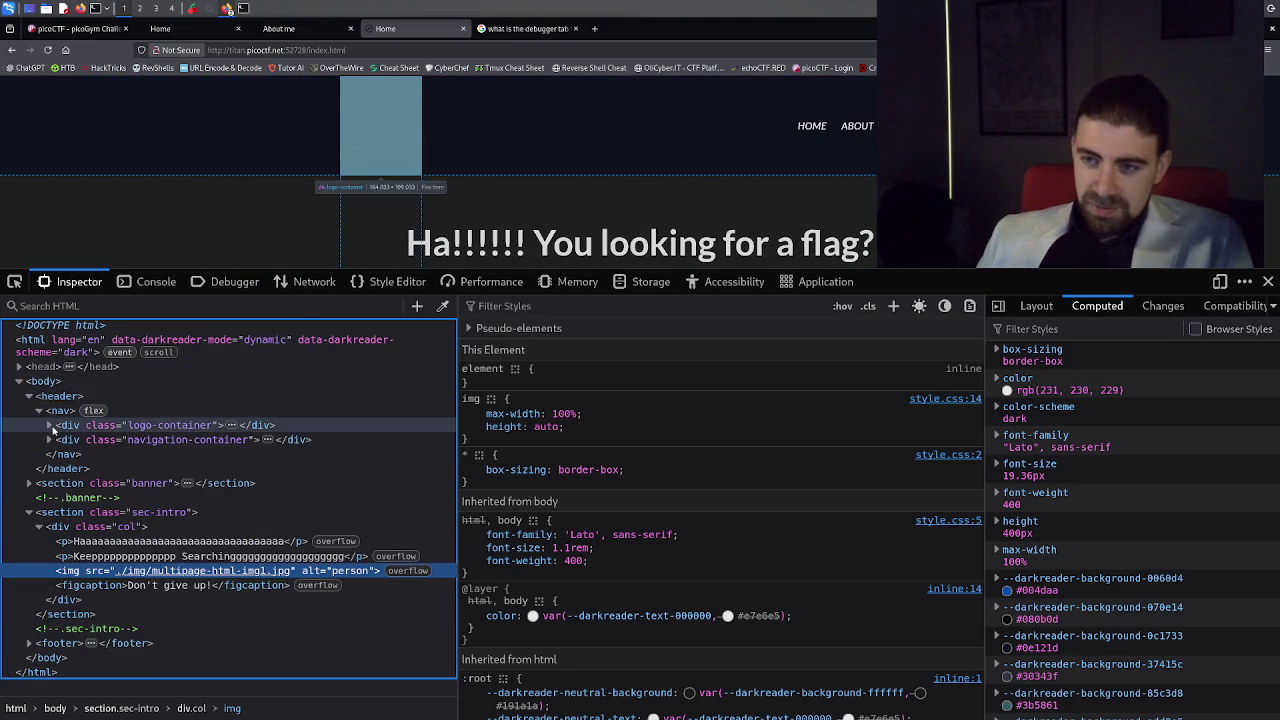
click(48, 425)
click(58, 440)
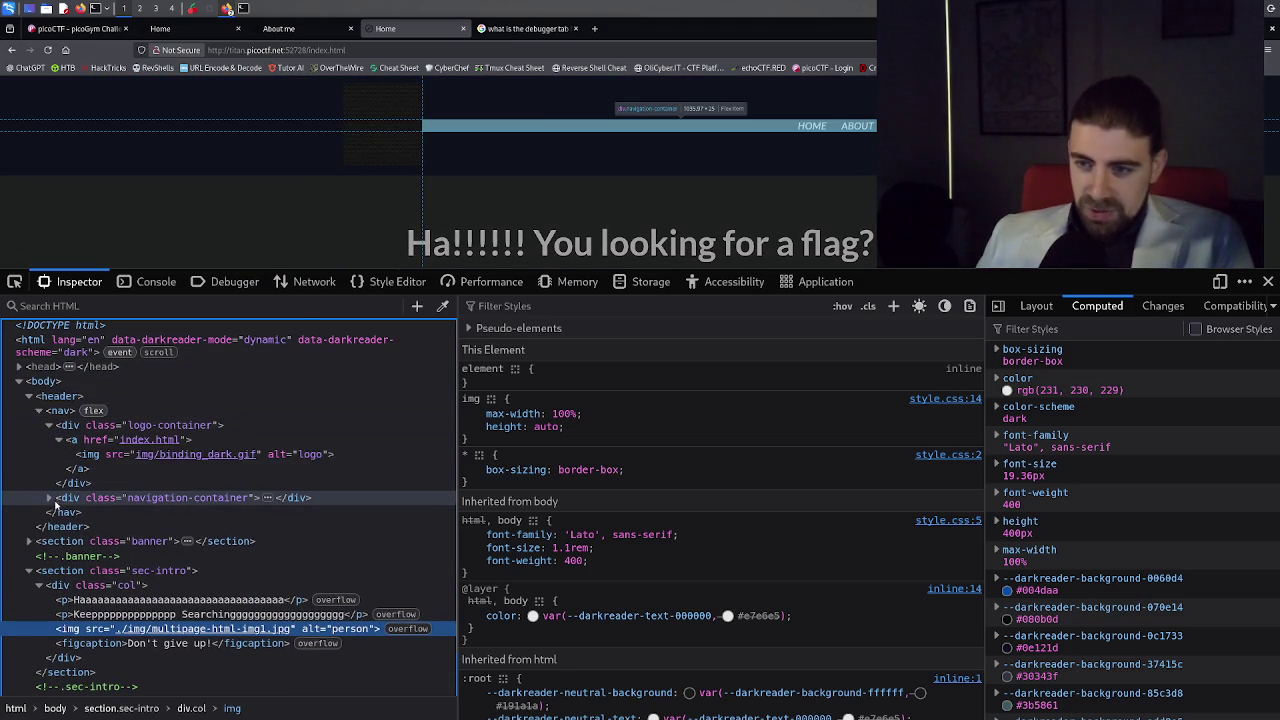
click(50, 498)
click(59, 513)
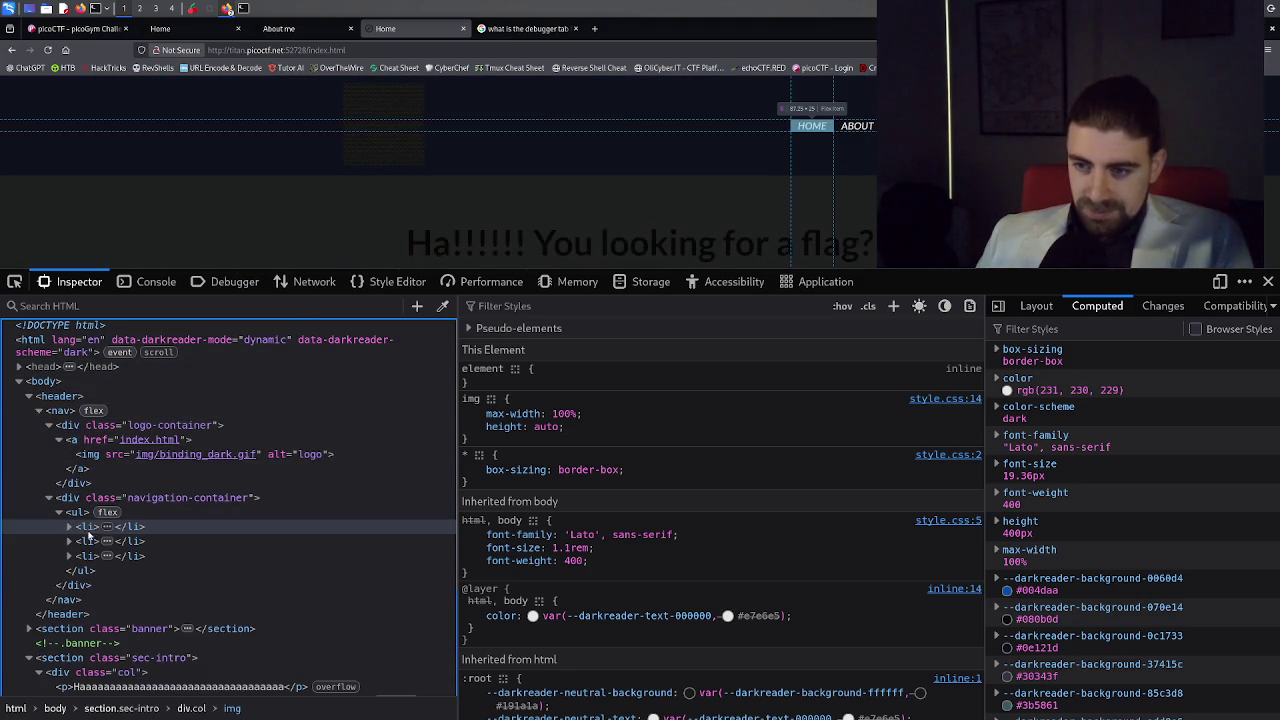
click(69, 527)
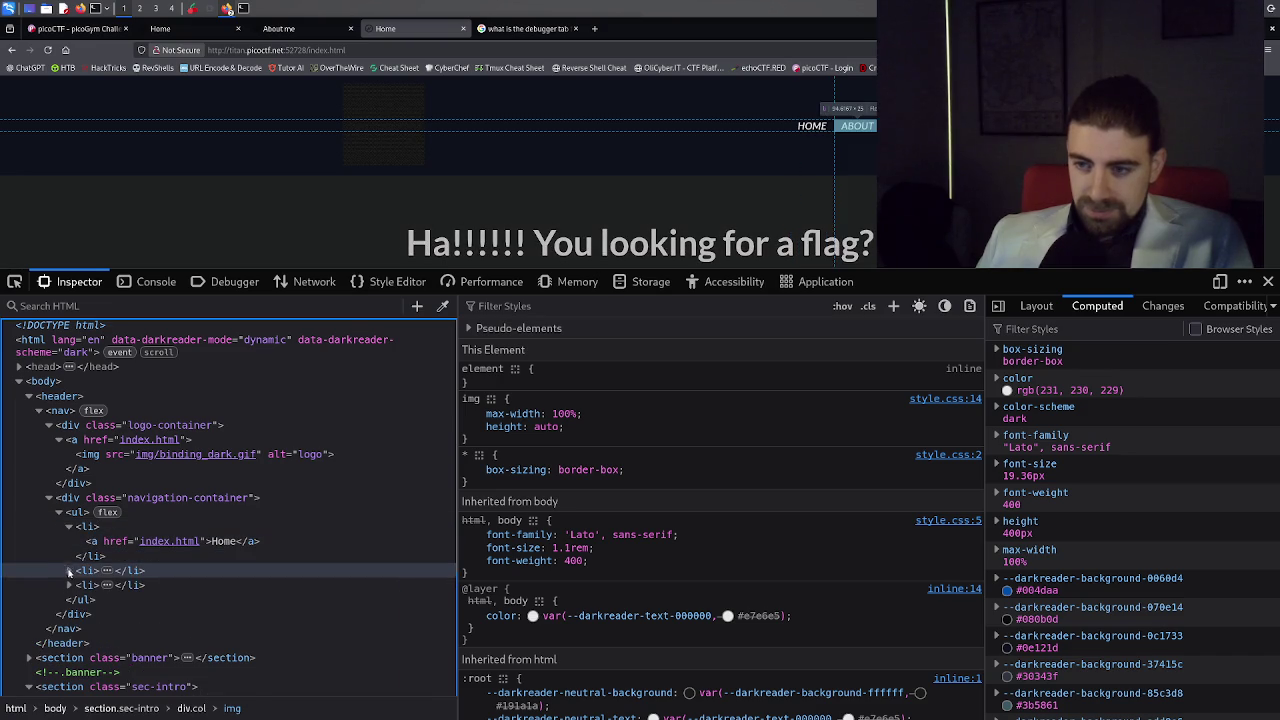
click(70, 571)
click(69, 614)
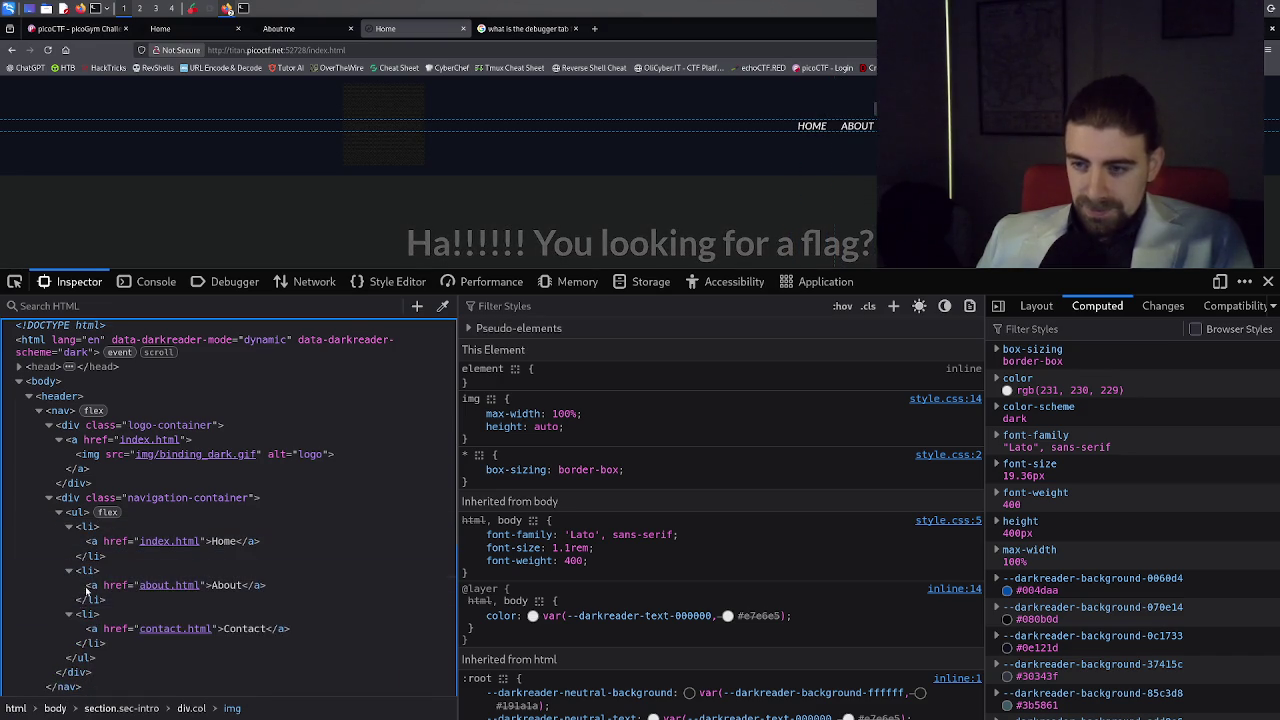
Expand the banner section and footer markup, then bring up the picoCTF challenge page.
scroll(83, 598, down, 5)
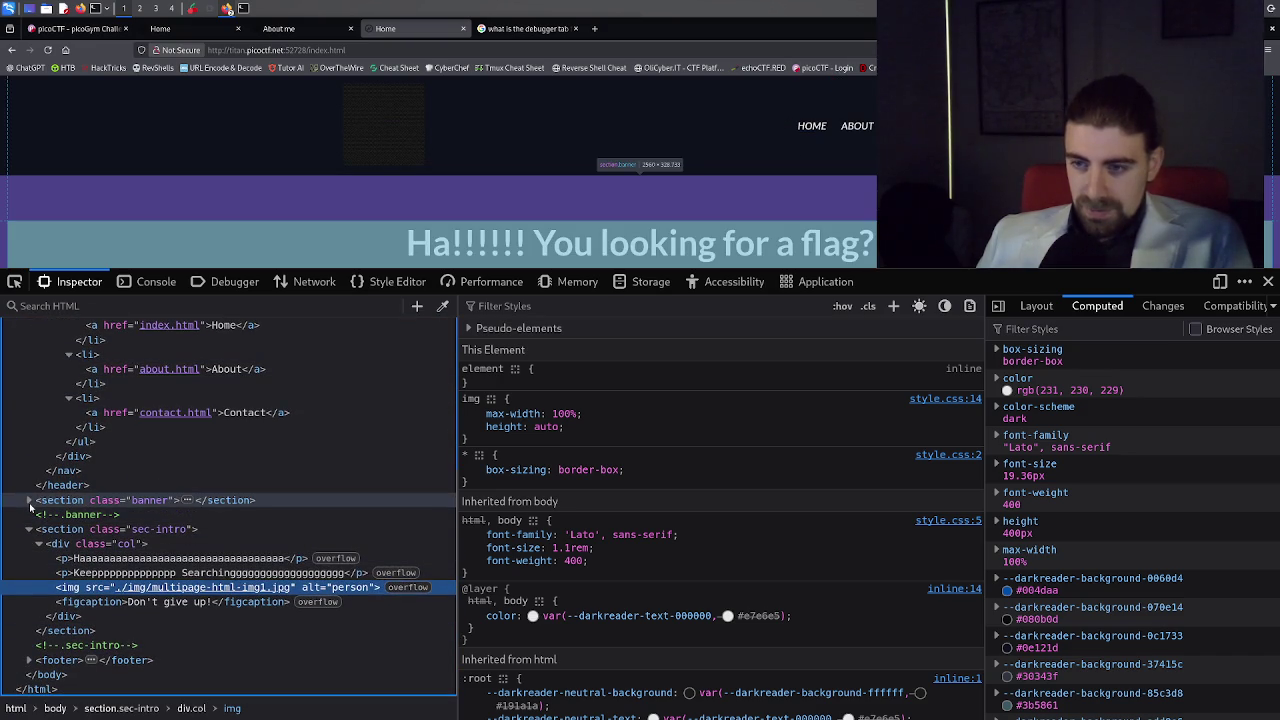
click(30, 501)
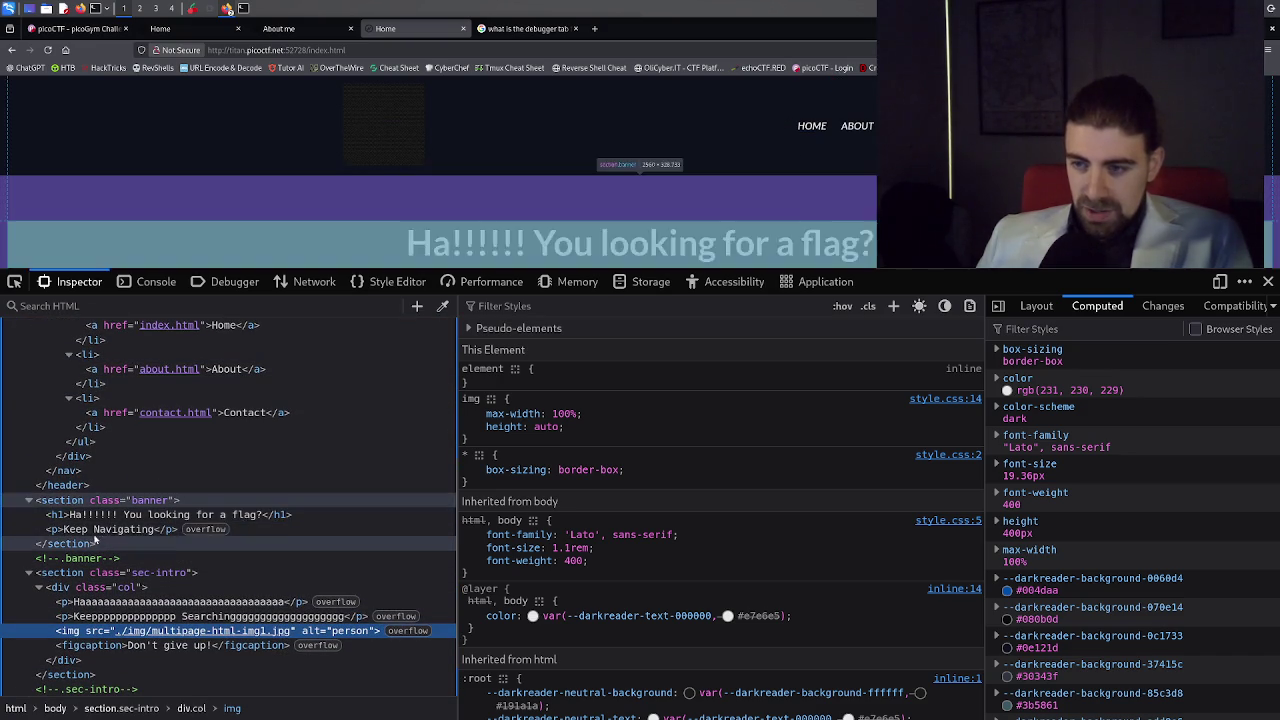
scroll(92, 550, down, 1)
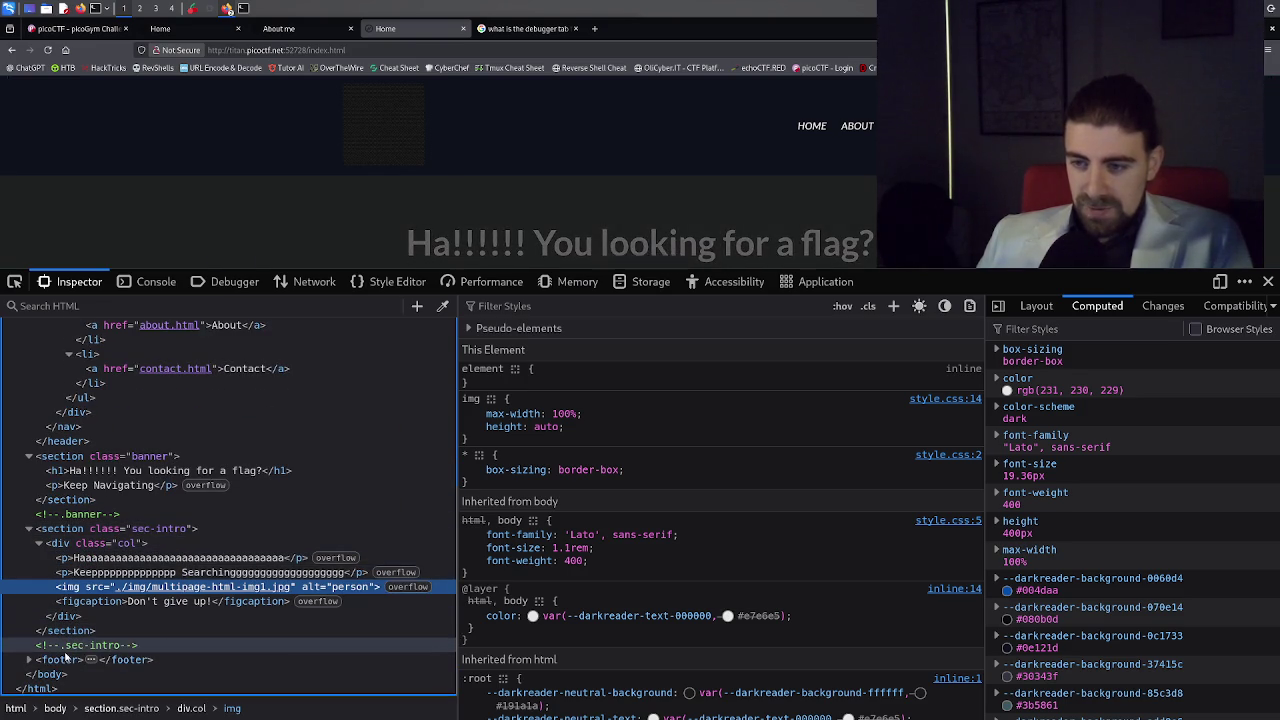
click(29, 660)
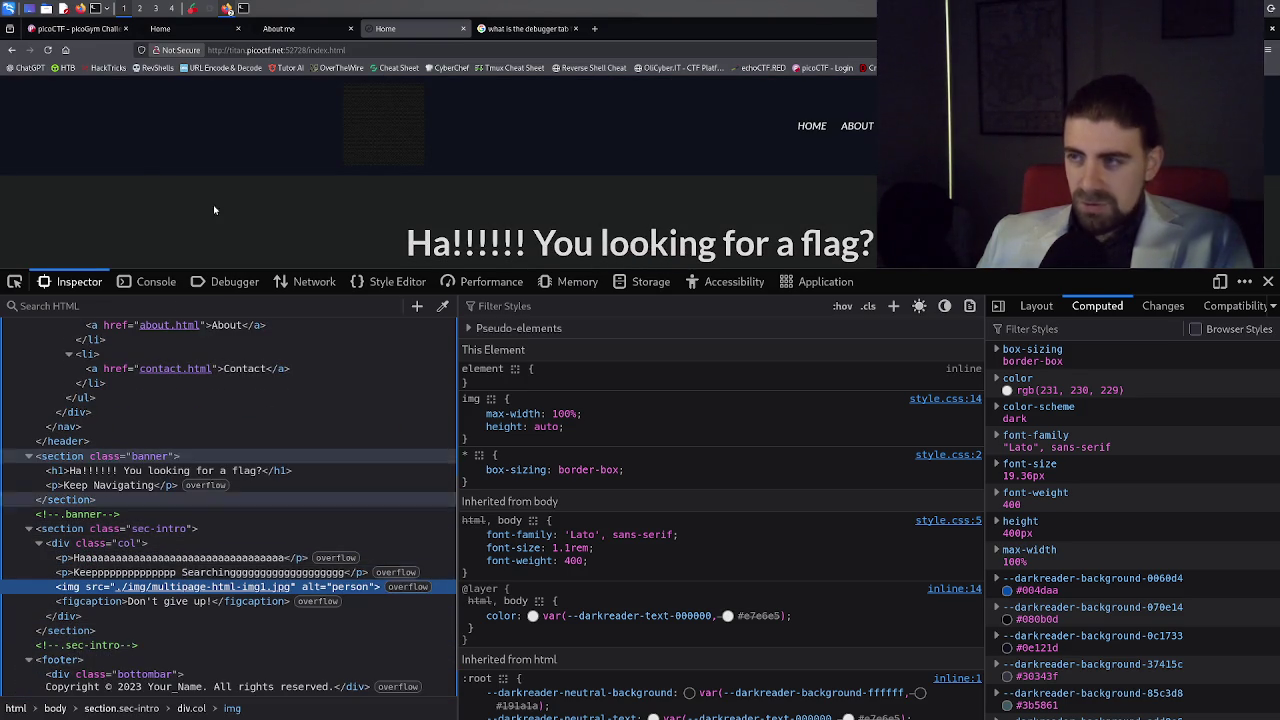
click(75, 28)
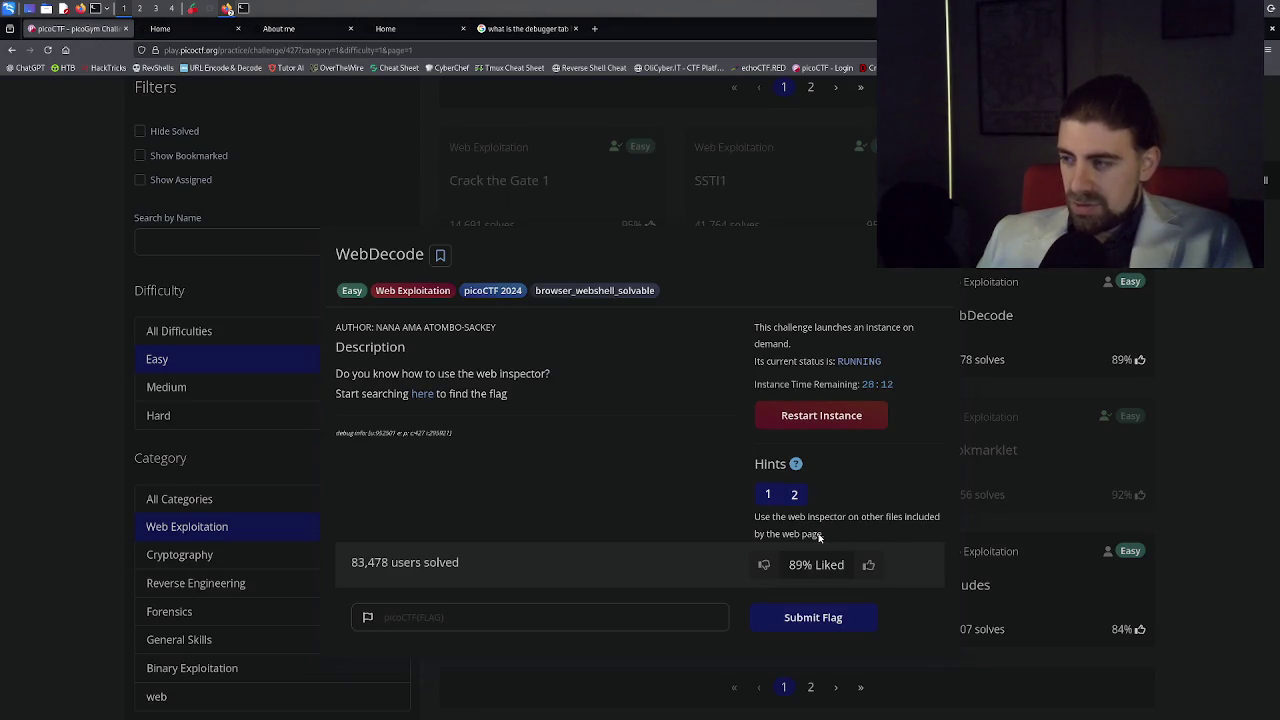
Reread WebDecode hints 2 and 1, then return to the Home page and close developer tools.
click(794, 496)
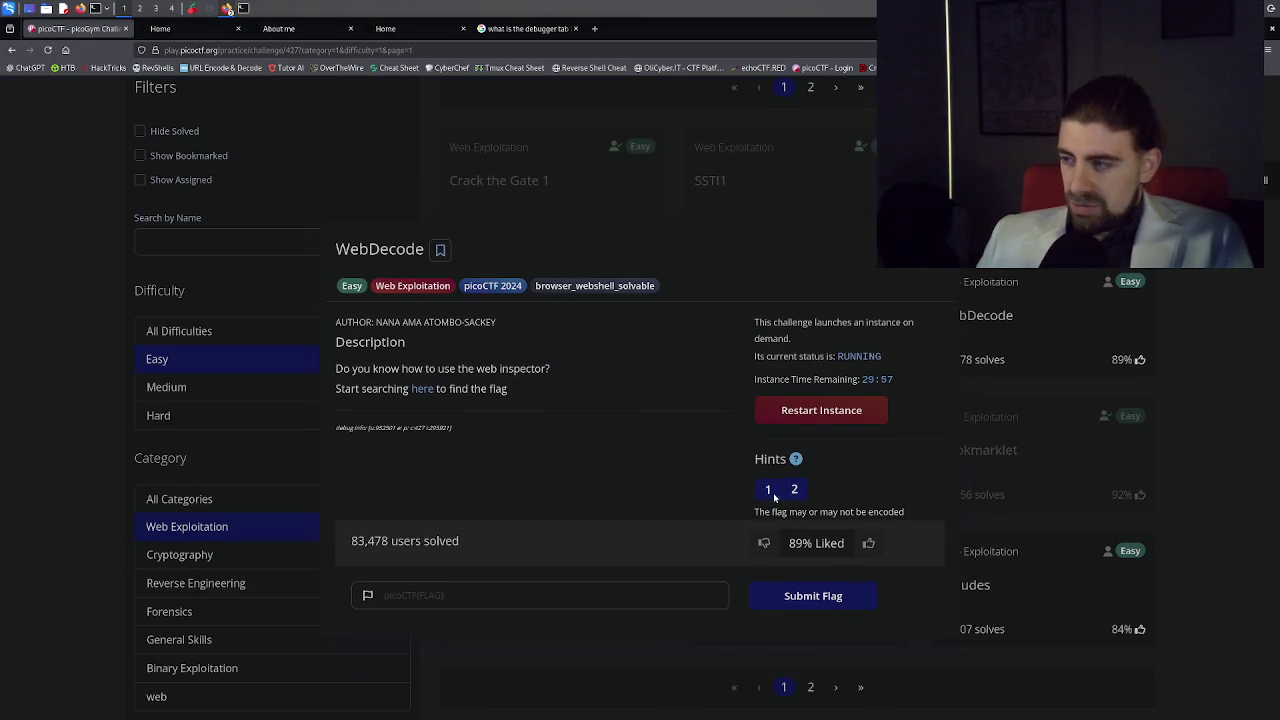
click(767, 490)
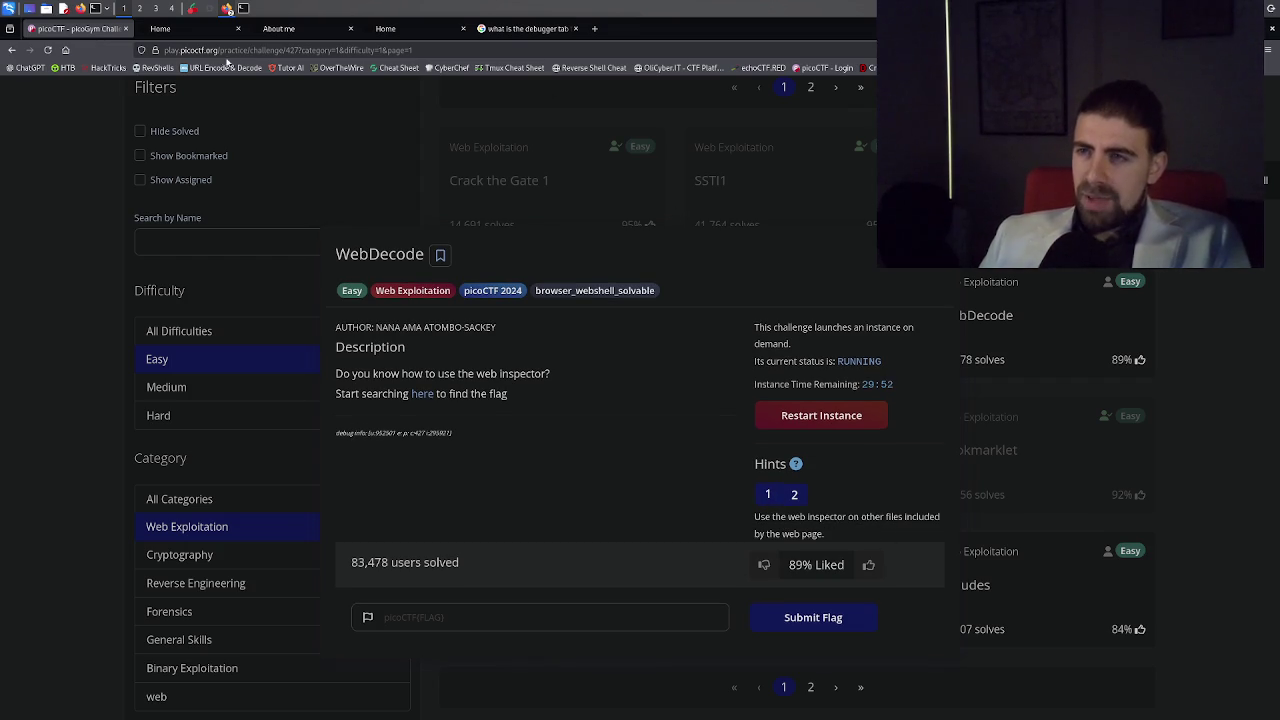
click(180, 28)
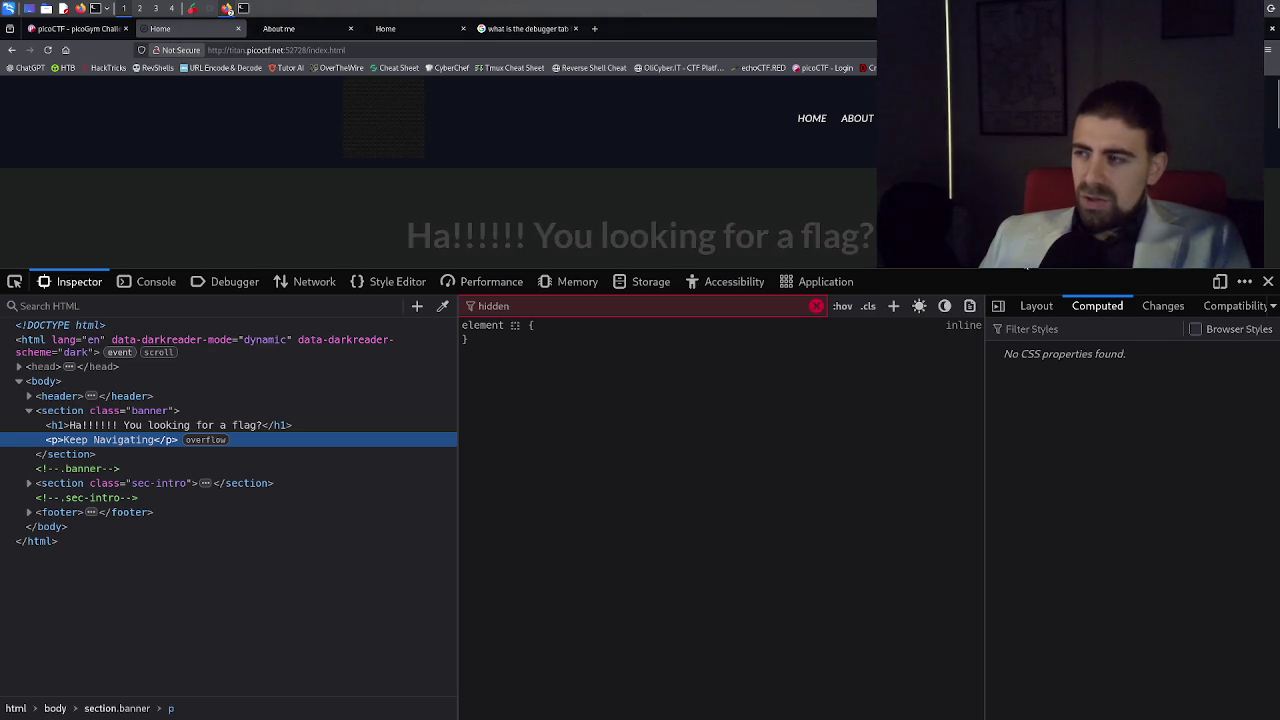
click(1268, 281)
Inspect the Home page's 'Ha!!!!!! You looking for a flag?' heading element.
right_click(718, 244)
click(616, 246)
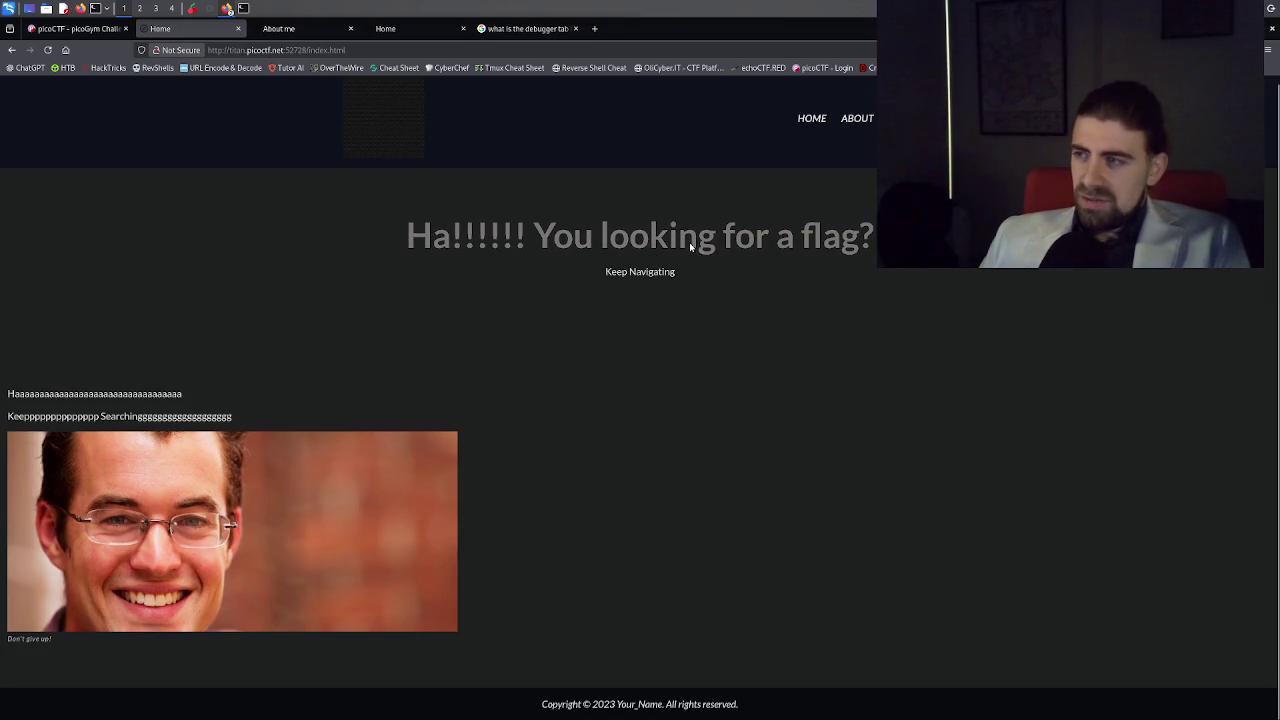
double_click(610, 245)
right_click(610, 245)
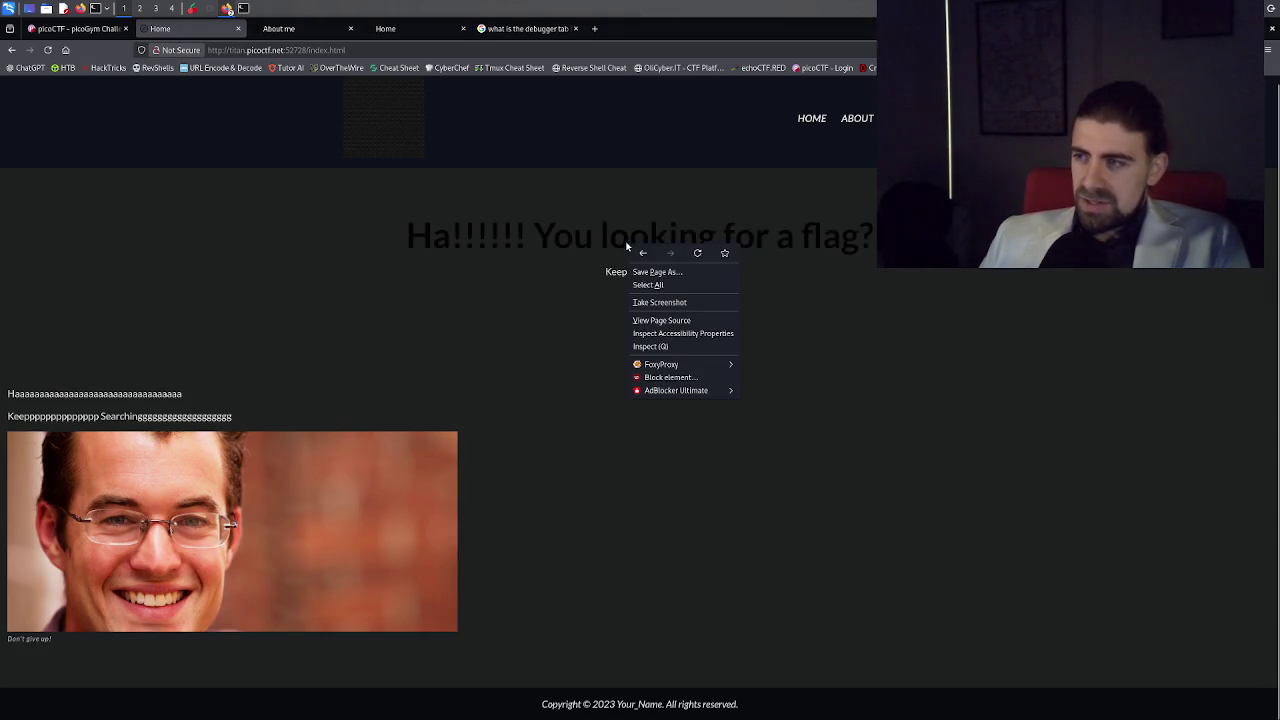
click(663, 352)
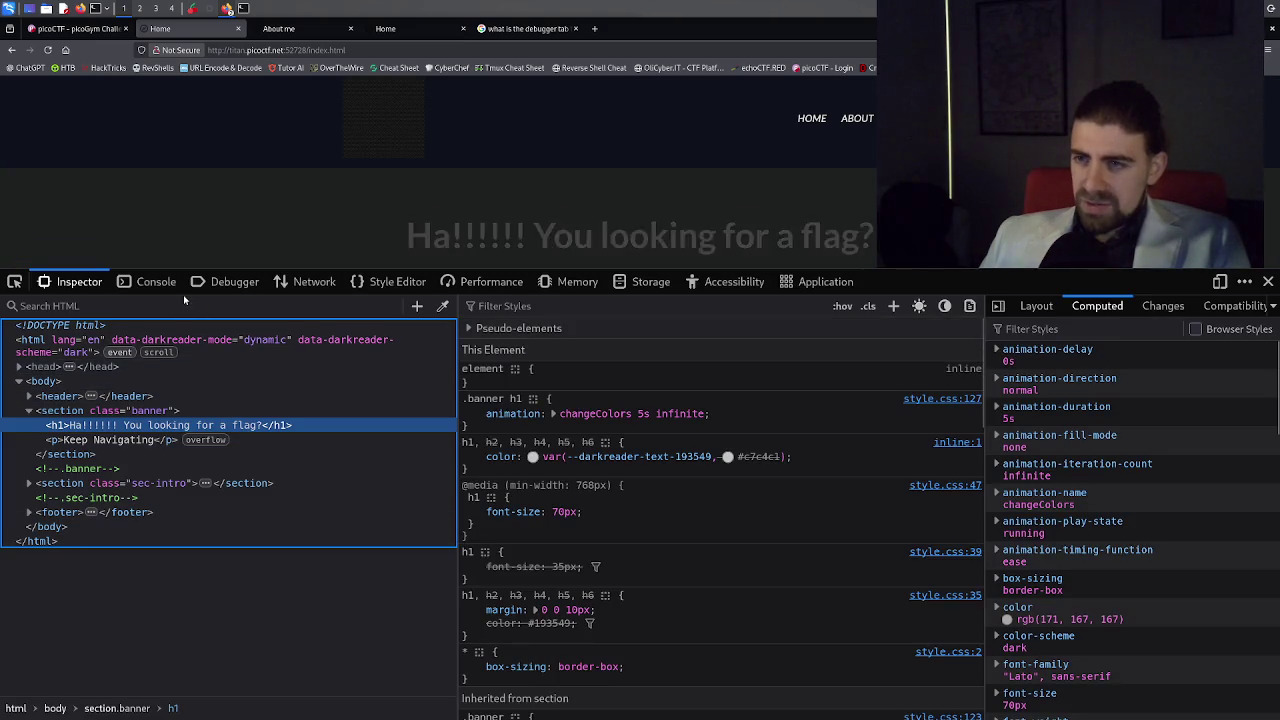
Disable the .banner h1 changeColors animation and toggle its color rule off and back on.
scroll(608, 490, down, 3)
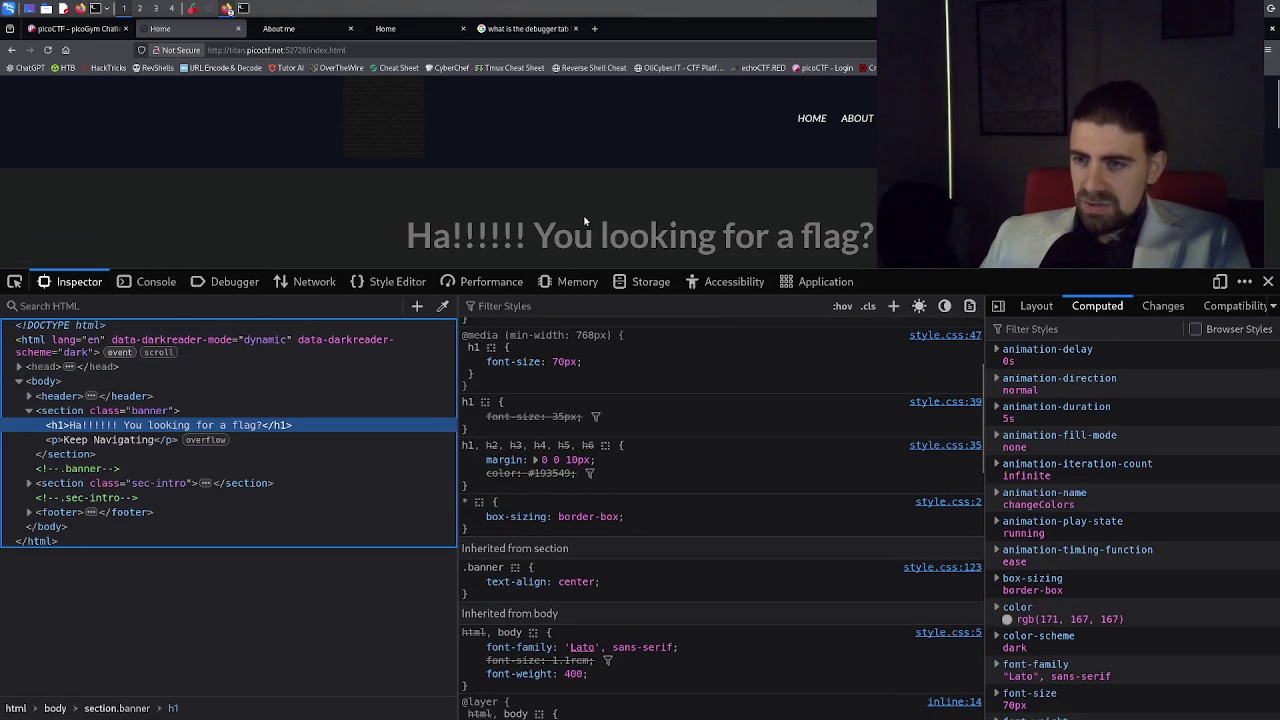
scroll(611, 452, up, 3)
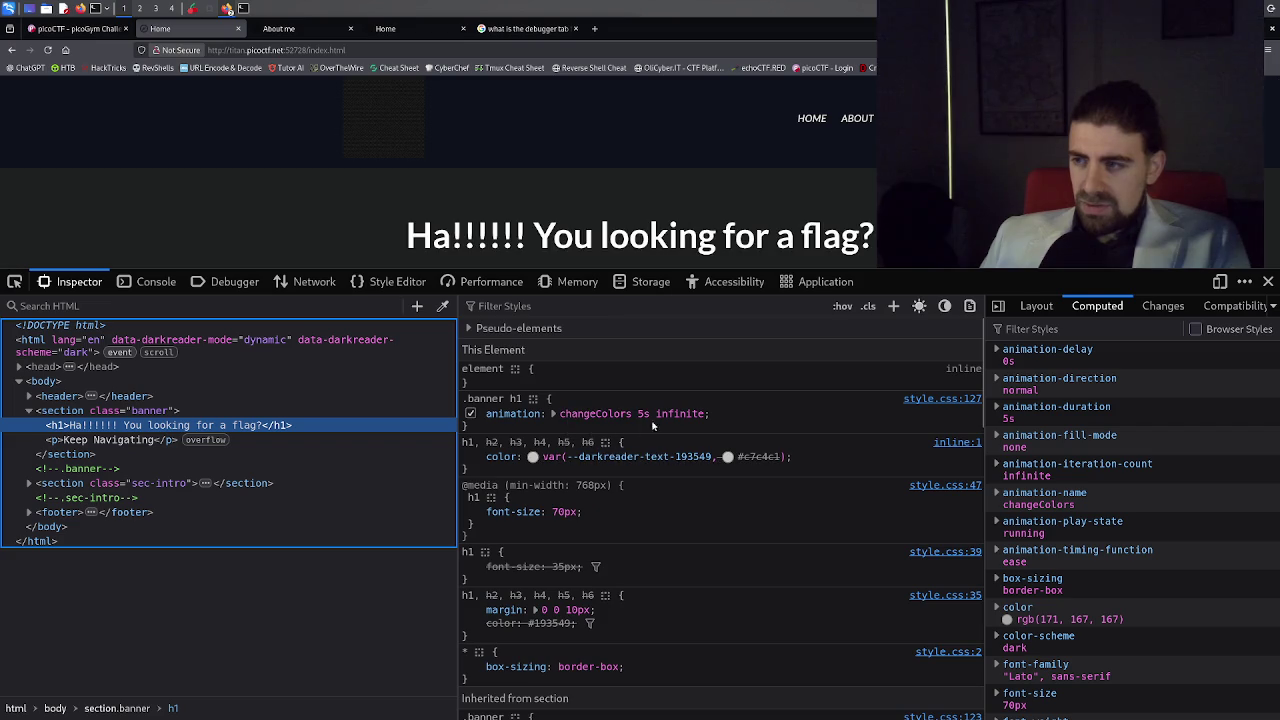
click(628, 420)
click(630, 416)
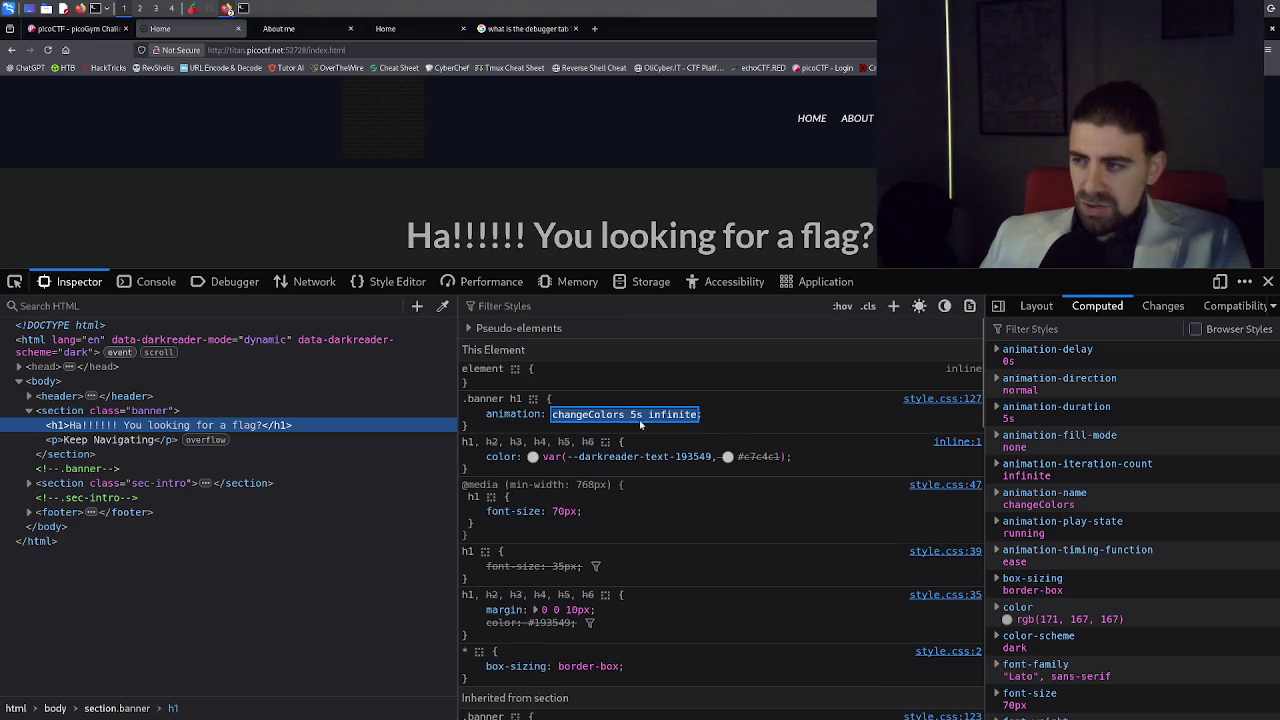
key(Escape)
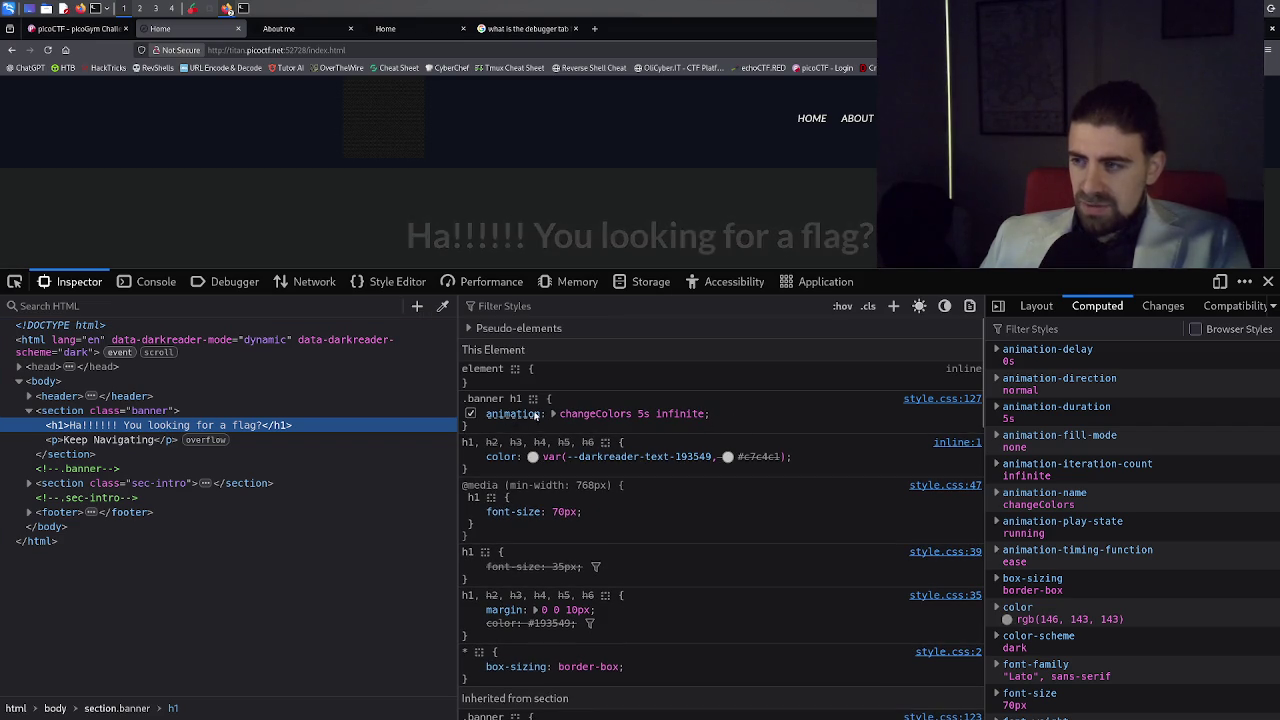
click(470, 413)
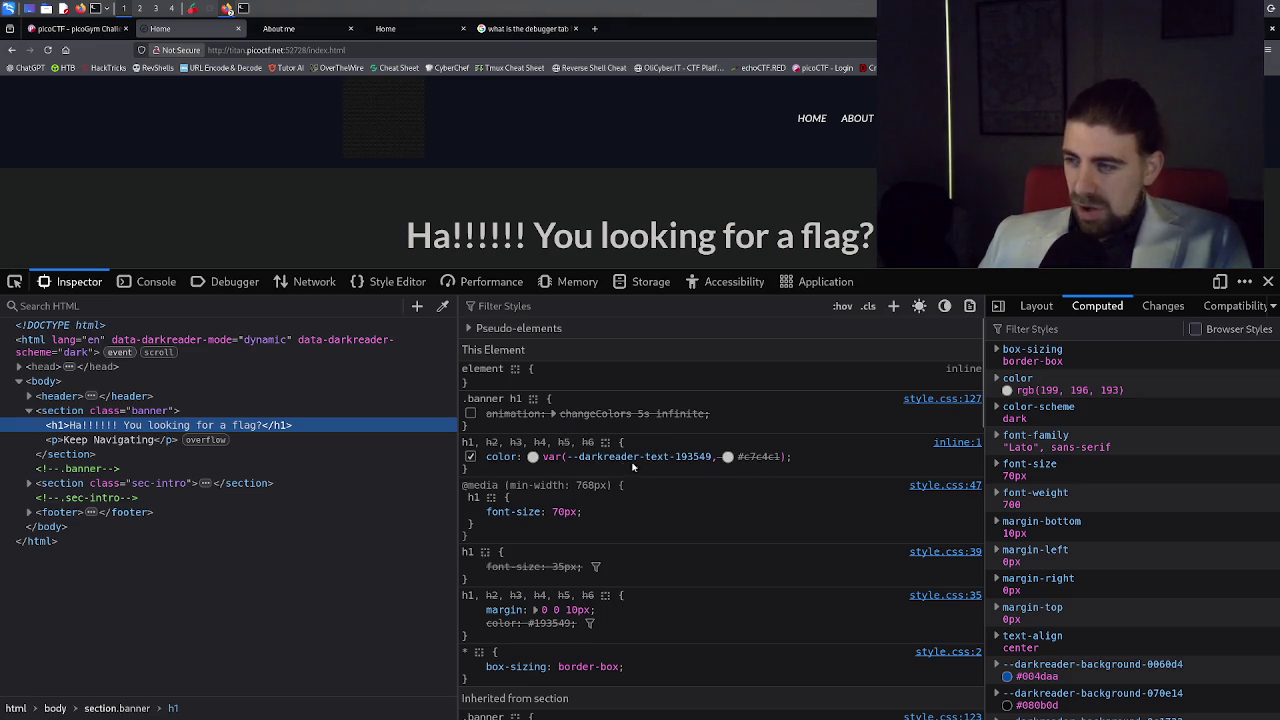
click(470, 456)
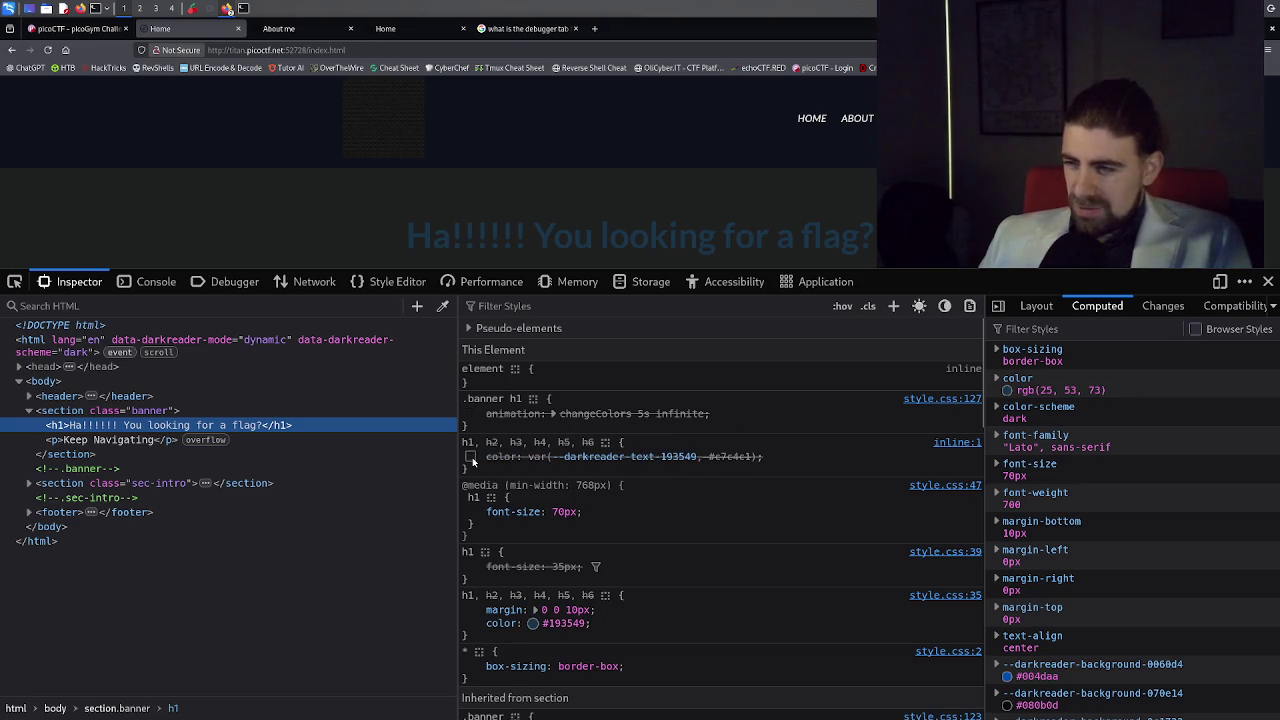
click(470, 456)
Scroll down to review the changeColors colour keyframes, then open the Console.
scroll(540, 456, down, 2)
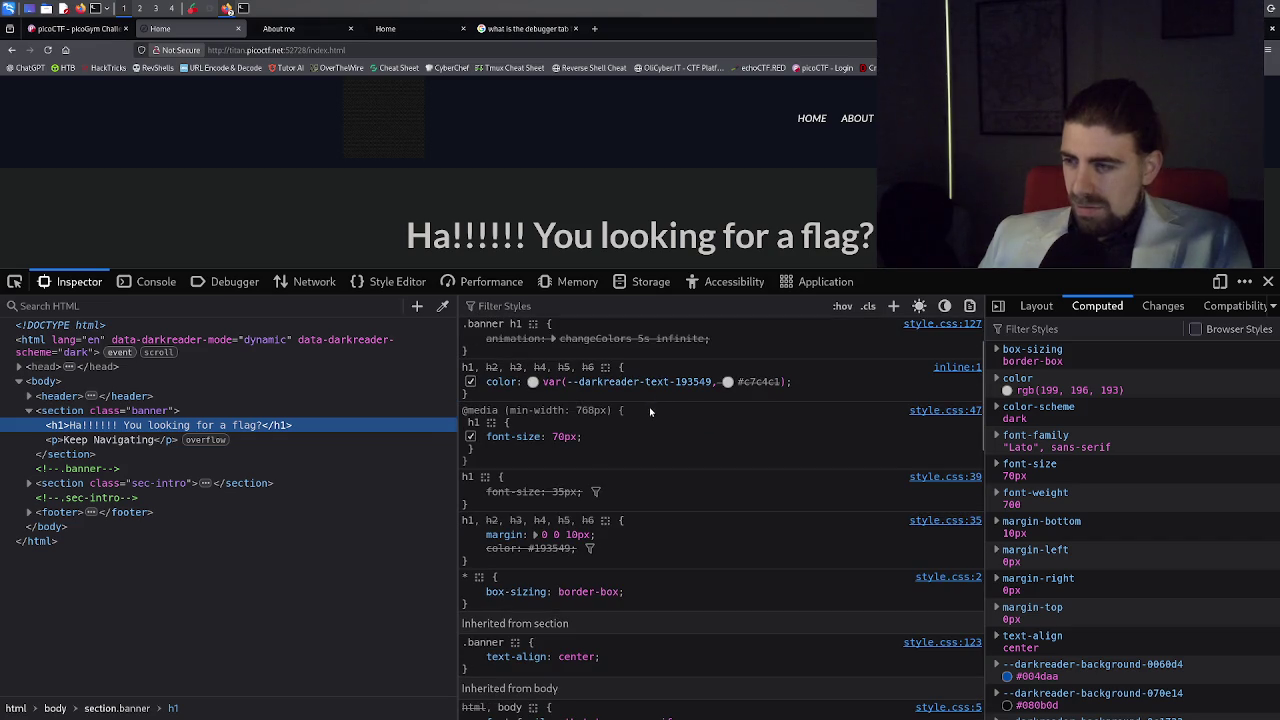
scroll(649, 420, down, 5)
scroll(648, 448, down, 10)
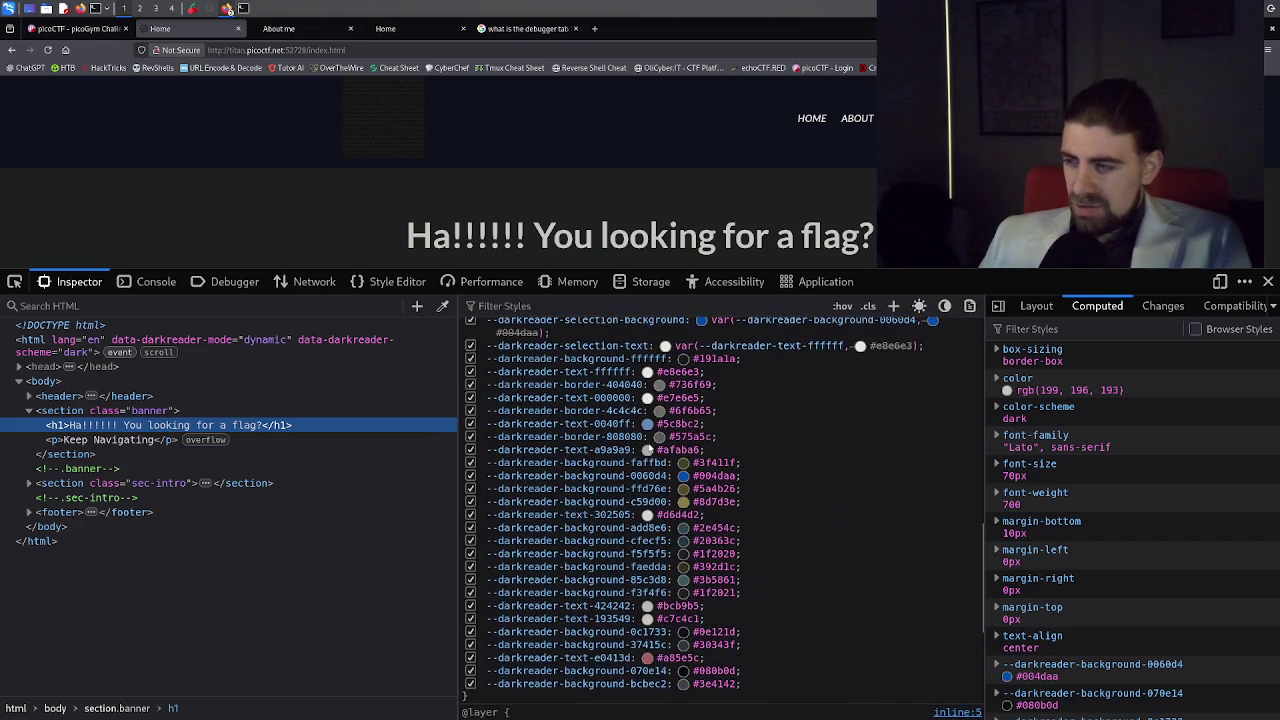
scroll(649, 449, down, 5)
scroll(649, 449, down, 2)
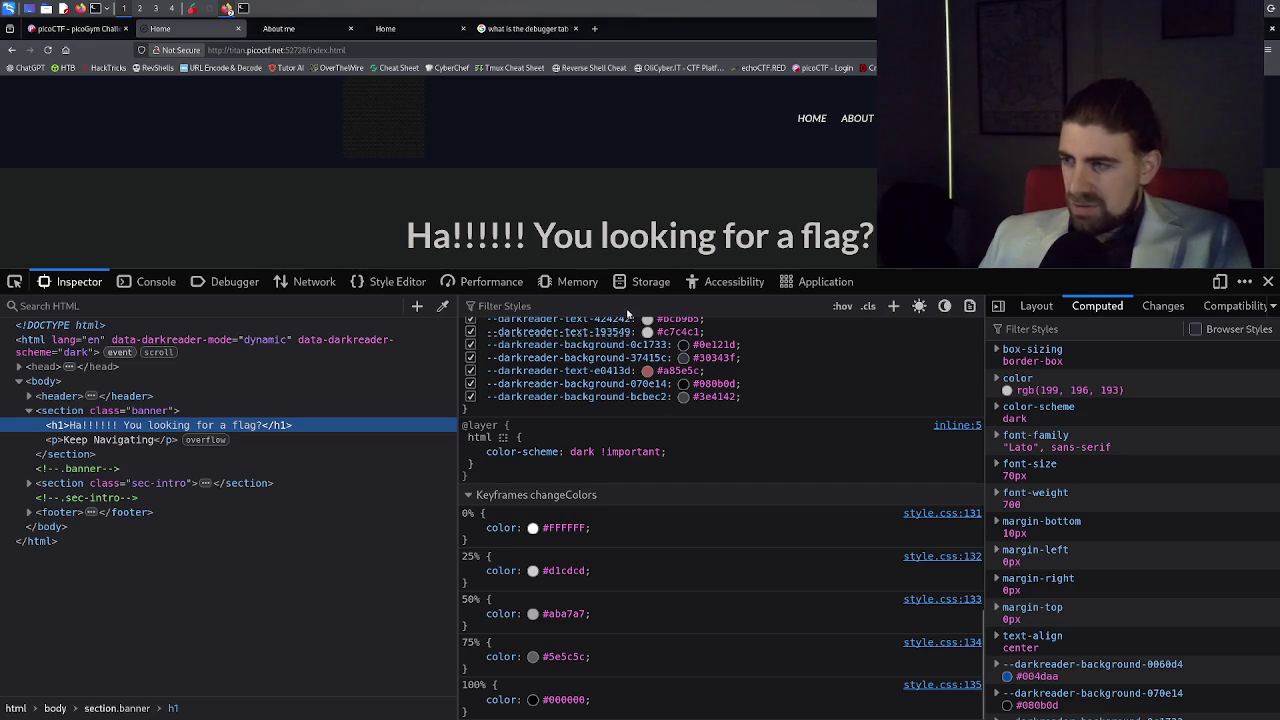
click(152, 285)
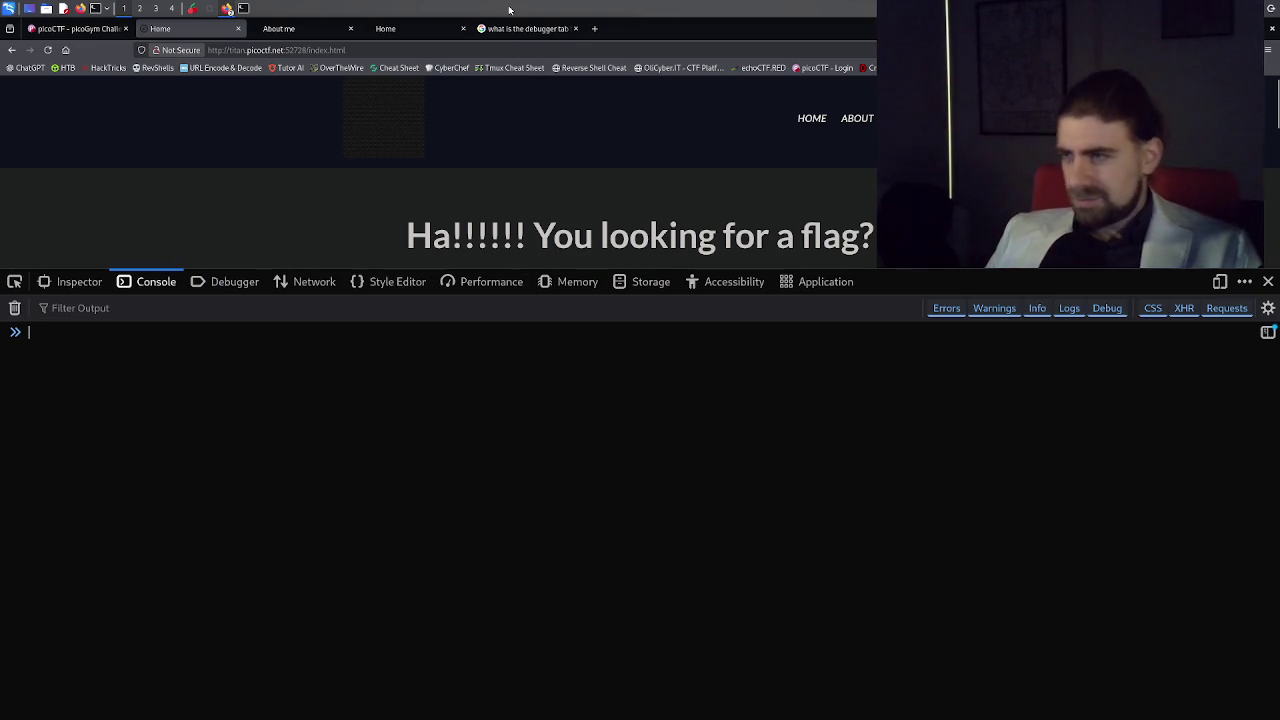
Copy the WebDecode title, search Google for 'WebDecode writeup', and background-open the top Medium result.
click(90, 30)
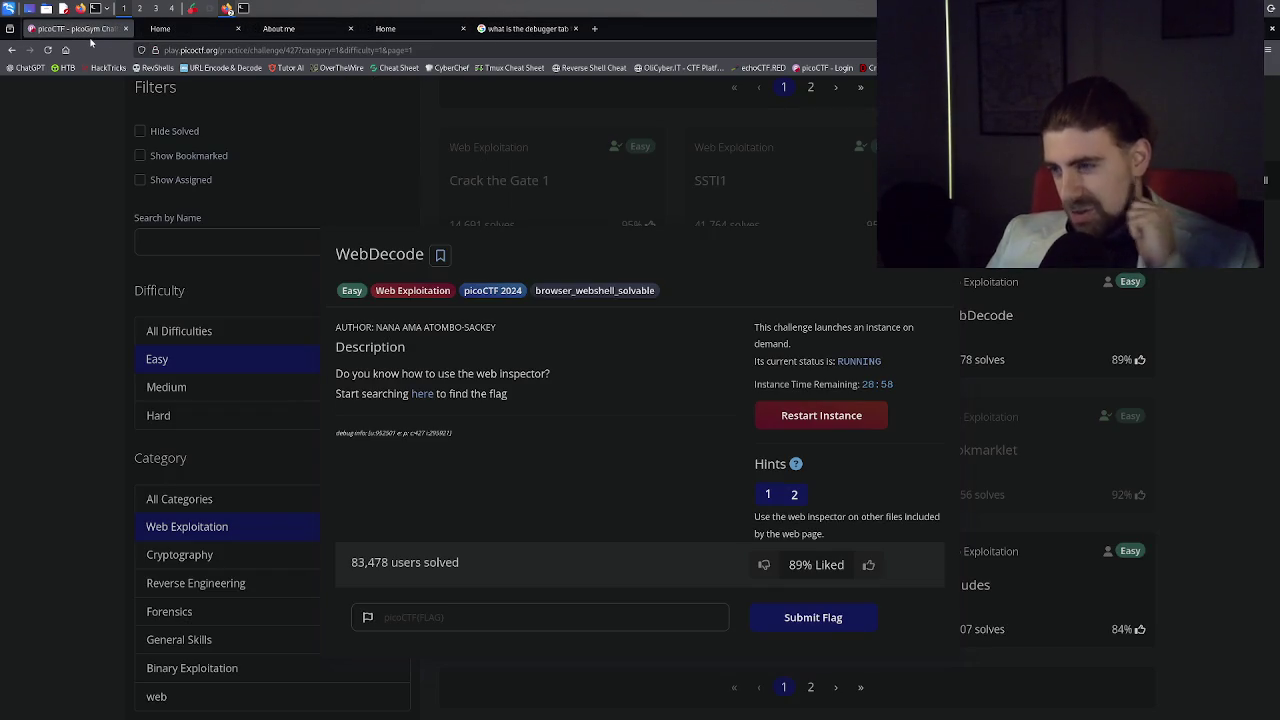
double_click(382, 258)
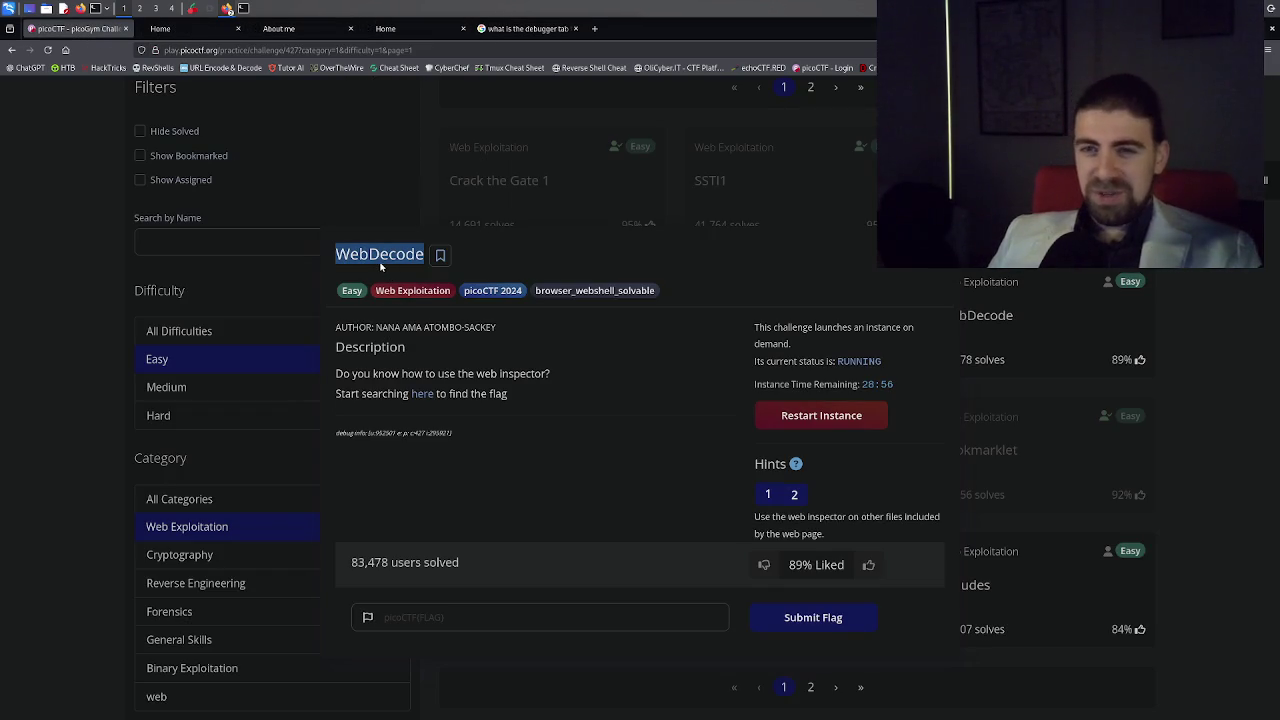
key(ctrl+c)
key(ctrl+t)
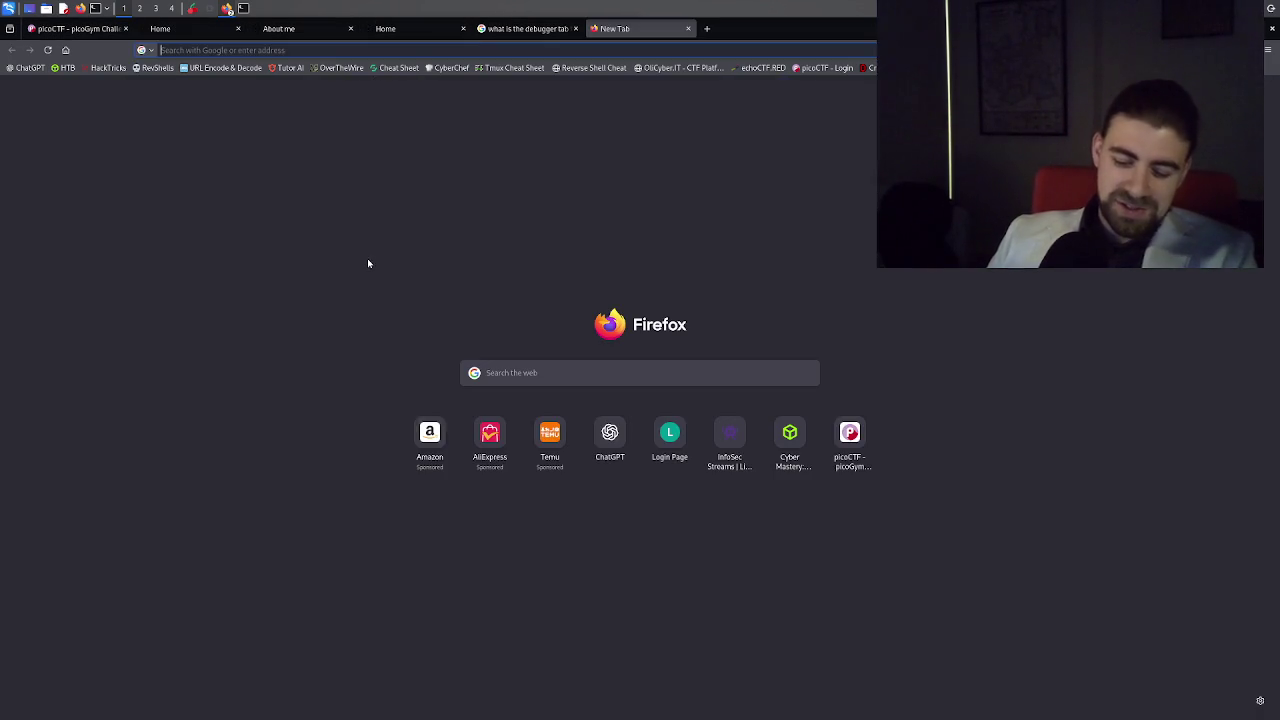
key(ctrl+v)
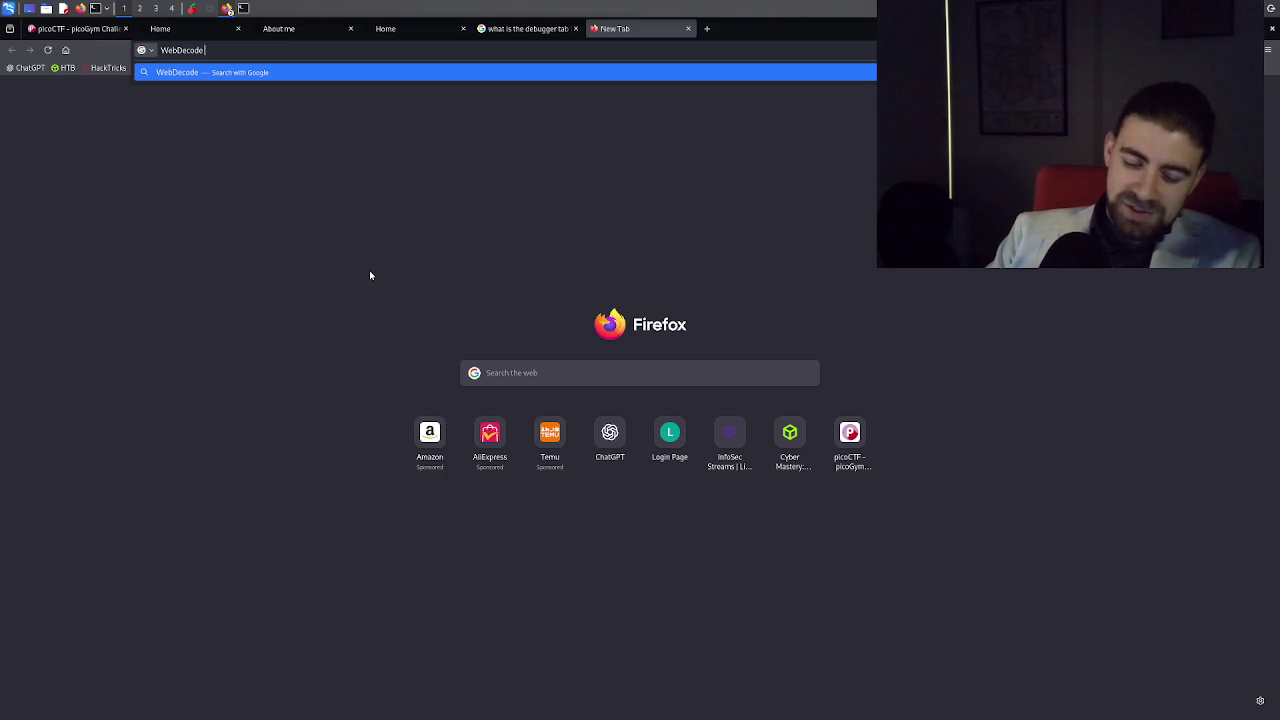
text(writeup)
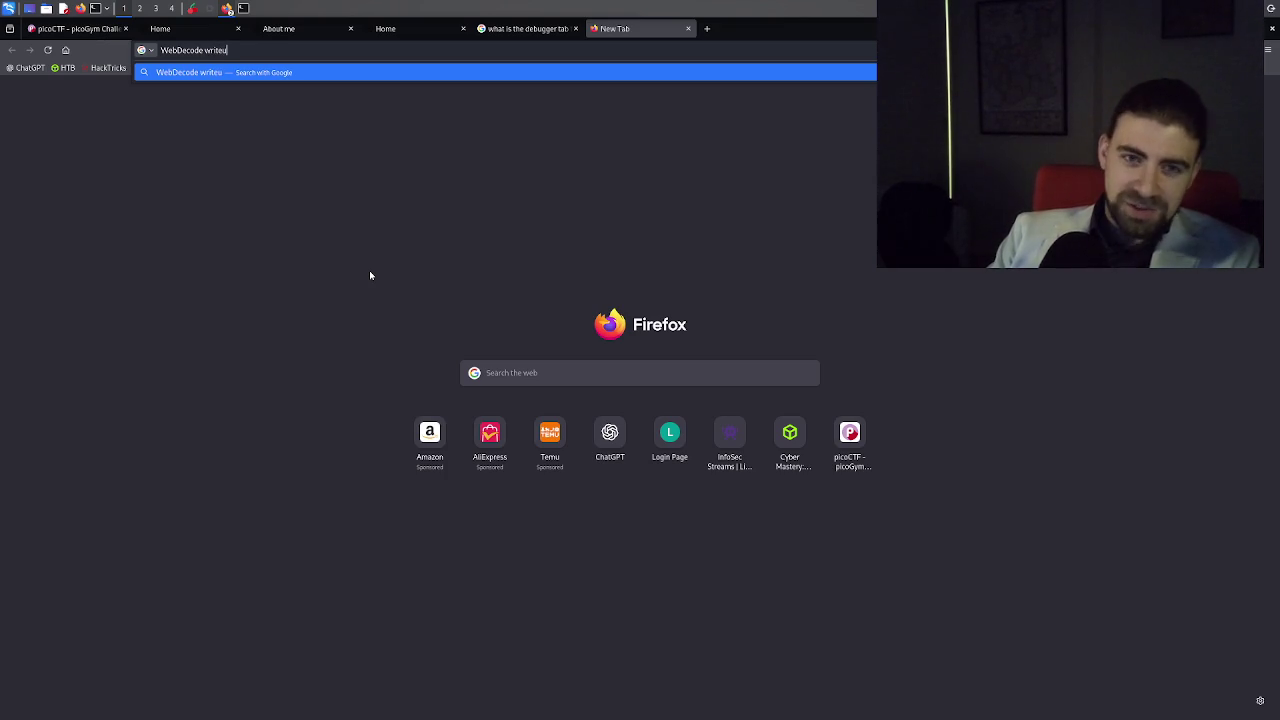
key(Return)
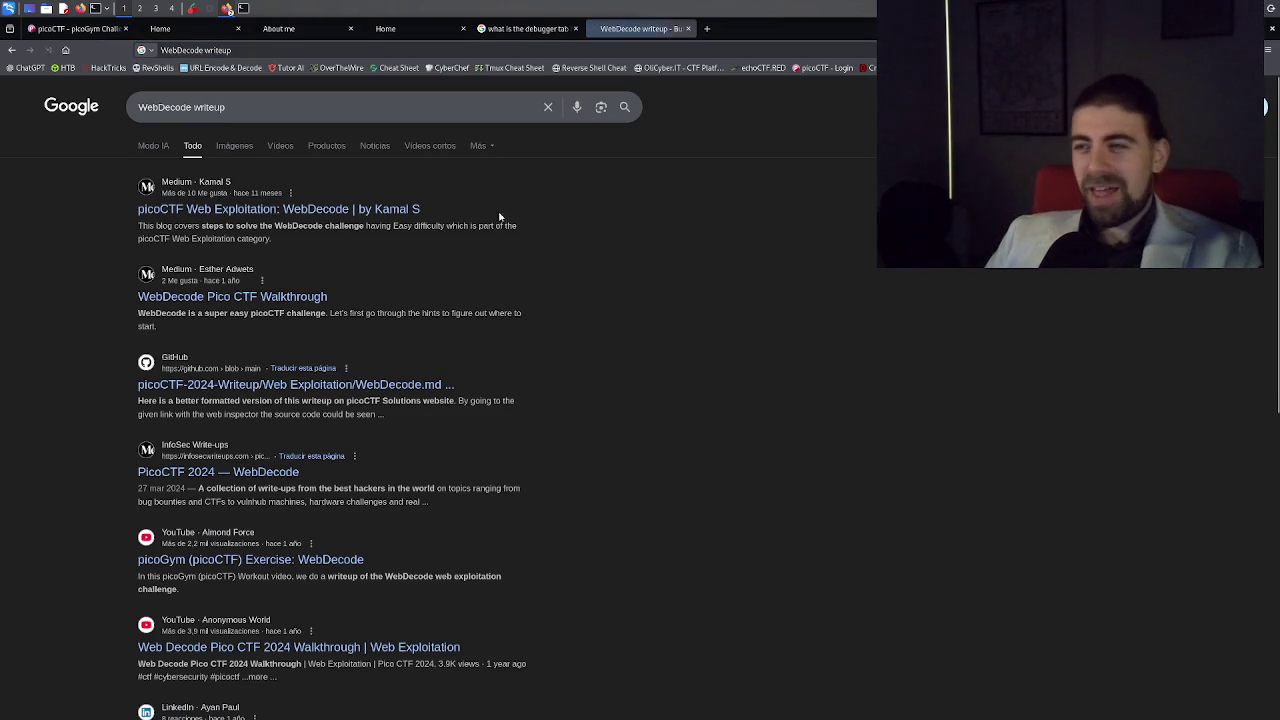
middle_click(378, 214)
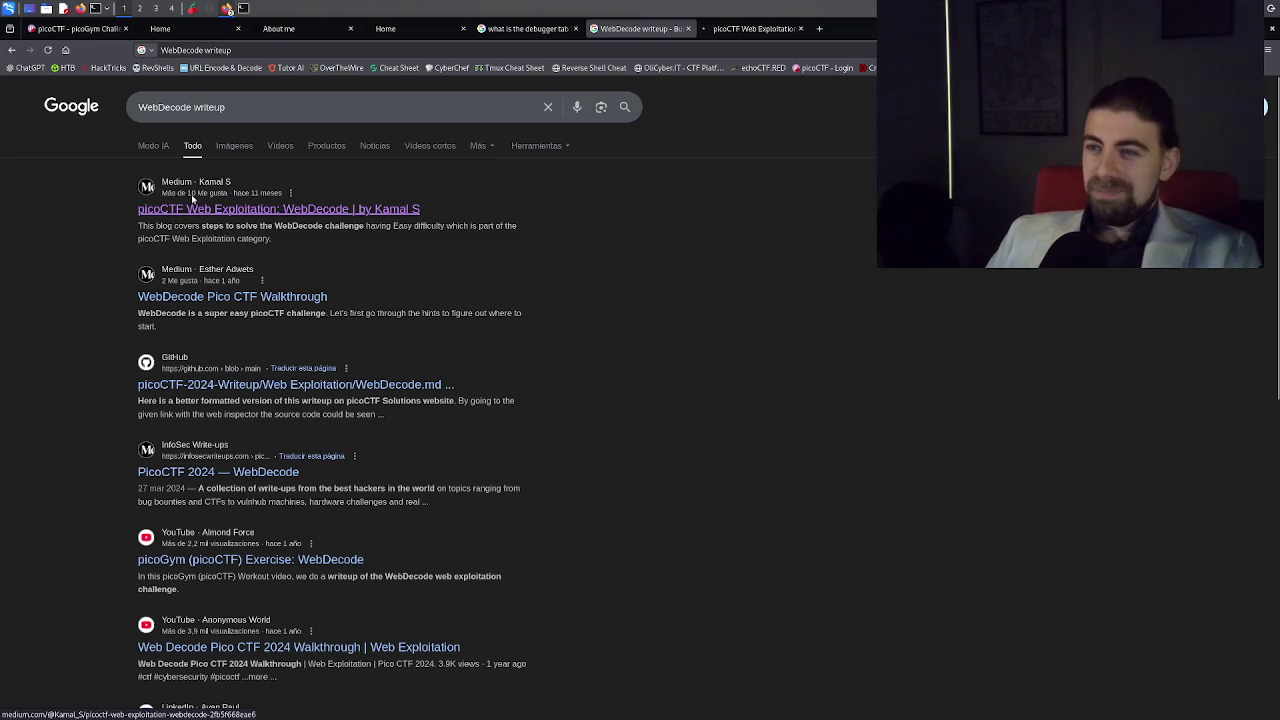
Dismiss Medium's sign-up prompt and read the write-up down to the notify_true screenshot.
click(742, 29)
scroll(714, 368, down, 5)
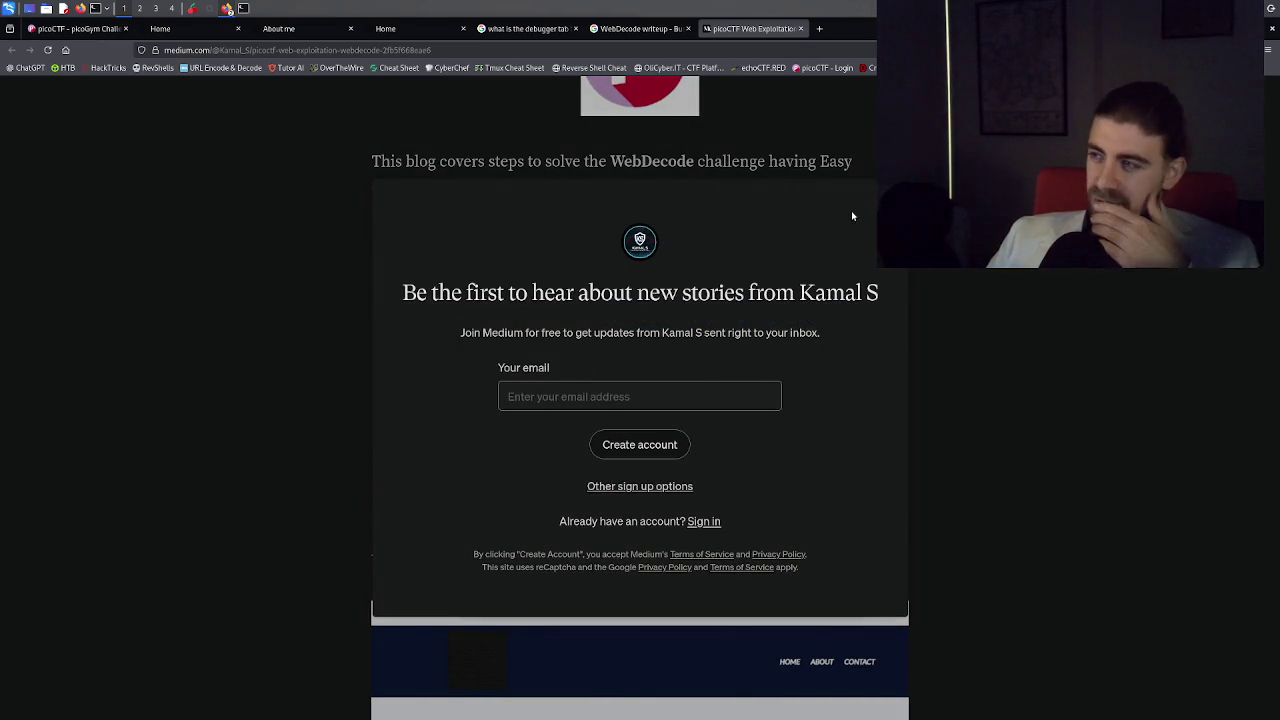
key(Escape)
scroll(585, 457, down, 2)
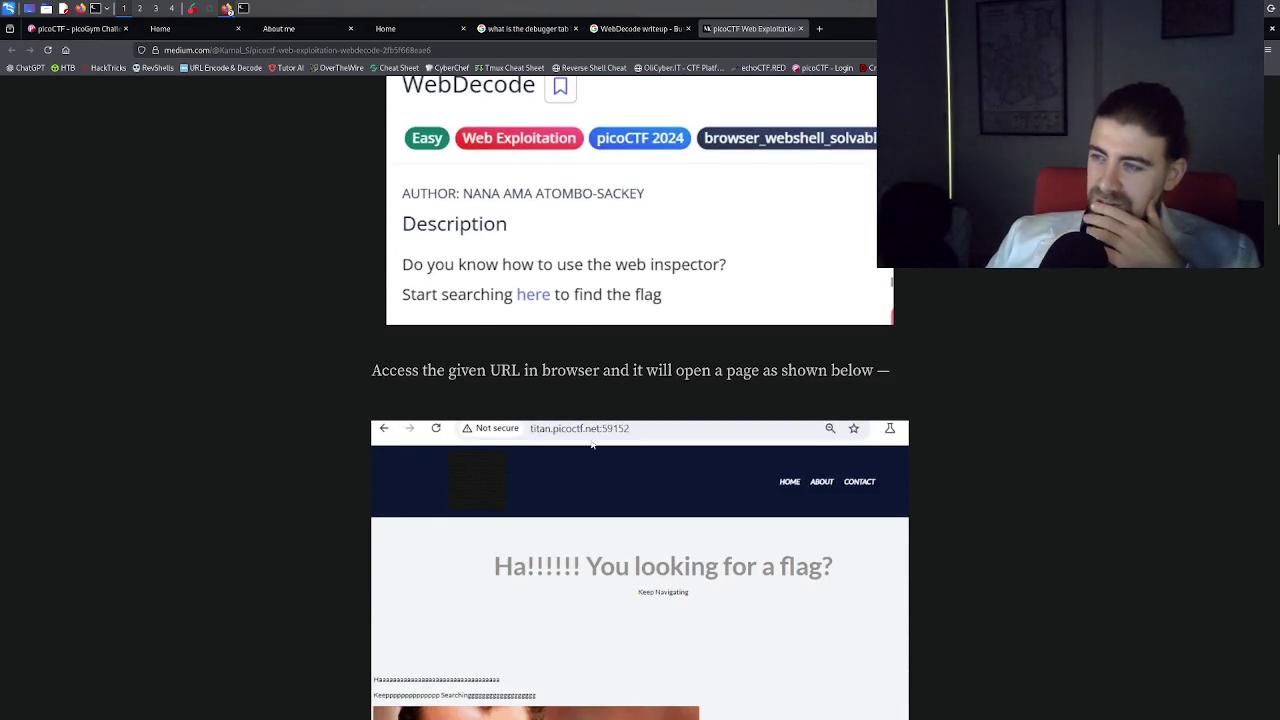
scroll(629, 383, down, 5)
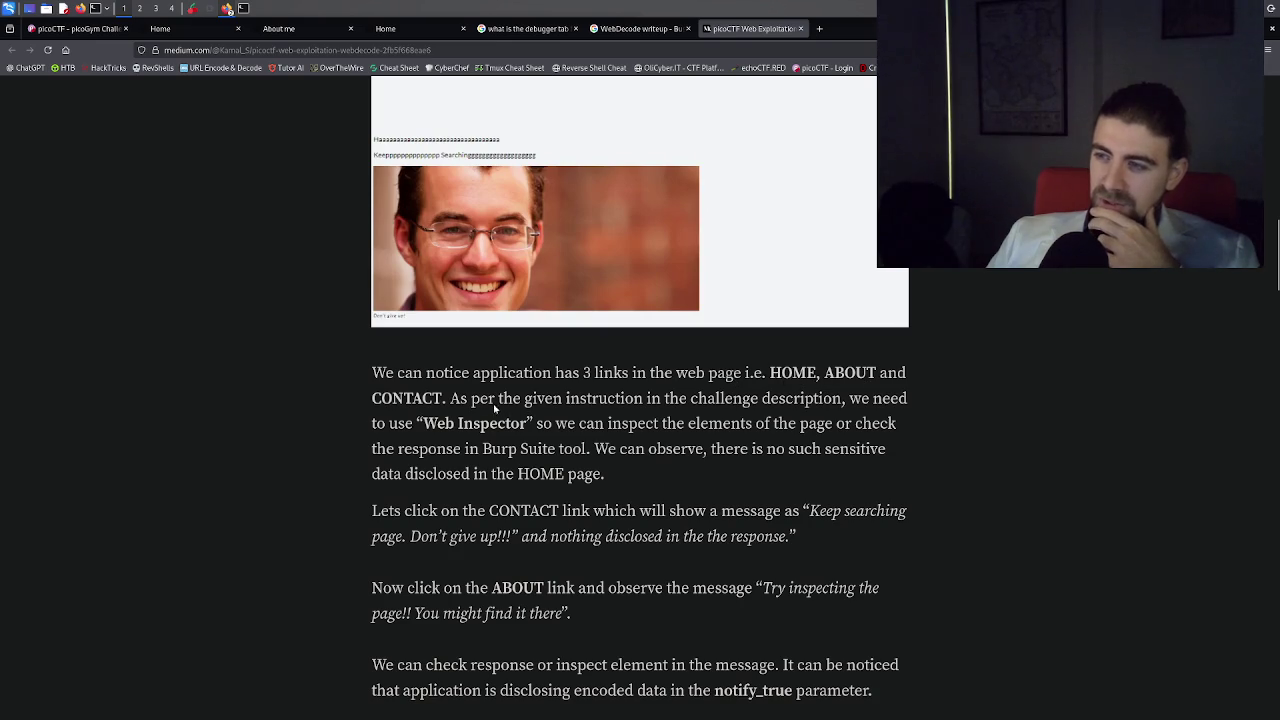
scroll(493, 412, down, 2)
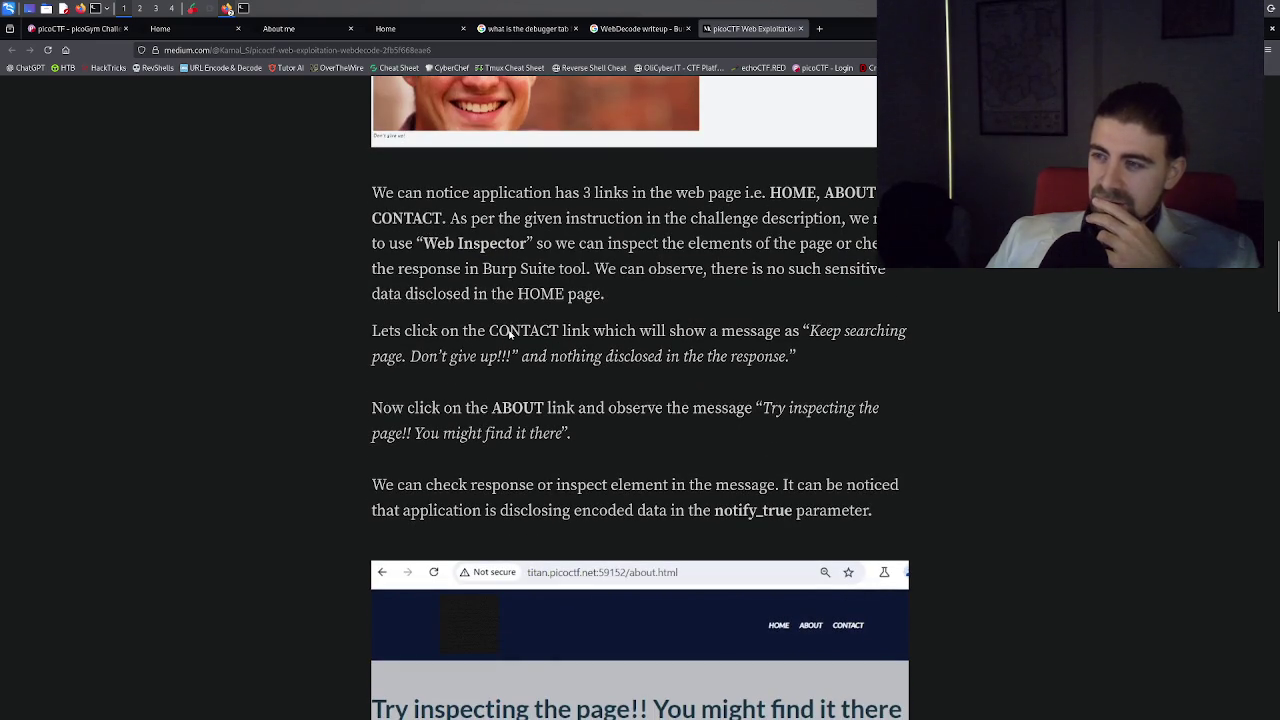
scroll(518, 403, down, 2)
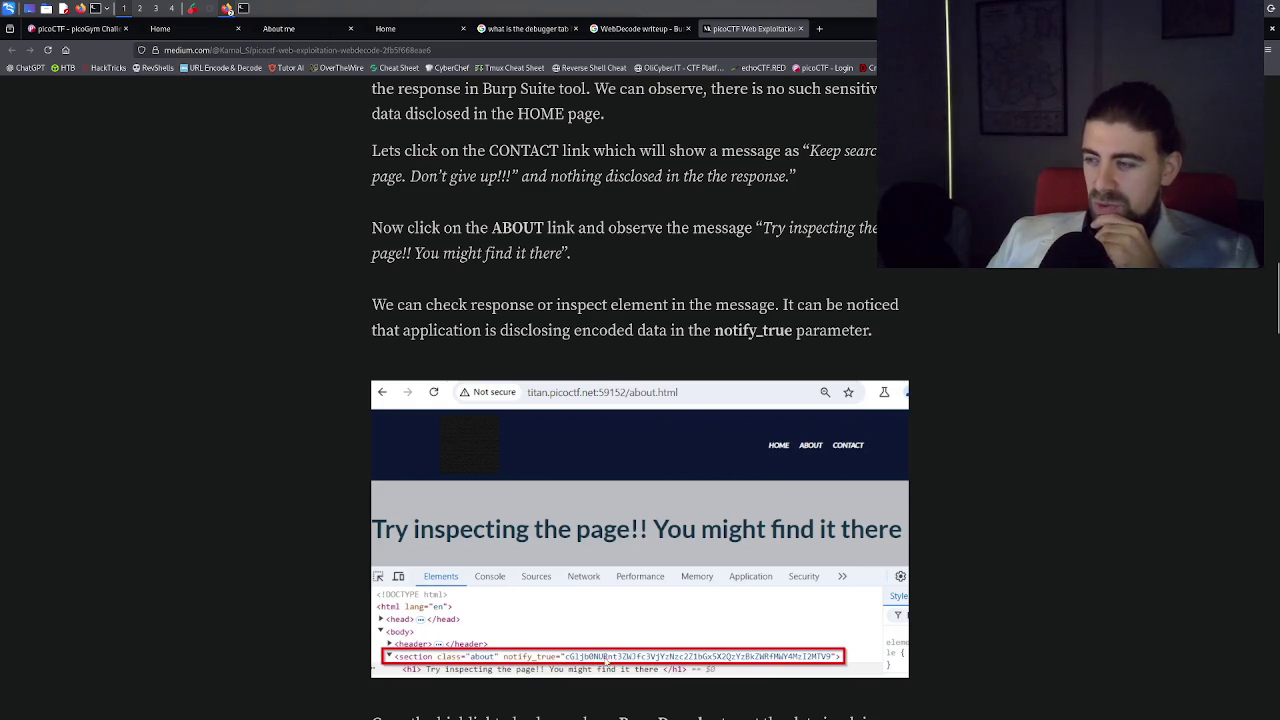
scroll(620, 634, down, 2)
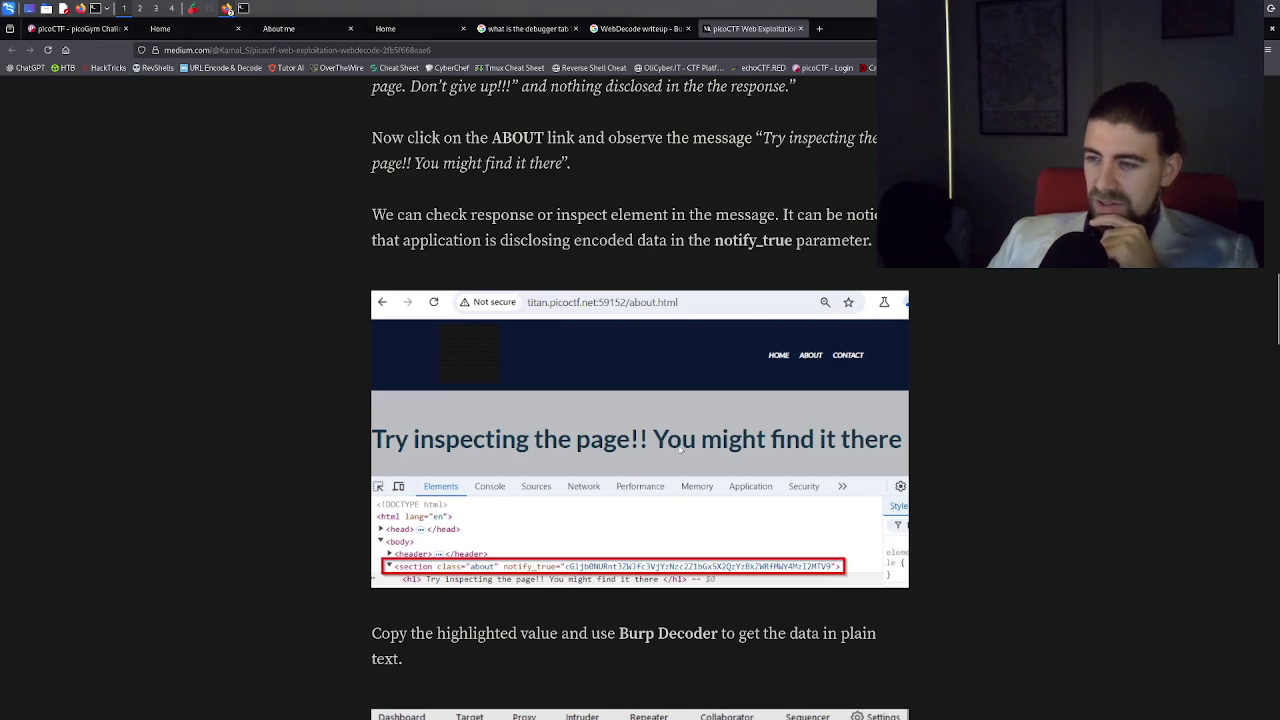
scroll(690, 498, down, 3)
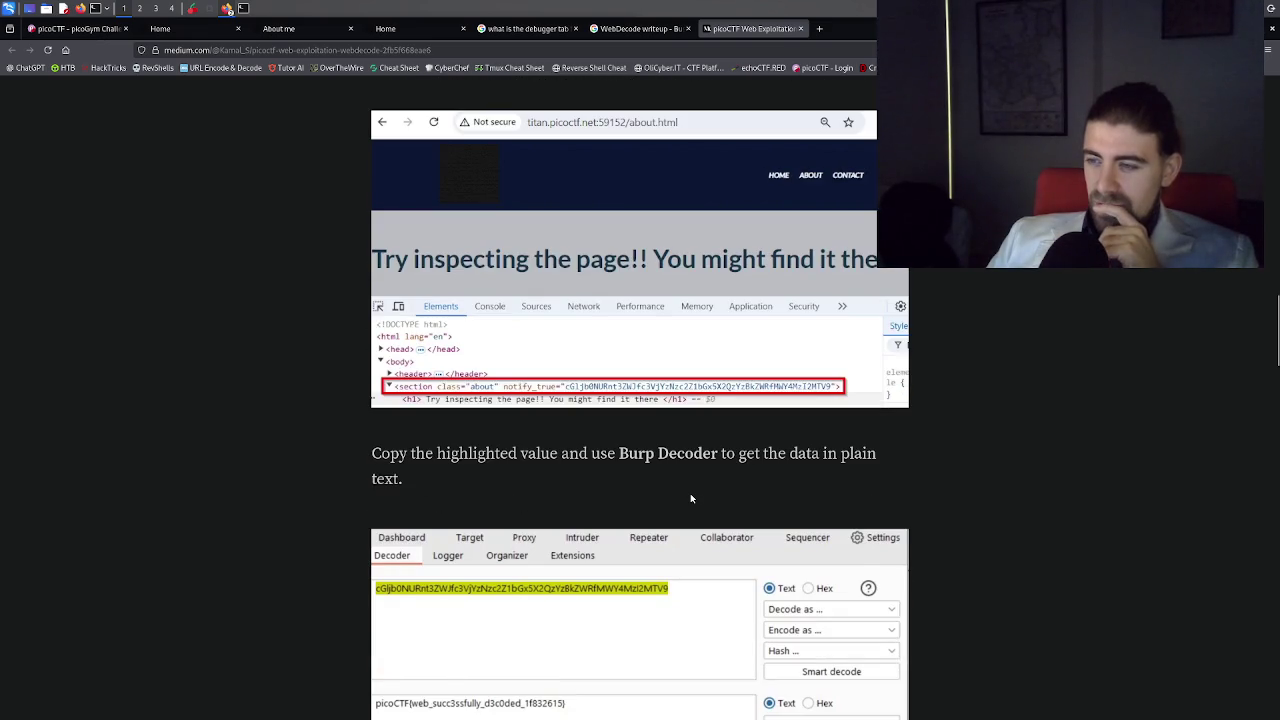
scroll(690, 498, down, 1)
scroll(690, 494, up, 2)
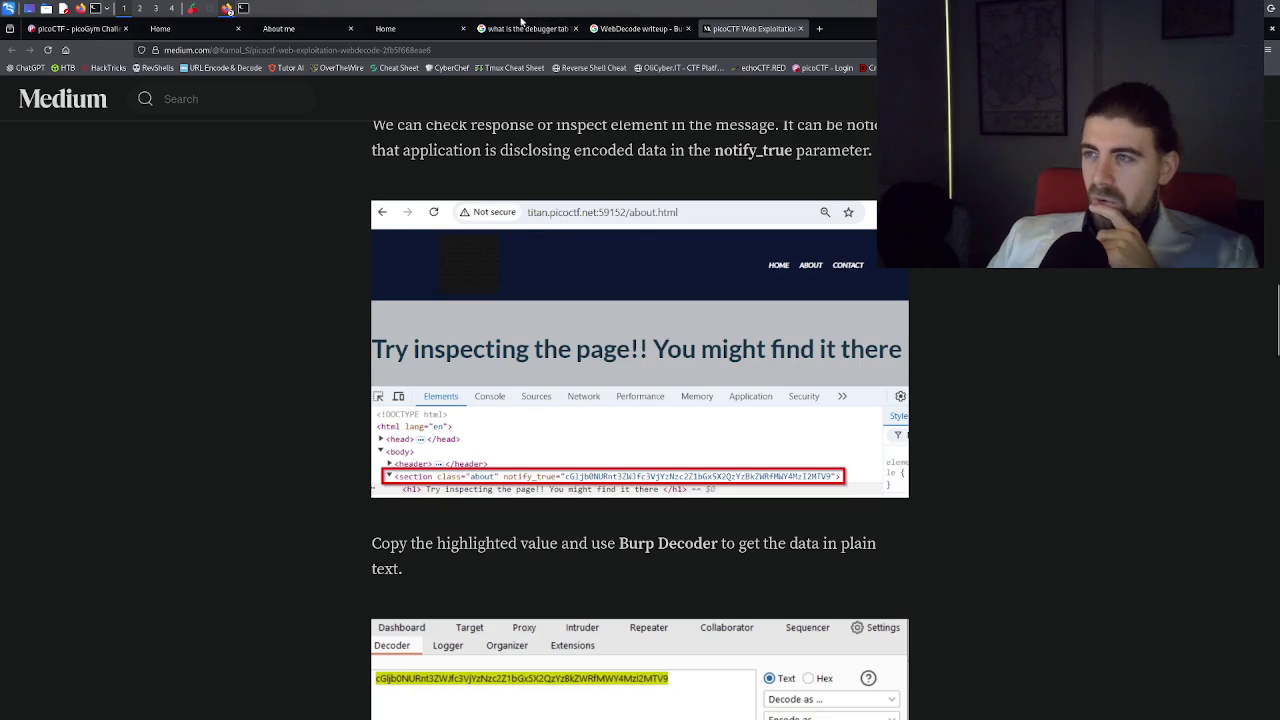
mouse_move(322, 27)
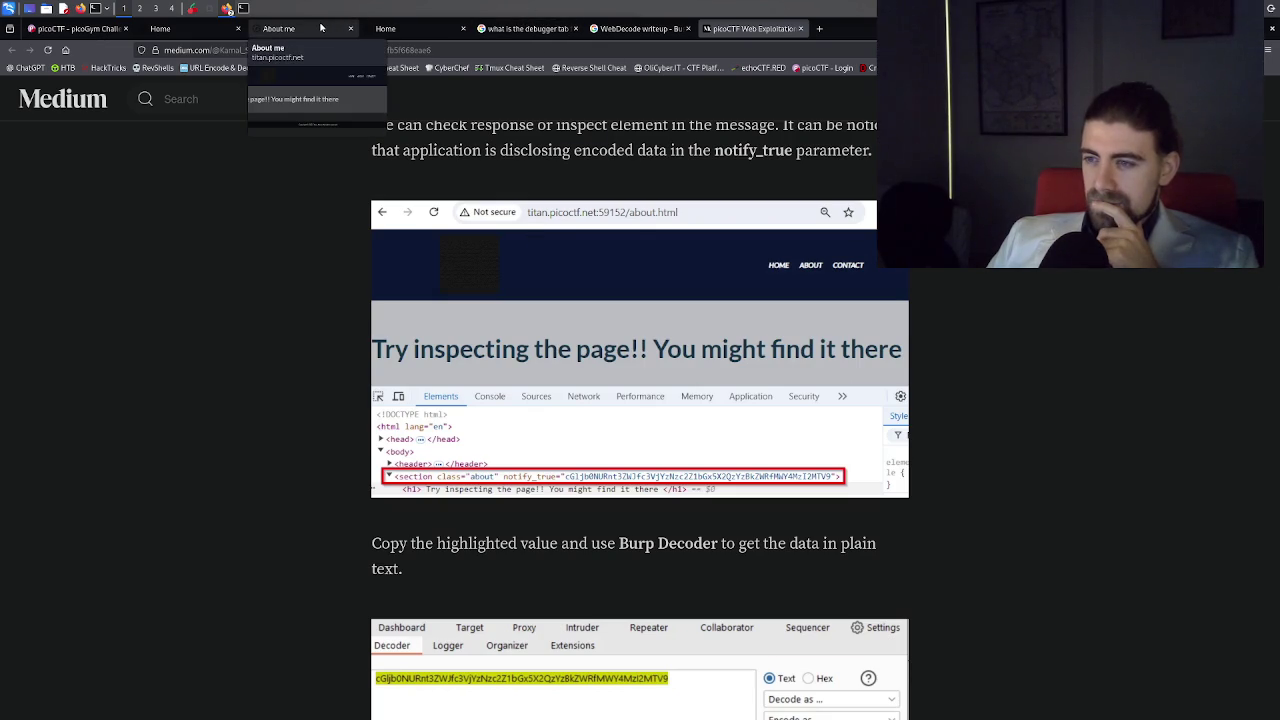
click(322, 27)
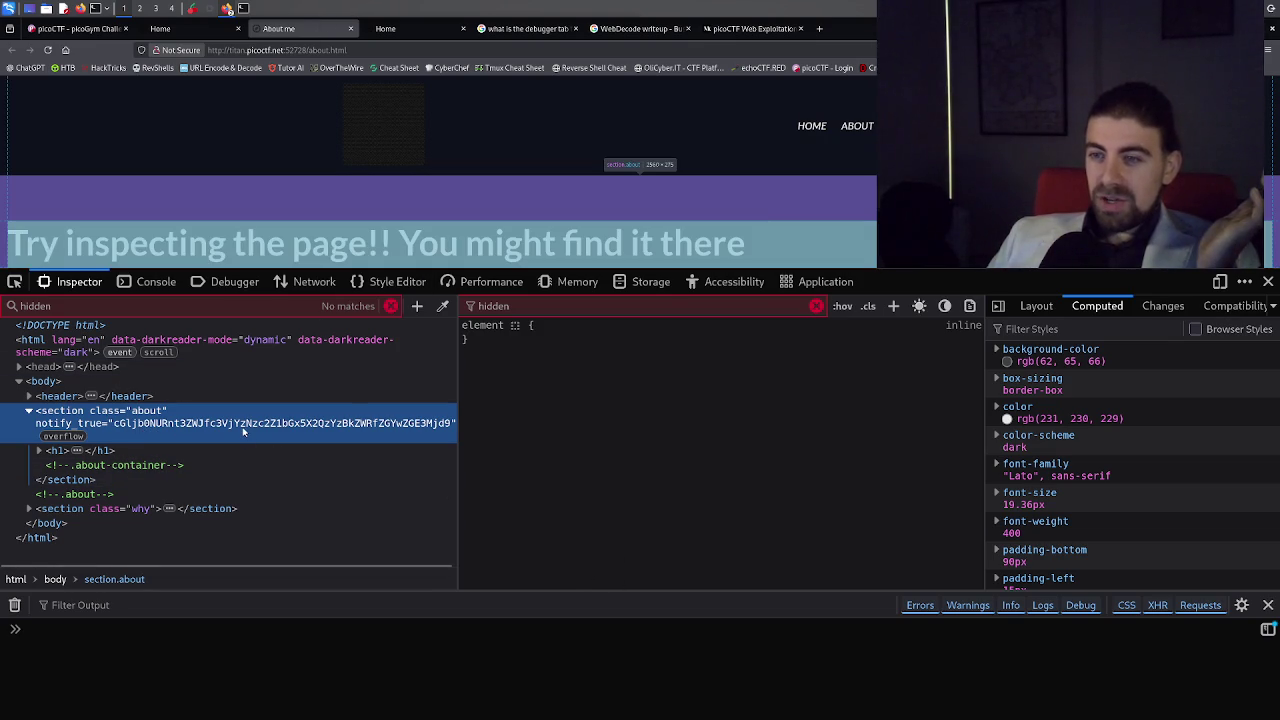
Copy the notify_true attribute's base64 value from the Inspector, then open a blank tab.
double_click(243, 425)
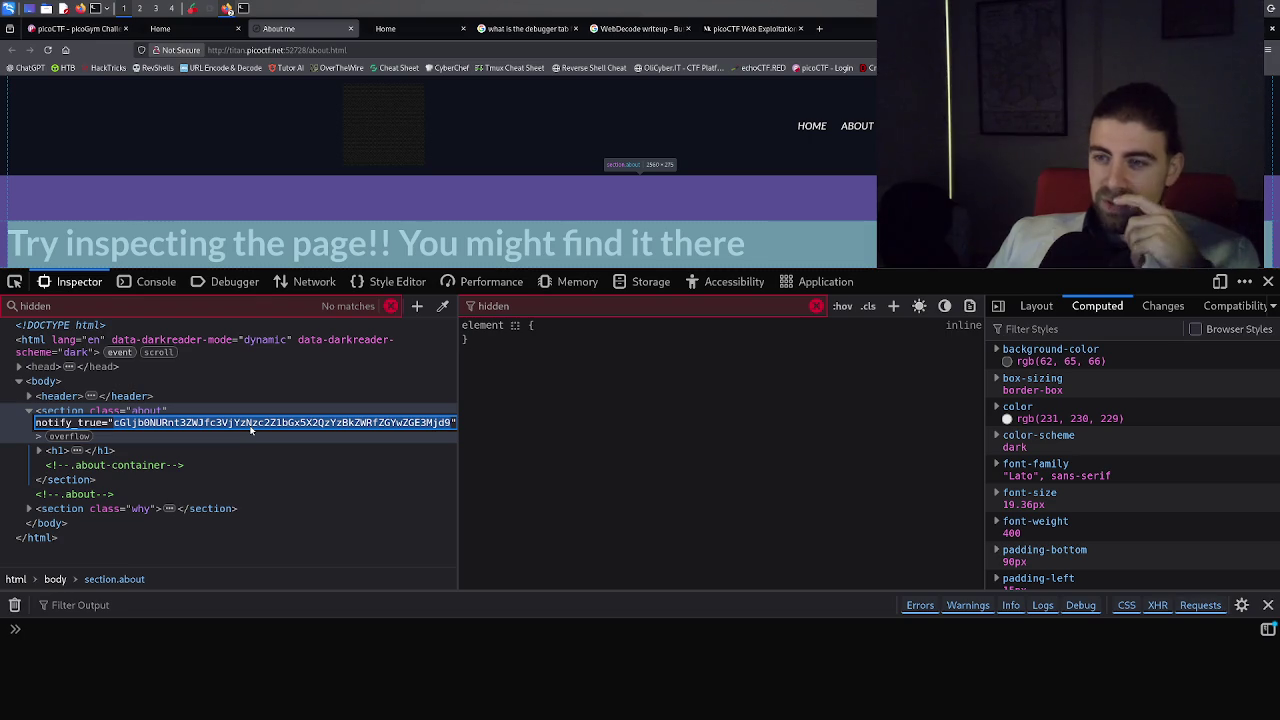
right_click(251, 427)
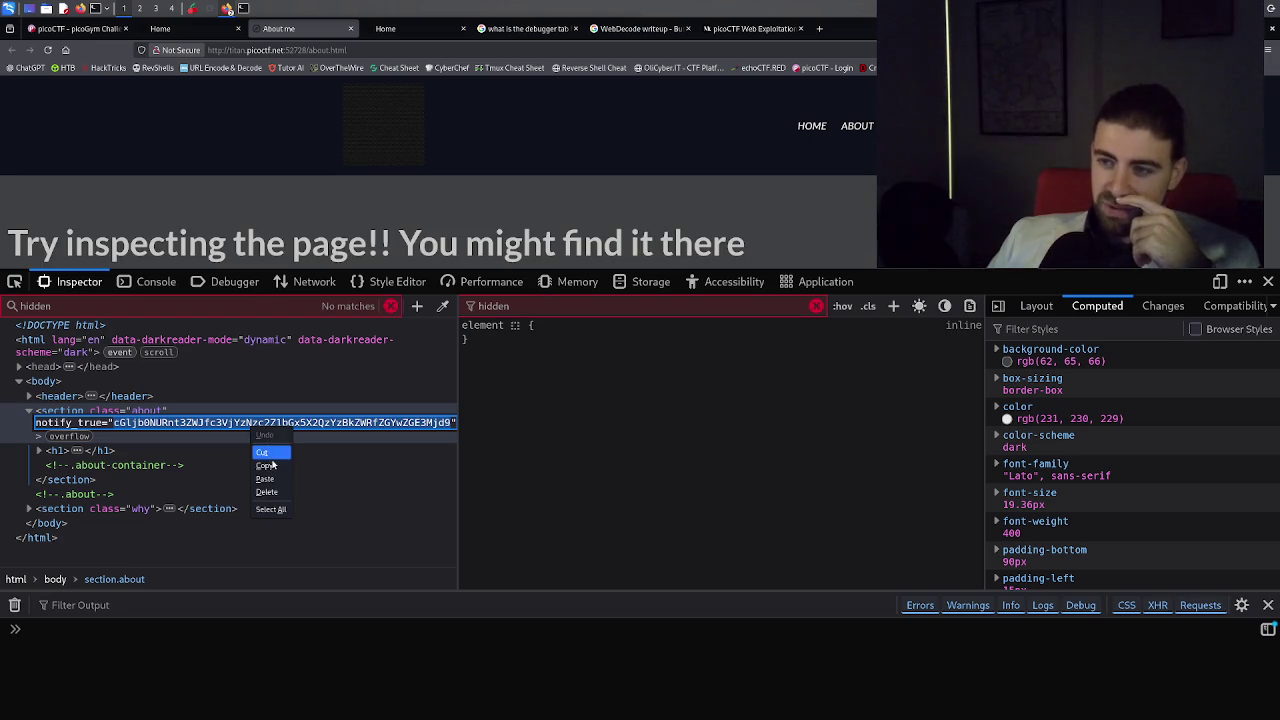
click(275, 469)
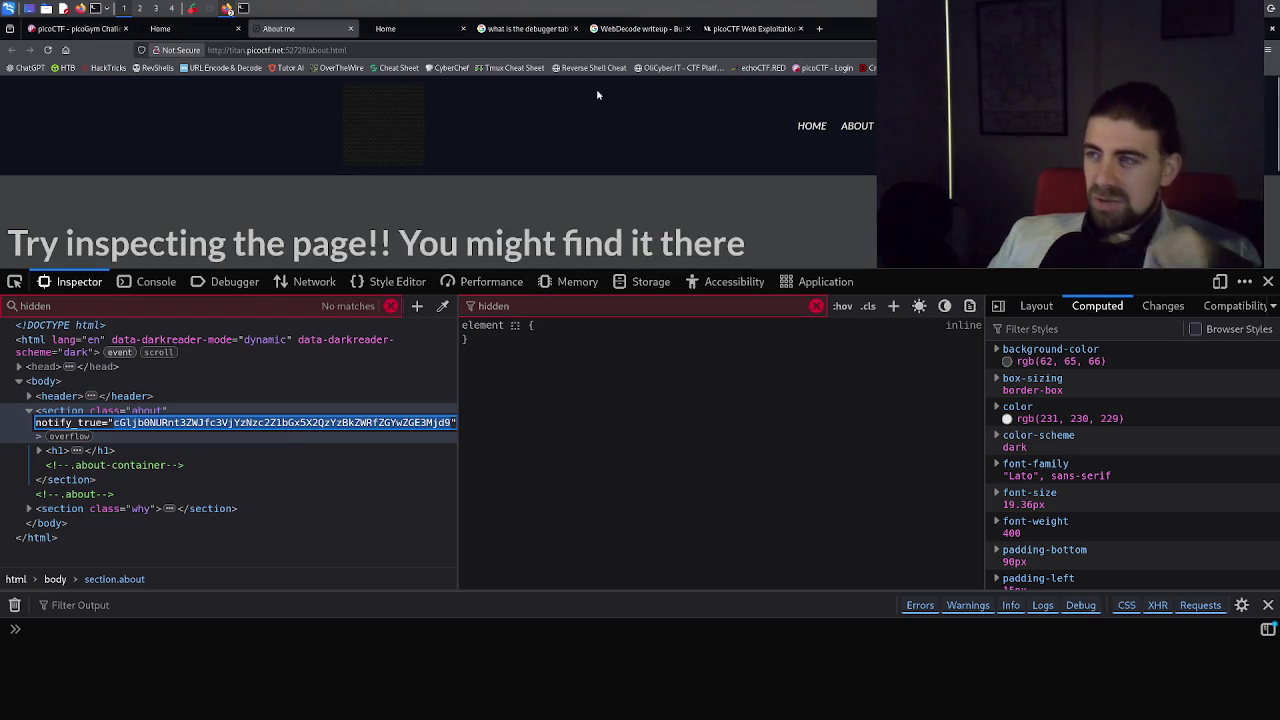
click(819, 31)
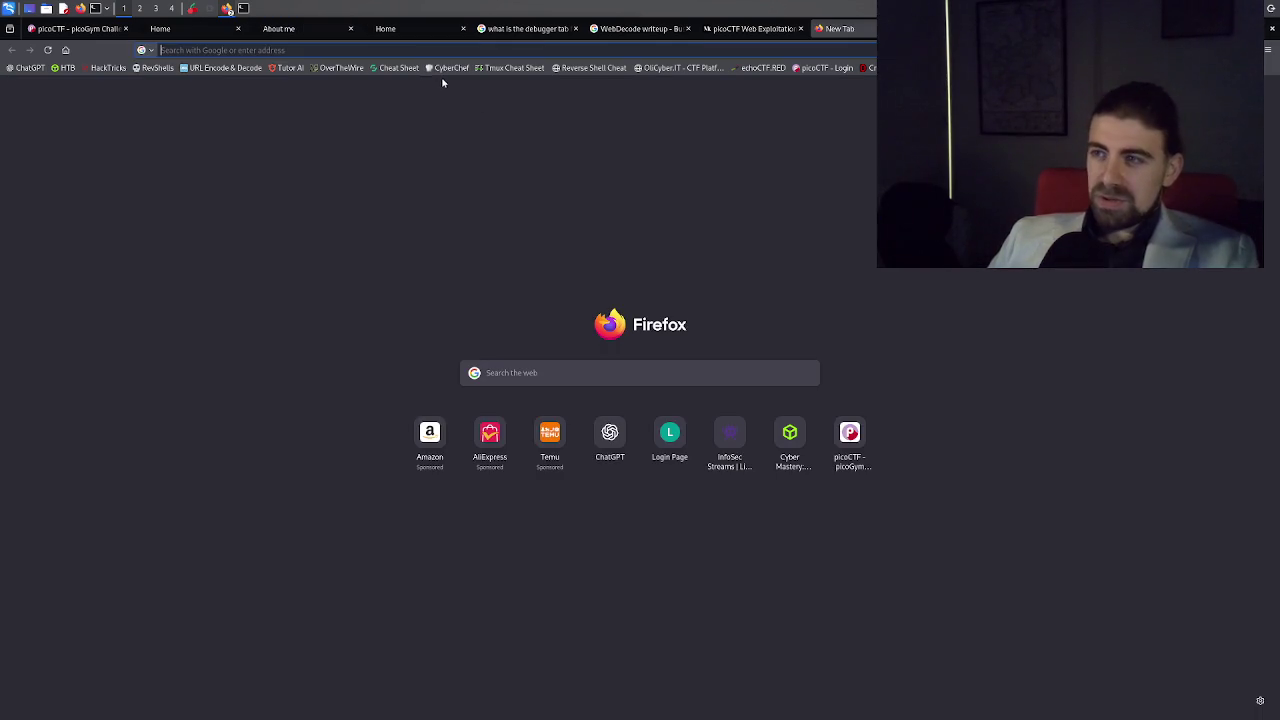
In CyberChef, clear the old recipe and paste the notify_true string over the old input.
click(449, 68)
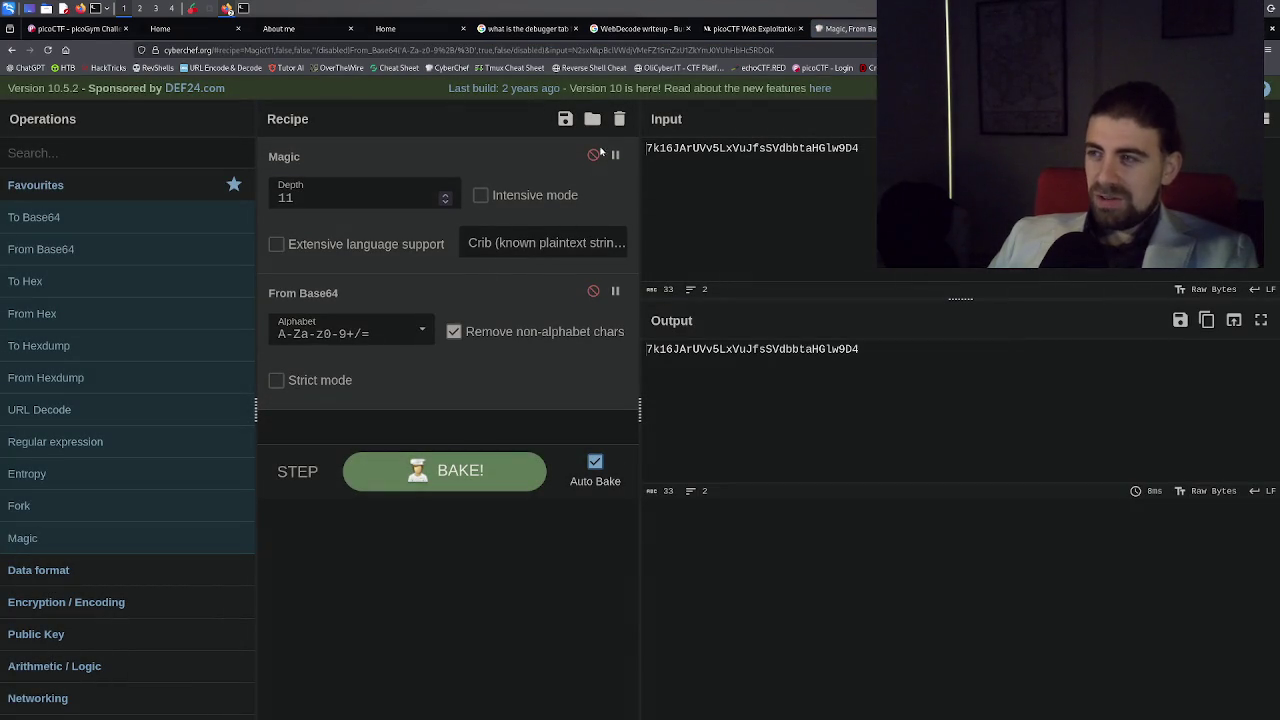
click(619, 119)
double_click(670, 150)
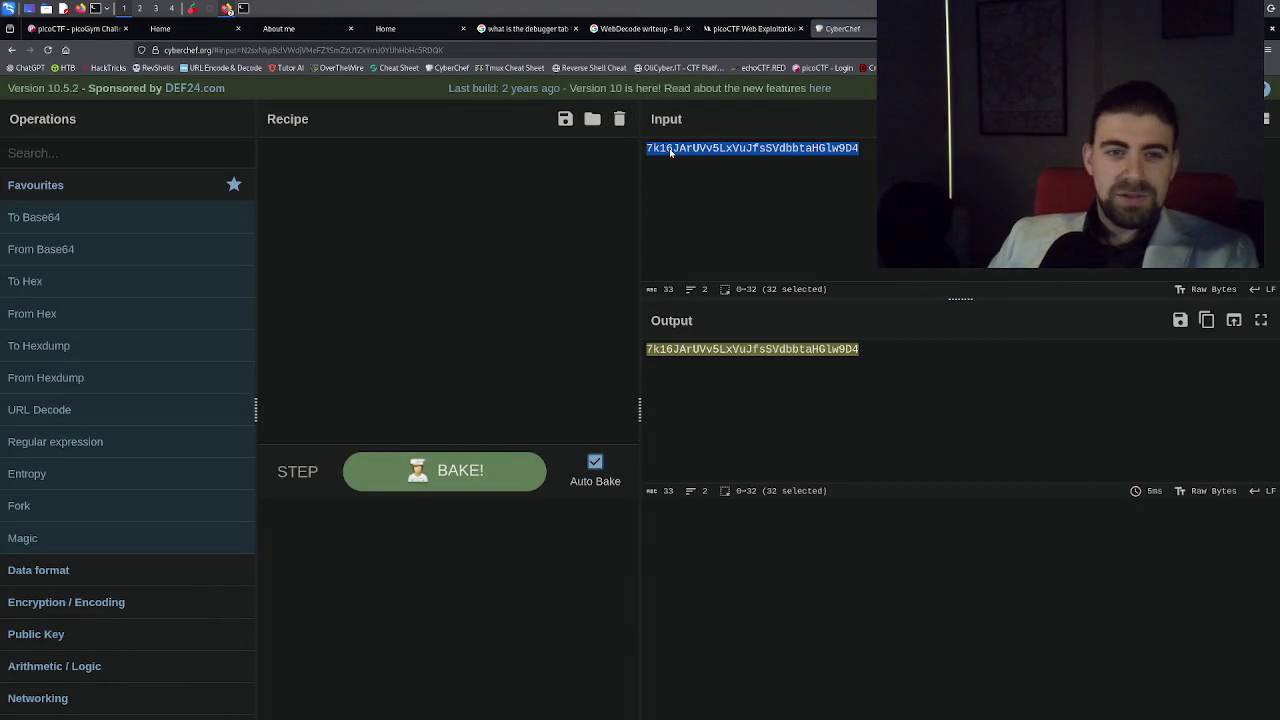
key(ctrl+v)
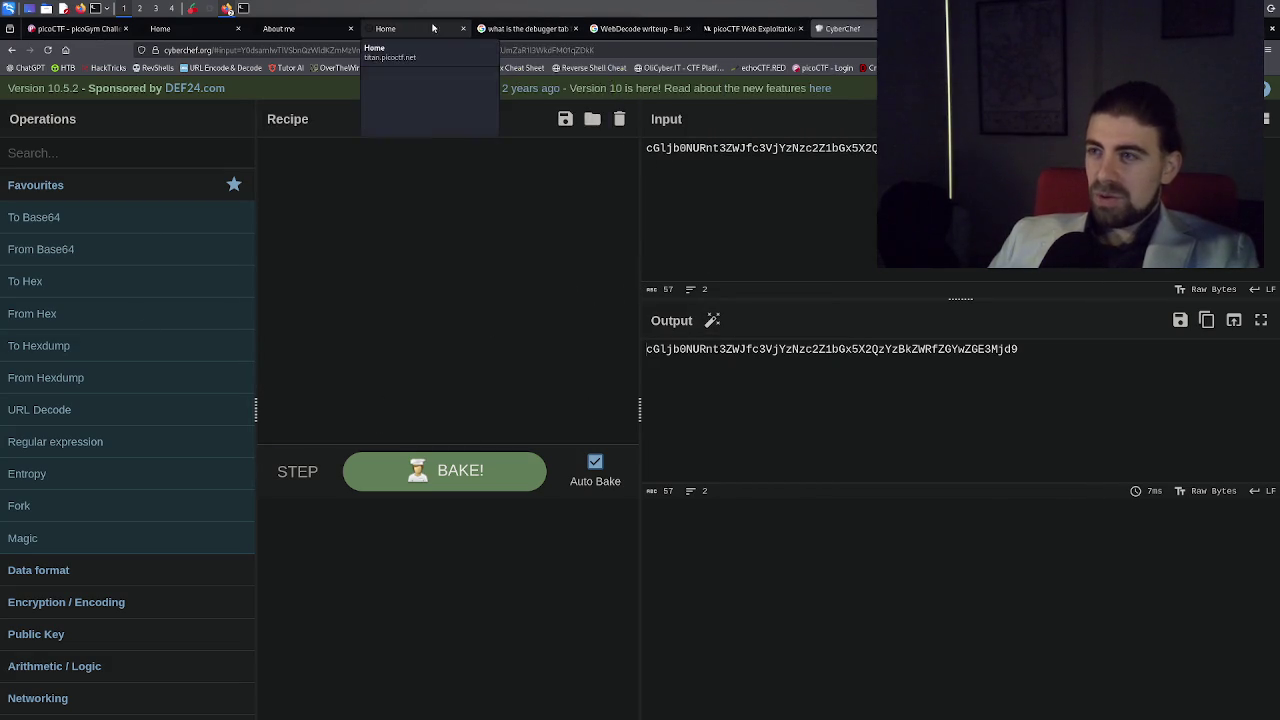
Compare the pasted string against the notify_true value on the About page.
click(290, 31)
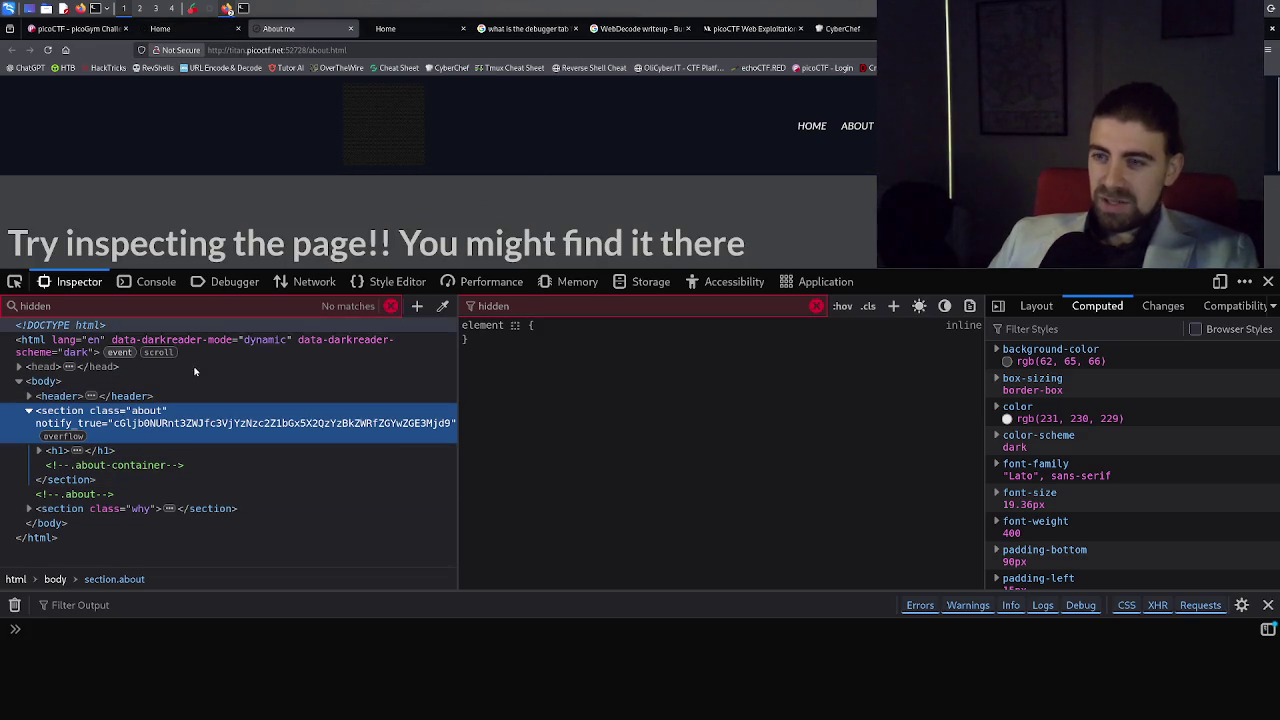
double_click(145, 424)
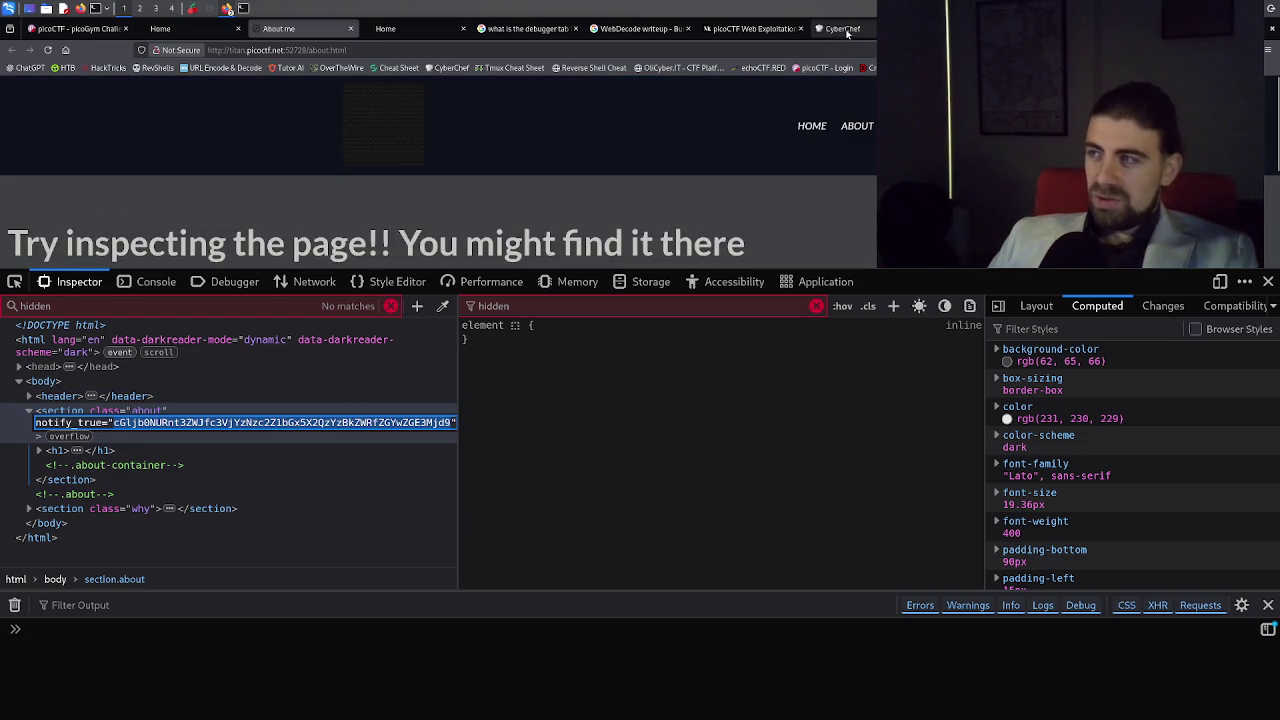
click(846, 29)
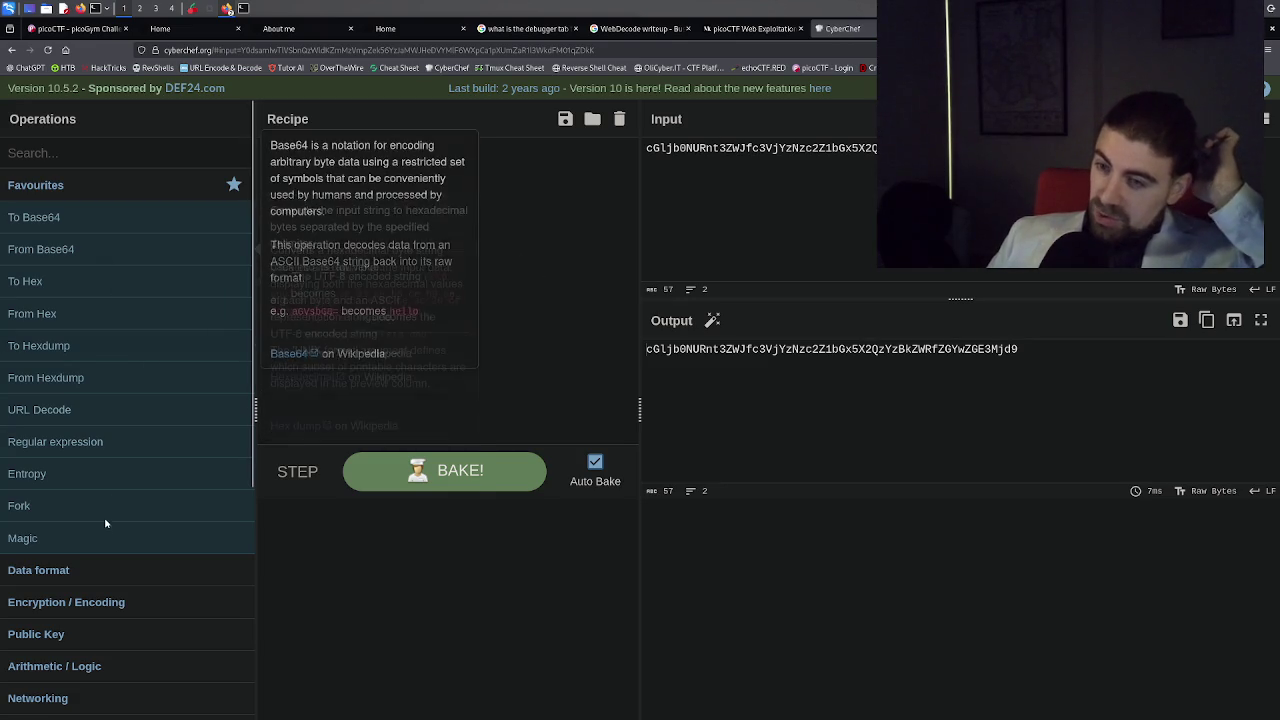
Add the Magic operation to the recipe and select the picoCTF flag decoded via From Base64.
drag(100, 538, 350, 318)
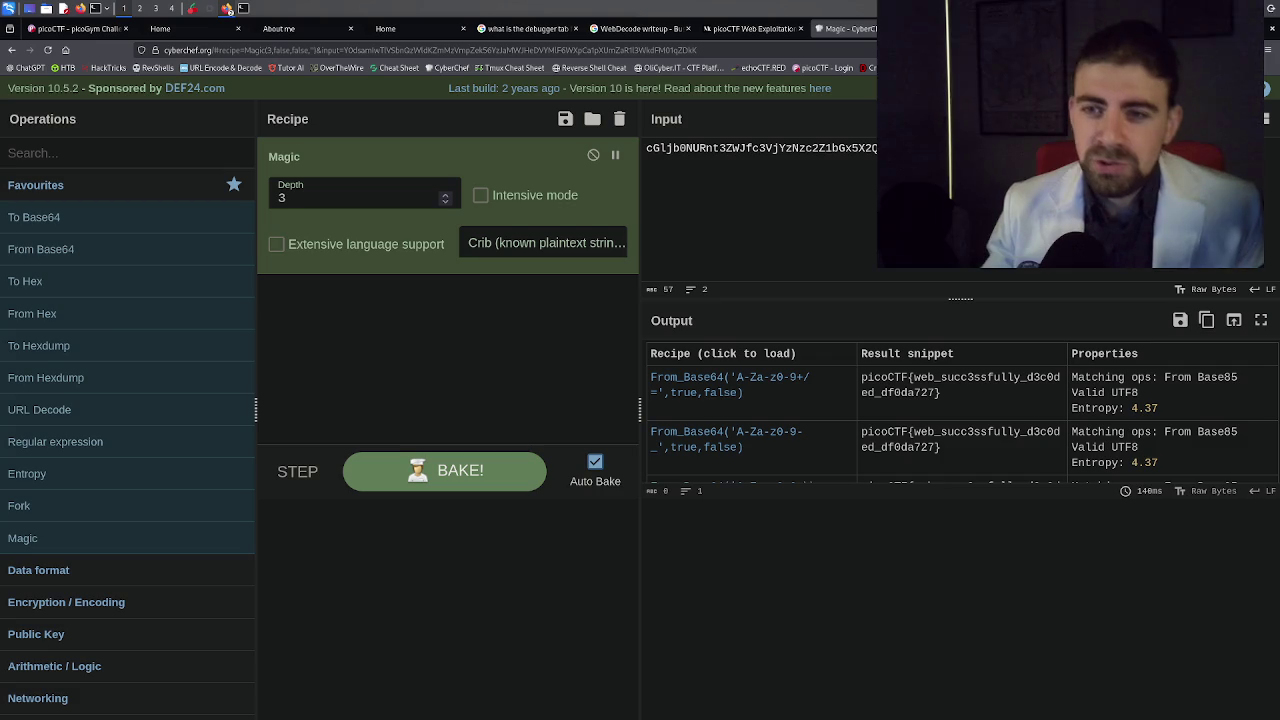
mouse_move(40, 313)
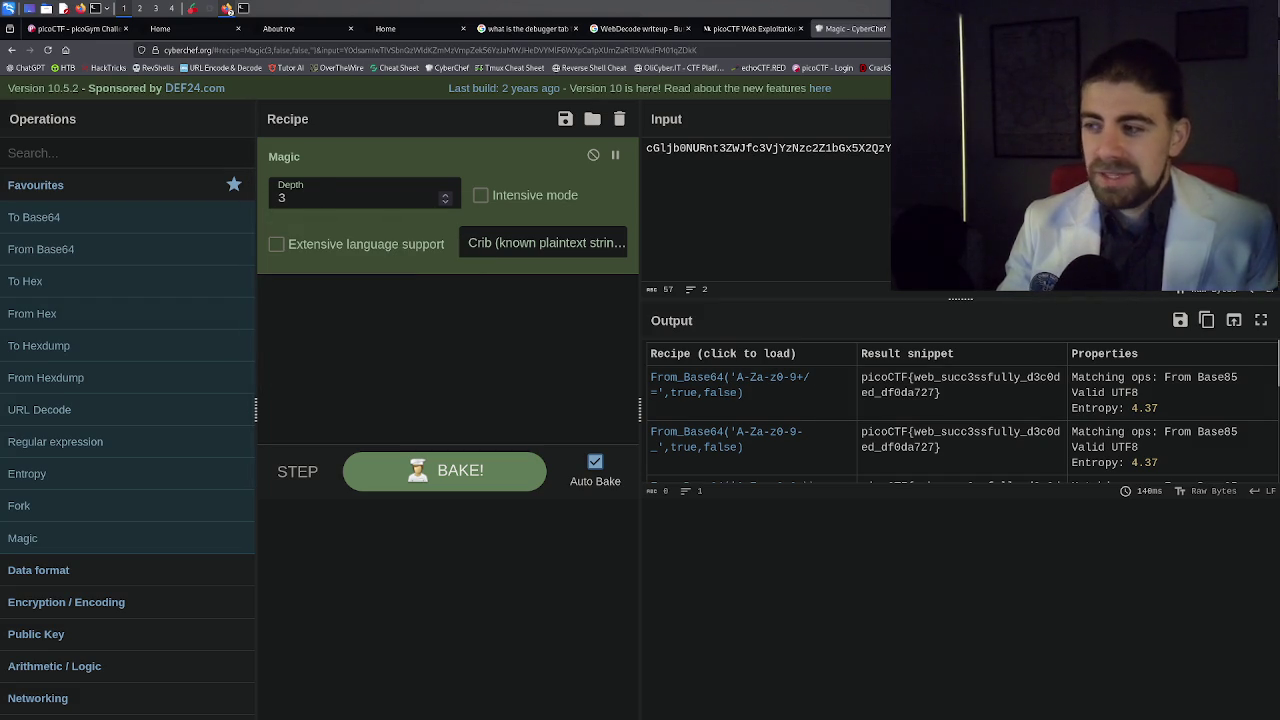
click(938, 392)
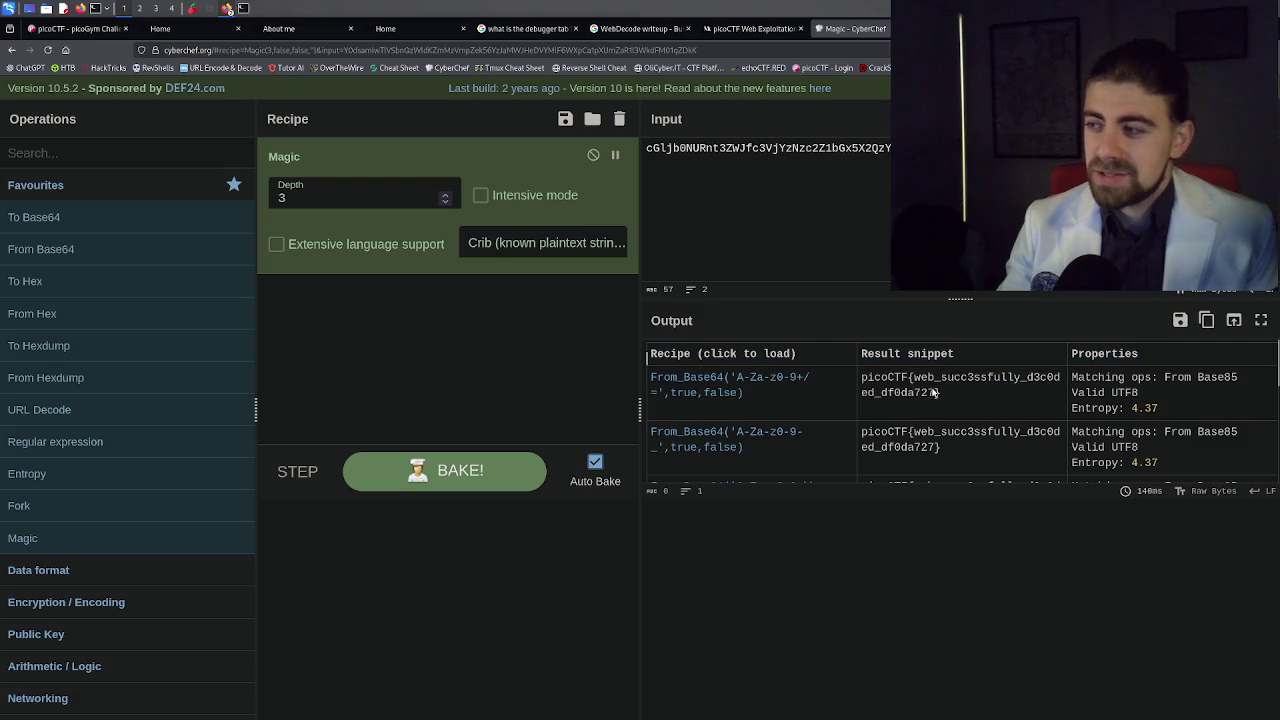
click(950, 393)
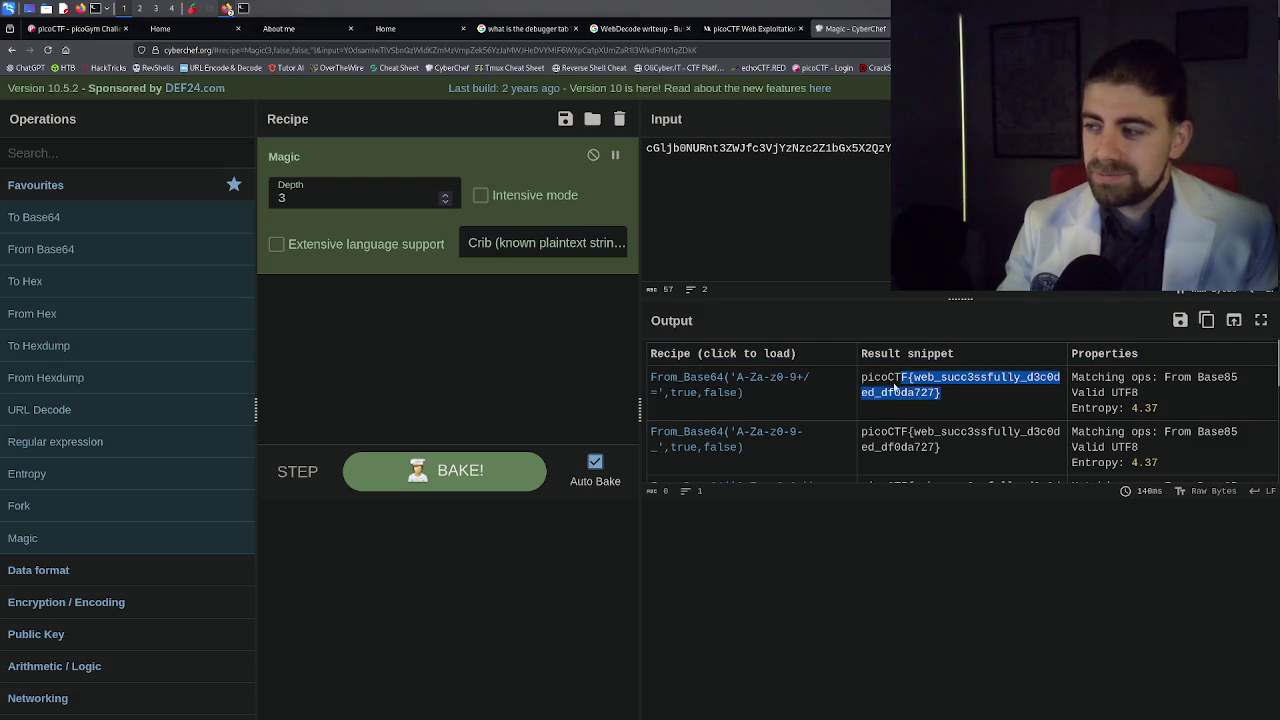